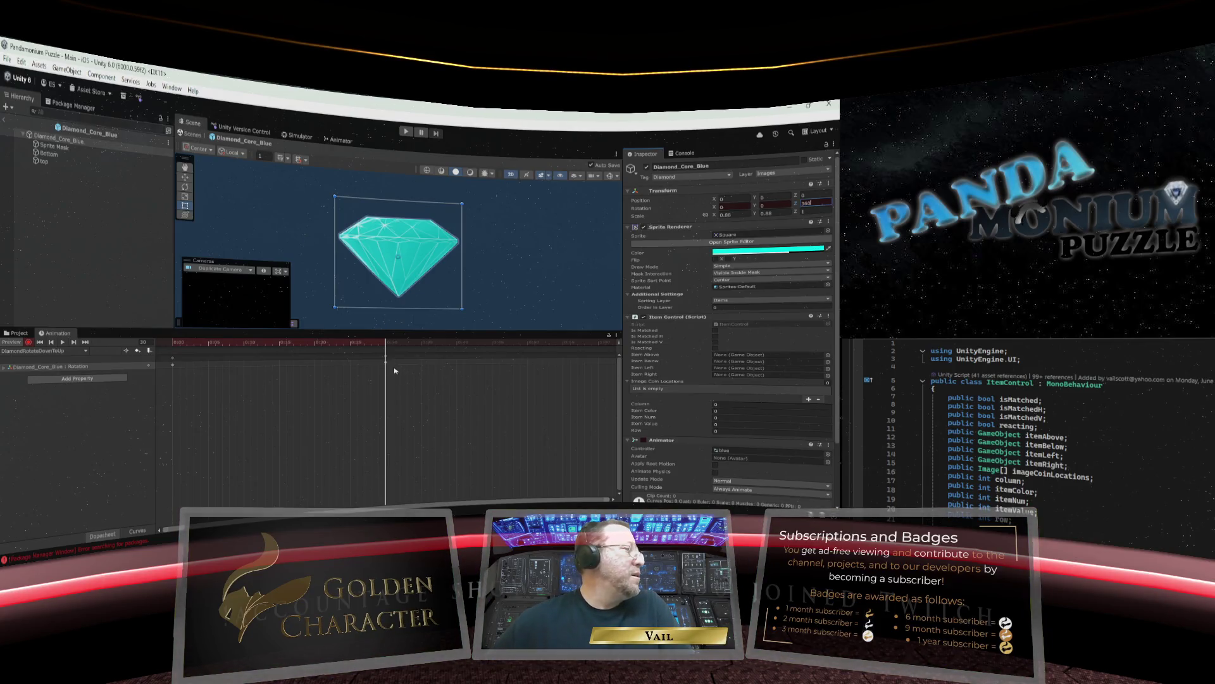
Key the diamond's Z rotation at 720 on frame 60.
drag(387, 347, 598, 347)
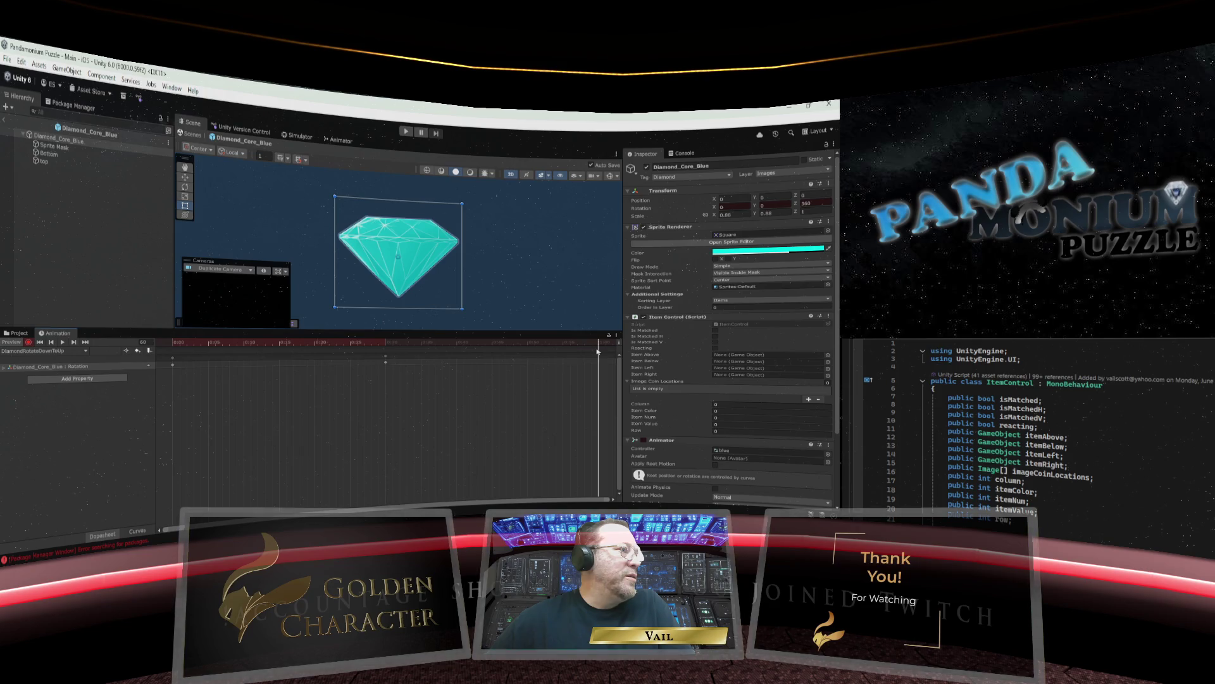
click(811, 203)
text(73)
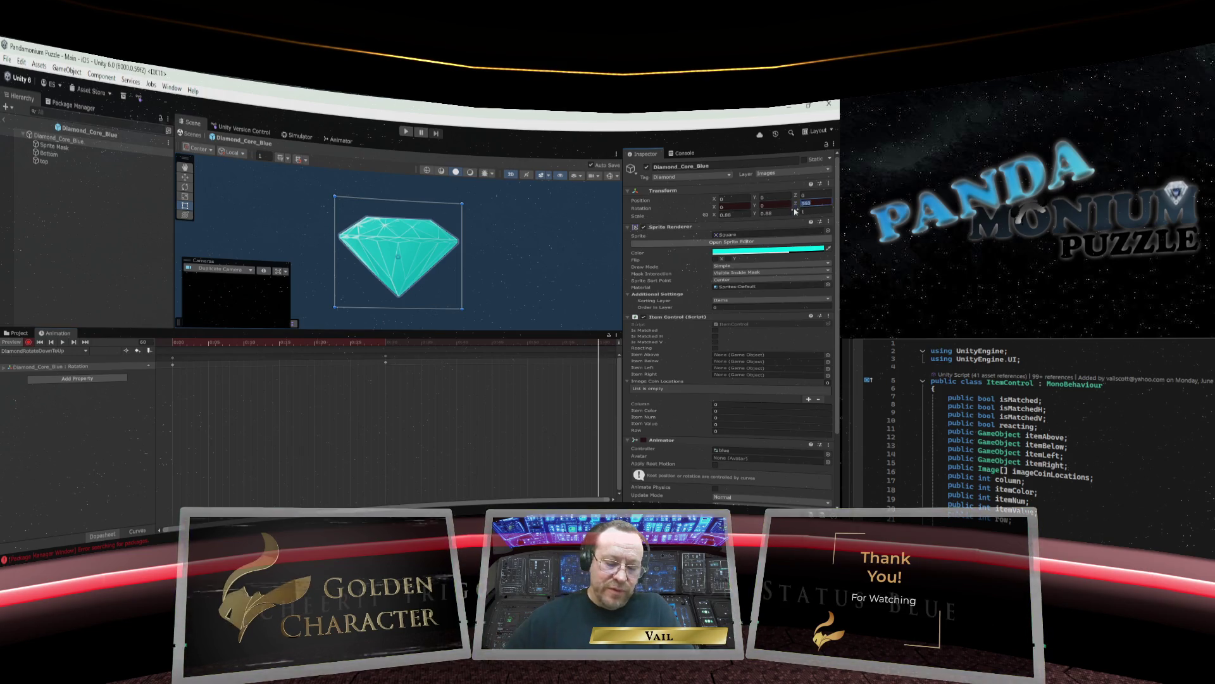
text(0)
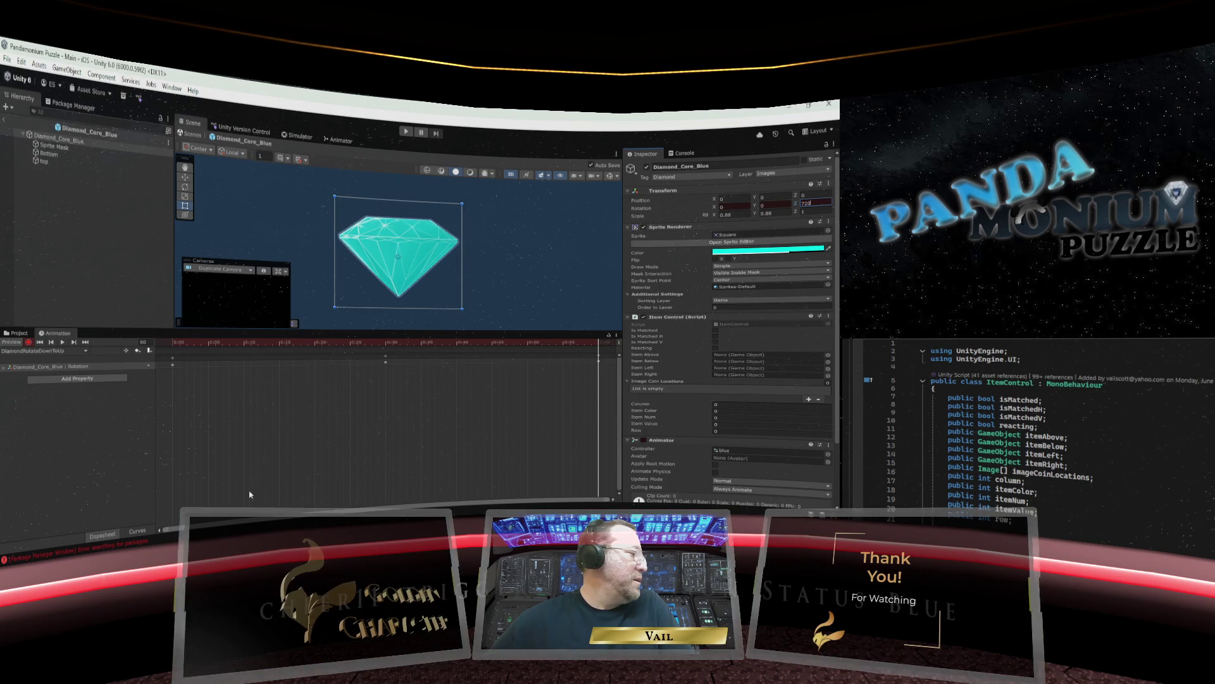
key(Return)
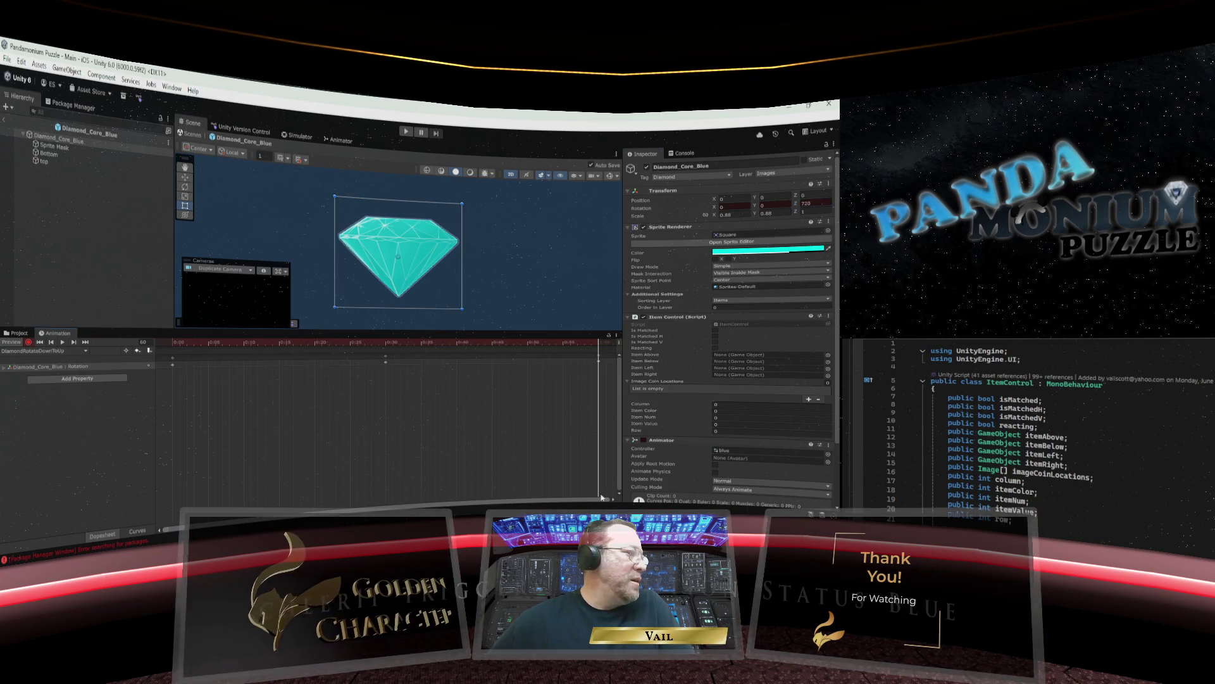
Key a Z rotation of 900 a few frames later.
drag(614, 502, 614, 502)
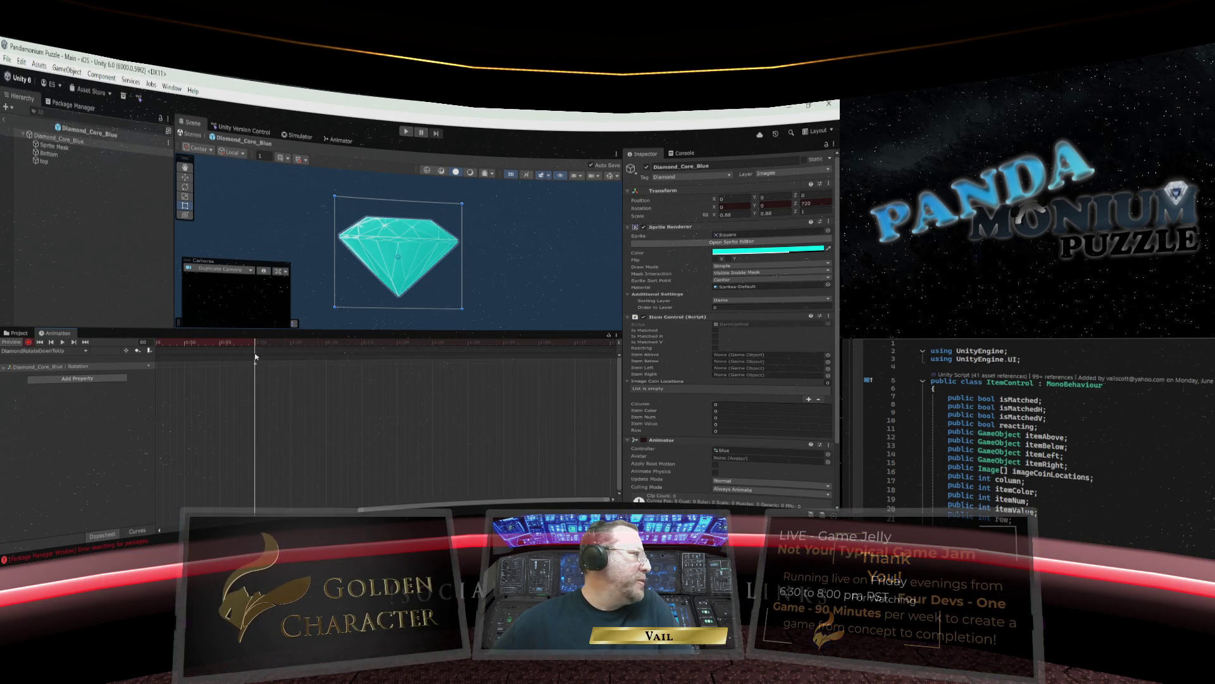
drag(256, 341, 468, 350)
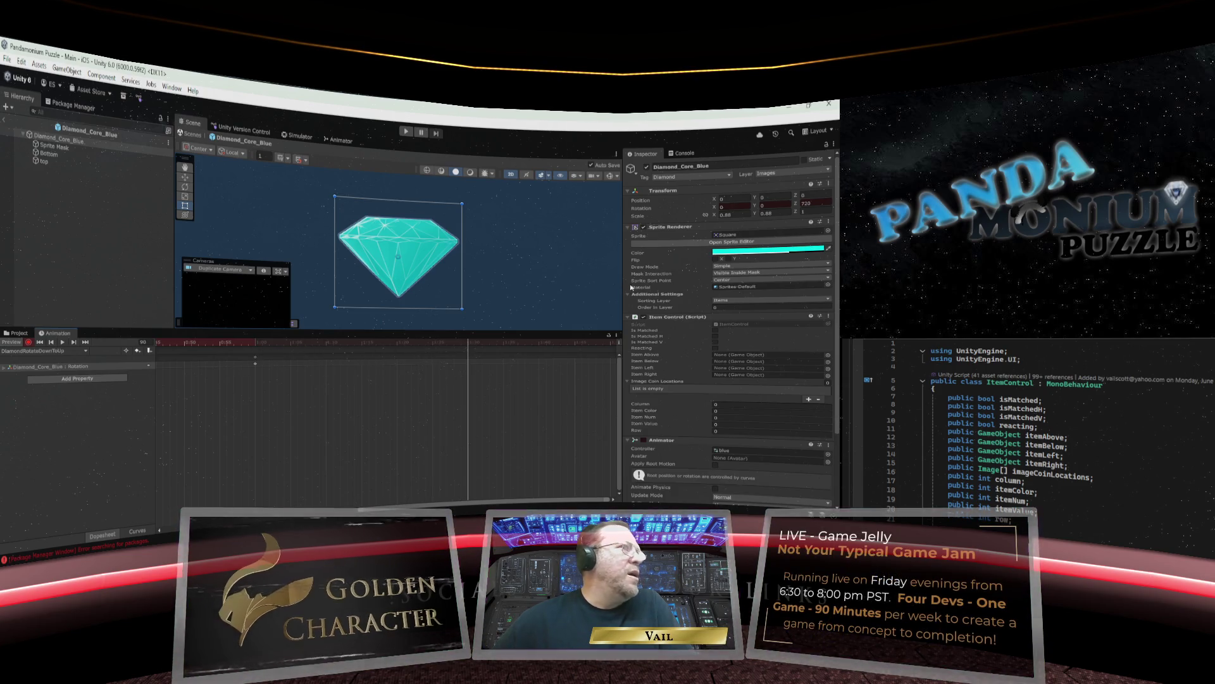
click(817, 203)
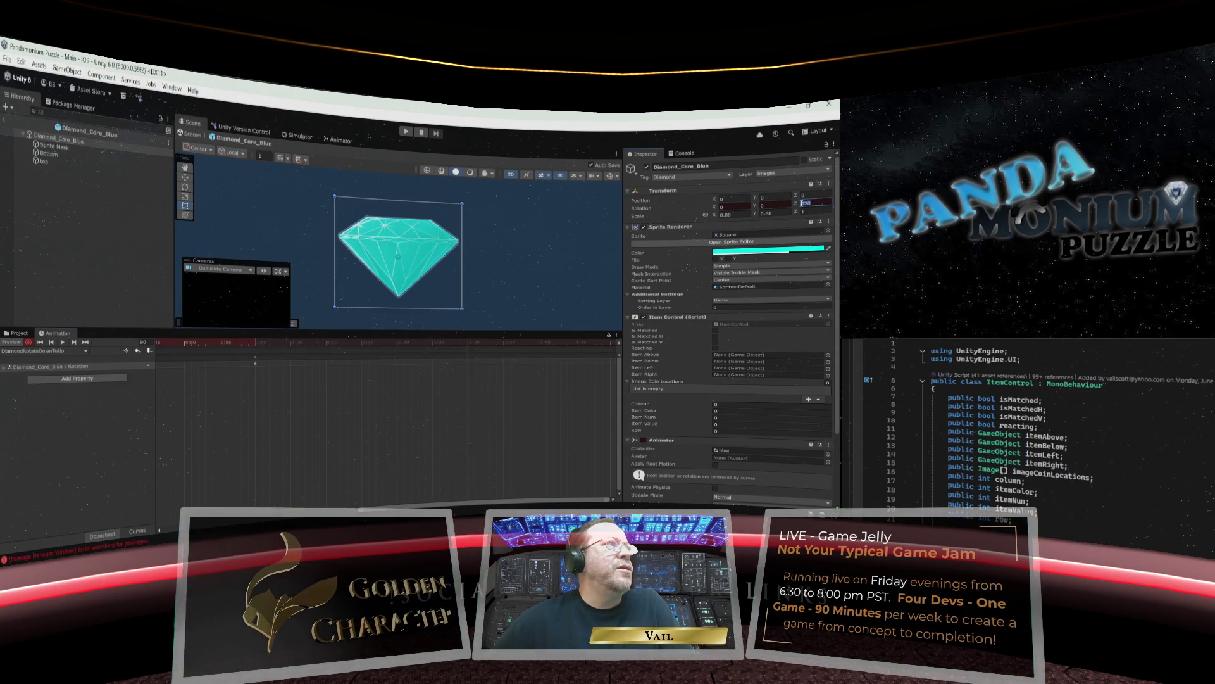
text(900)
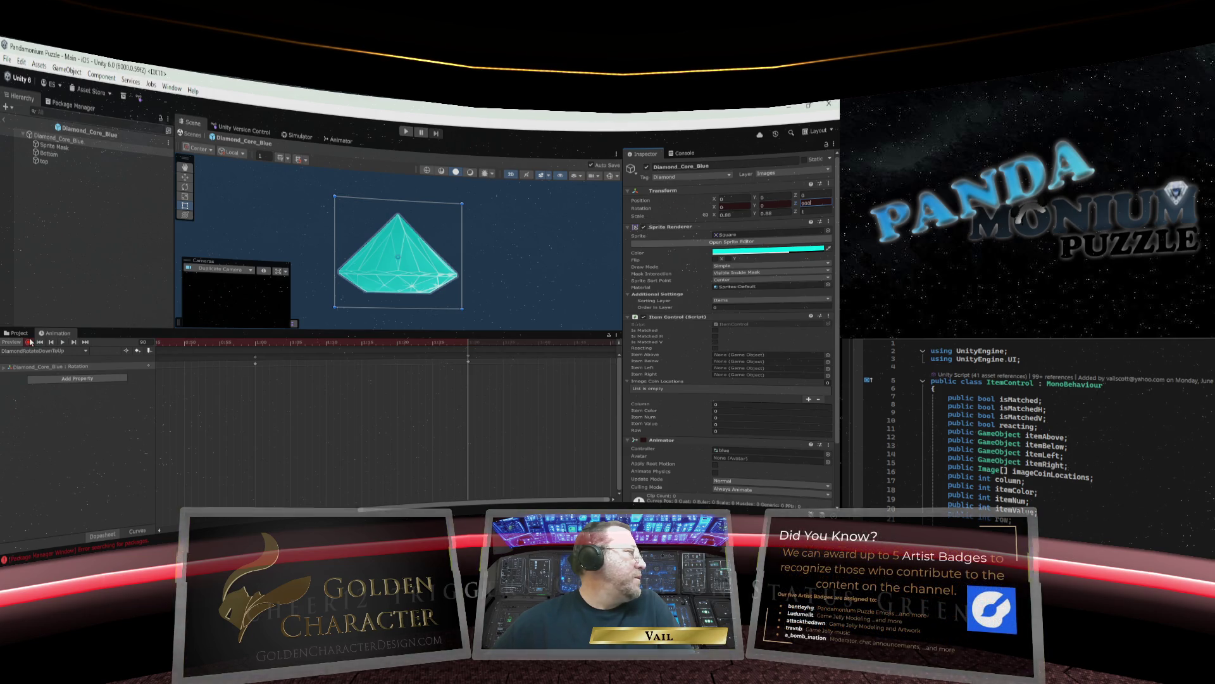
click(60, 348)
Play the spin preview and fit all keyframes into the timeline.
click(62, 342)
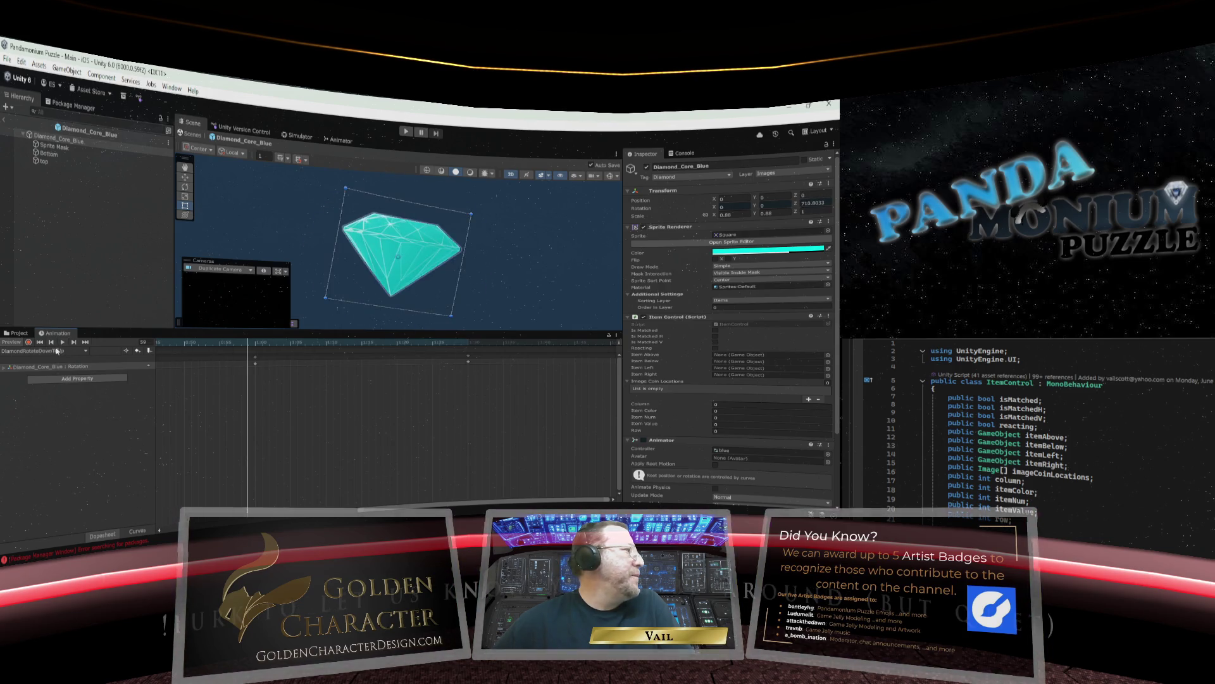
key(a)
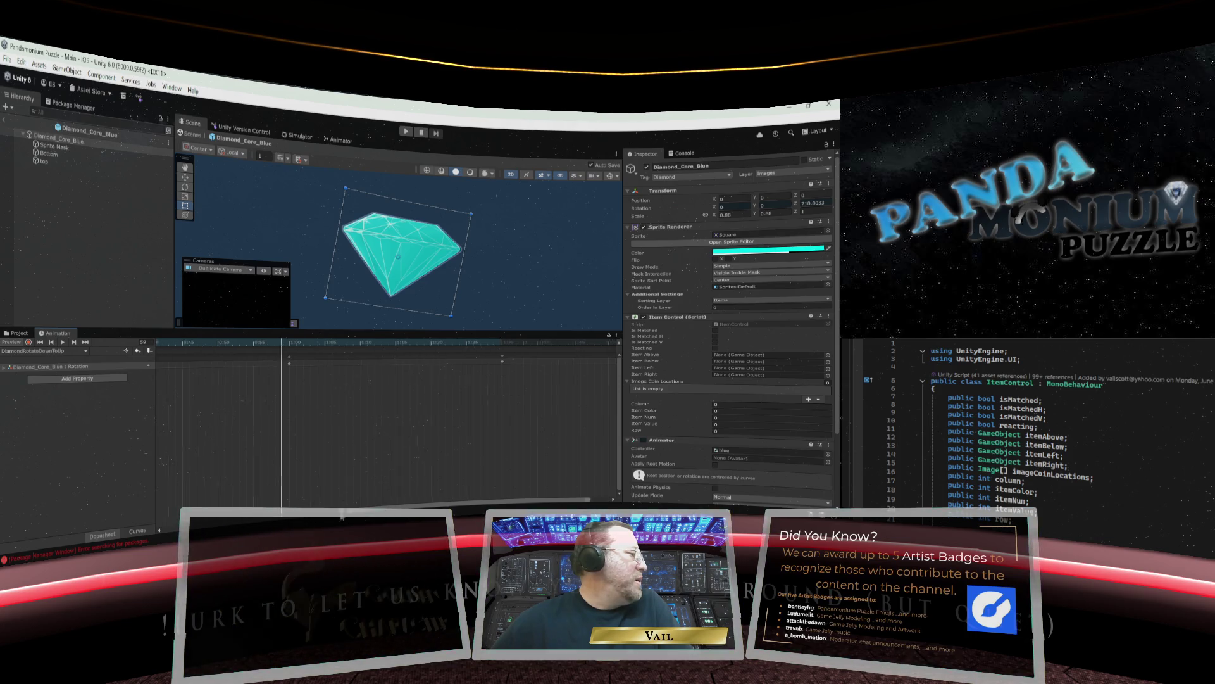
click(64, 350)
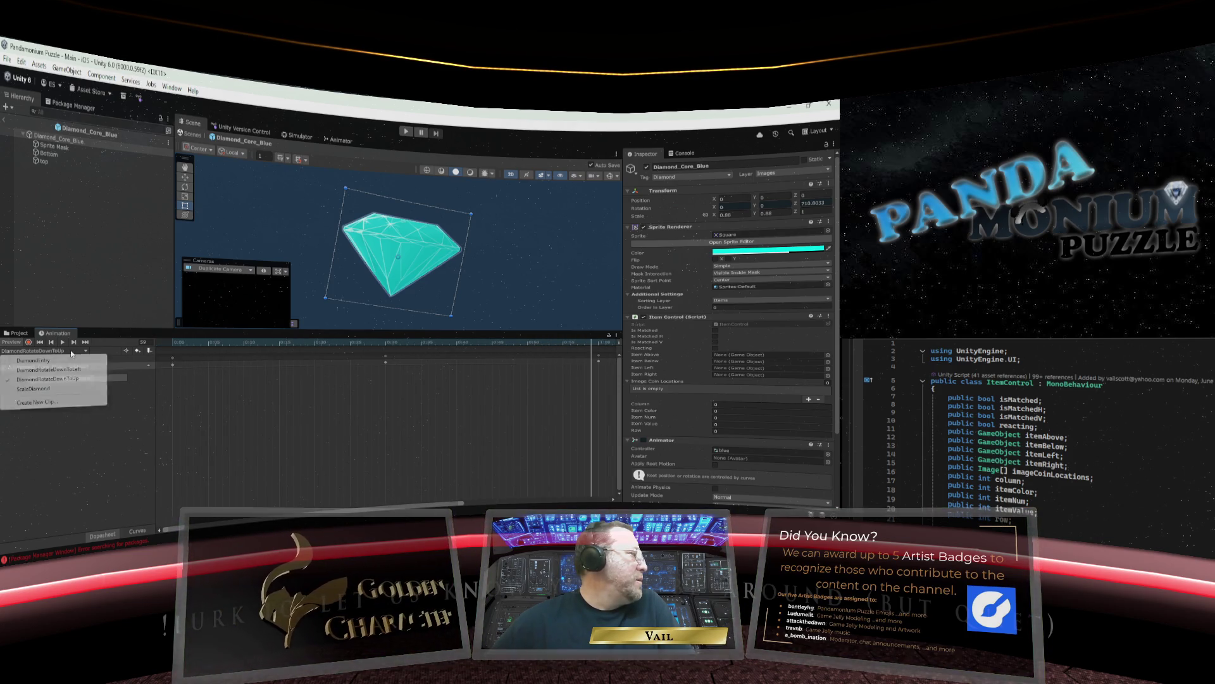
Save a new clip as DiamondRotateDownToRight.anim in Assets/Animations, adapted from the DownToUp name.
click(38, 402)
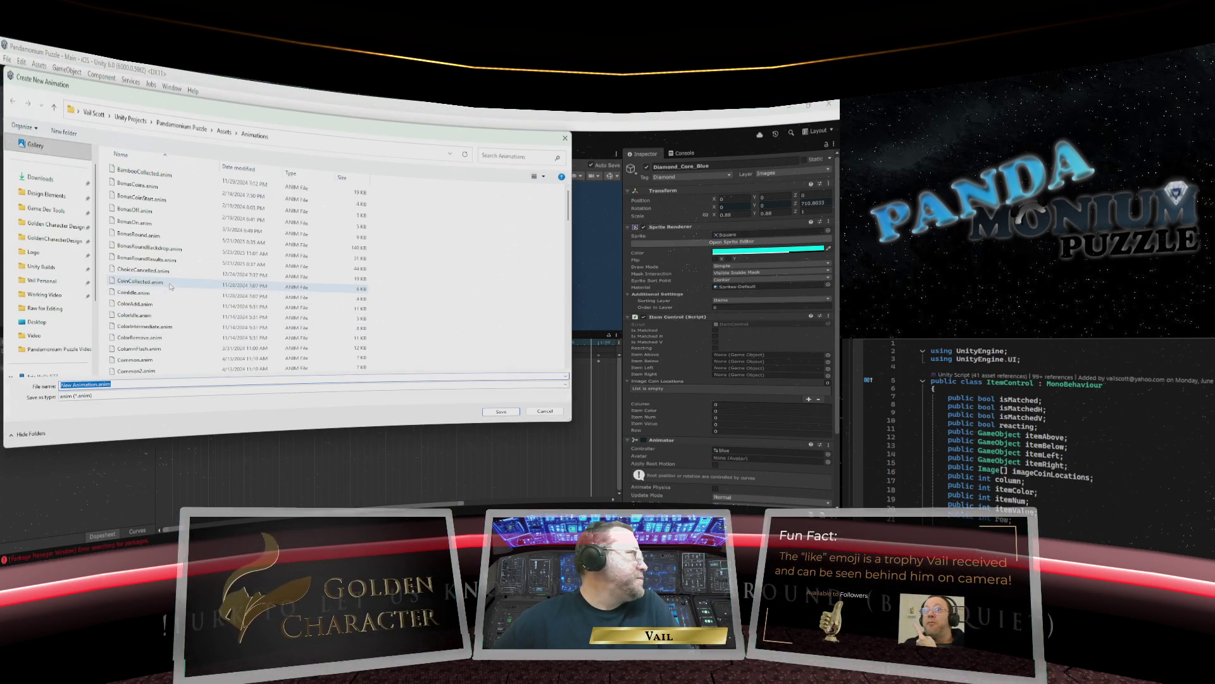
scroll(168, 290, down, 3)
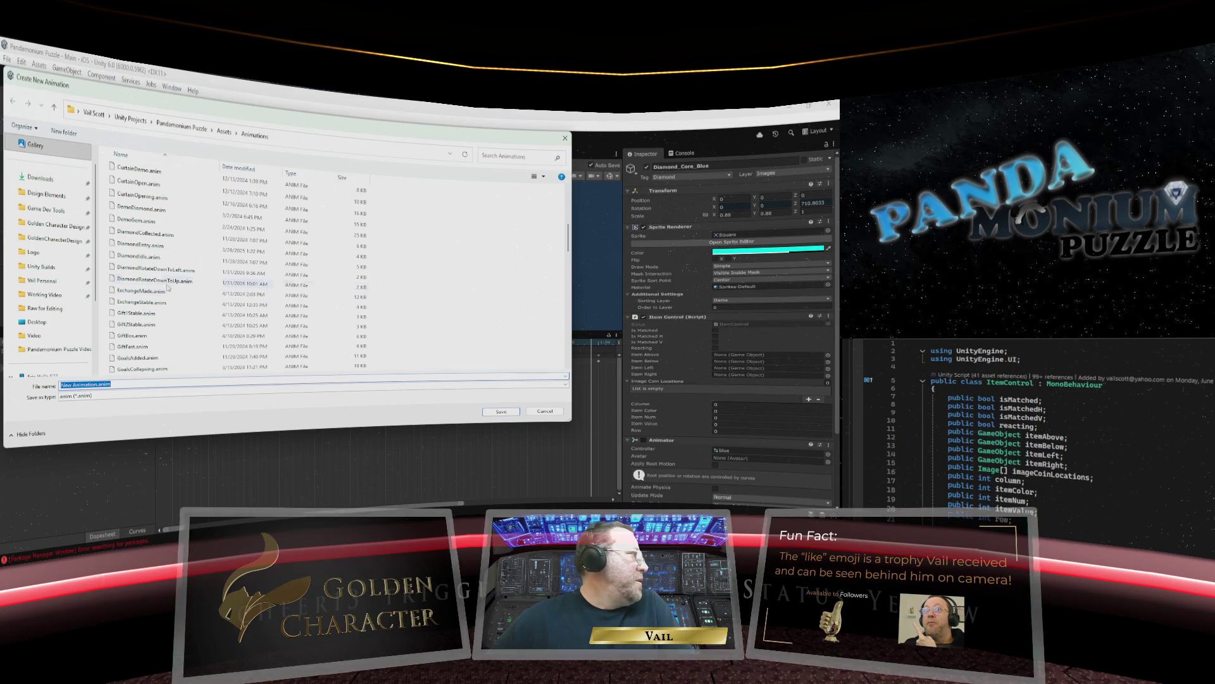
click(159, 281)
click(96, 384)
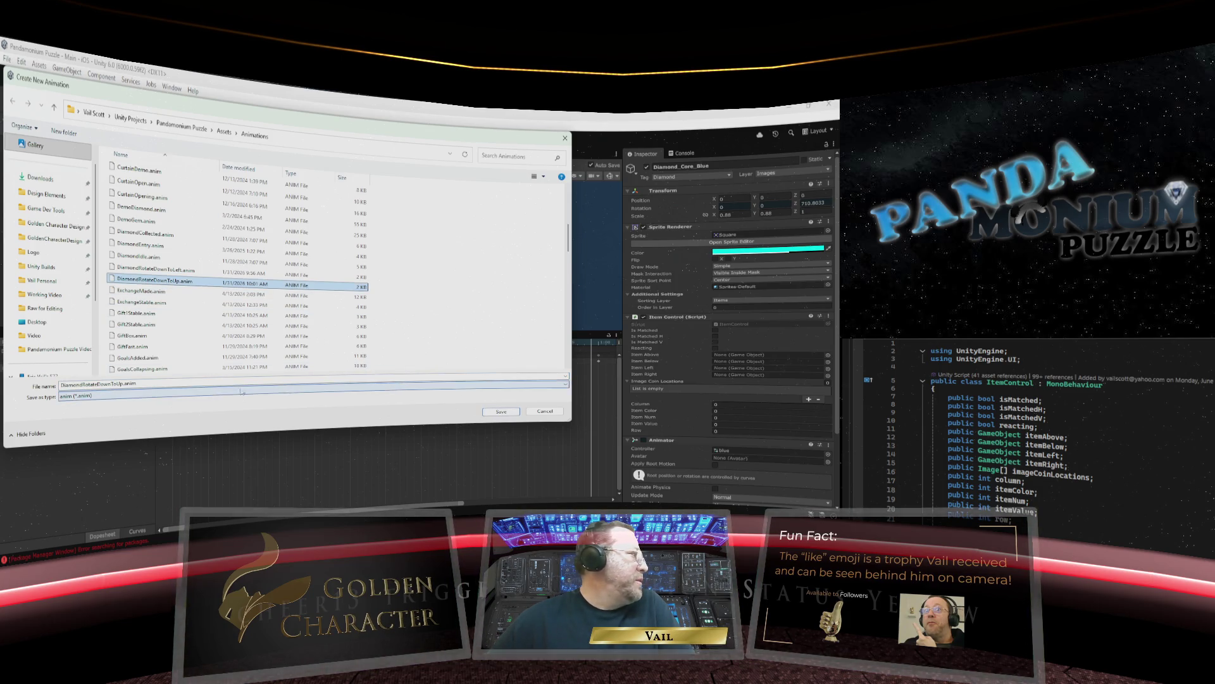
double_click(123, 383)
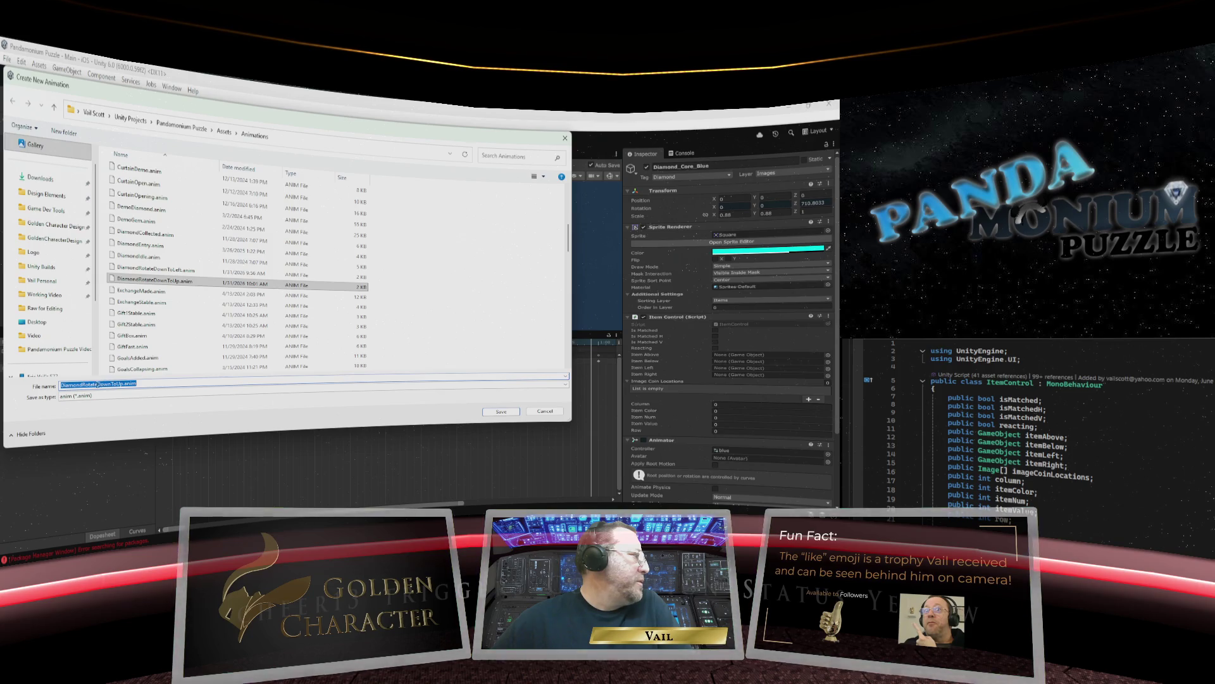
click(122, 384)
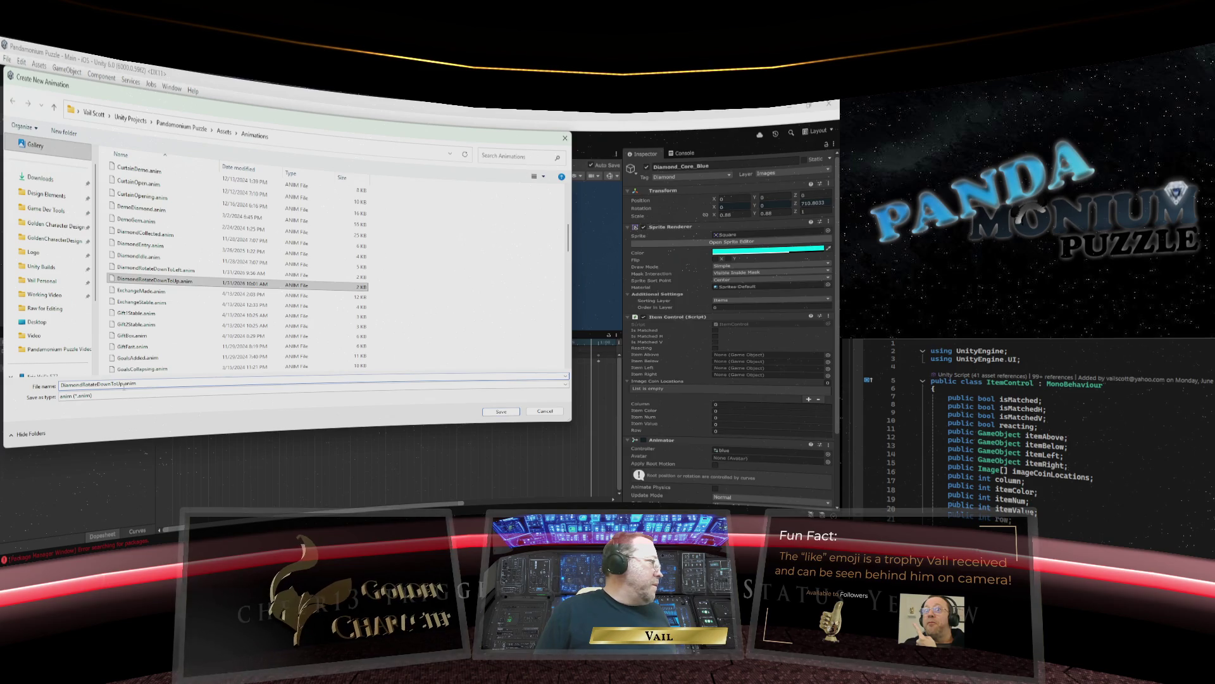
key(BackSpace)
key(BackSpace)
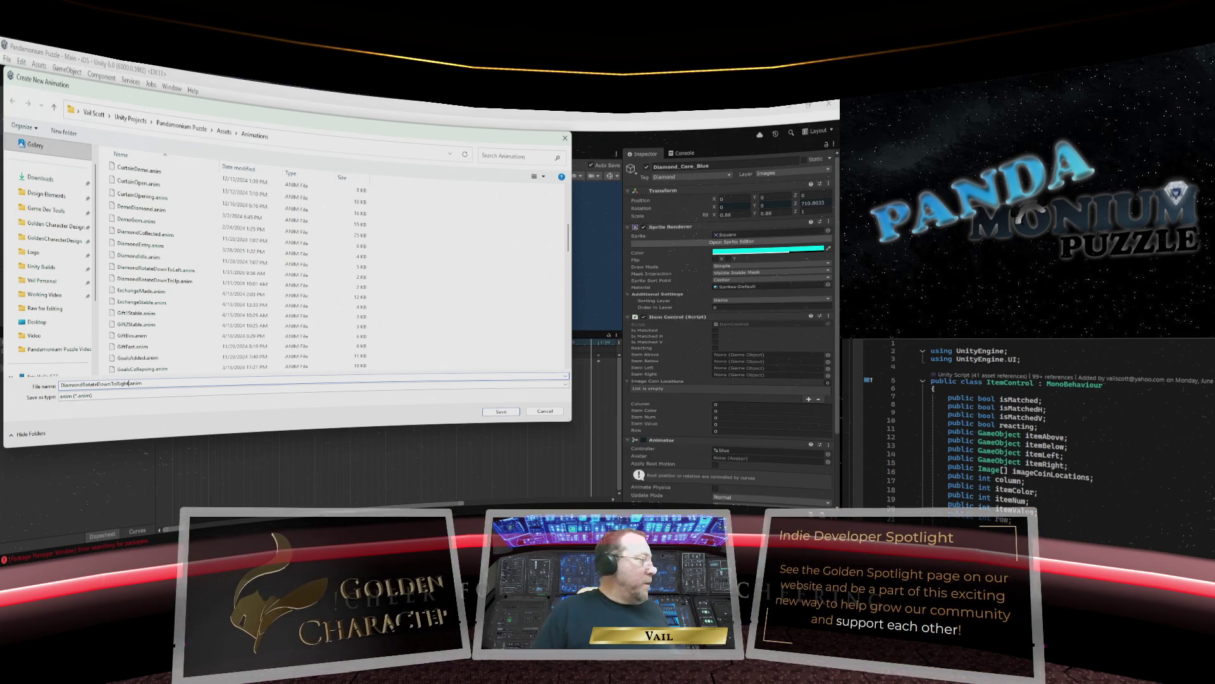
text(Right)
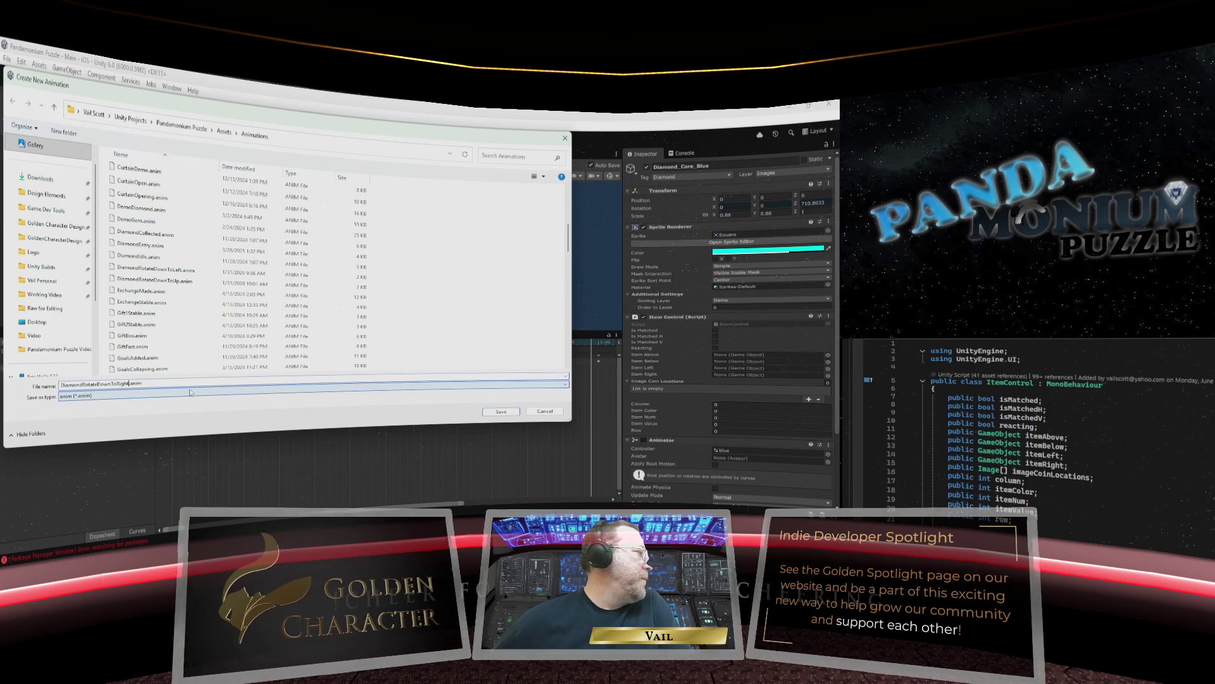
click(499, 412)
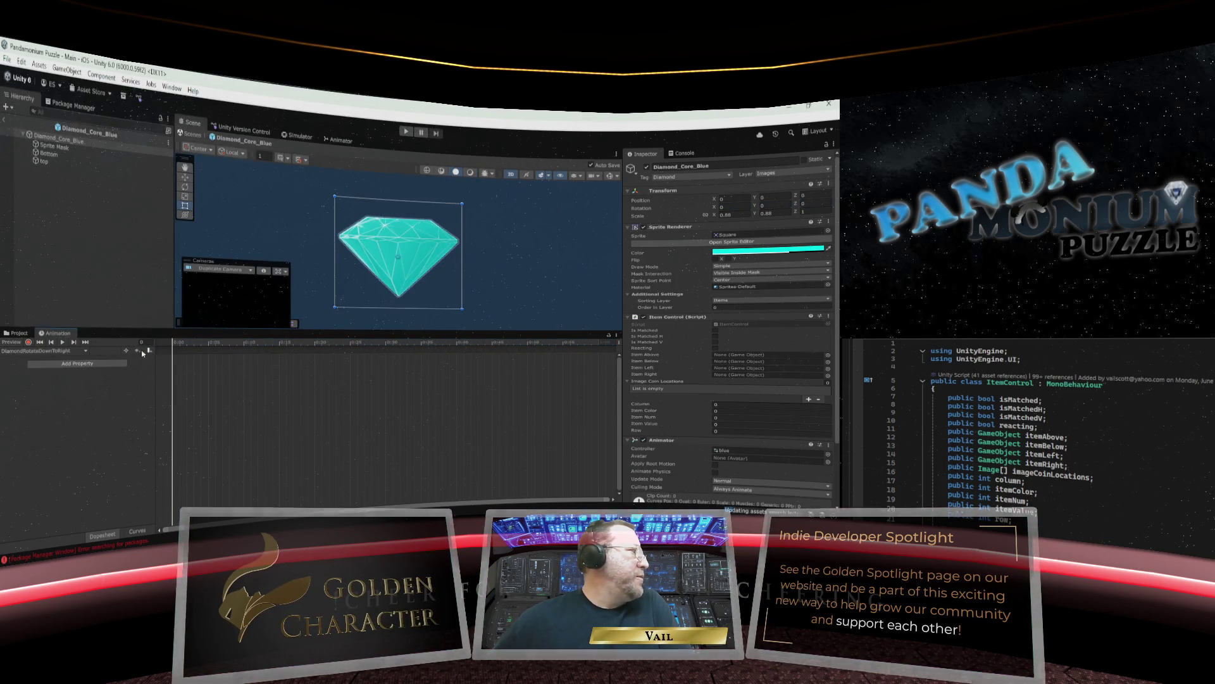
Start recording and key Z rotation 0 at frame 0 and 360 at frame 30.
click(29, 343)
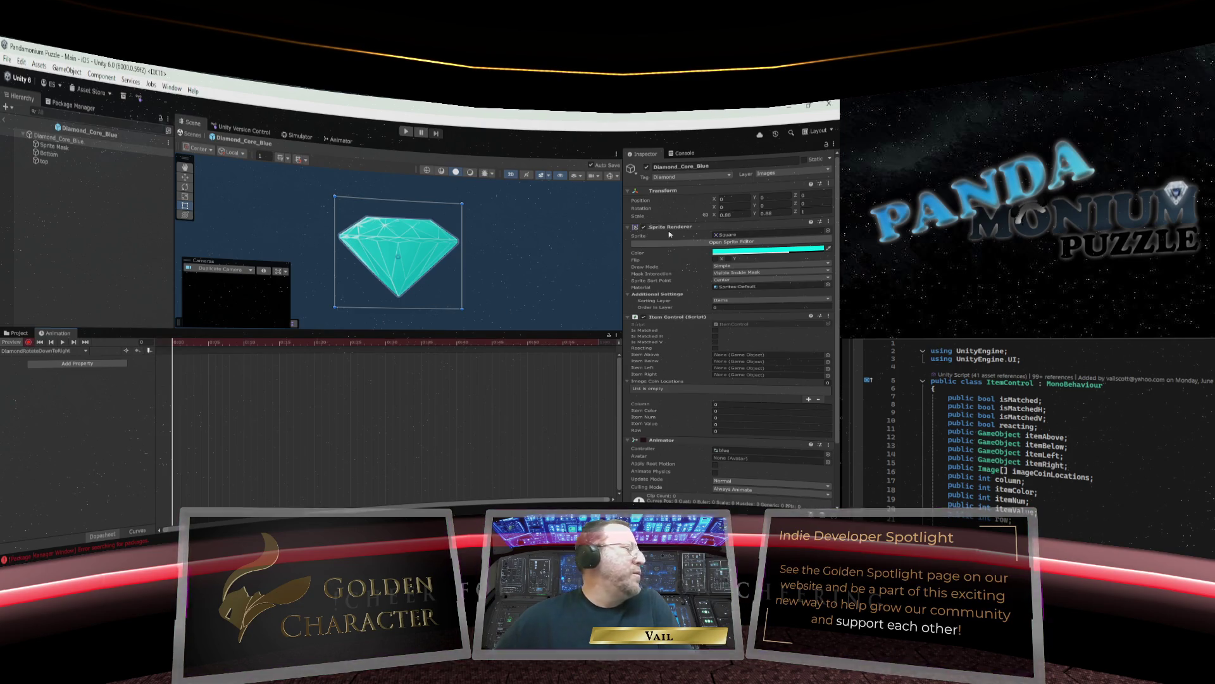
click(804, 204)
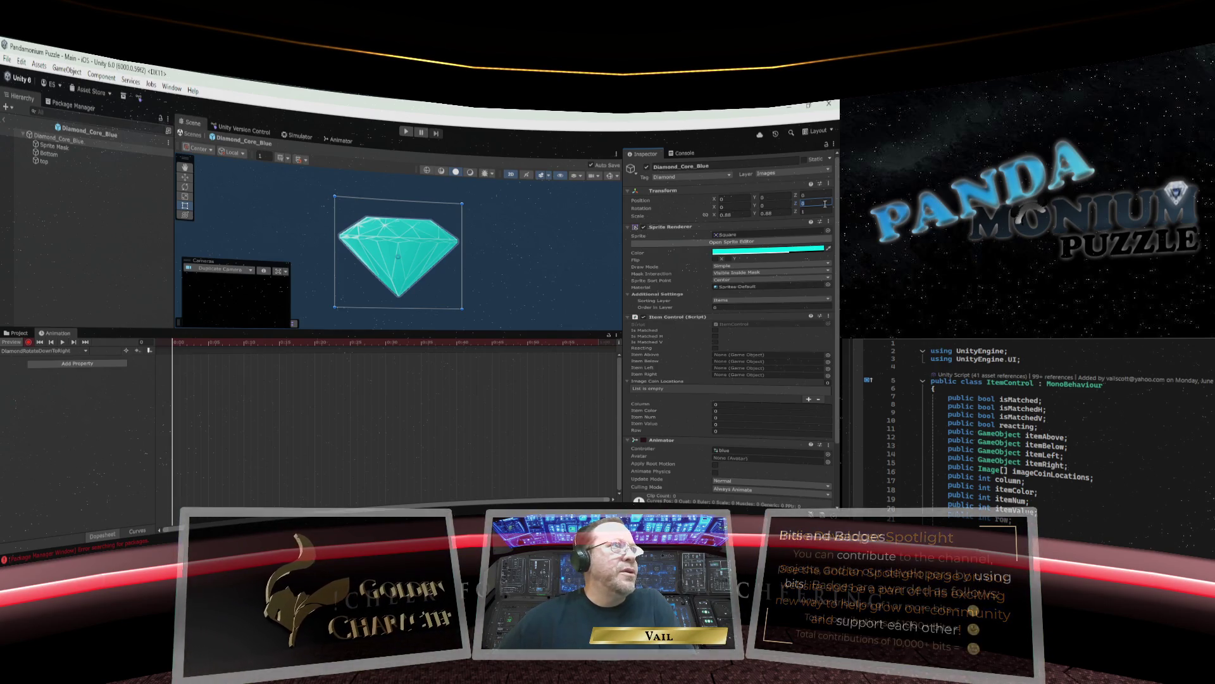
key(Return)
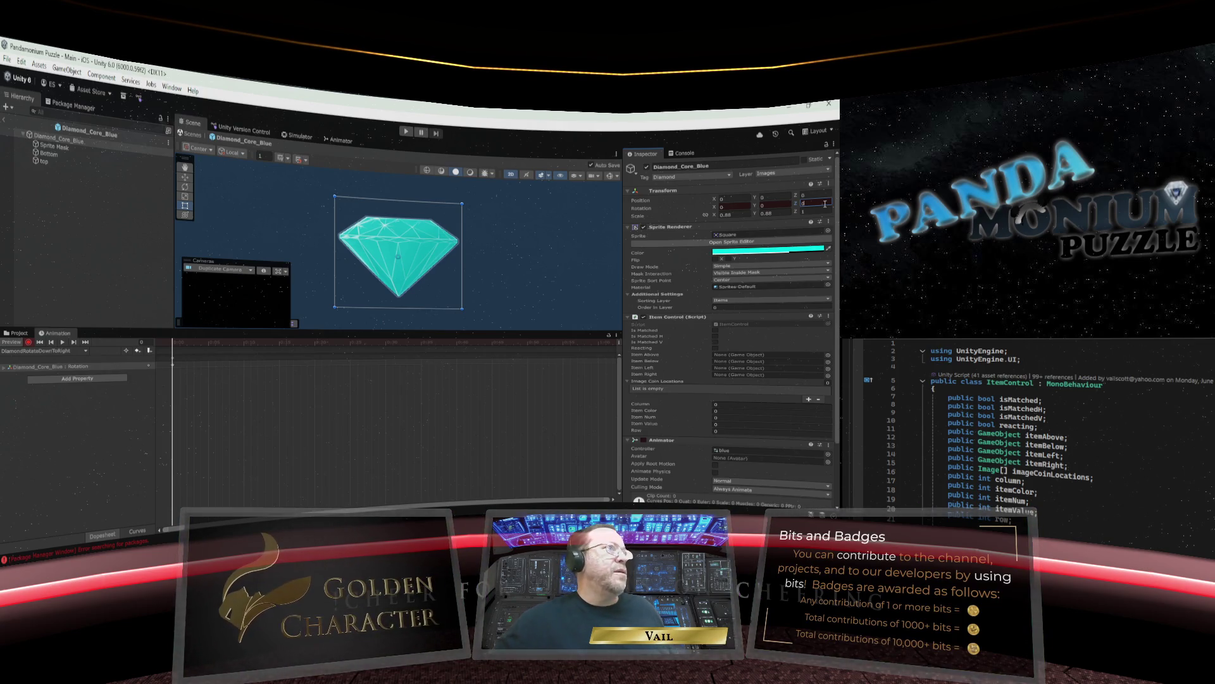
drag(173, 344, 386, 347)
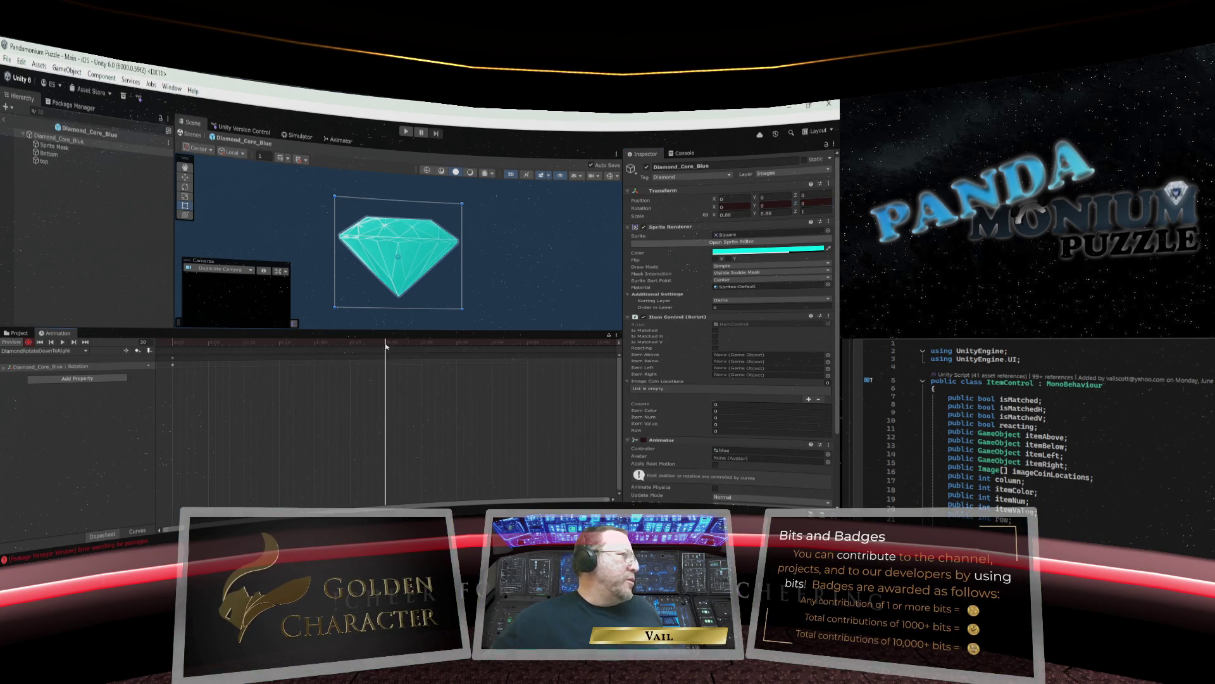
click(812, 201)
text(360)
key(Return)
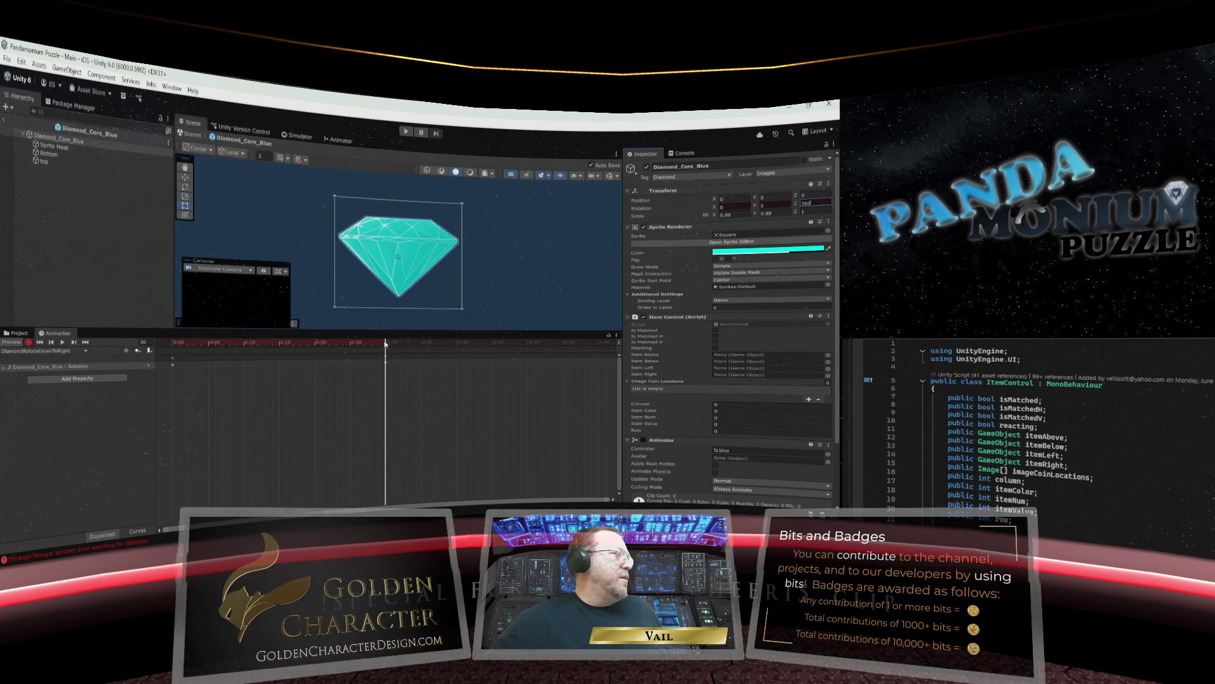
Key Z rotation 720 at frame 60 and 810 at frame 75, then stop recording.
drag(387, 344, 597, 348)
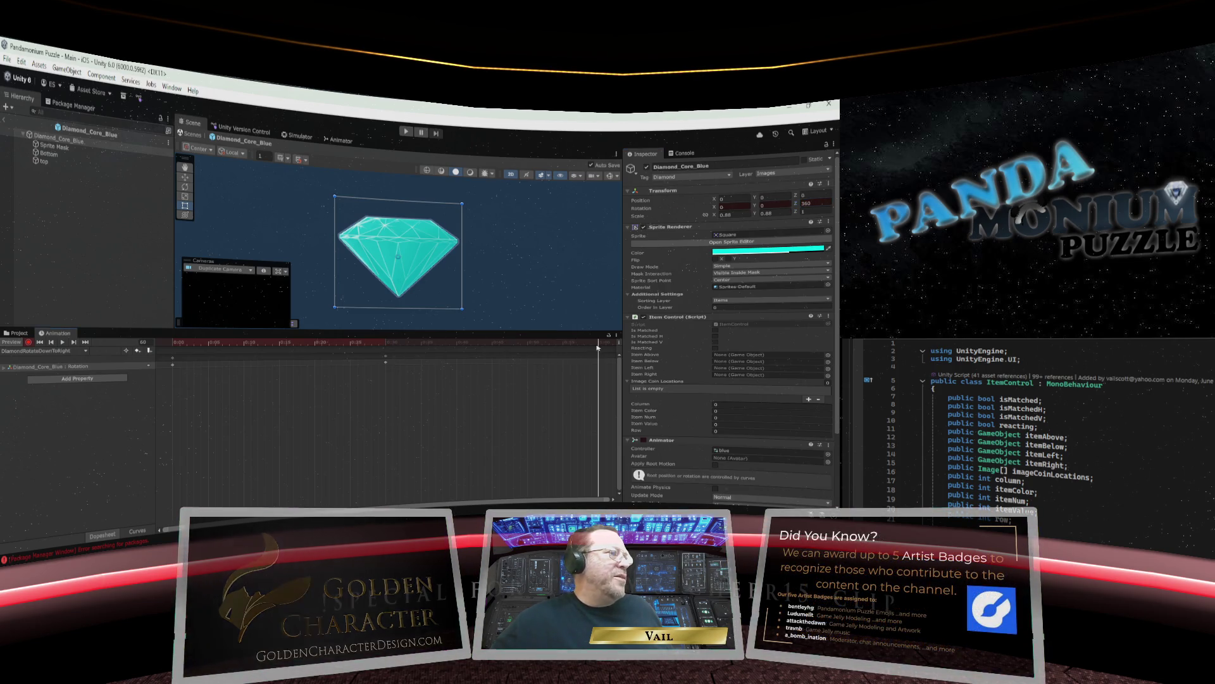
click(801, 203)
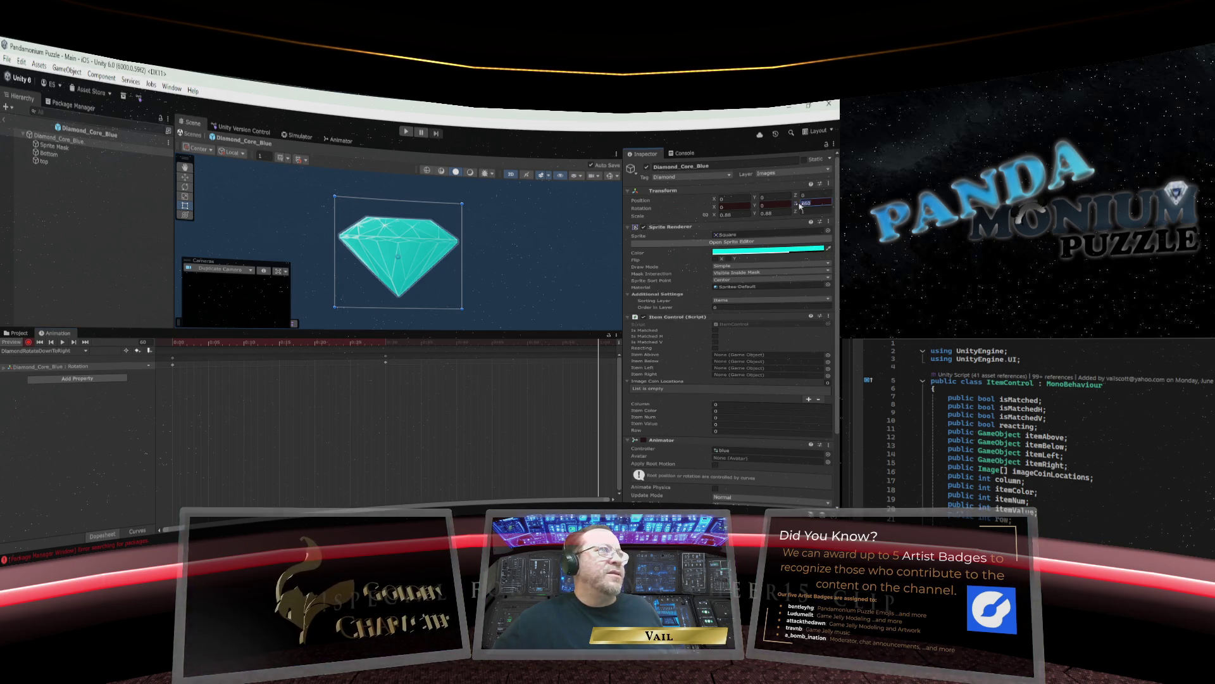
text(720)
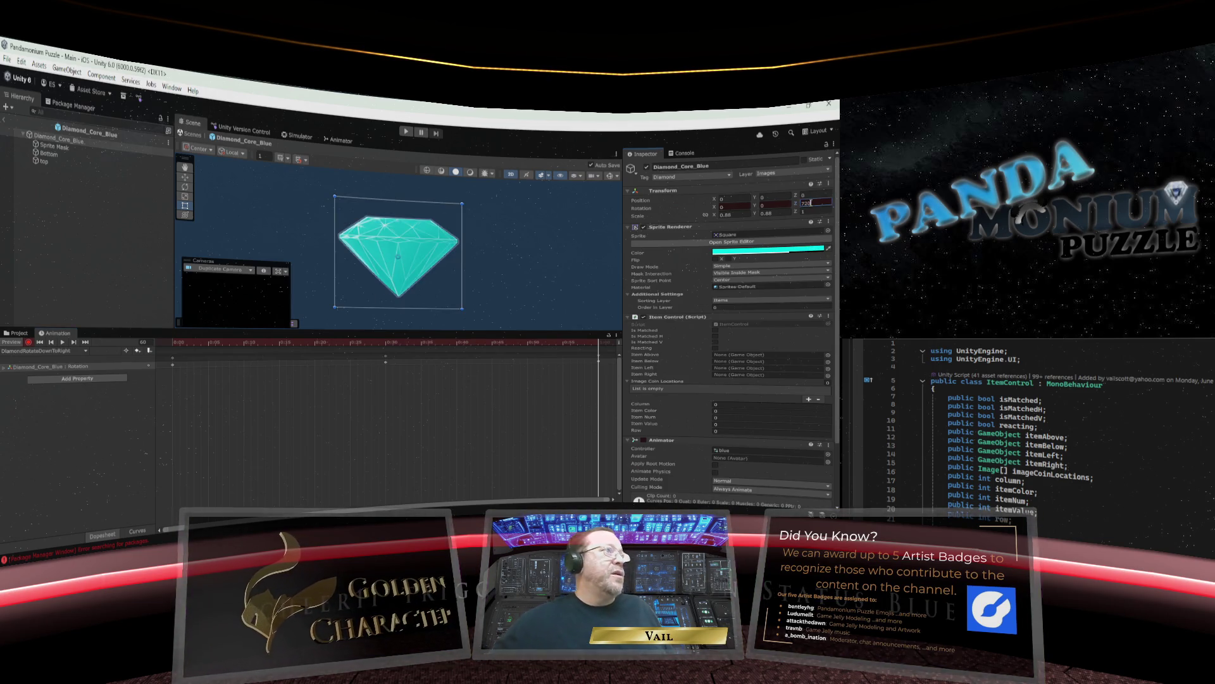
key(Return)
drag(612, 502, 532, 469)
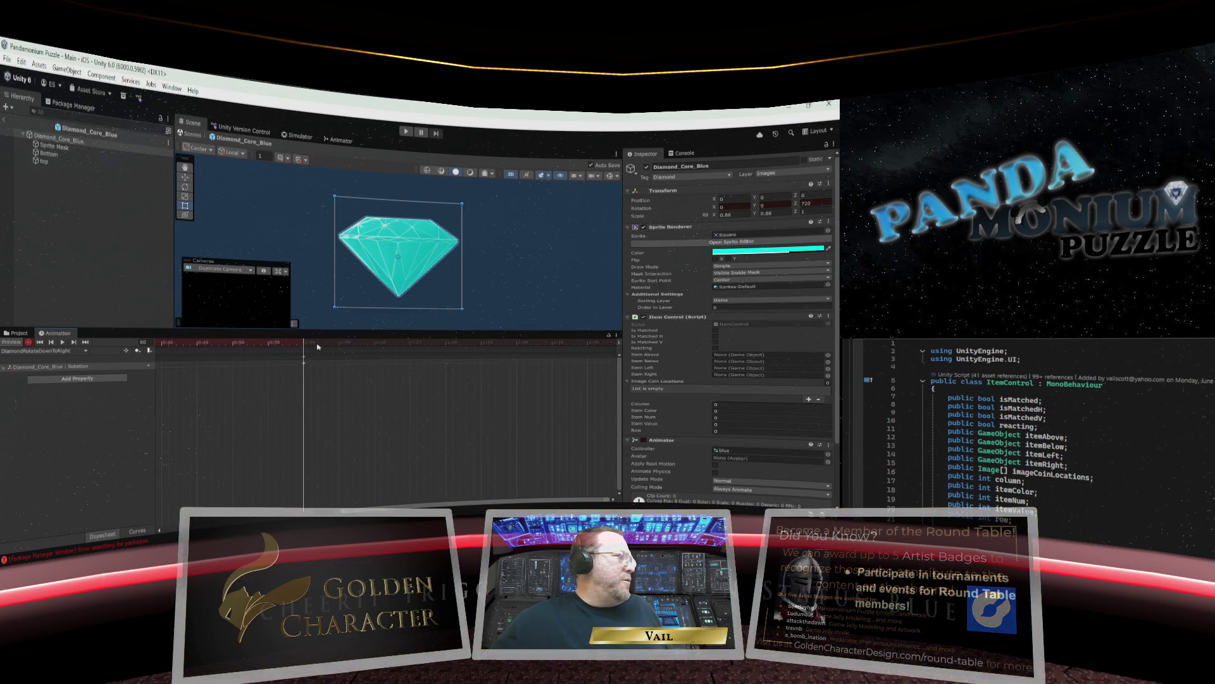
drag(304, 345, 411, 349)
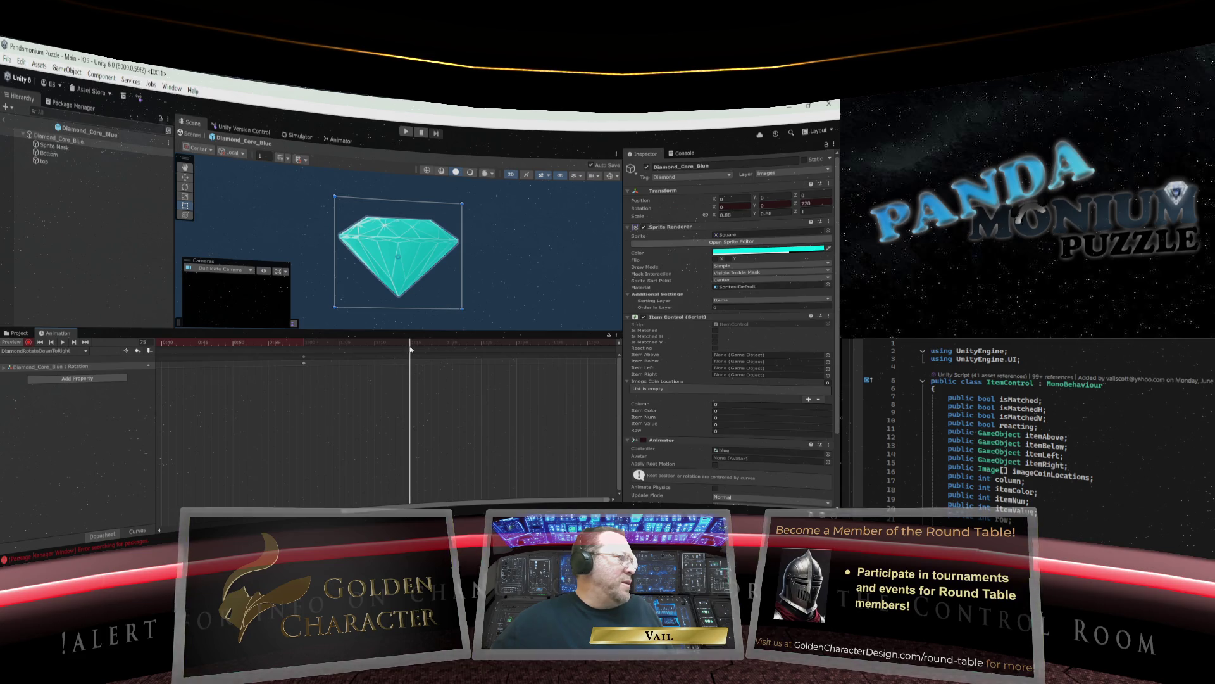
click(805, 204)
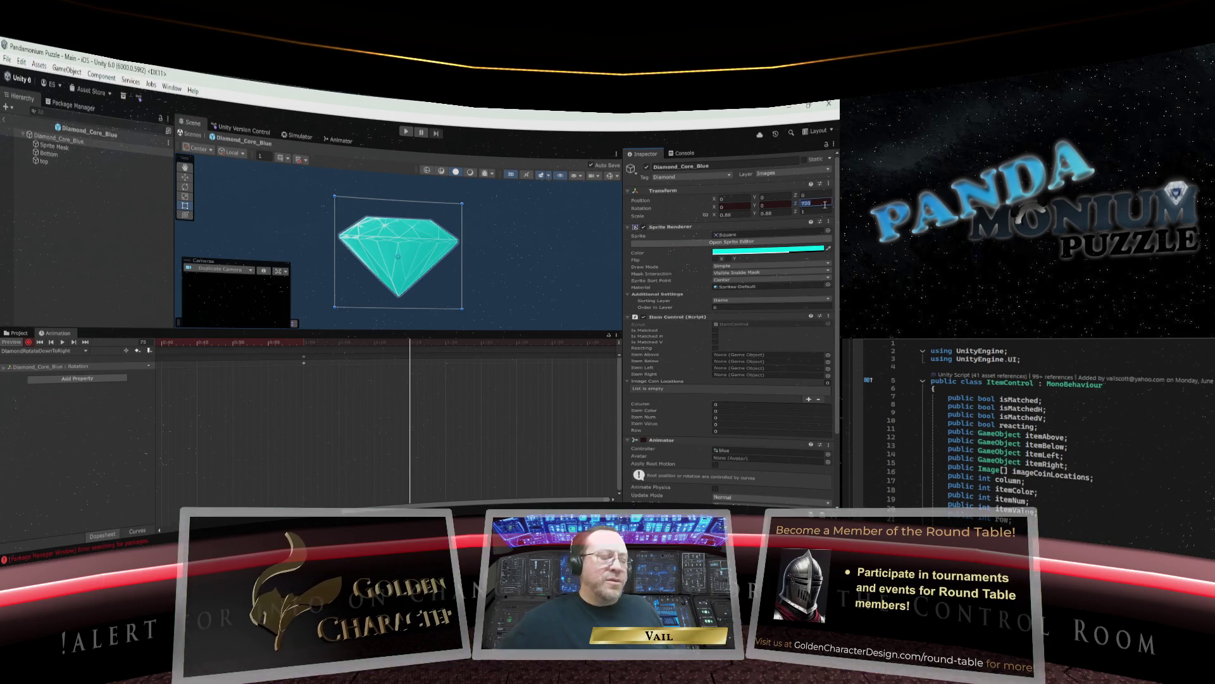
text(810)
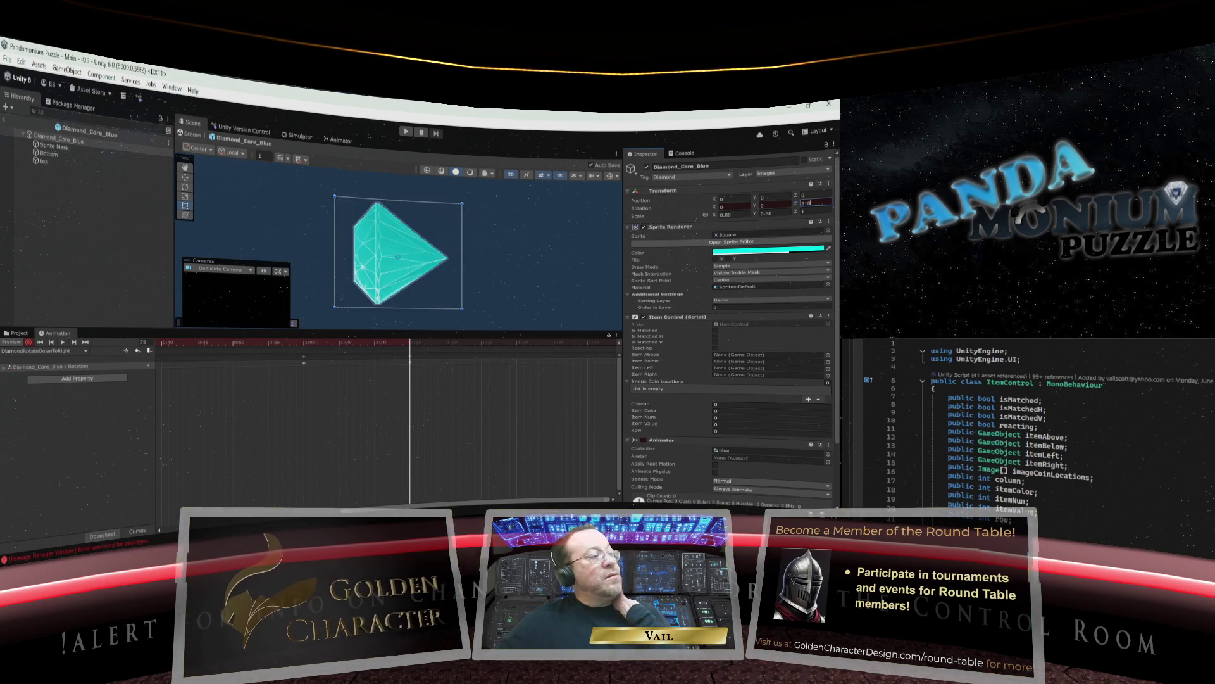
click(29, 343)
List the diamond's clips (DiamondEntry, DiamondRotate clips, ScaleDiamond), keeping DiamondRotateDownToRight loaded.
click(38, 351)
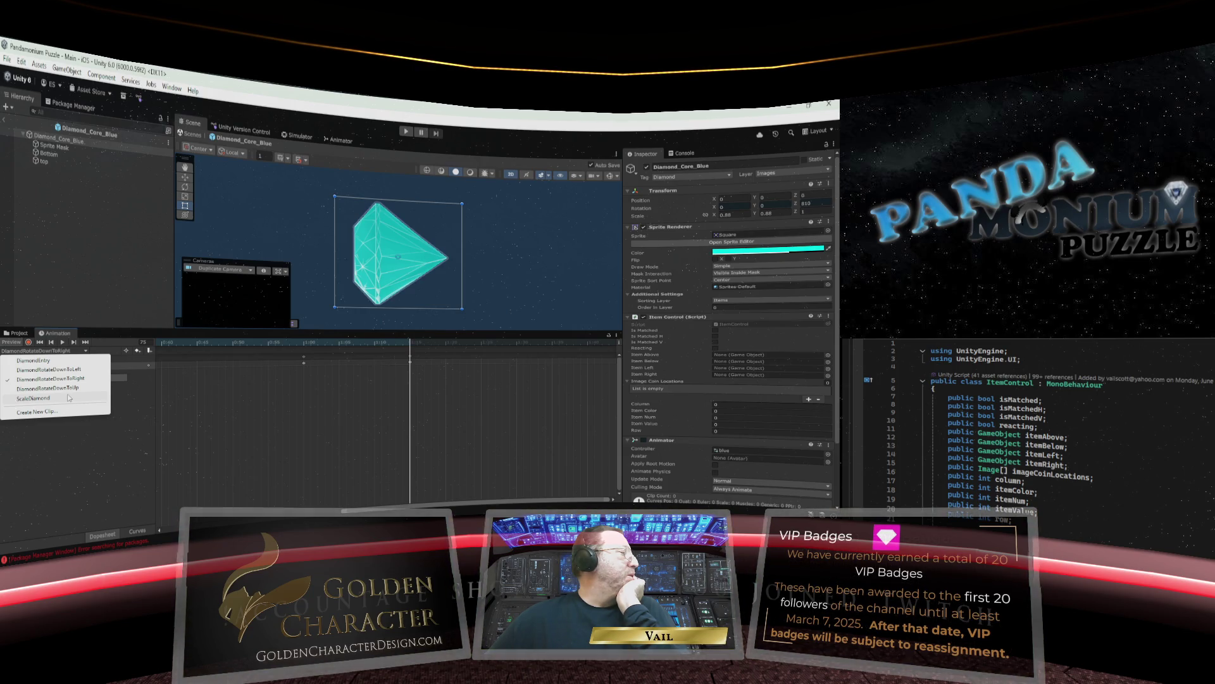
click(410, 347)
Scrub and fit the DownToRight rotation keys, reset to frame 0, and start a new clip.
mouse_move(410, 345)
mouse_down()
mouse_move(131, 355)
mouse_move(247, 358)
mouse_move(190, 359)
mouse_move(407, 421)
mouse_up()
key(a)
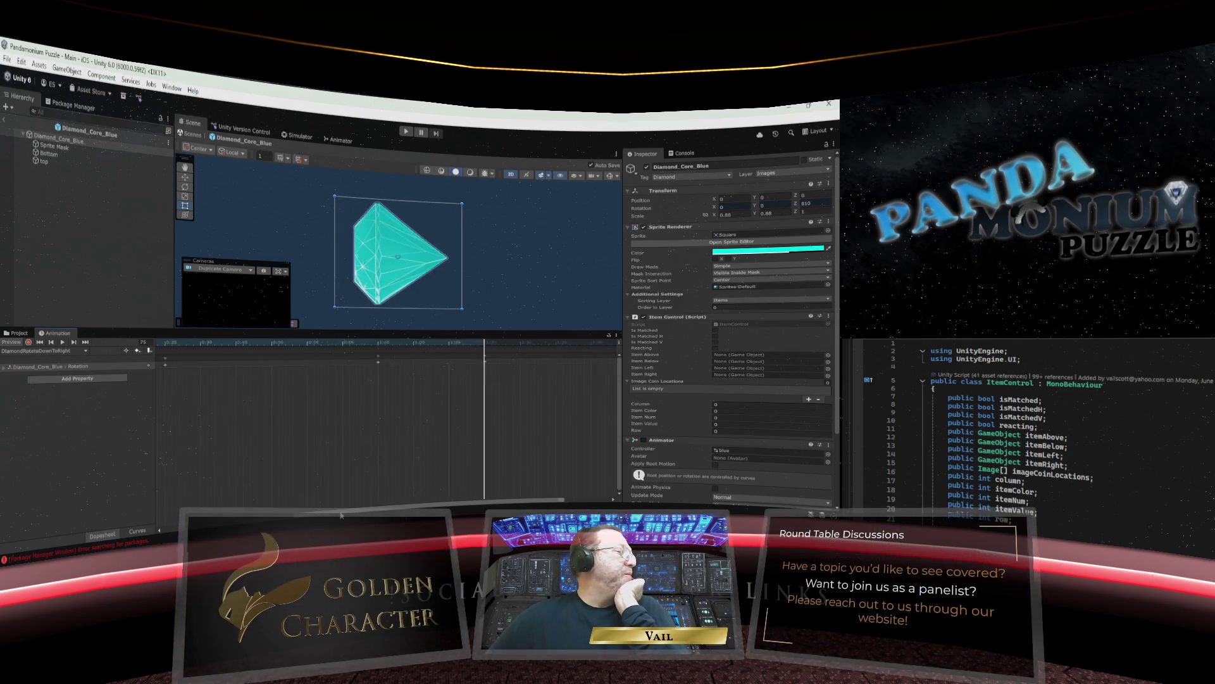
click(169, 344)
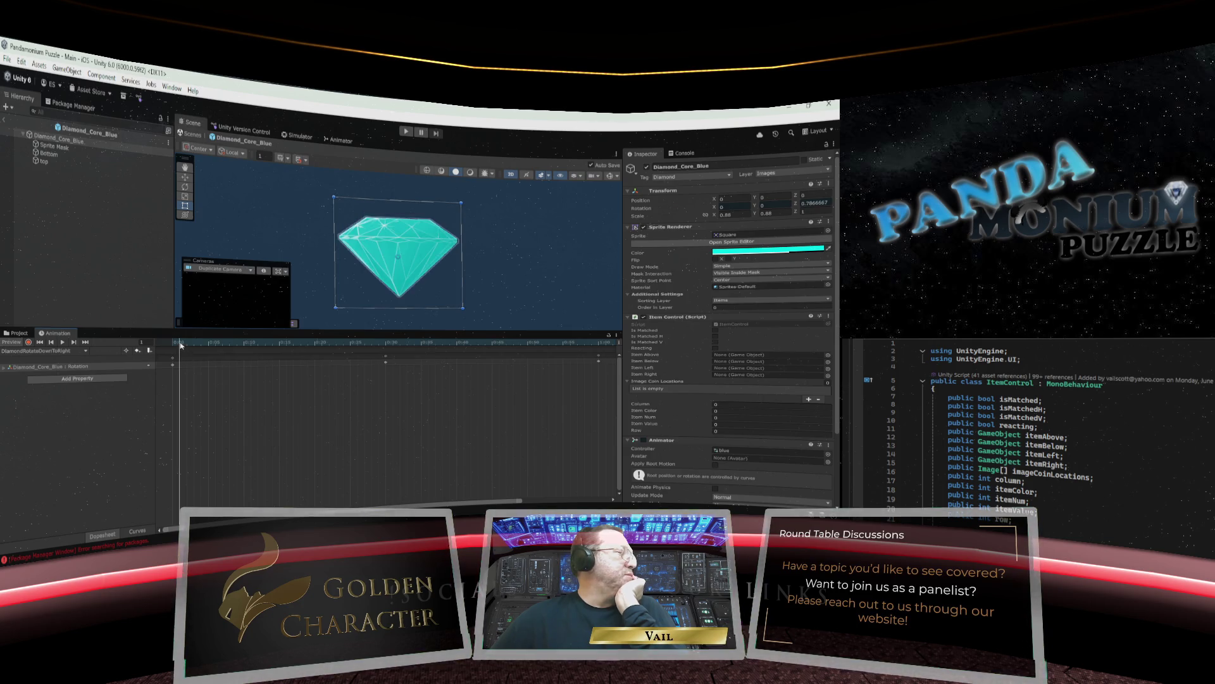
click(60, 351)
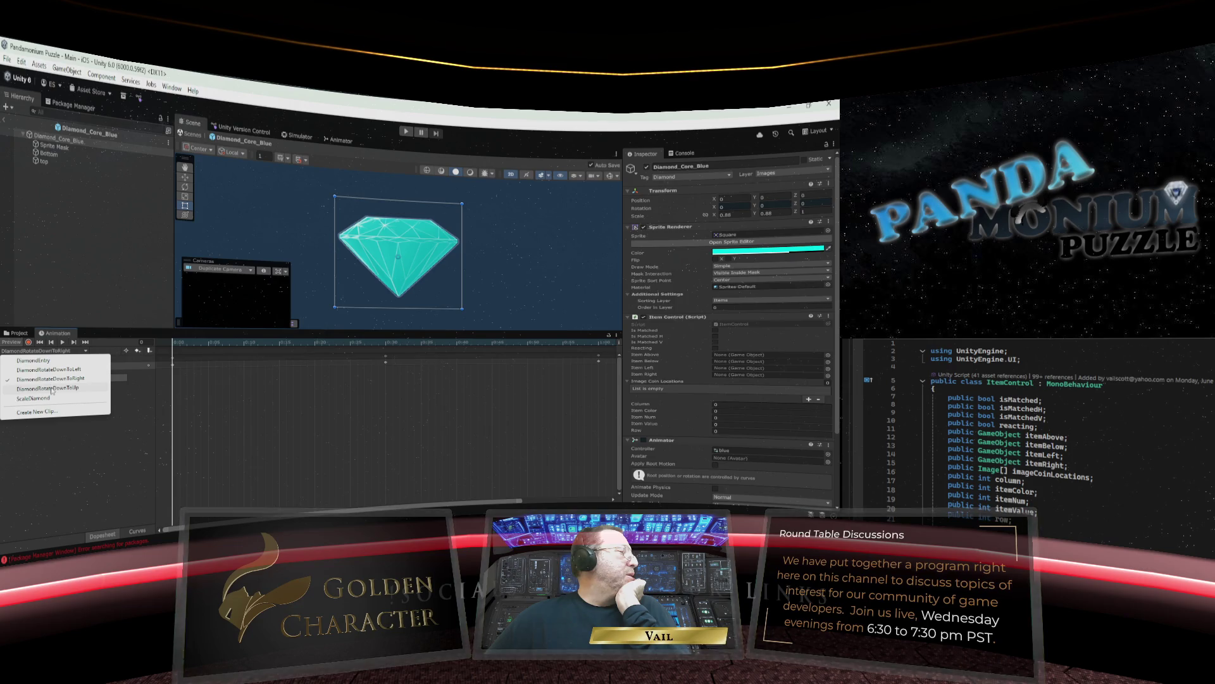
click(56, 412)
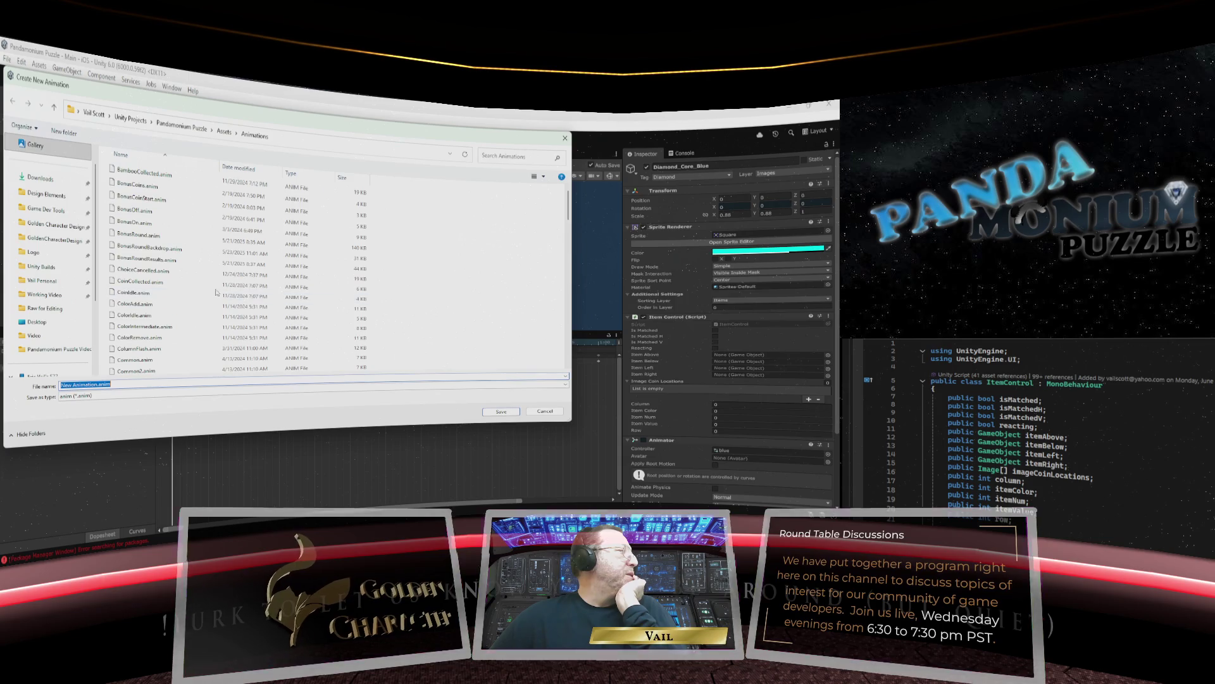
Save a new clip as DiamondRotateLeftToUp.anim, adapted from the DiamondRotateDownToLeft name.
click(184, 336)
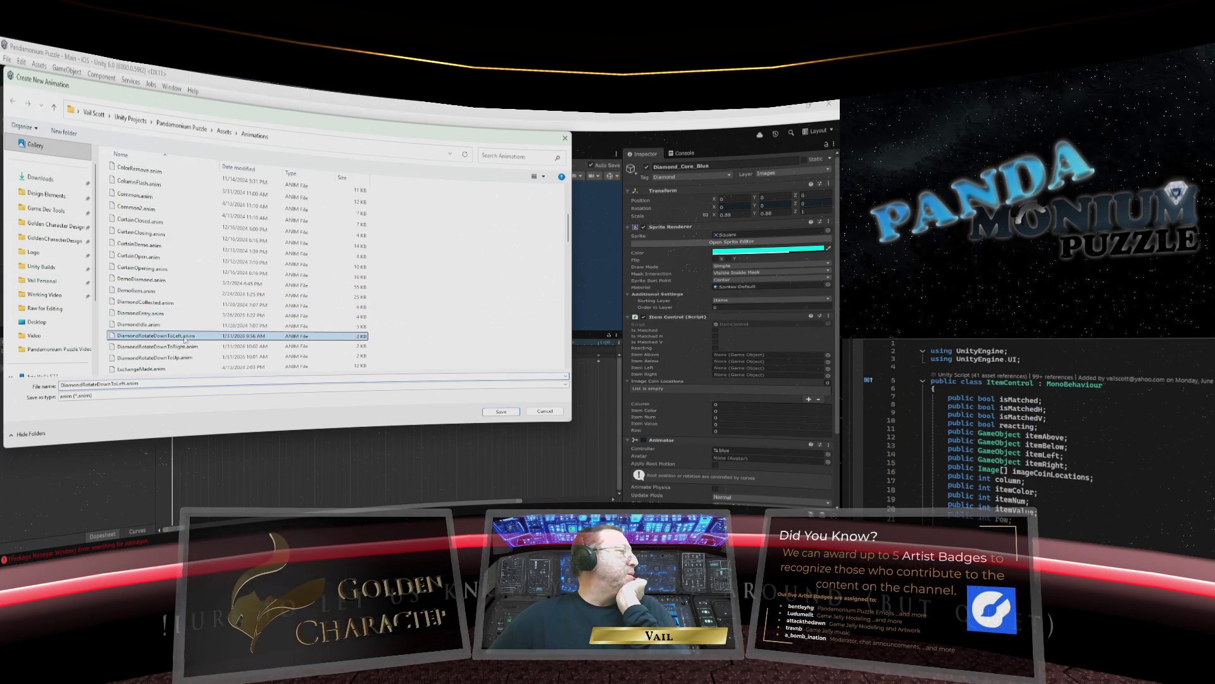
double_click(98, 385)
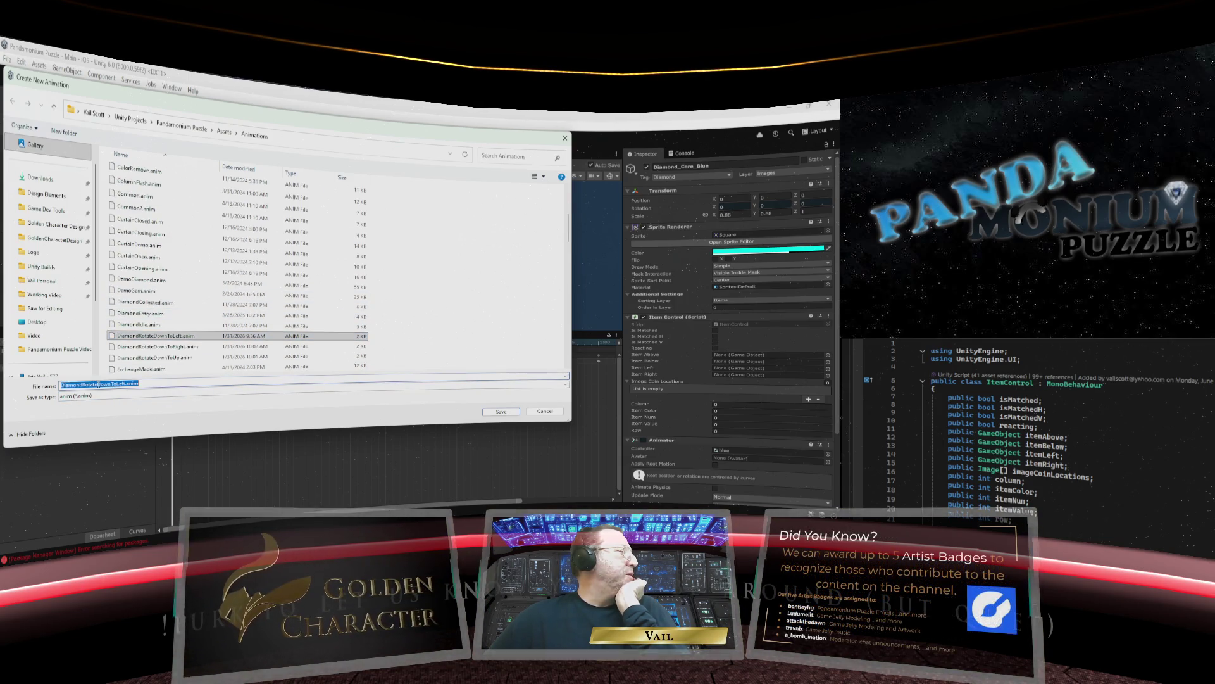
click(111, 385)
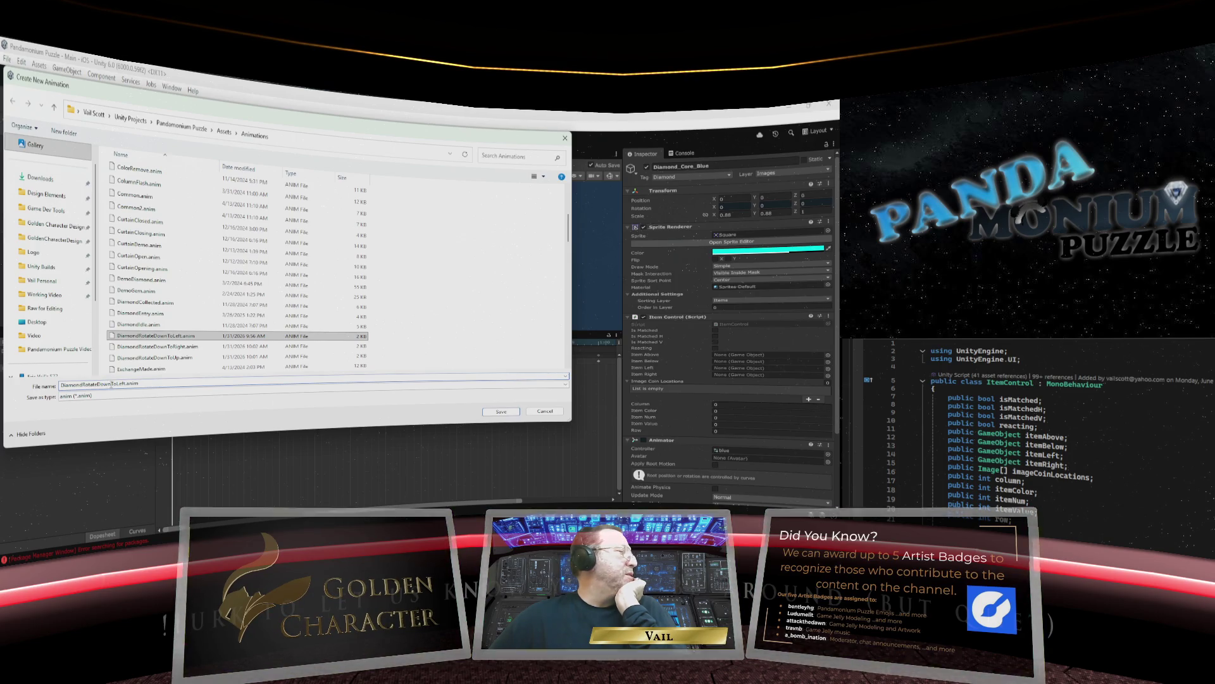
drag(111, 385, 100, 384)
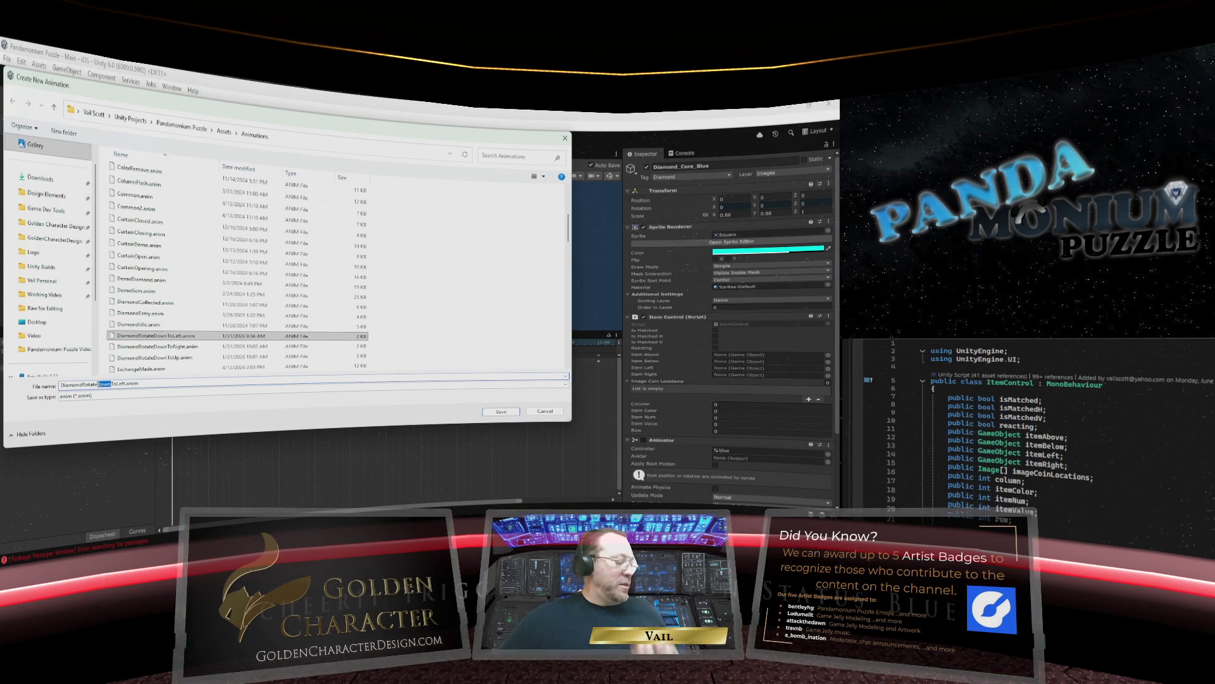
text(Left)
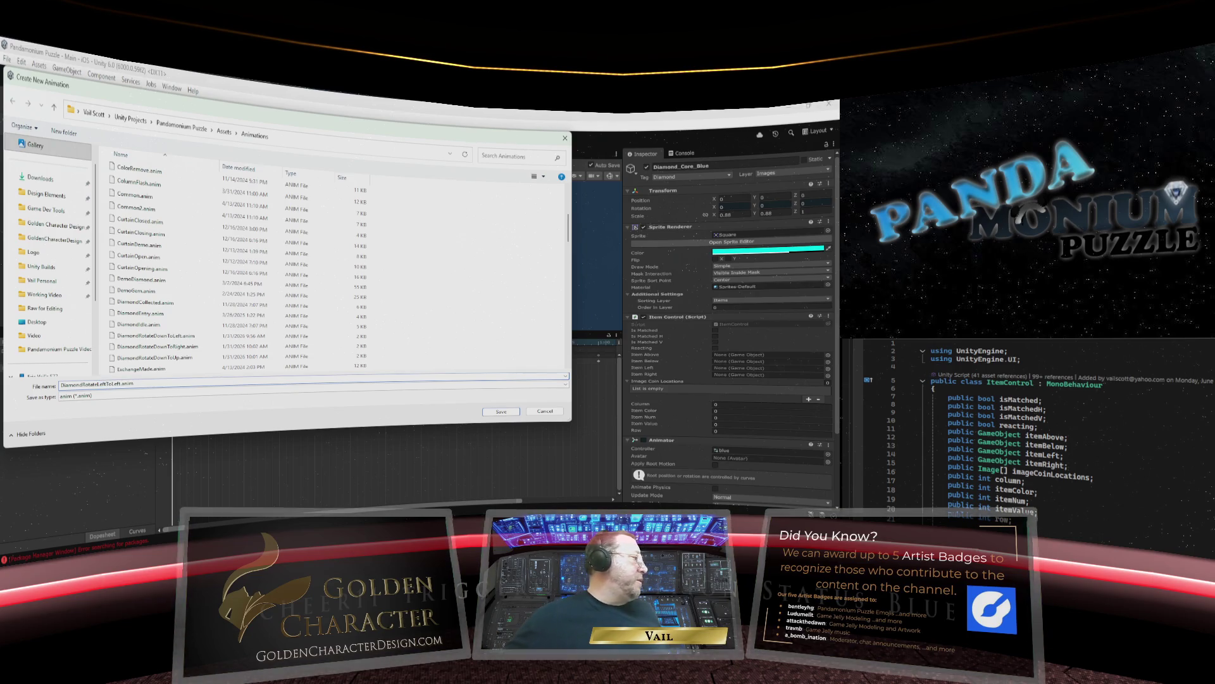
drag(119, 384, 113, 384)
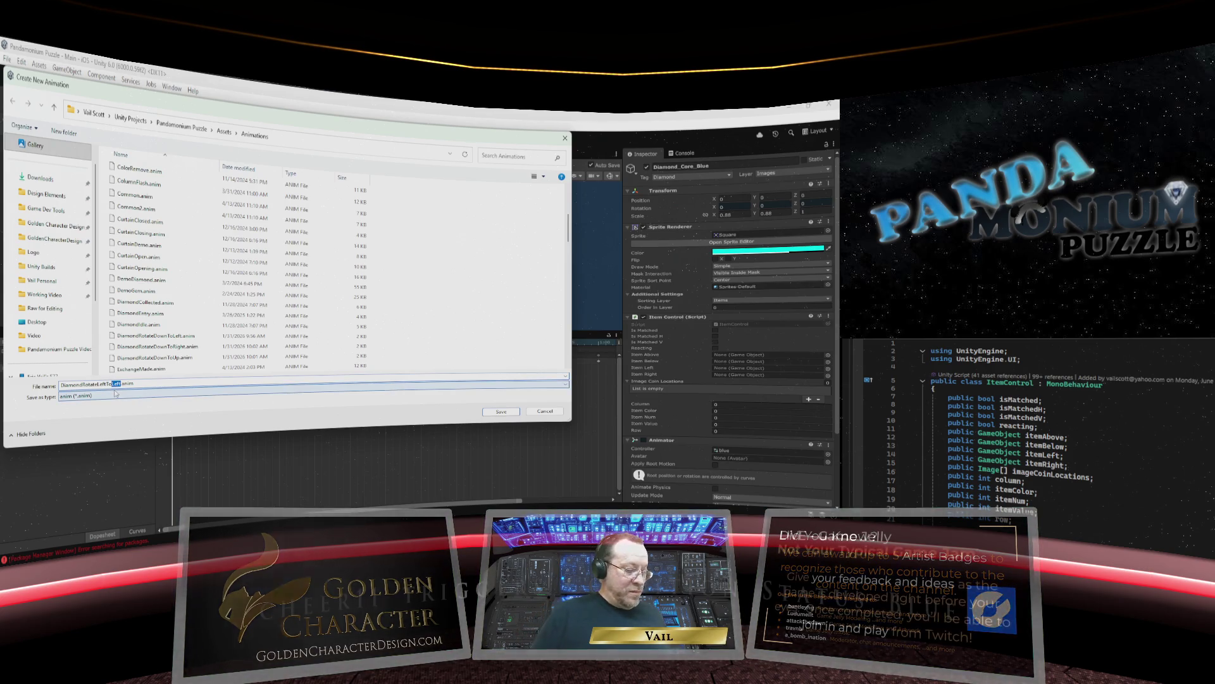
text(Up)
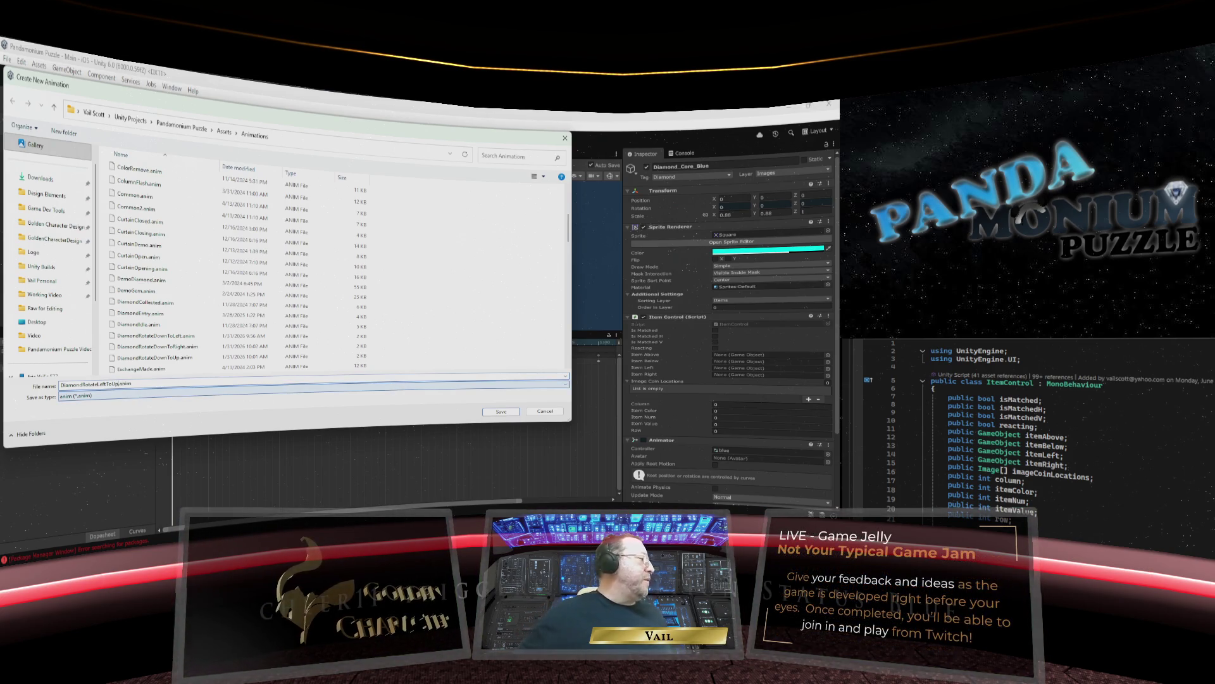
click(500, 411)
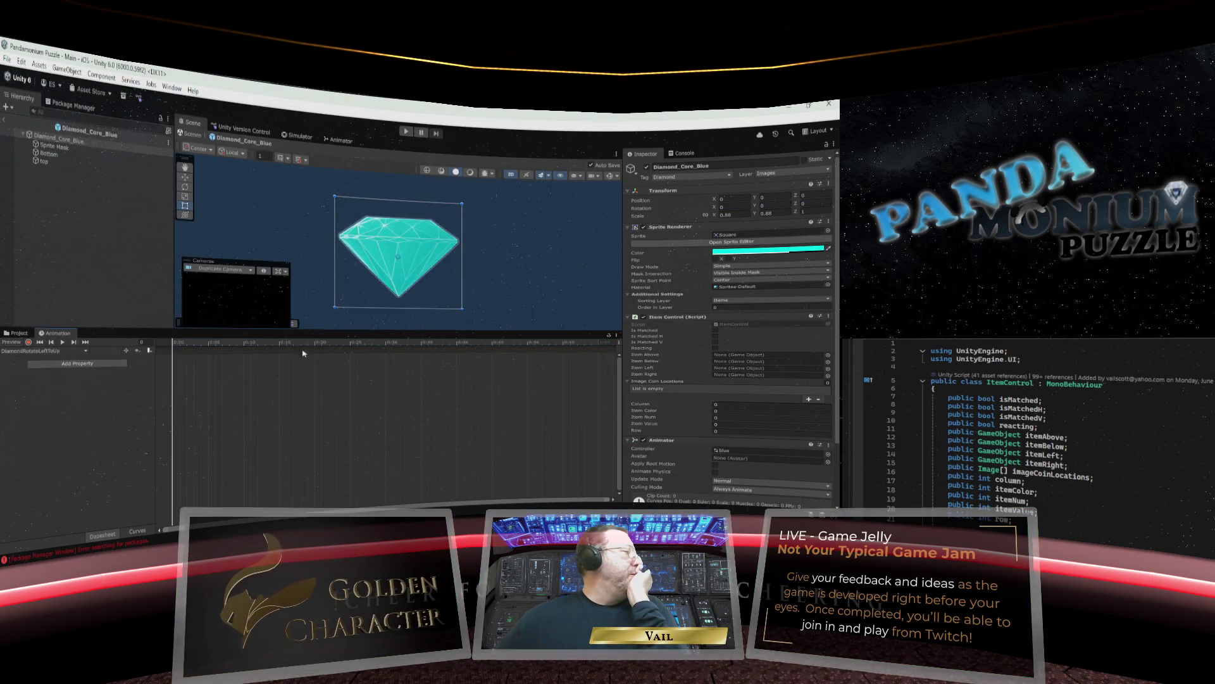
Record Z rotation keys of 270 at the start, then 990 and 1260 later.
click(28, 342)
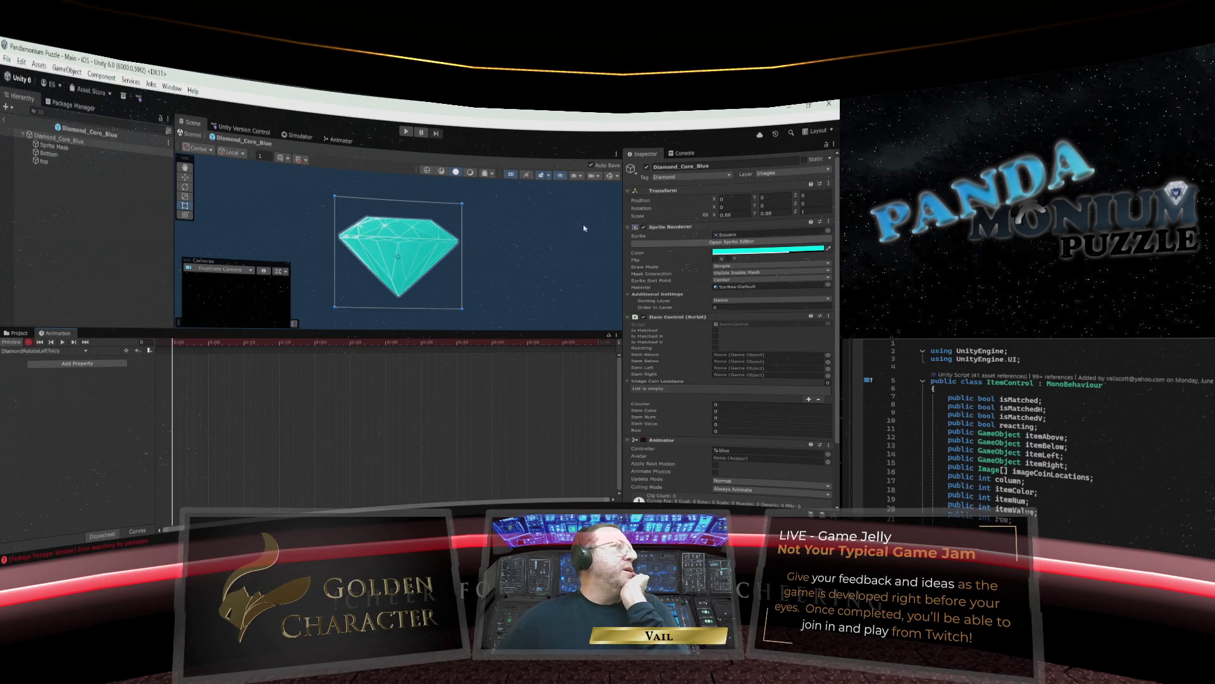
click(811, 203)
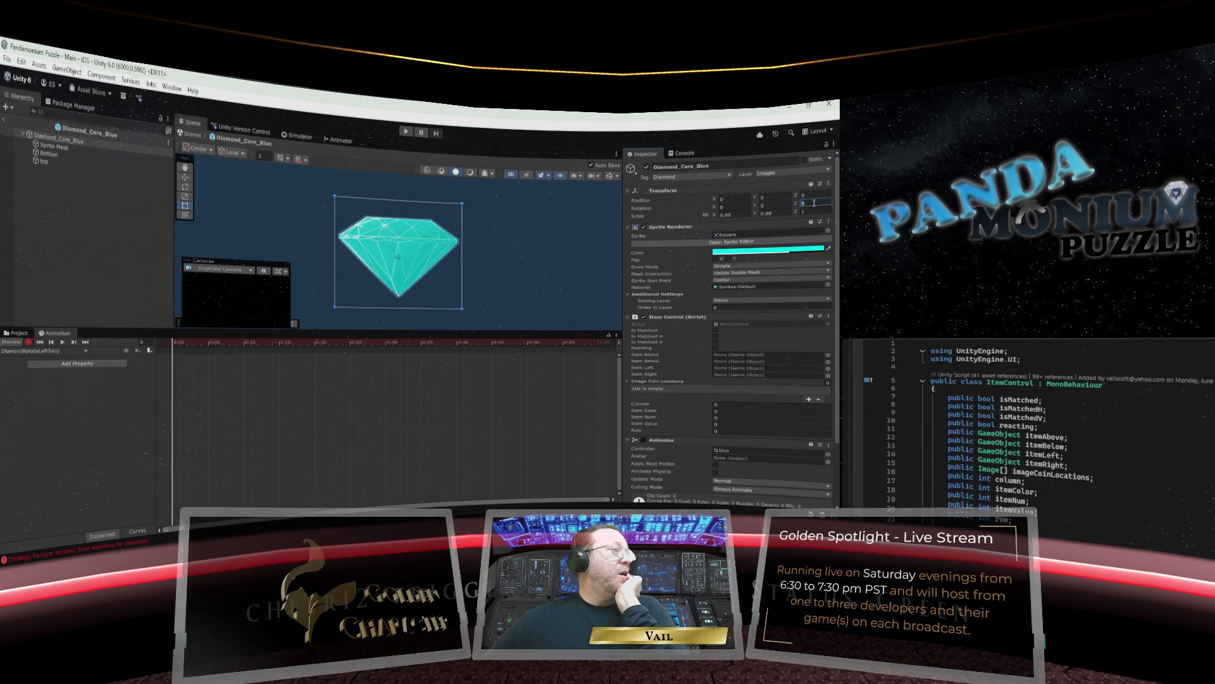
text(270)
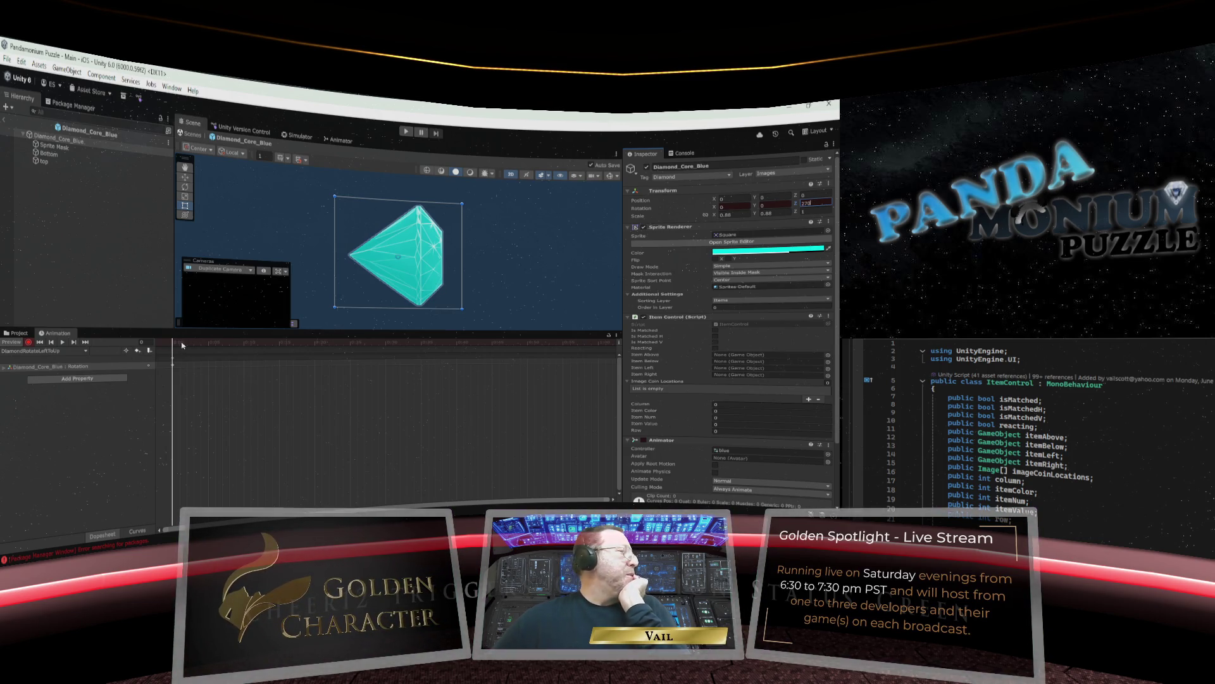
drag(172, 344, 607, 344)
click(814, 202)
text(990)
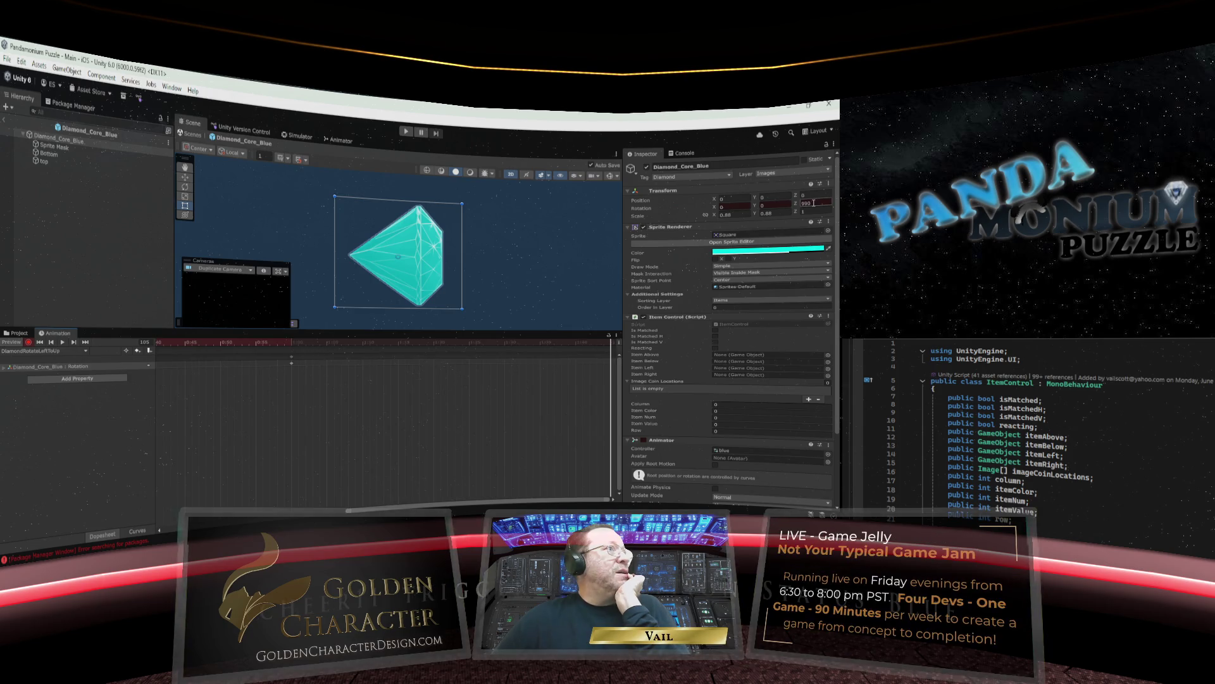
double_click(813, 204)
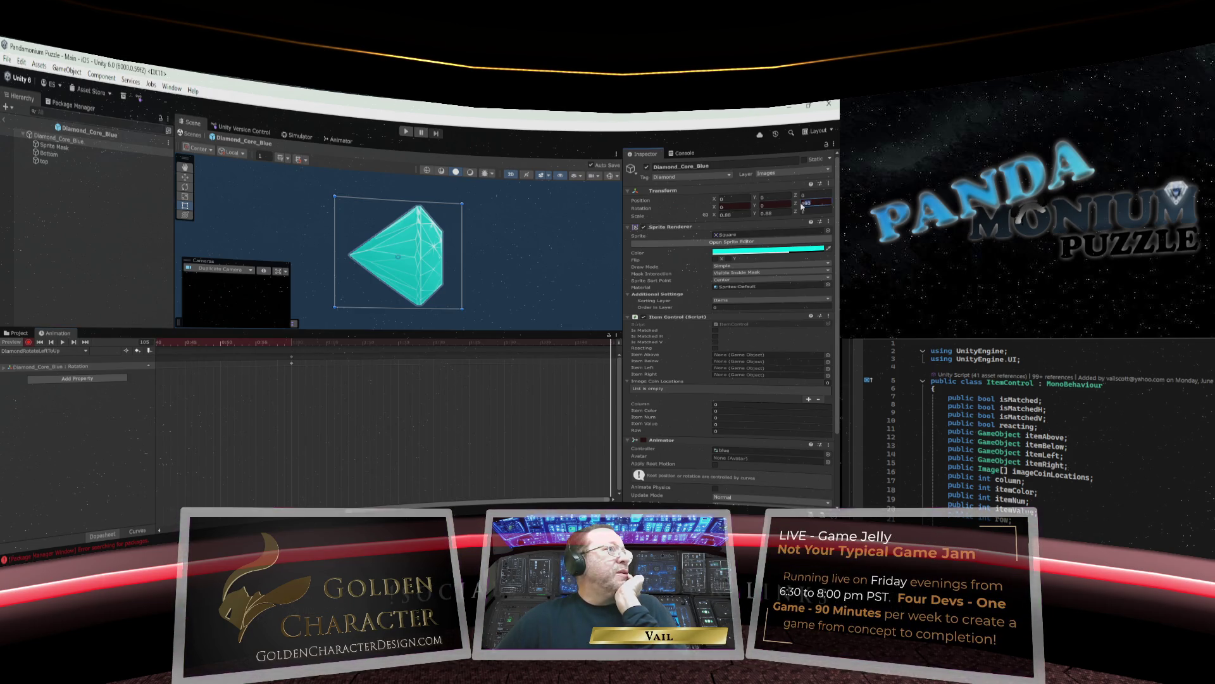
text(60)
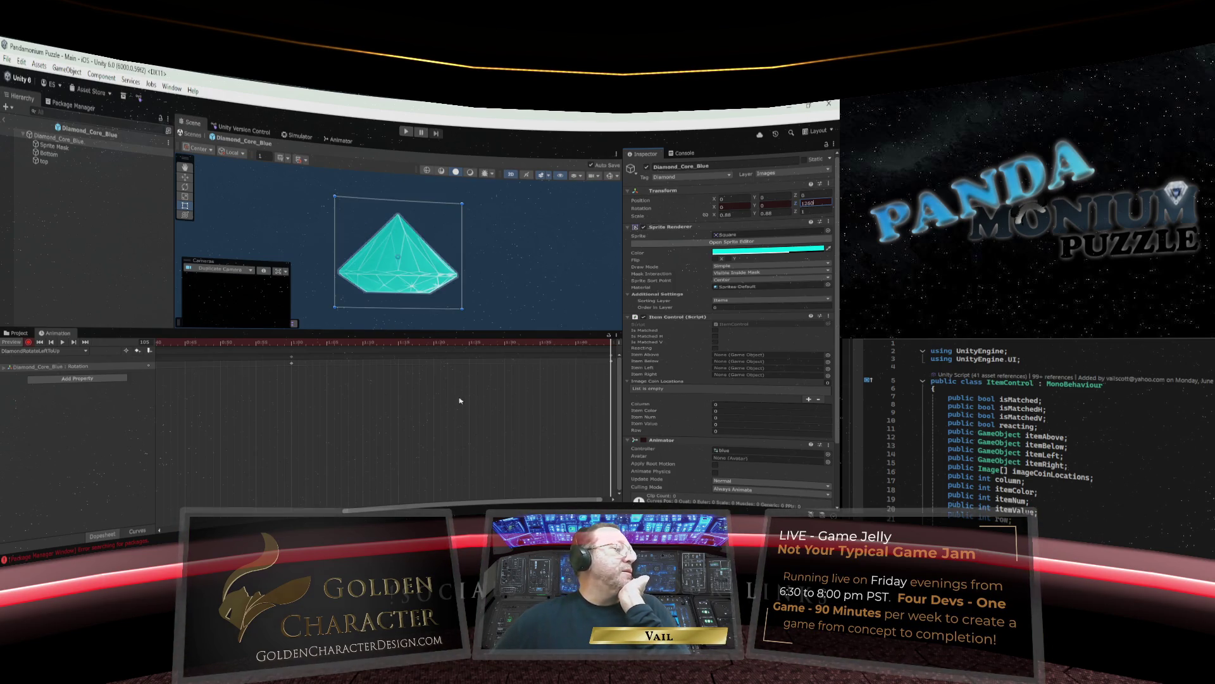
Stop recording, then play and scrub the clip to preview the spin.
drag(399, 508, 182, 532)
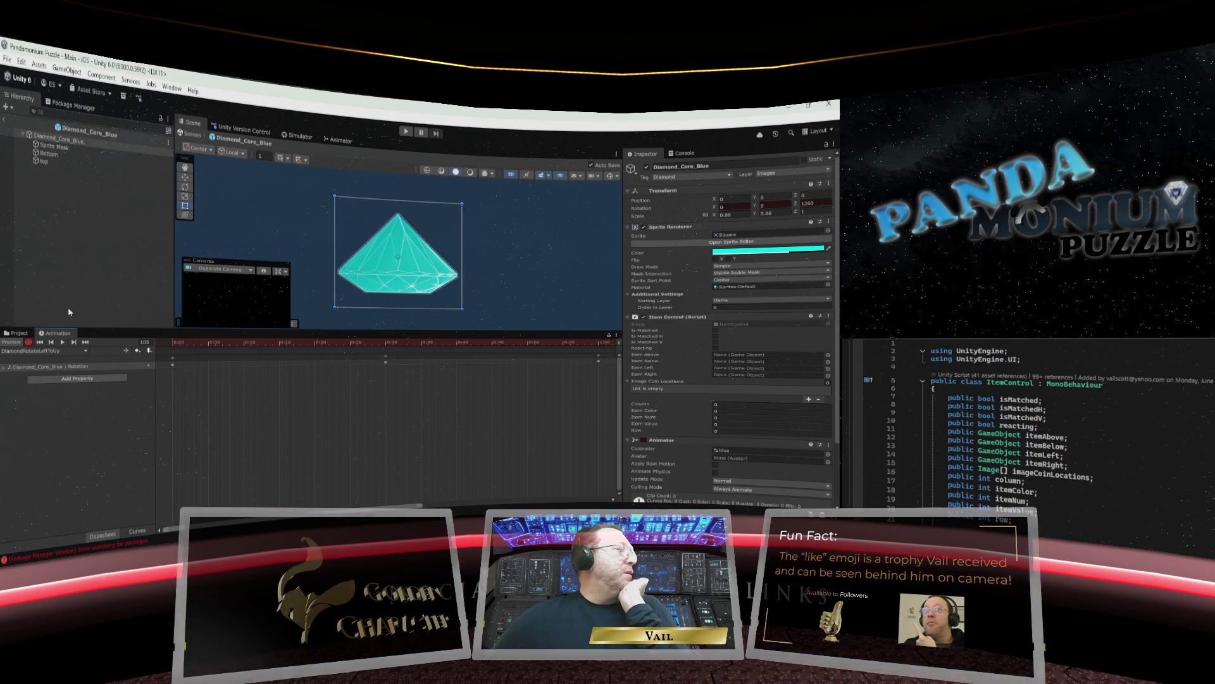
click(27, 343)
click(63, 343)
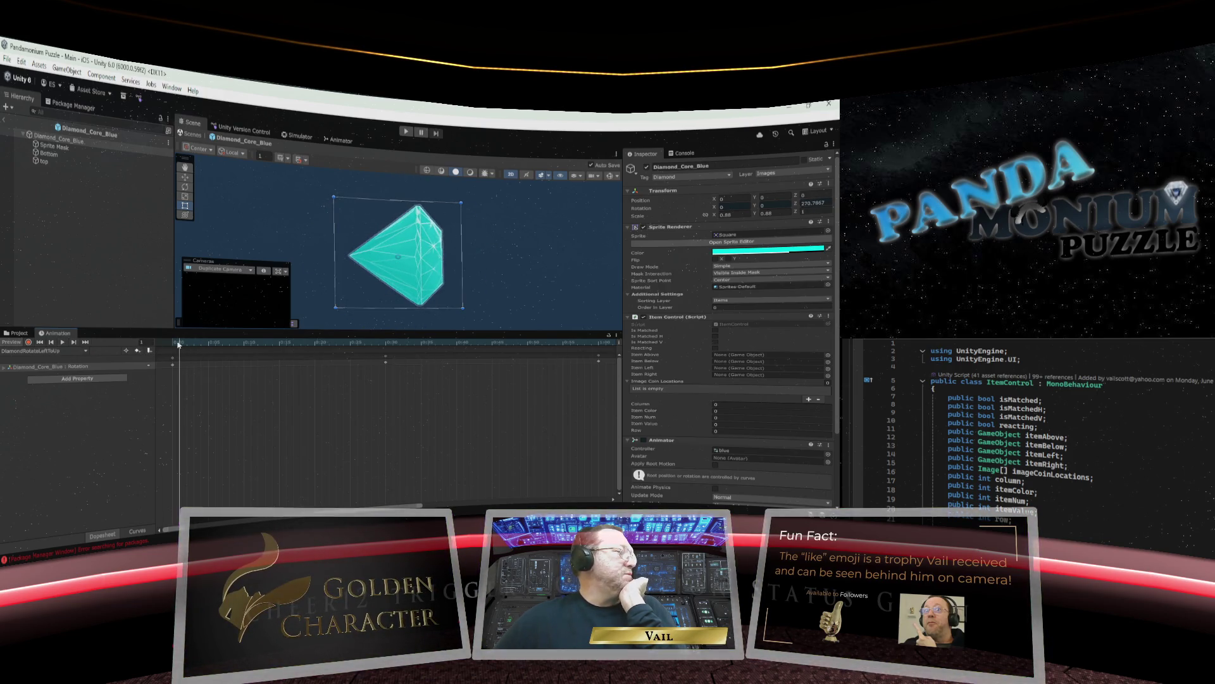
mouse_move(600, 343)
mouse_down()
mouse_move(602, 360)
mouse_move(169, 359)
mouse_up()
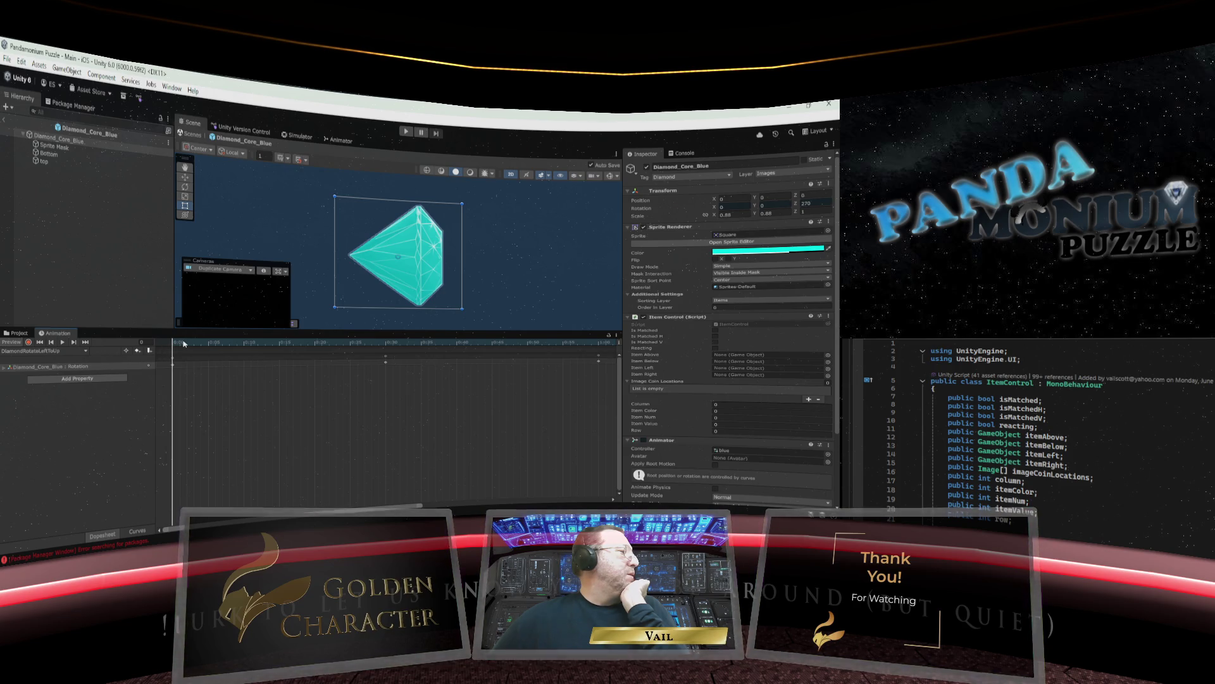
click(47, 351)
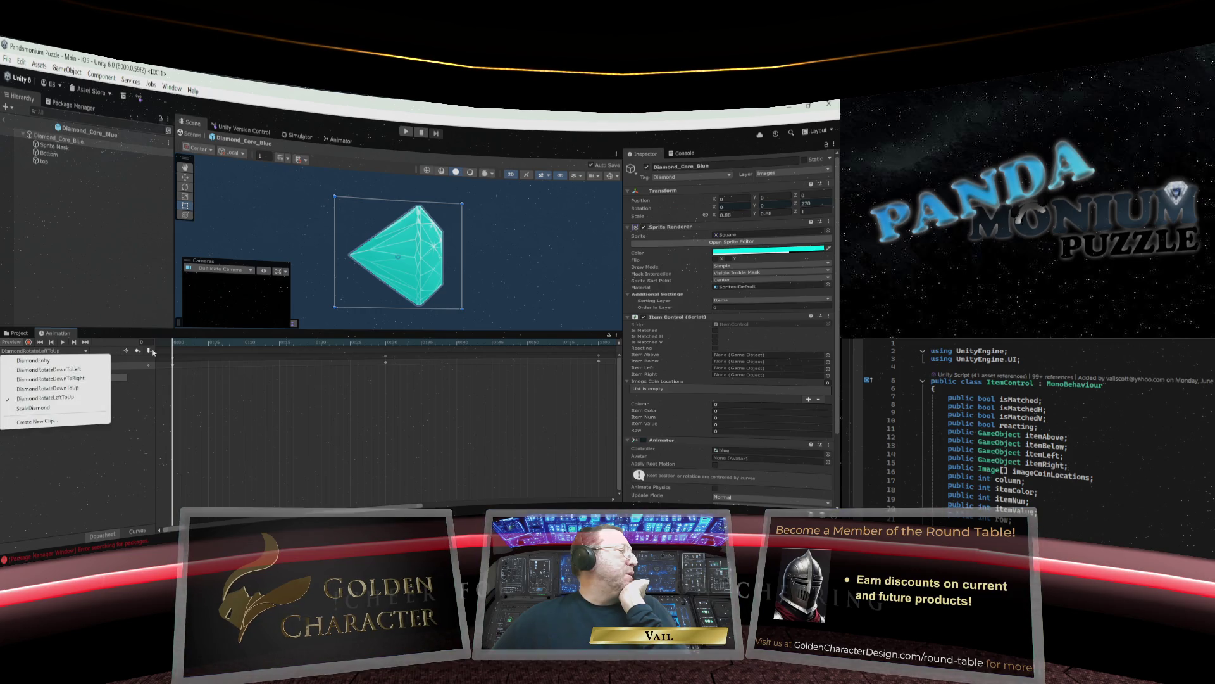
Close the clip list, scrub the preview to frame 17, and dismiss the Edit menu unused.
click(176, 345)
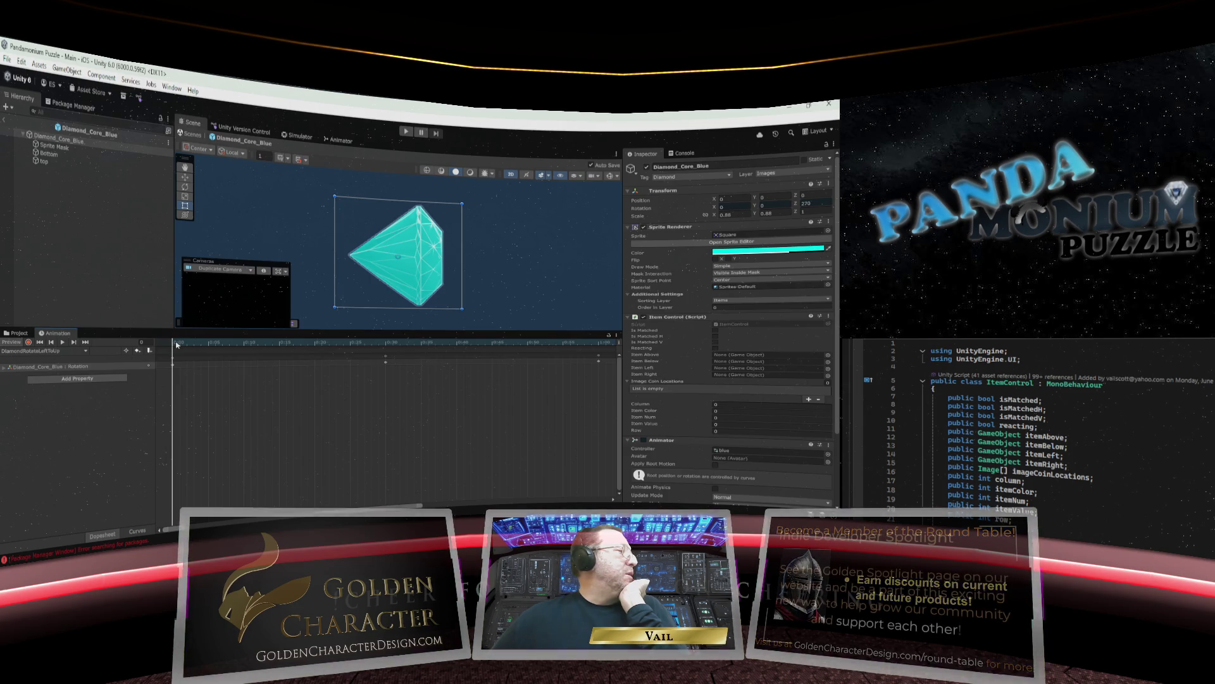
mouse_move(174, 344)
mouse_down()
mouse_move(278, 346)
mouse_move(173, 347)
mouse_up()
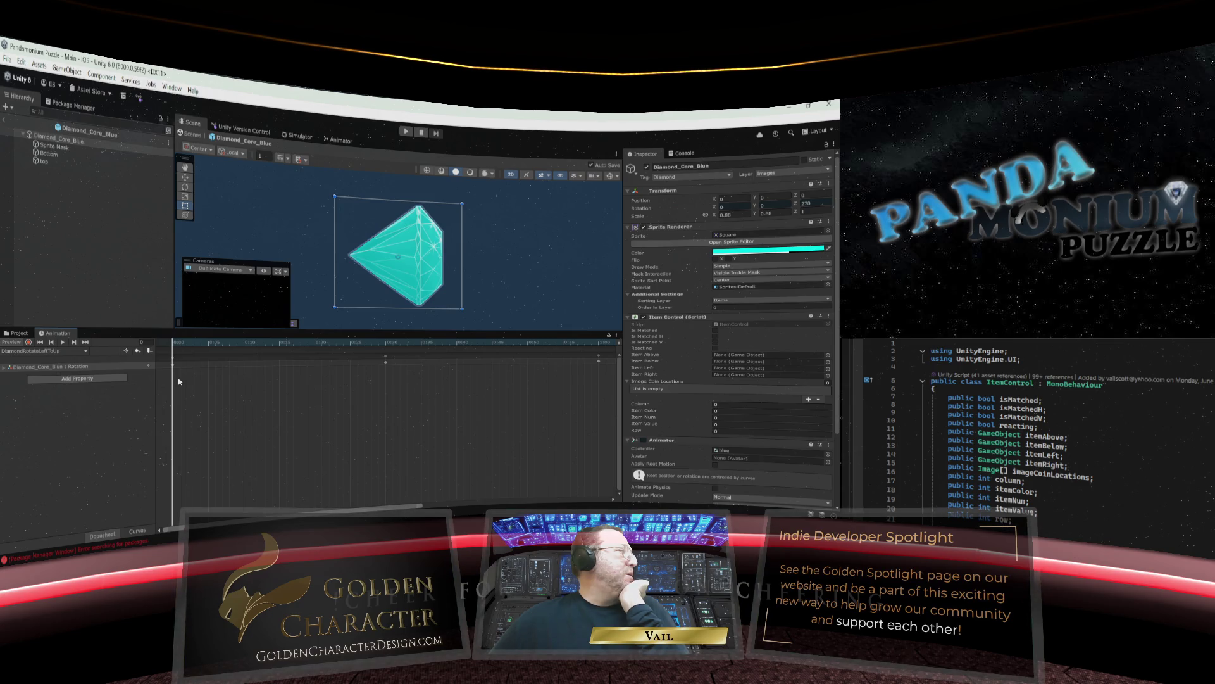
click(22, 63)
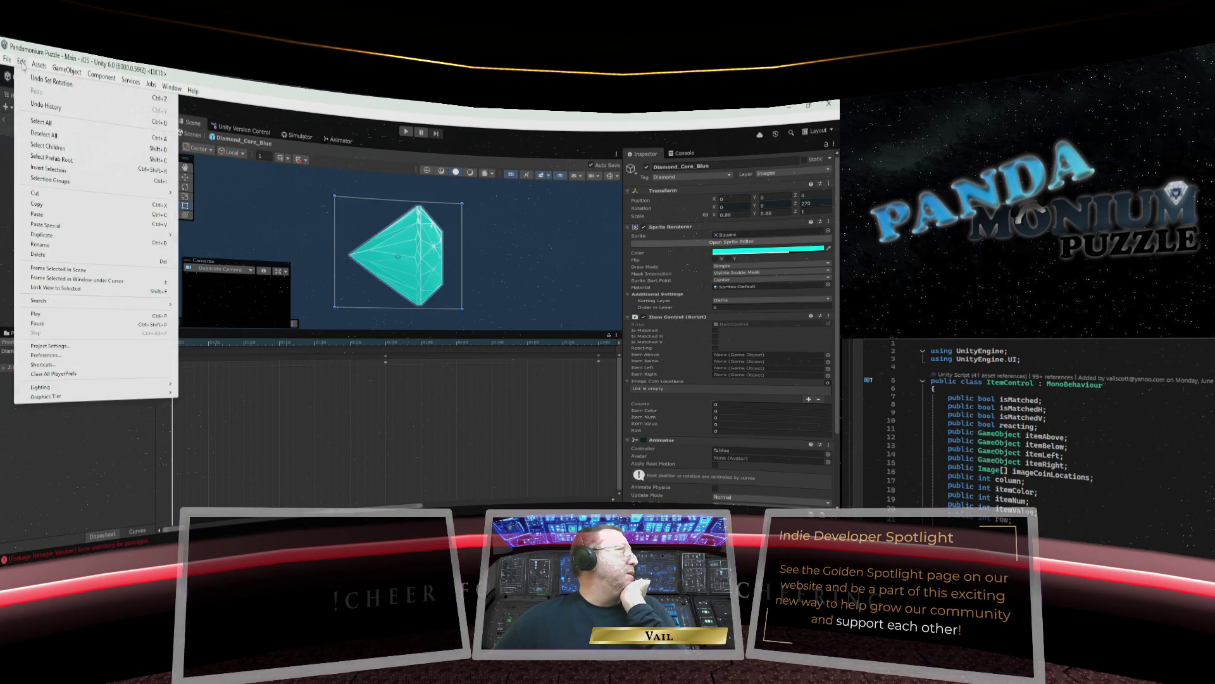
click(22, 64)
click(23, 64)
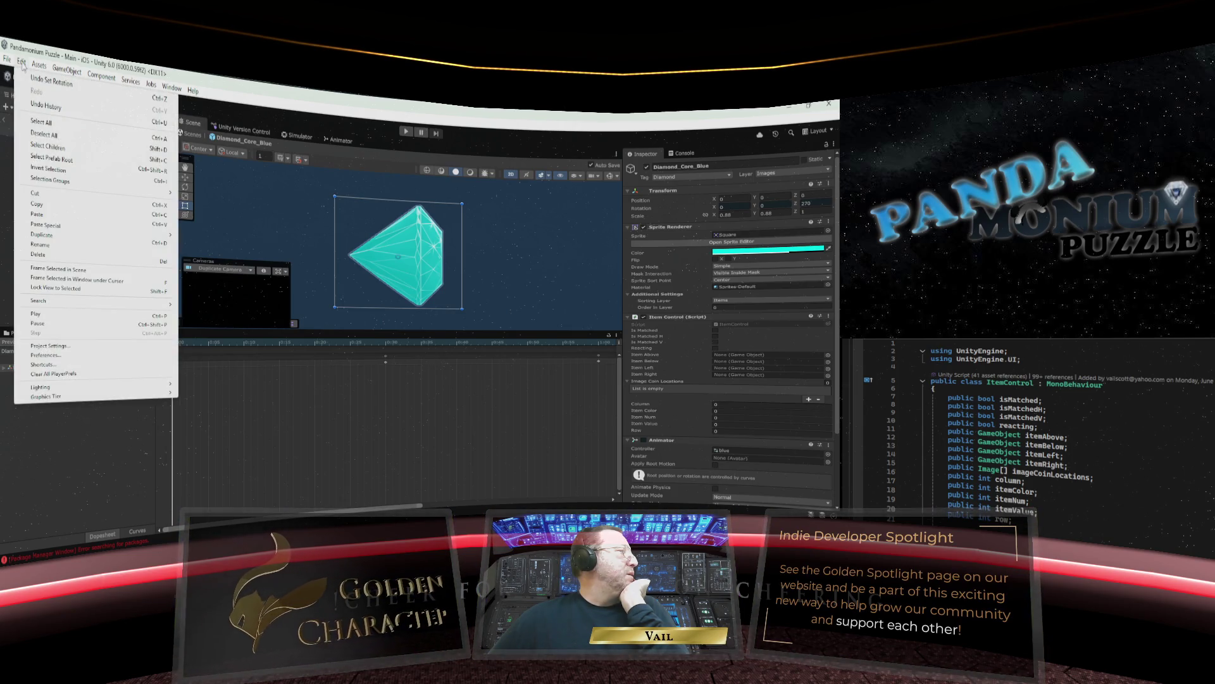
click(21, 64)
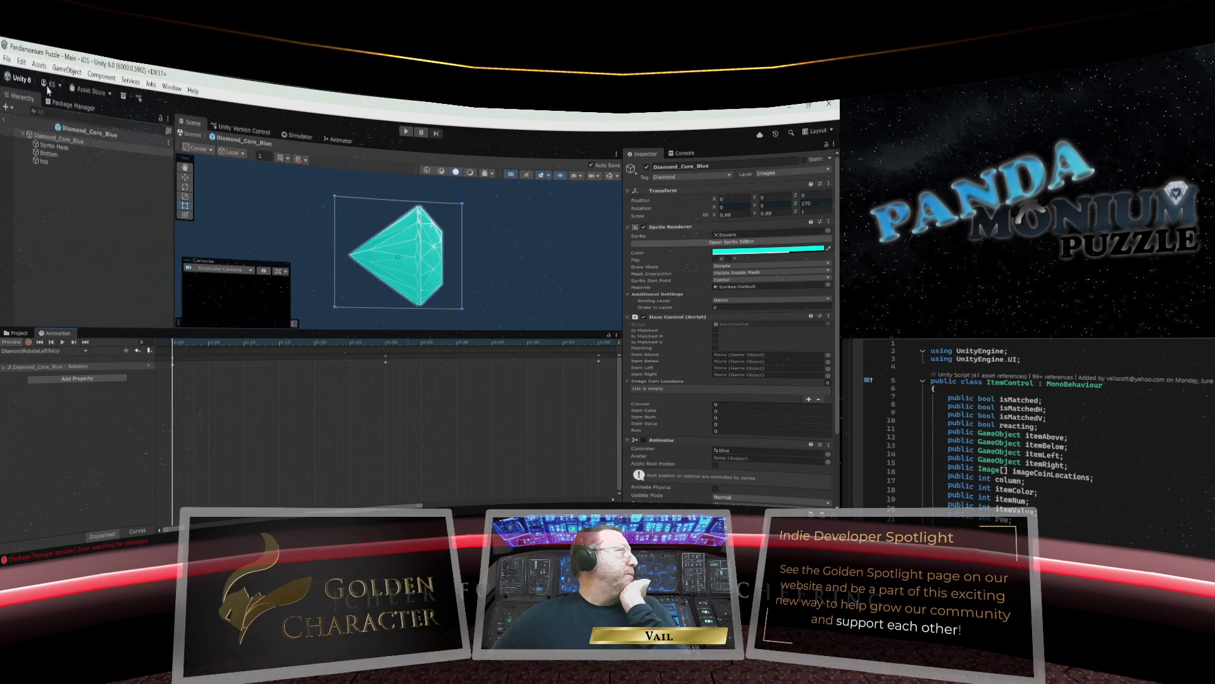
Play the DiamondRotateLeftToUp preview, then scrub back to frame 0.
key(space)
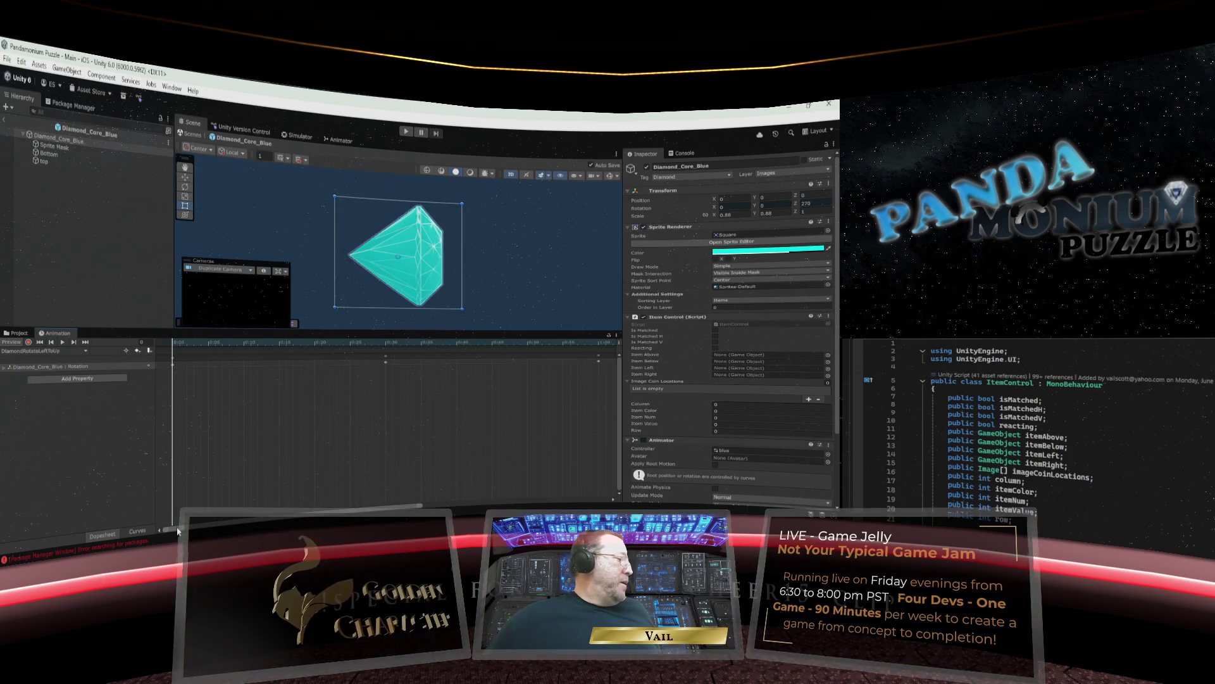
drag(178, 530, 471, 506)
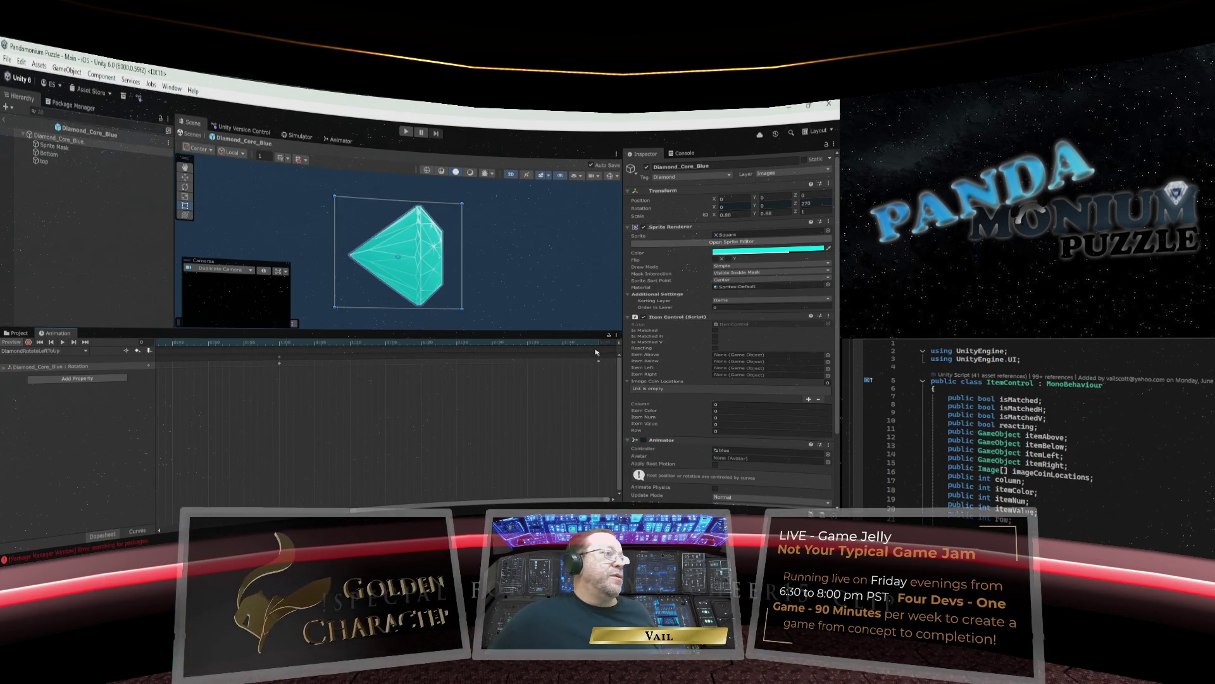
mouse_move(598, 352)
mouse_down()
mouse_move(66, 353)
mouse_move(233, 414)
mouse_up()
drag(358, 512, 146, 532)
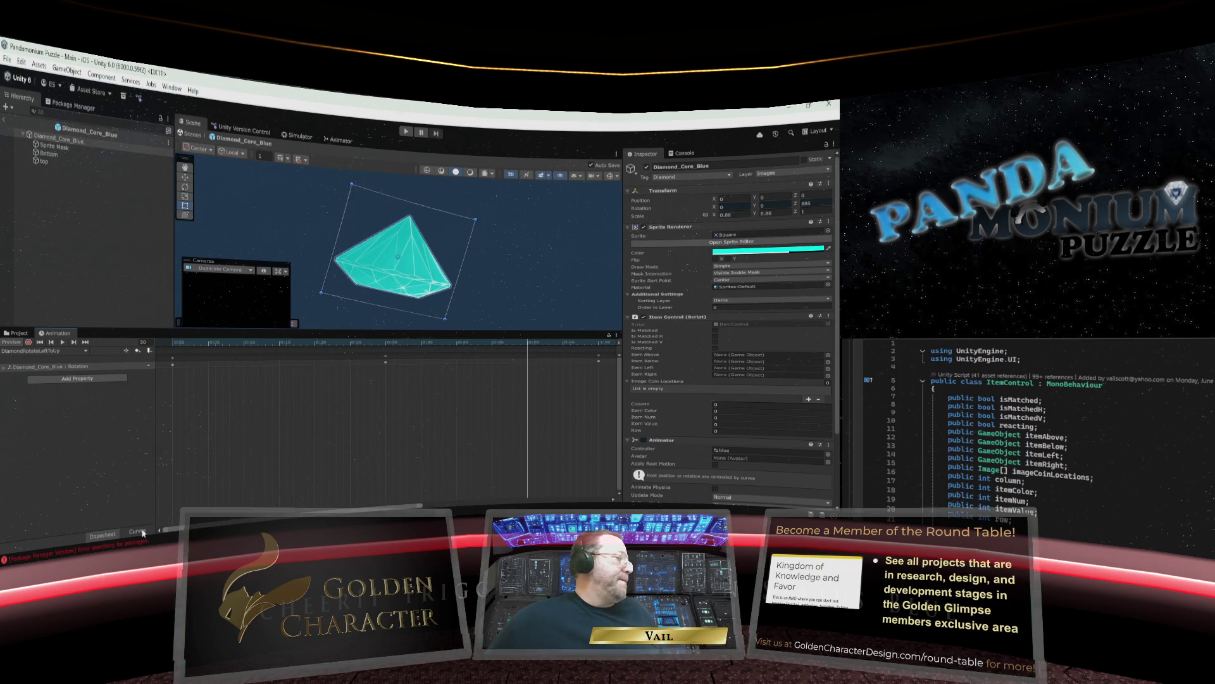
drag(190, 346, 166, 346)
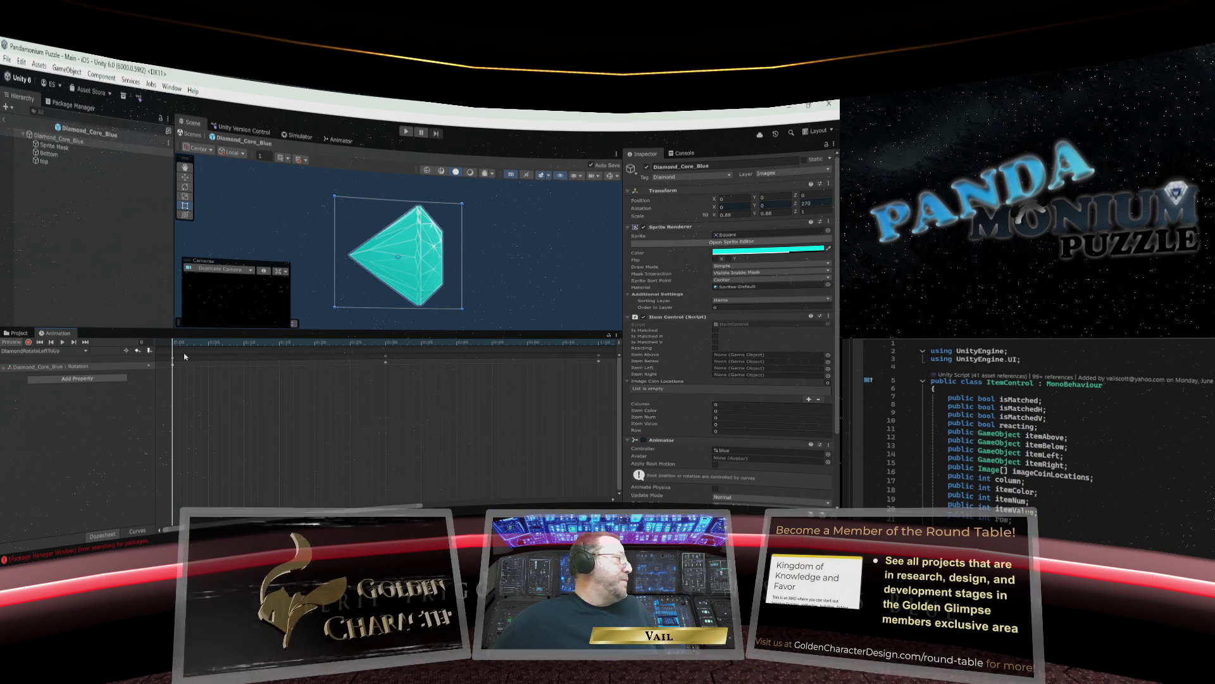
mouse_move(117, 551)
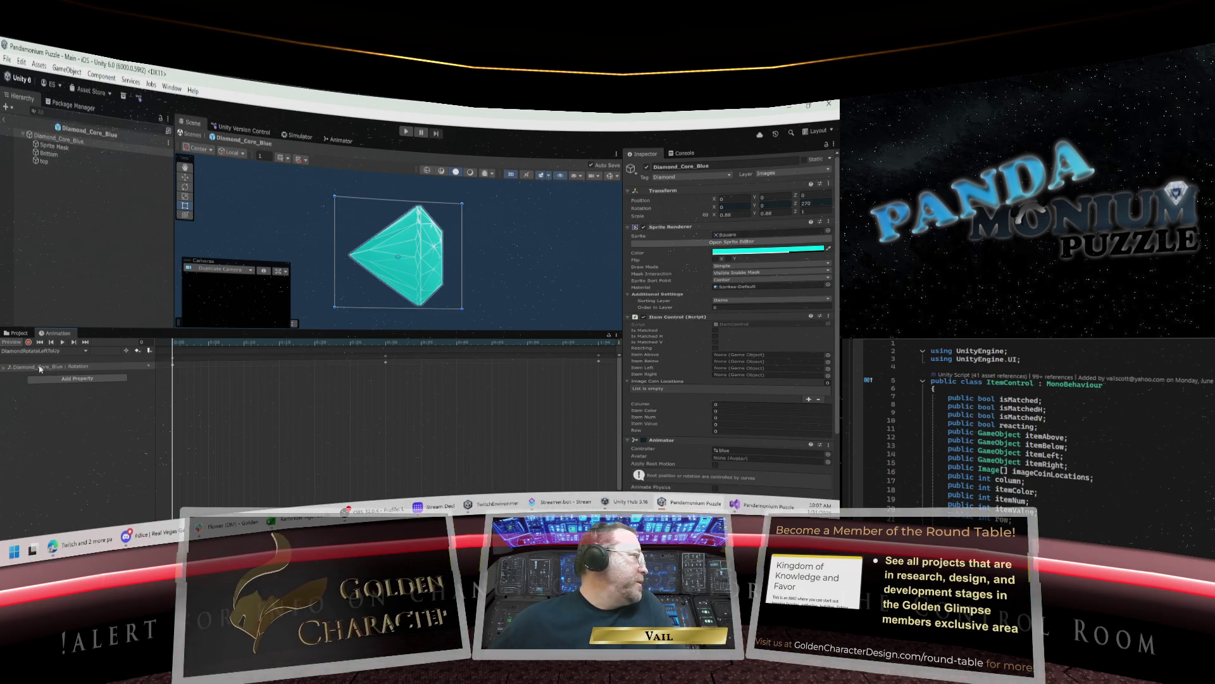
Duplicate DiamondRotateLeftToUp in Assets/Animations, producing DiamondRotateLeftToUp 1.
click(19, 333)
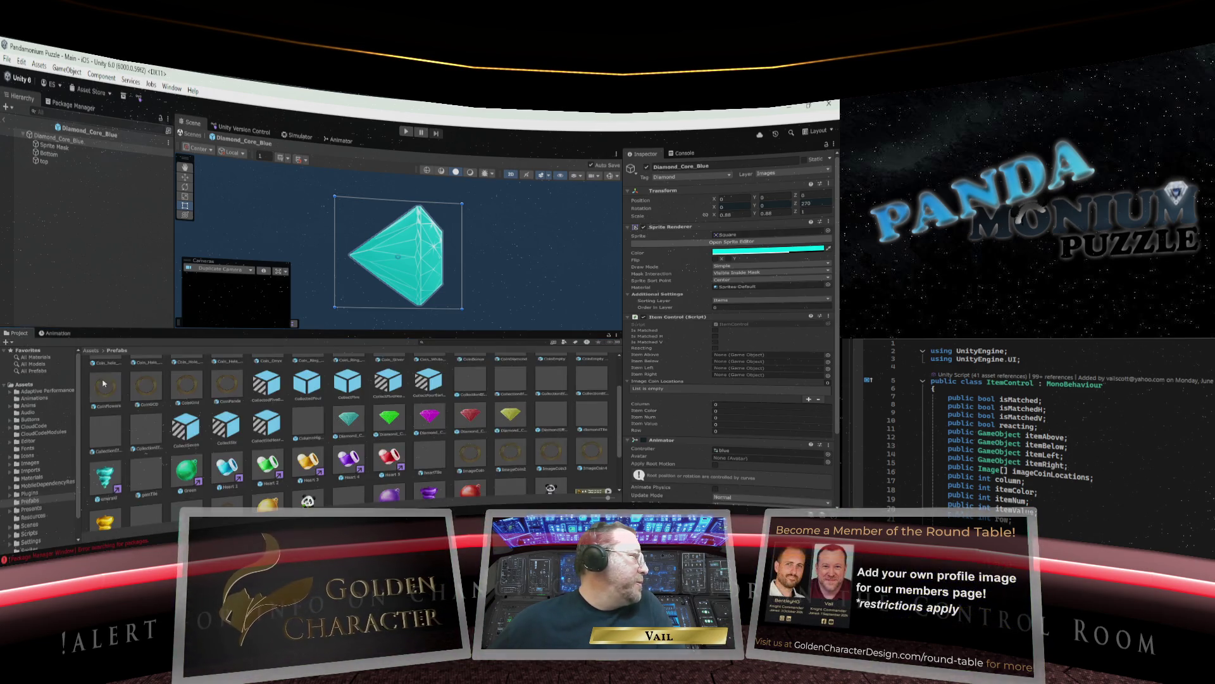
click(35, 398)
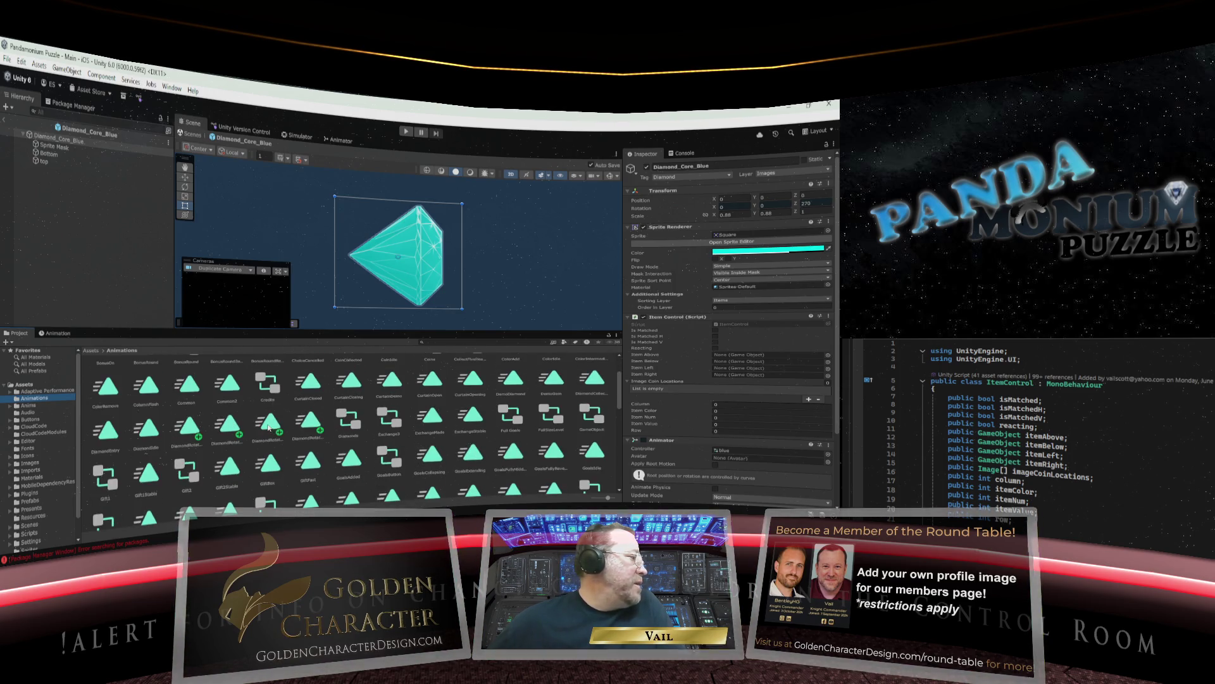
click(309, 422)
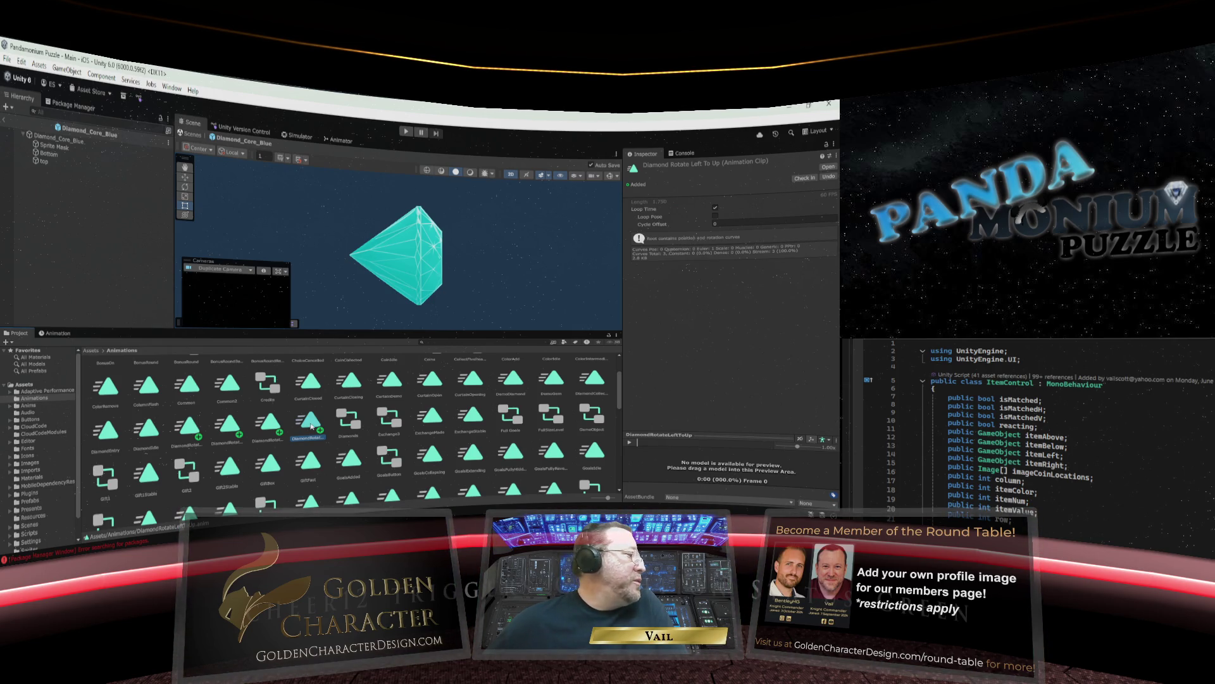
right_click(311, 426)
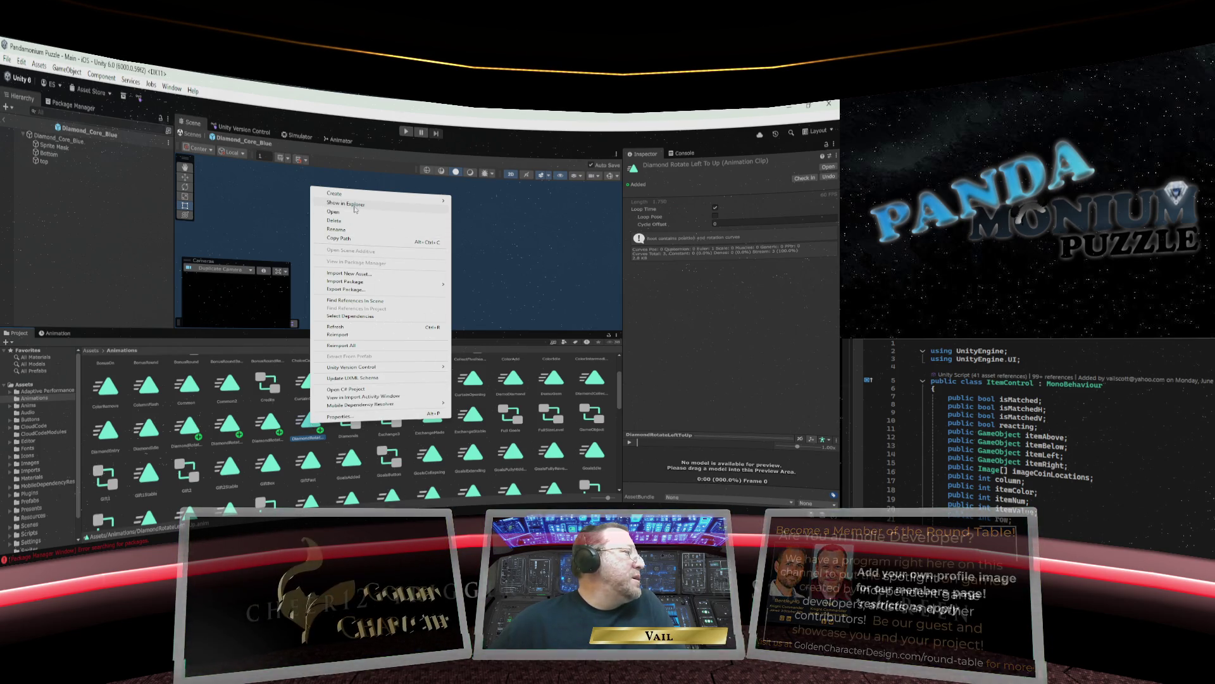
mouse_move(358, 197)
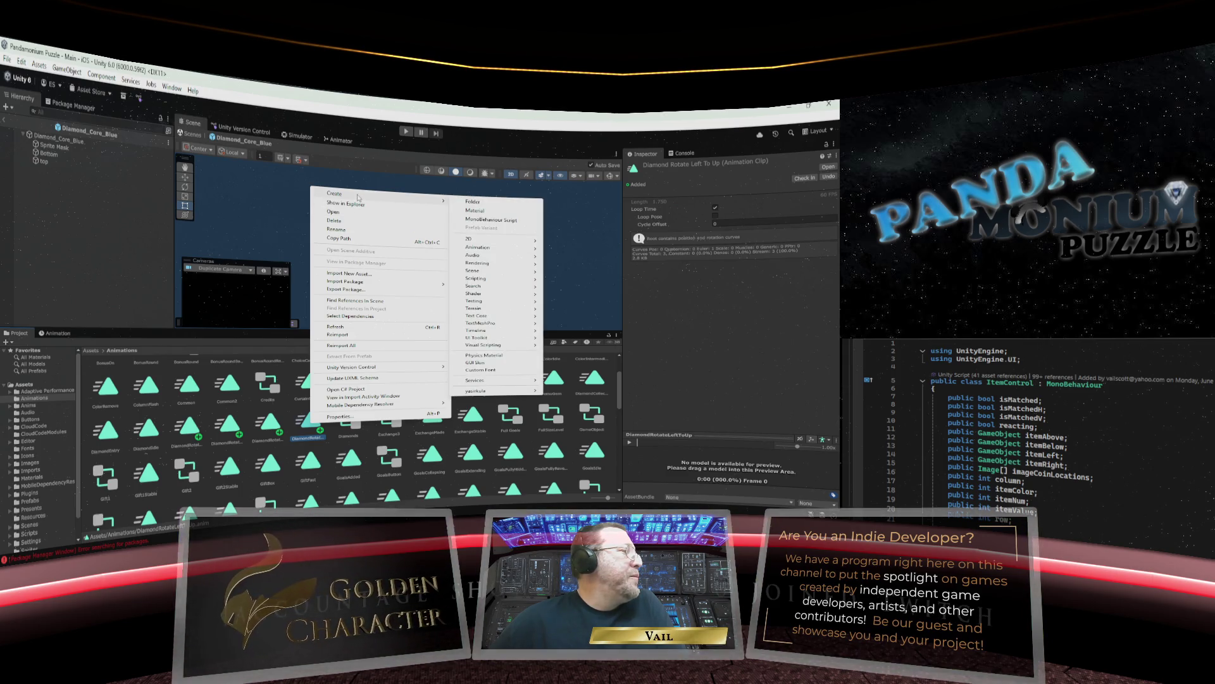
click(308, 430)
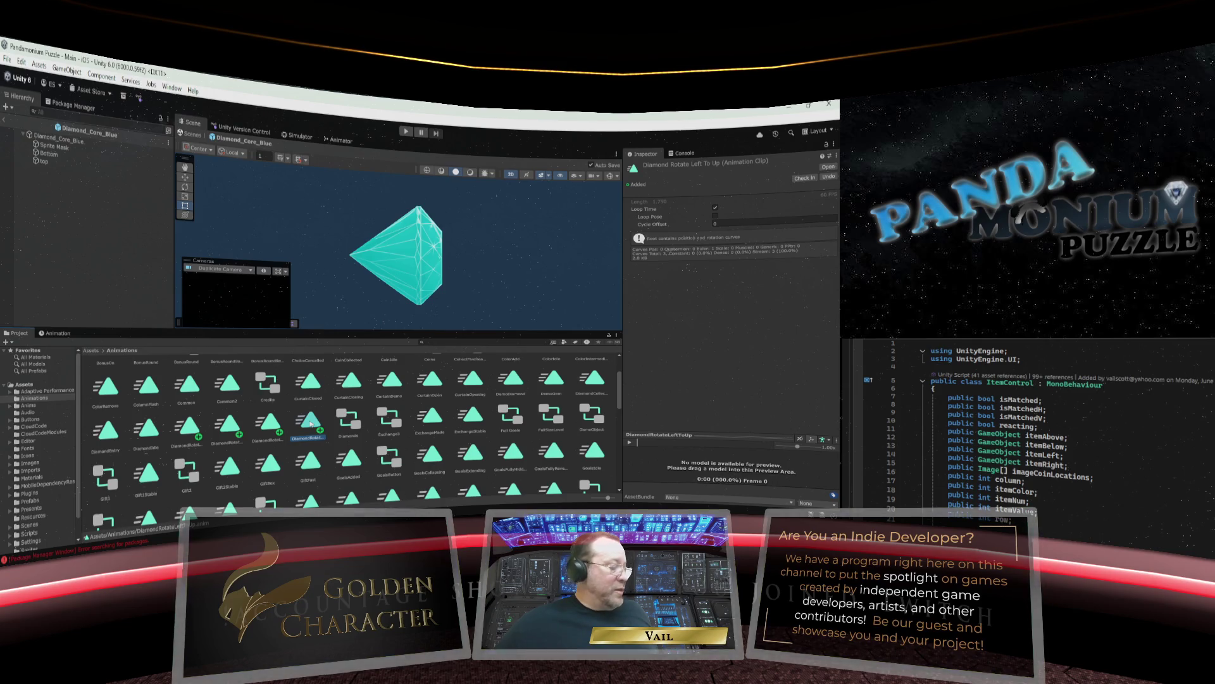
click(332, 444)
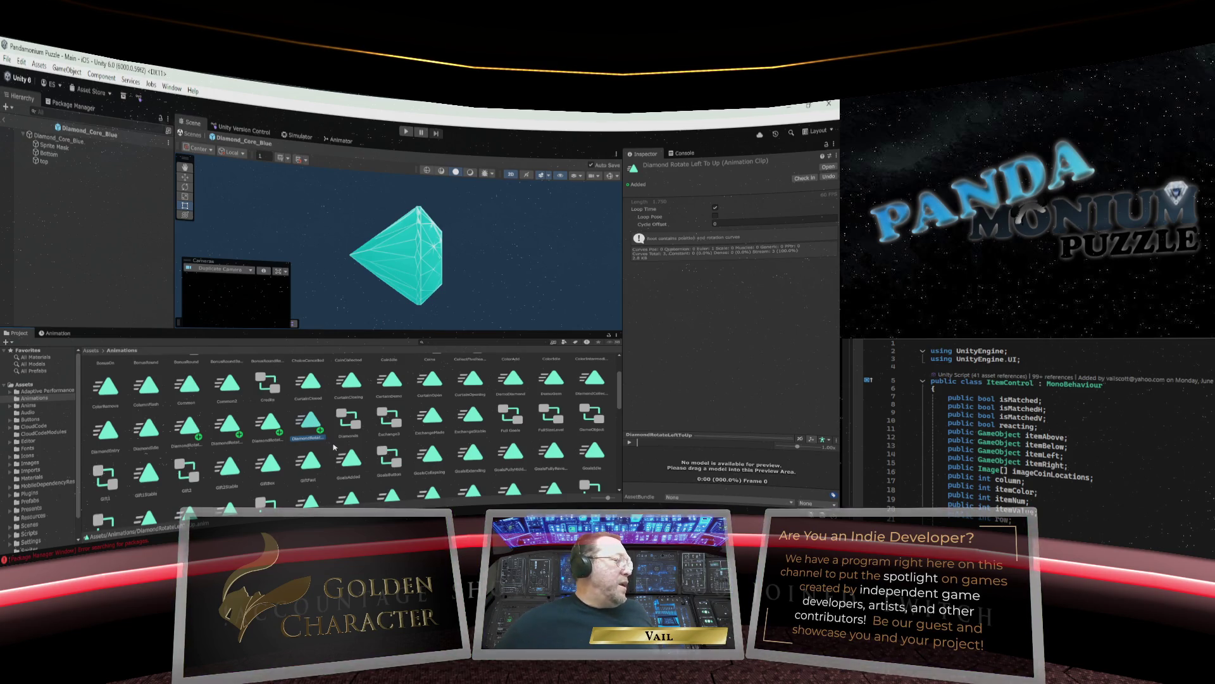
key(ctrl+v)
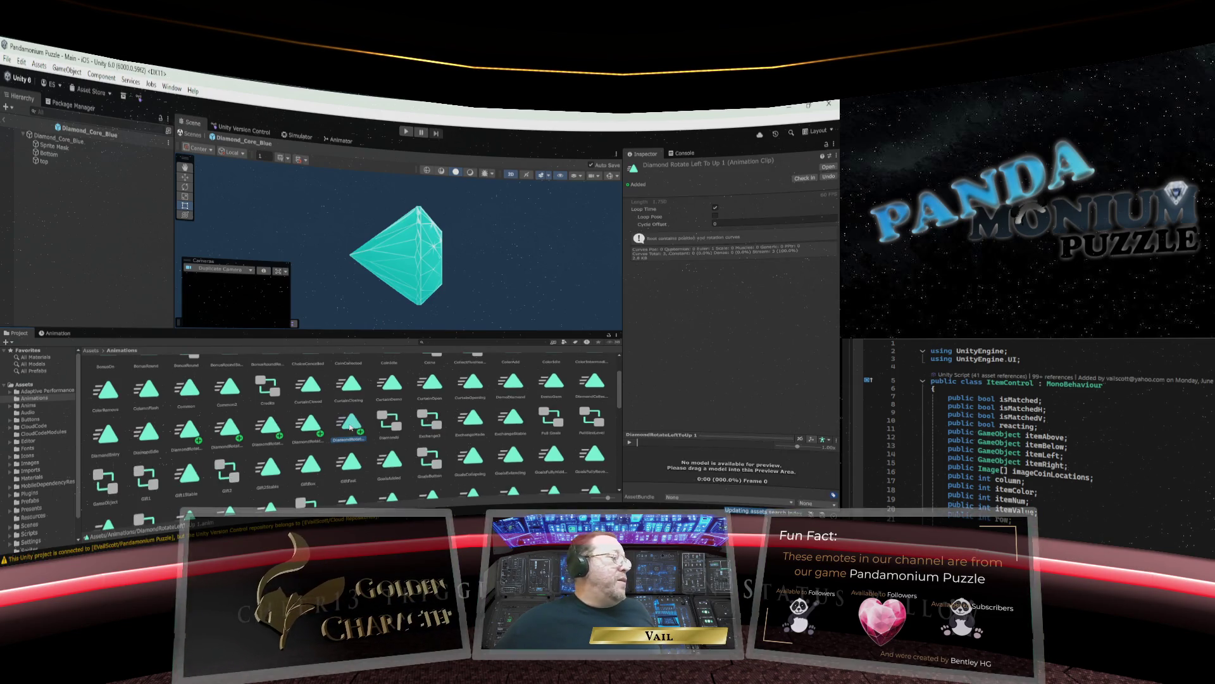
Rename the copy 'DiamondRotateLeftToUp 1' to DiamondRotateLeftToRight in the Project window.
double_click(350, 429)
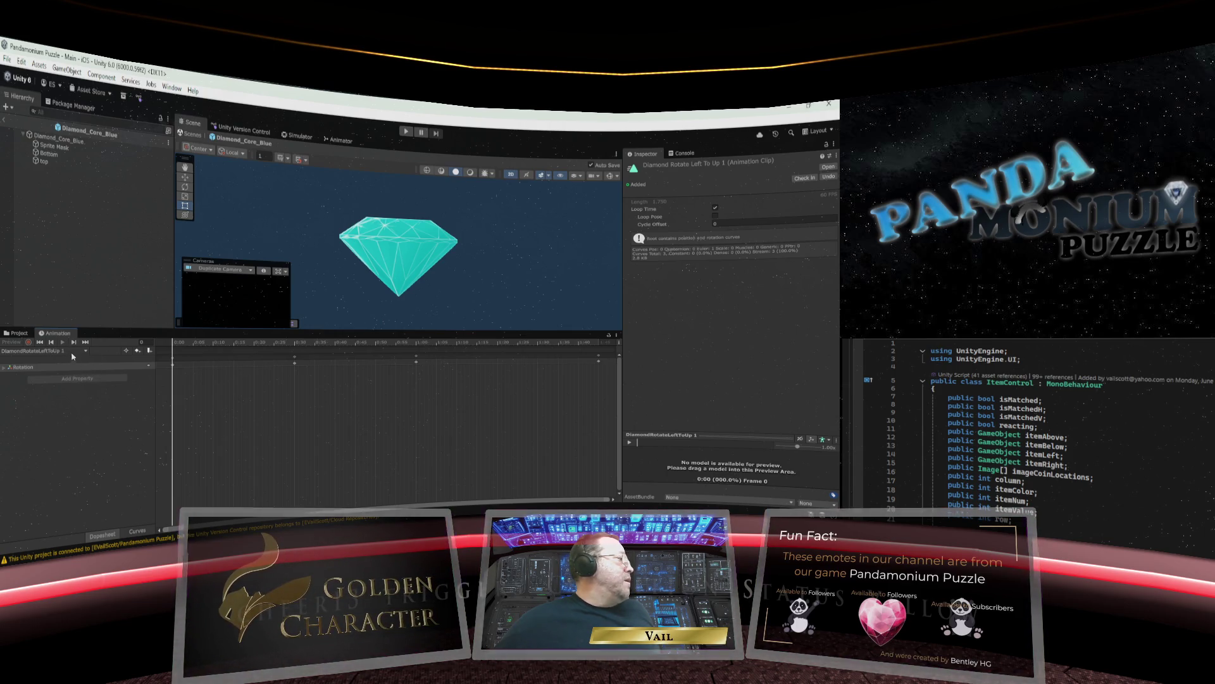
click(19, 333)
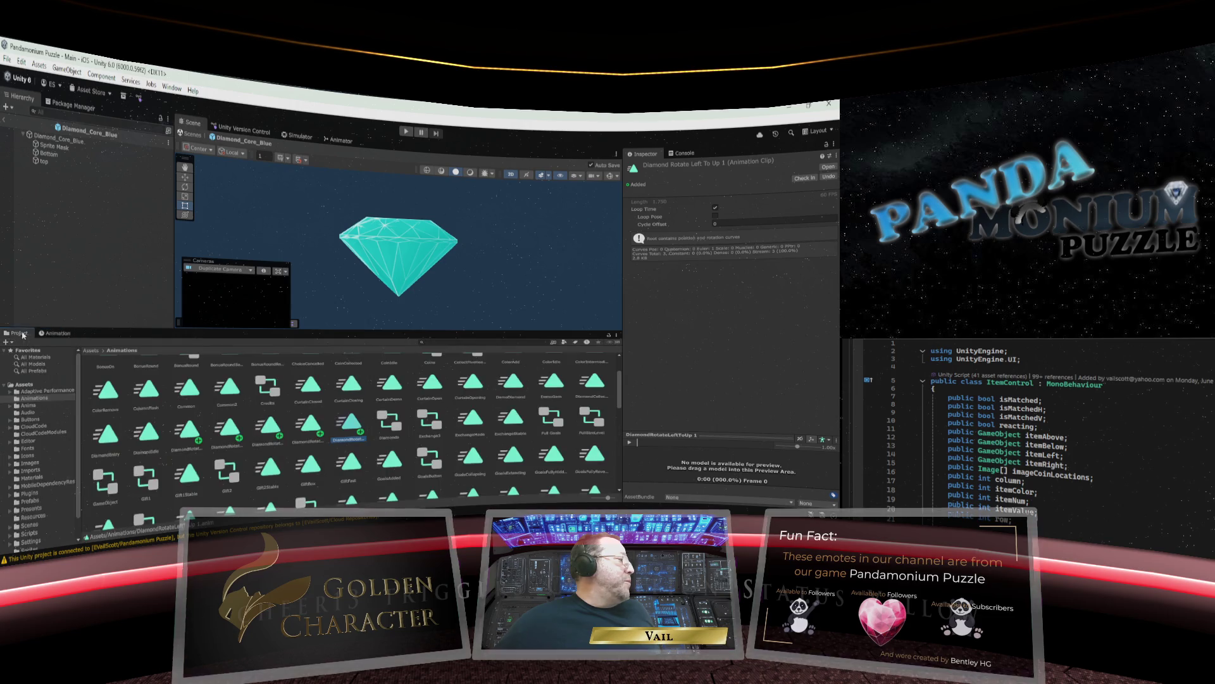
right_click(353, 427)
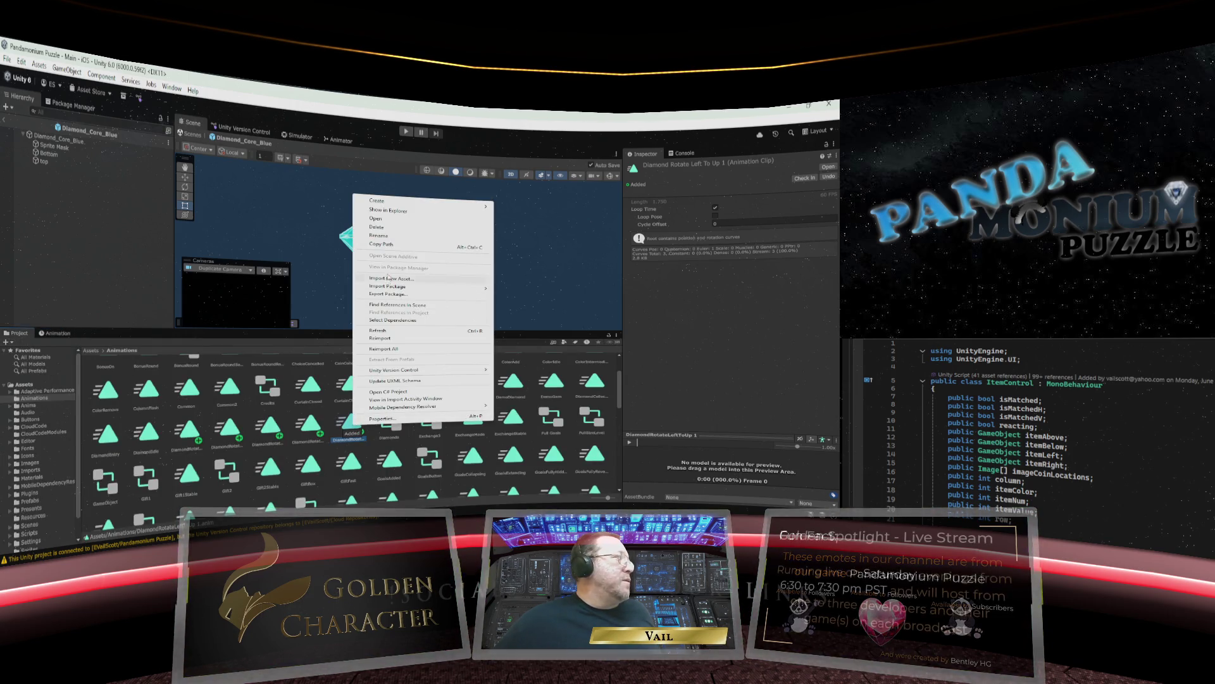
click(389, 243)
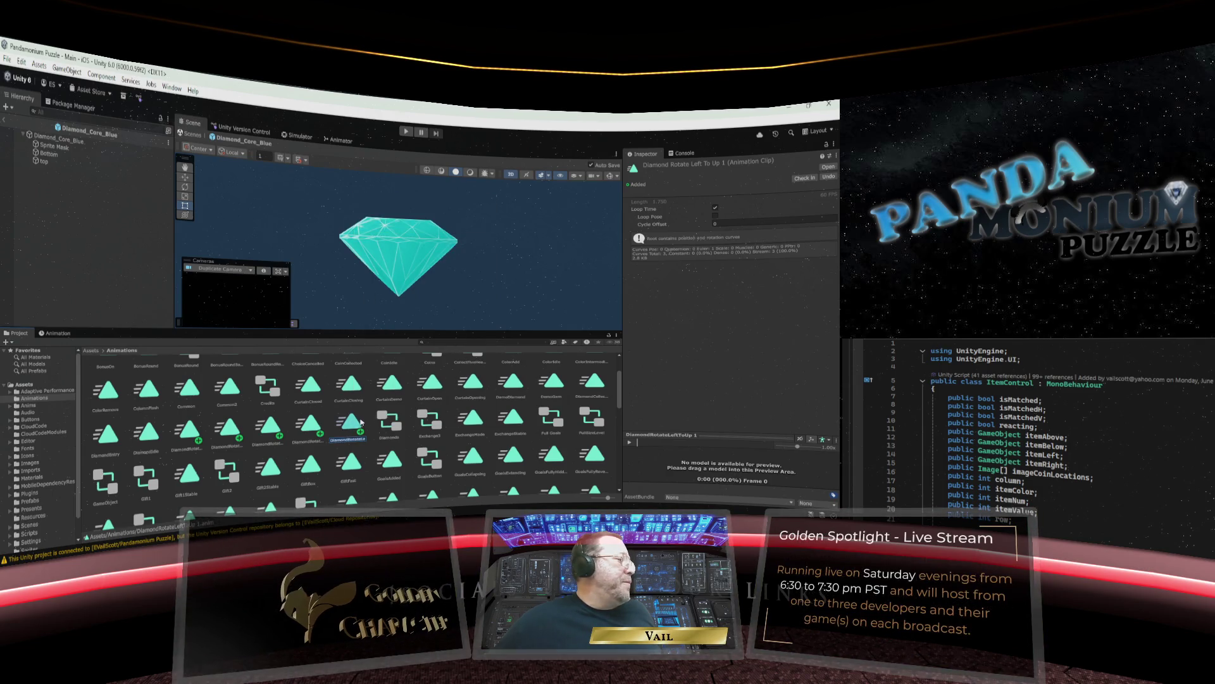
key(F2)
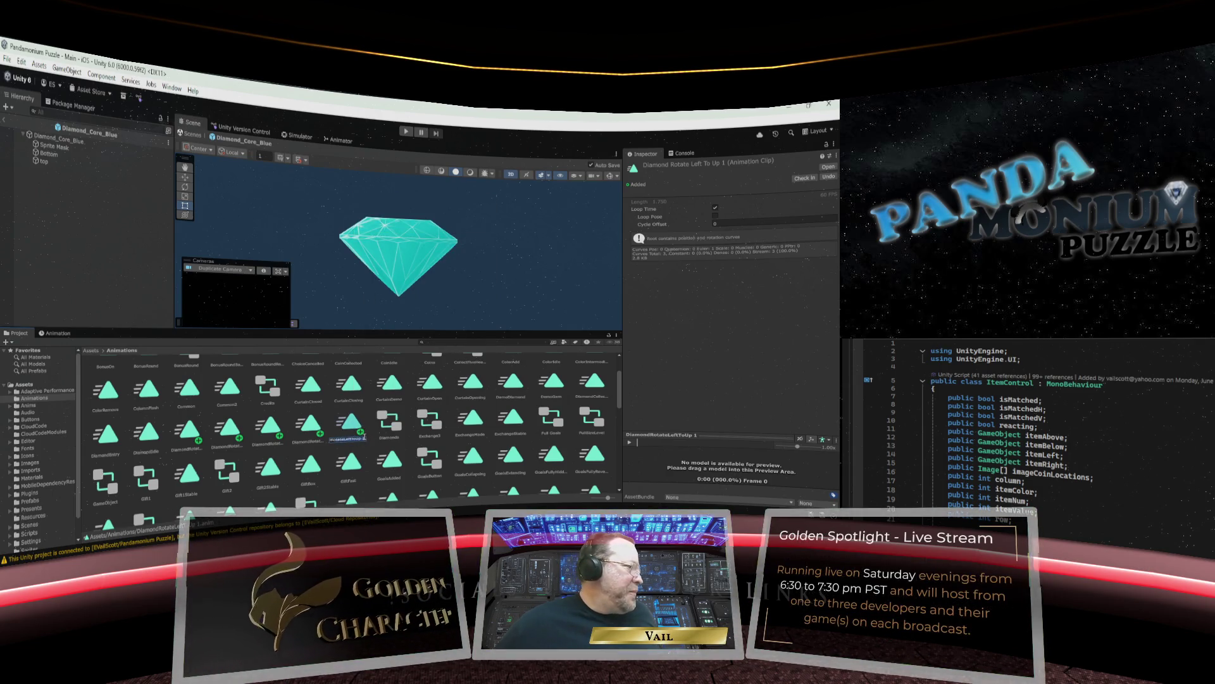
click(365, 438)
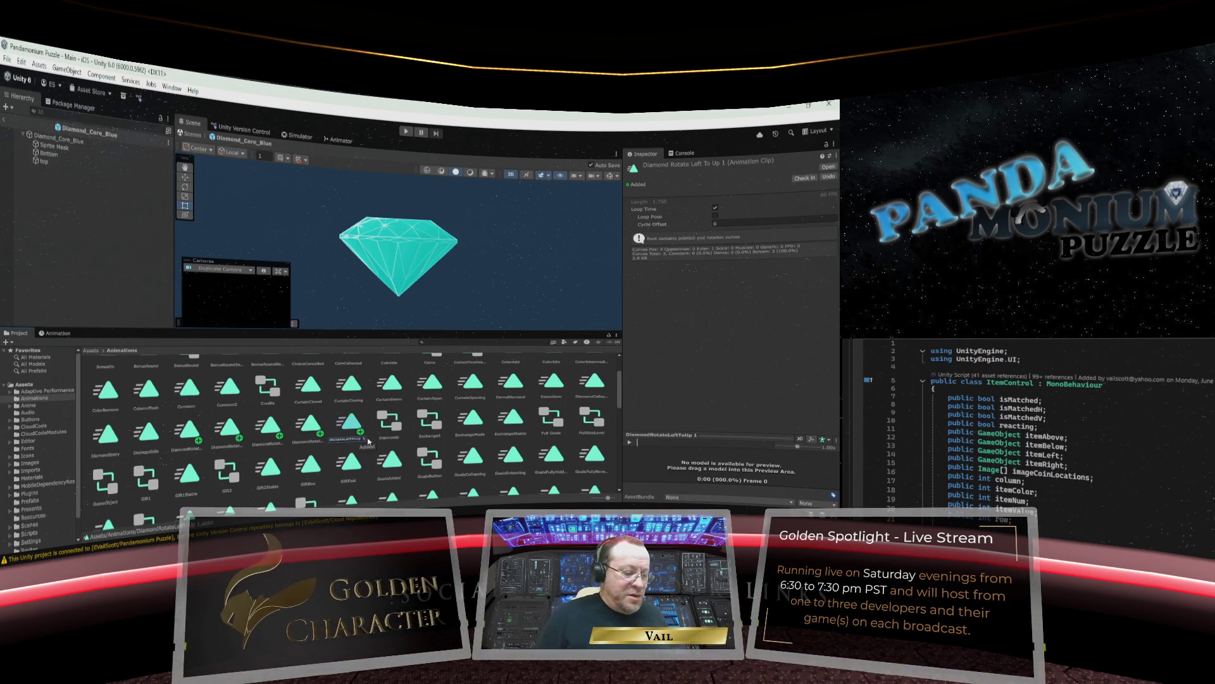
key(BackSpace)
key(BackSpace)
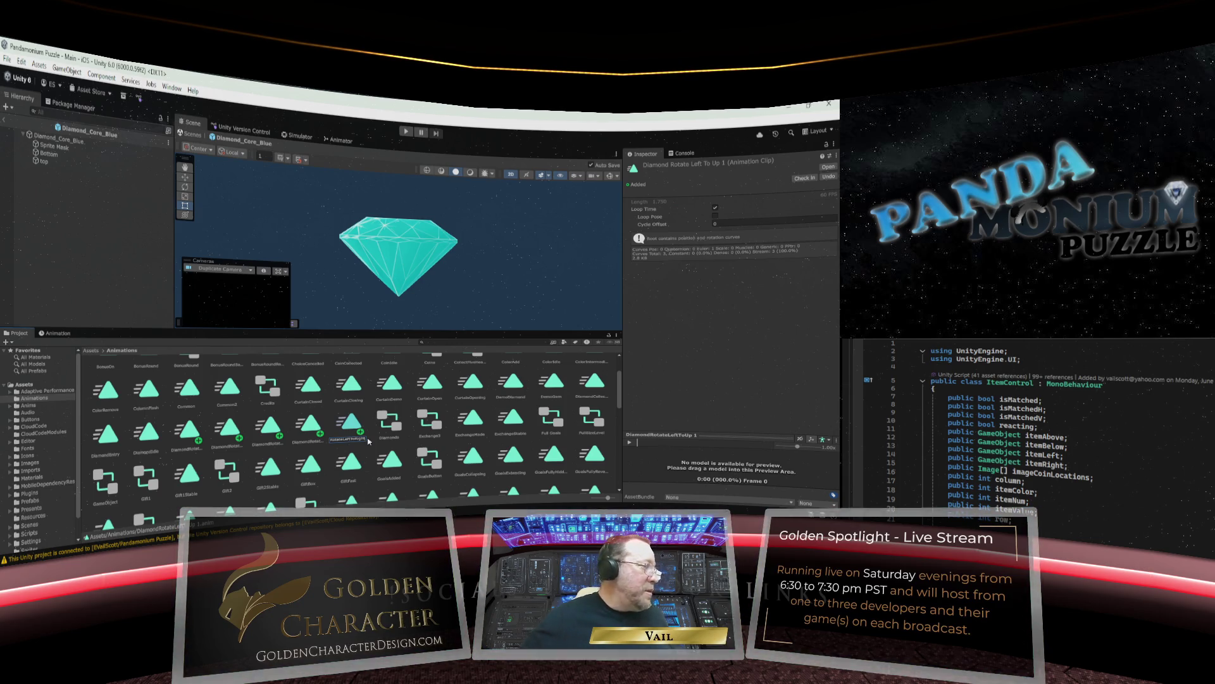
key(Return)
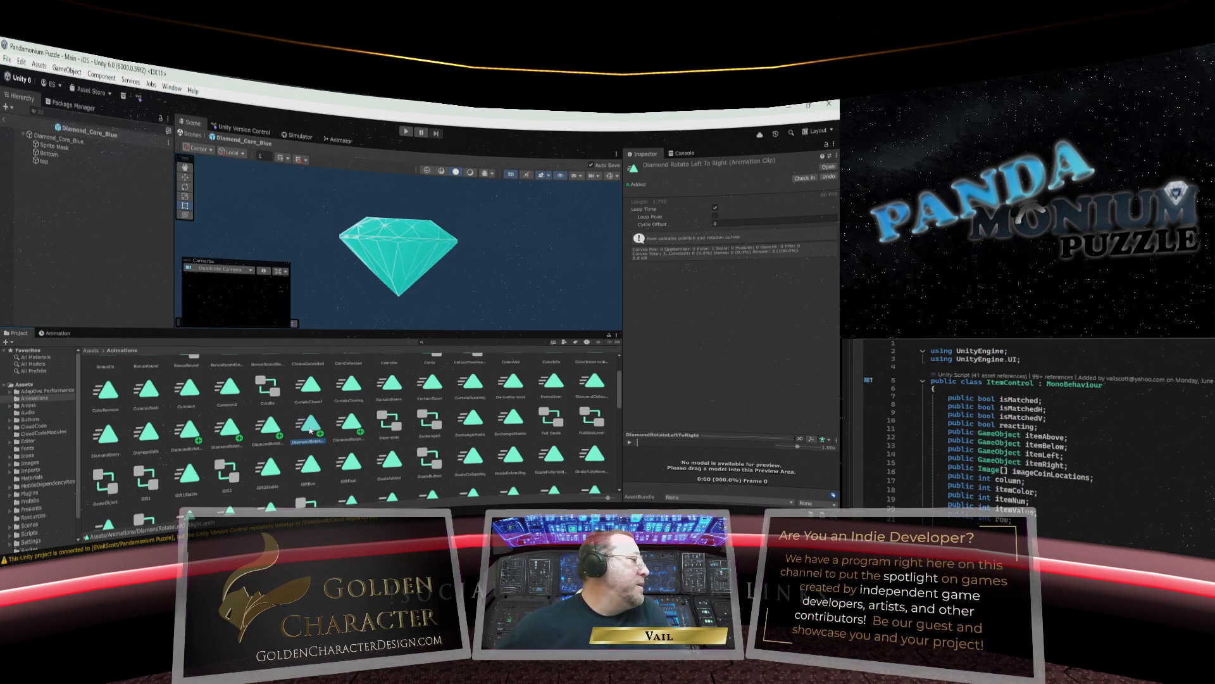
Move the last rotation keyframe earlier and preview the pose at frame 90 on the Rotation track.
click(49, 333)
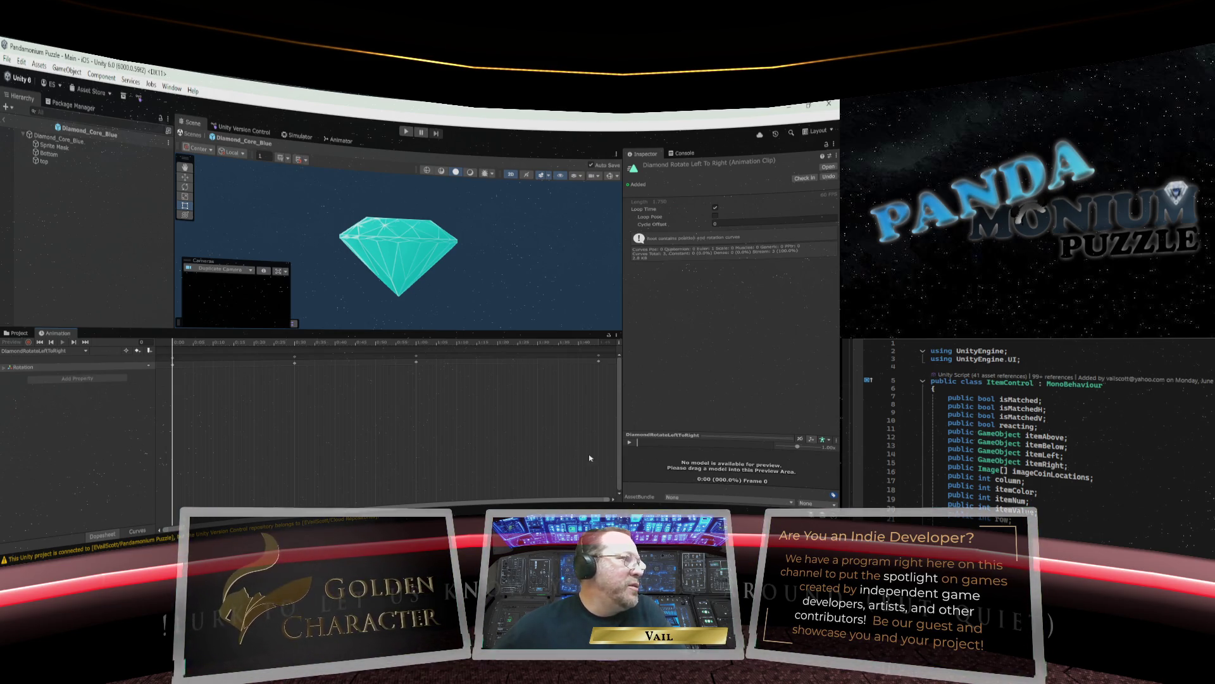
drag(599, 358, 538, 359)
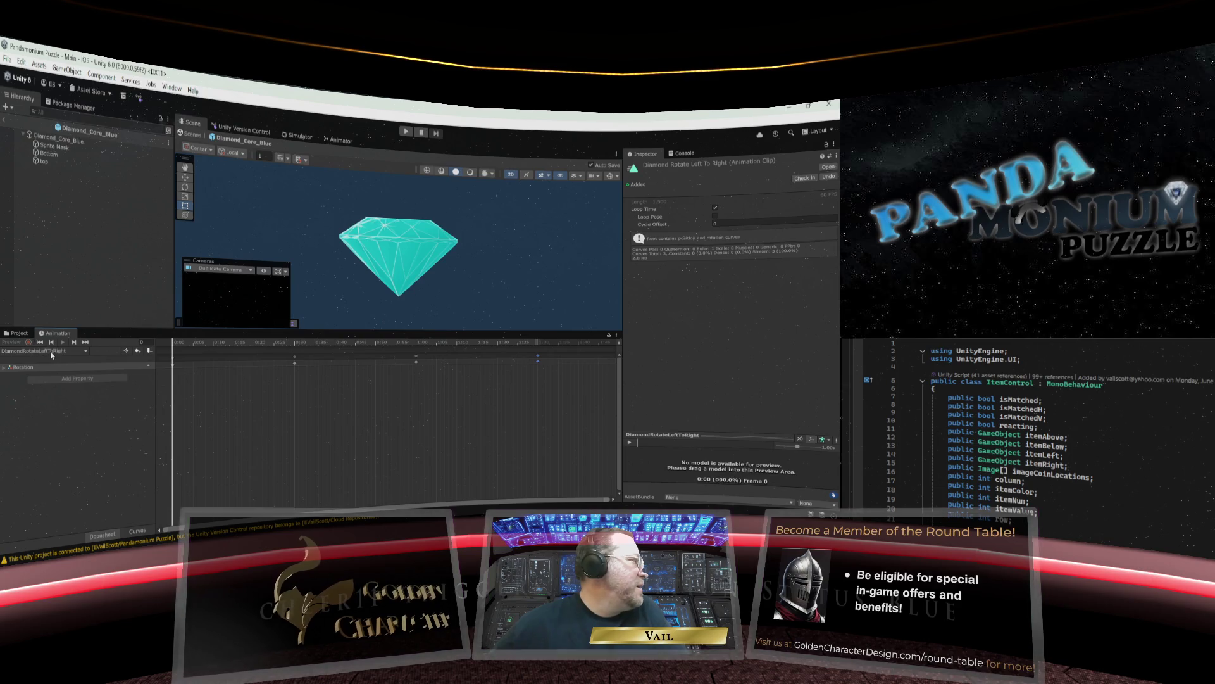
drag(173, 350, 538, 347)
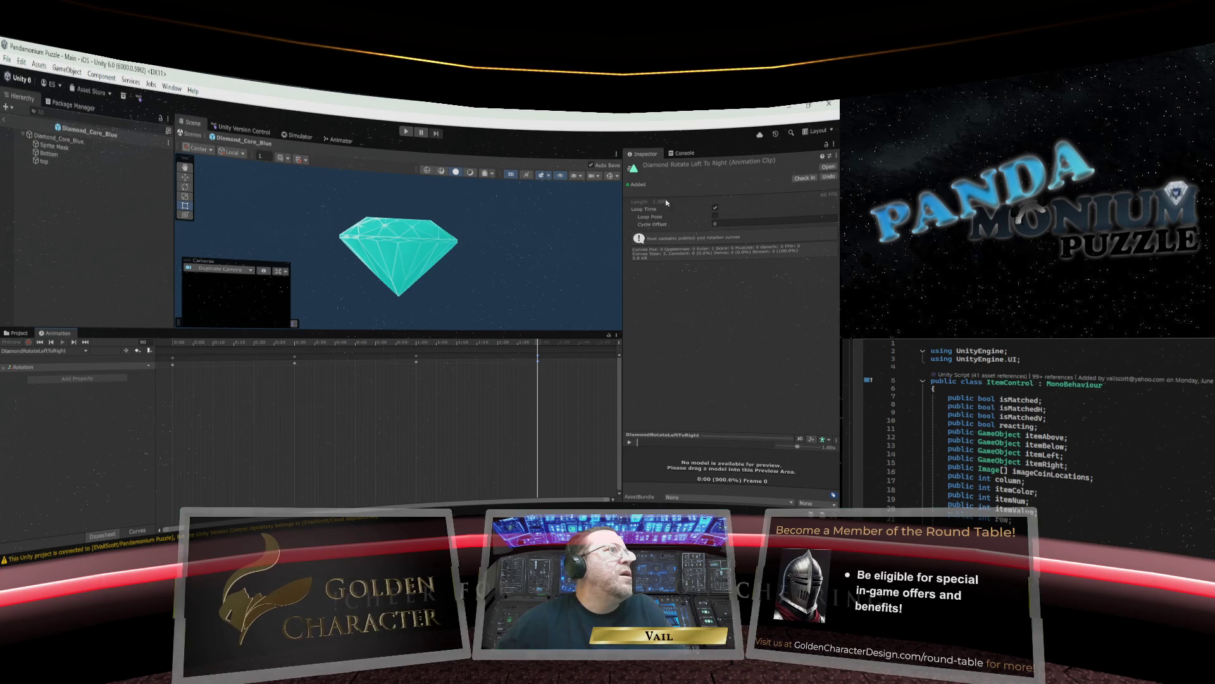
click(71, 368)
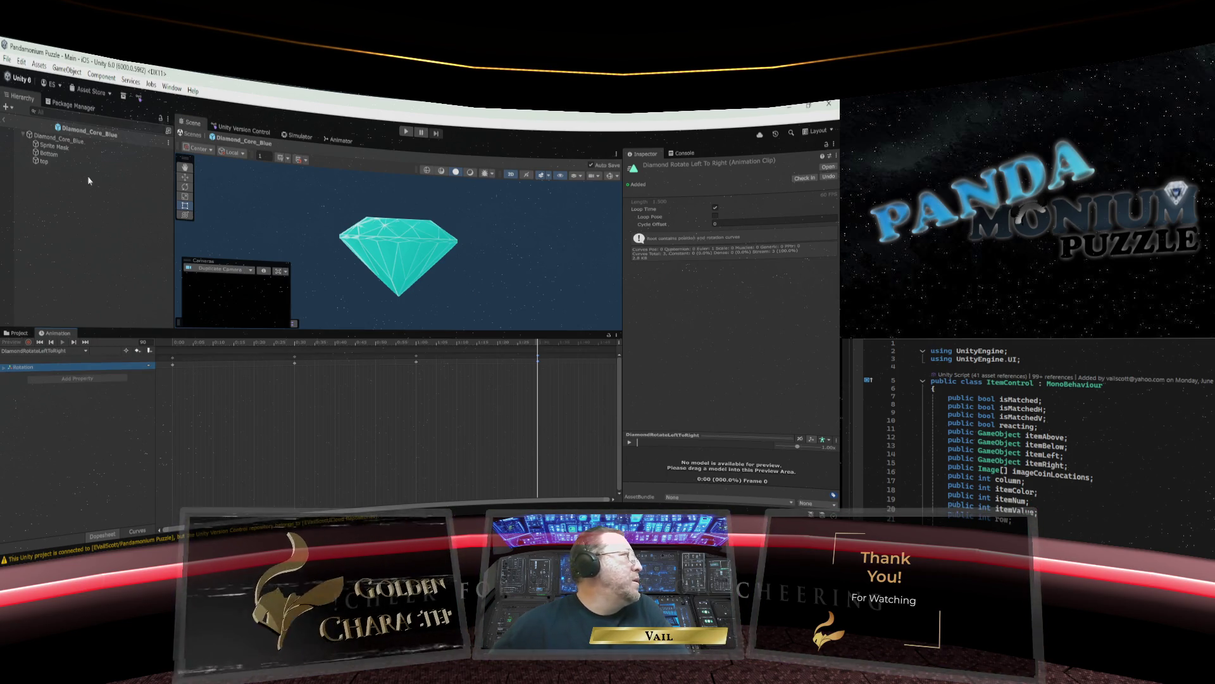
Select Diamond_Core_Blue, browse its clip list and pick the Scale track, then return to Assets.
click(58, 138)
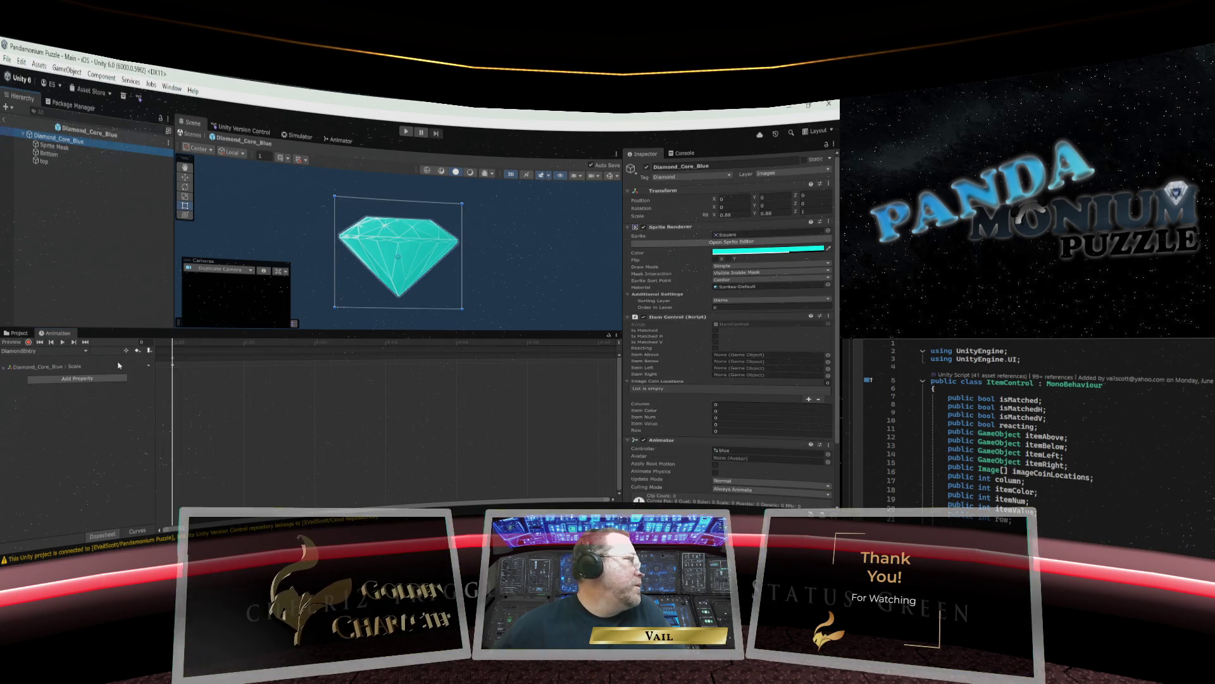
click(172, 347)
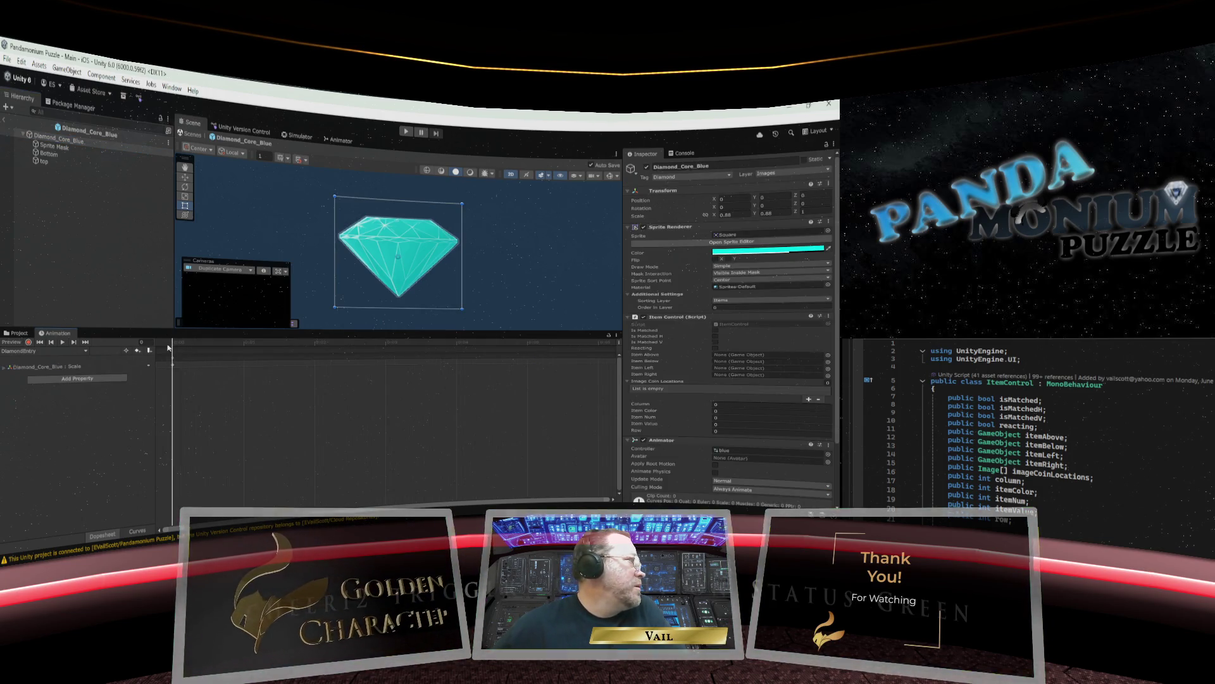
click(84, 352)
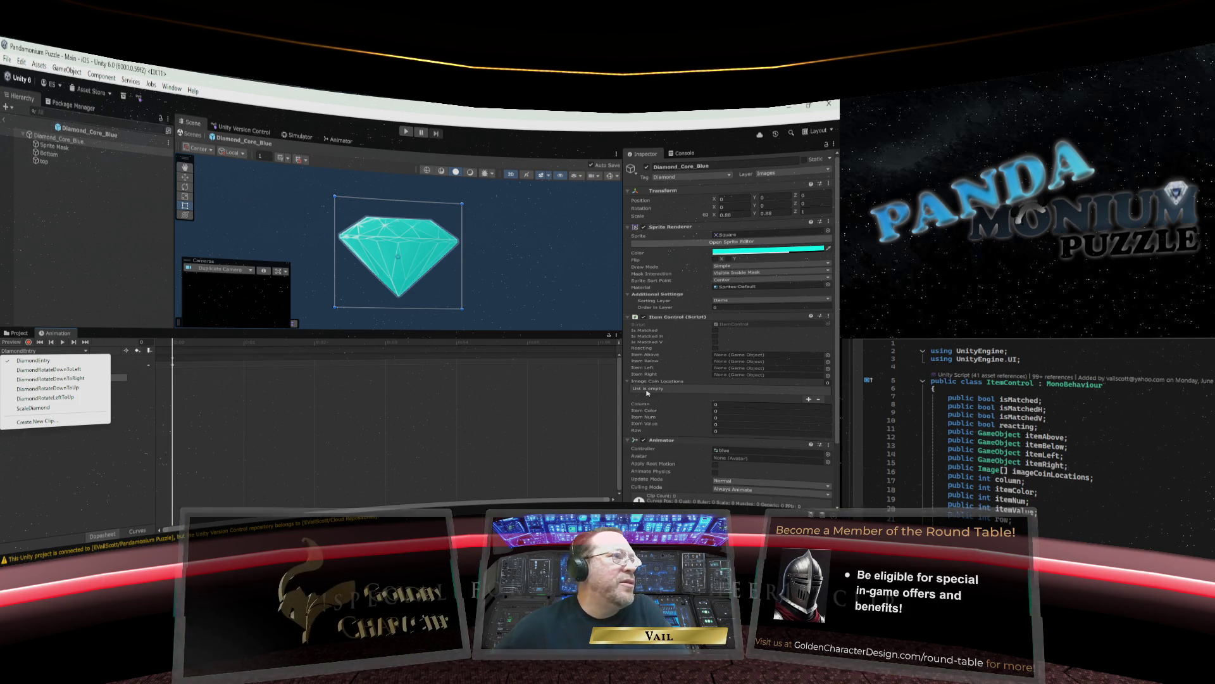
click(57, 334)
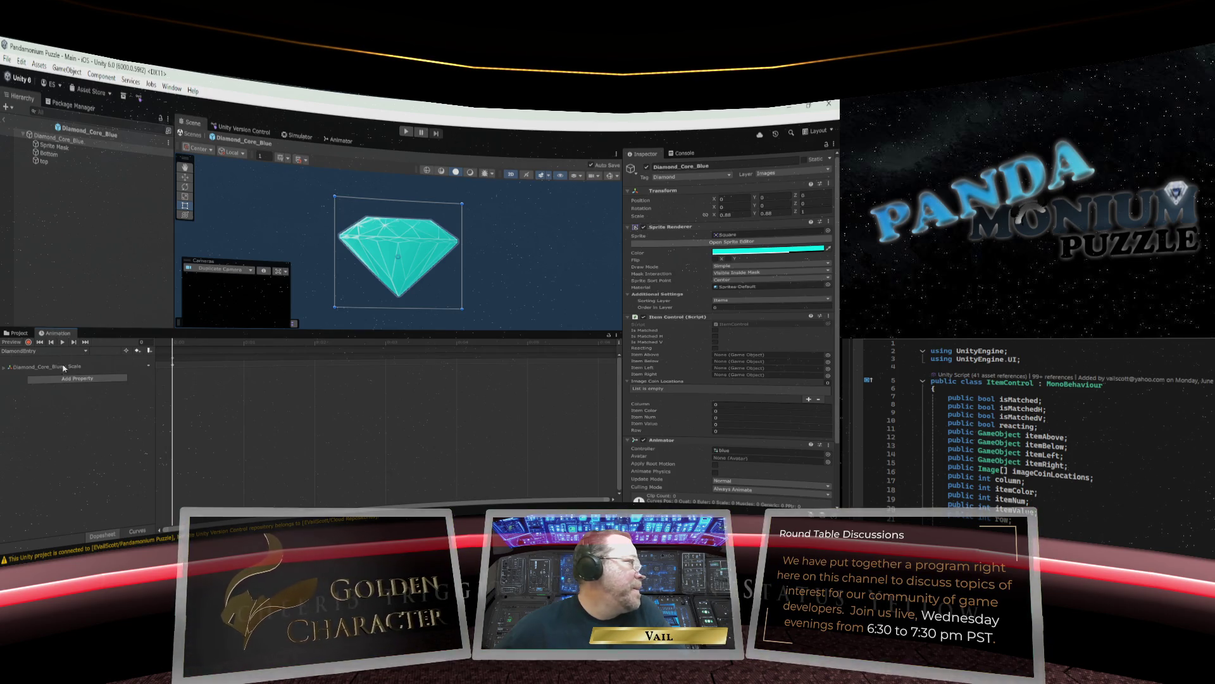
click(174, 370)
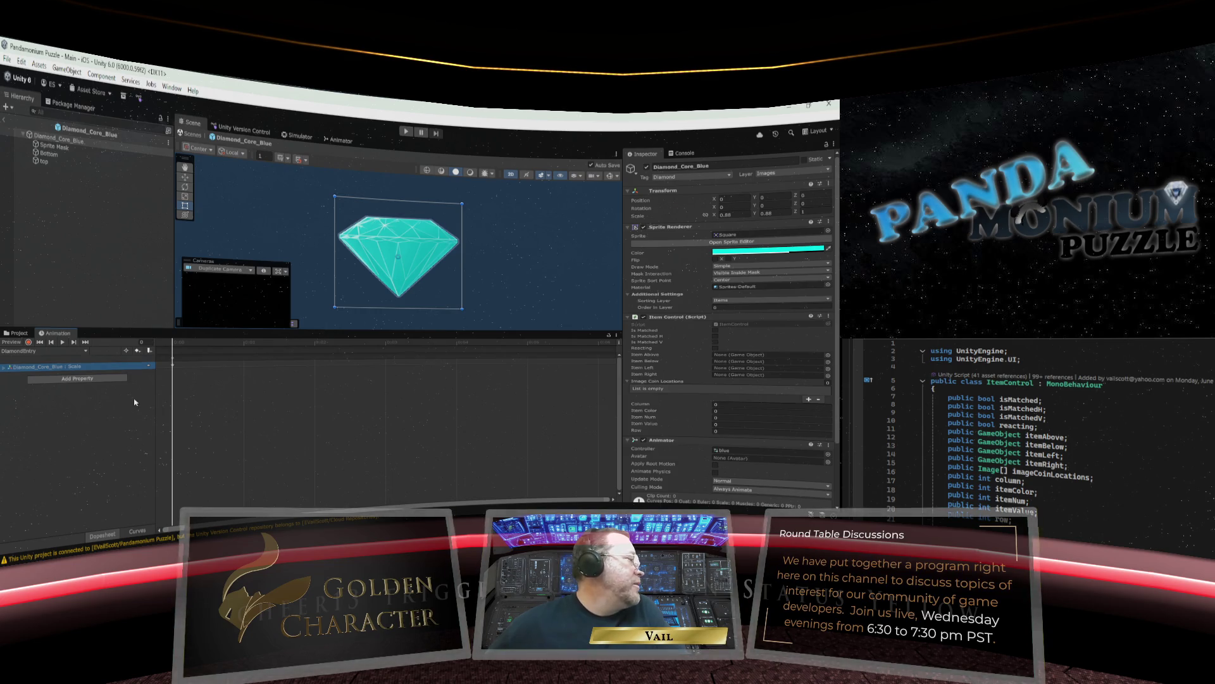
click(85, 352)
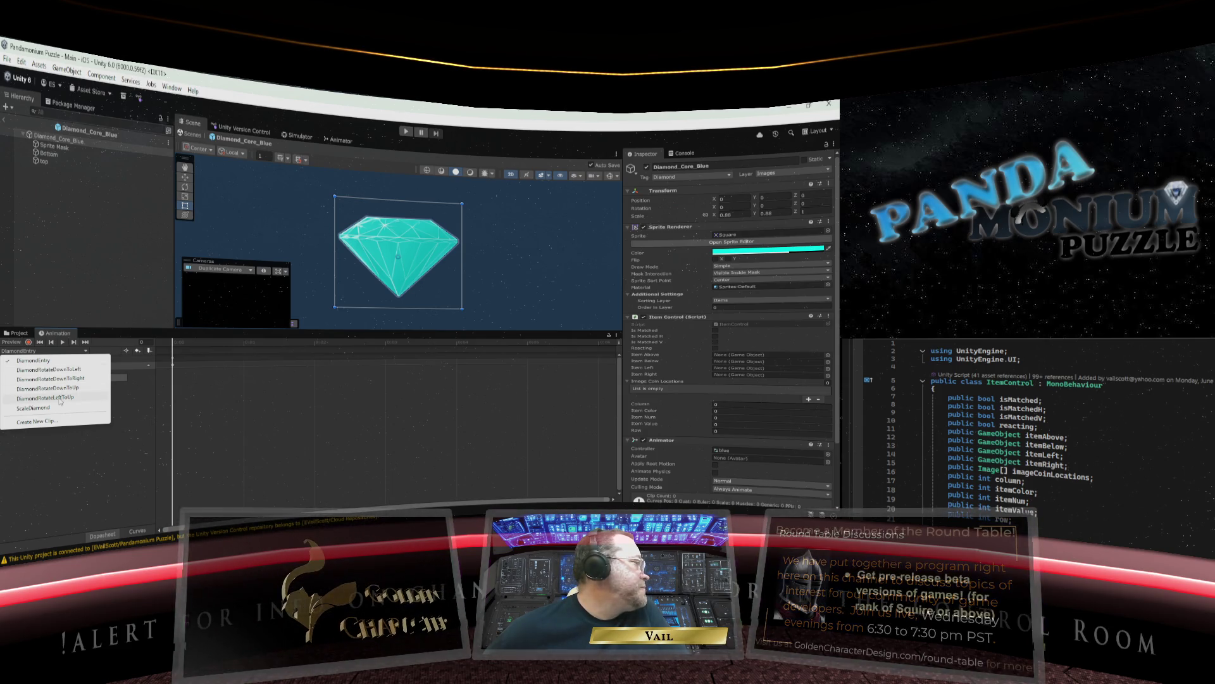
click(173, 356)
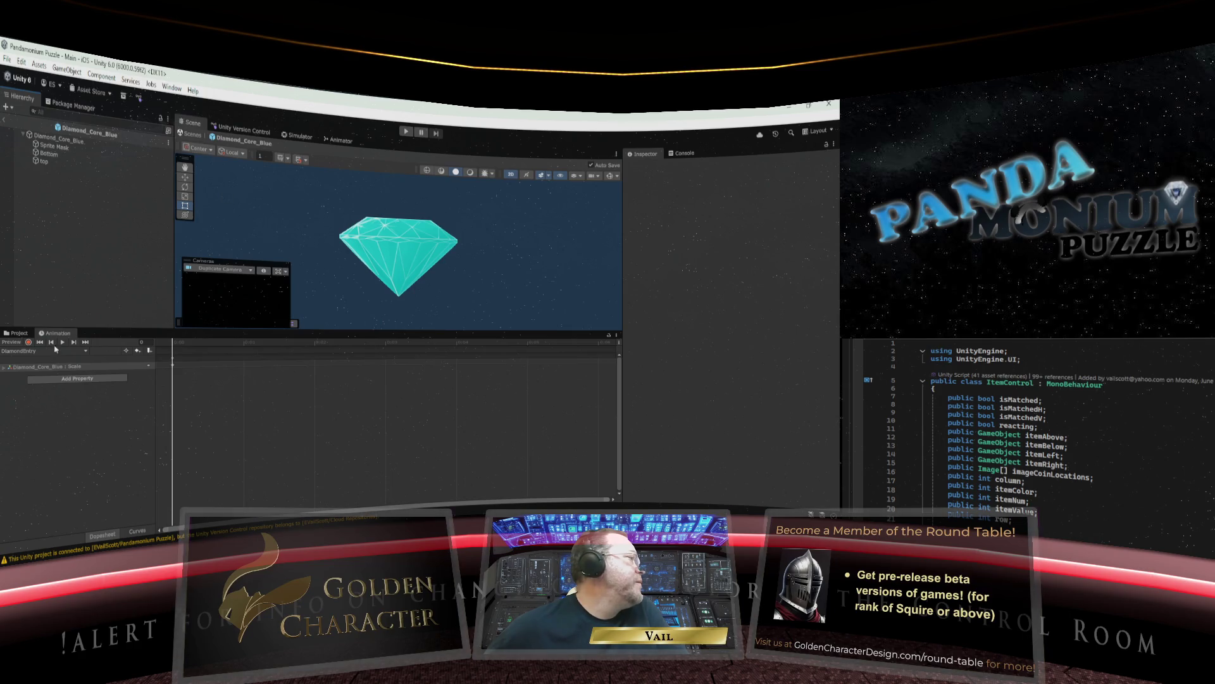
click(16, 333)
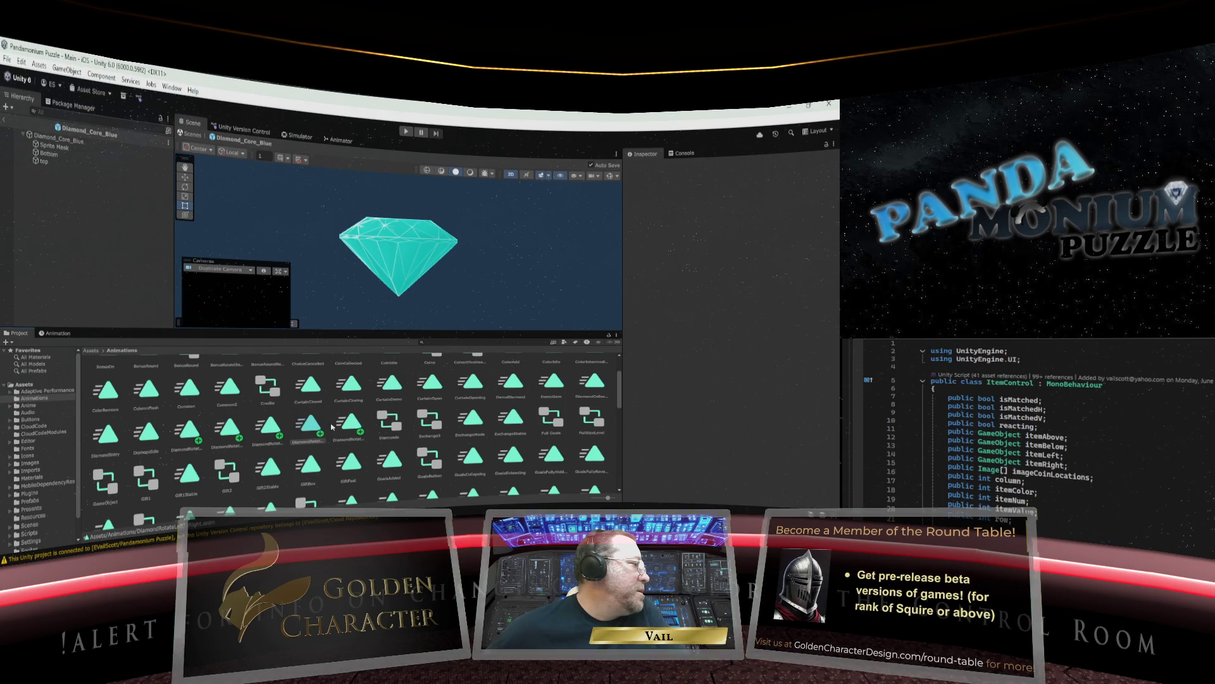
Inspect the Blue animator controller asset and check the console's errors and warnings.
scroll(289, 425, up, 3)
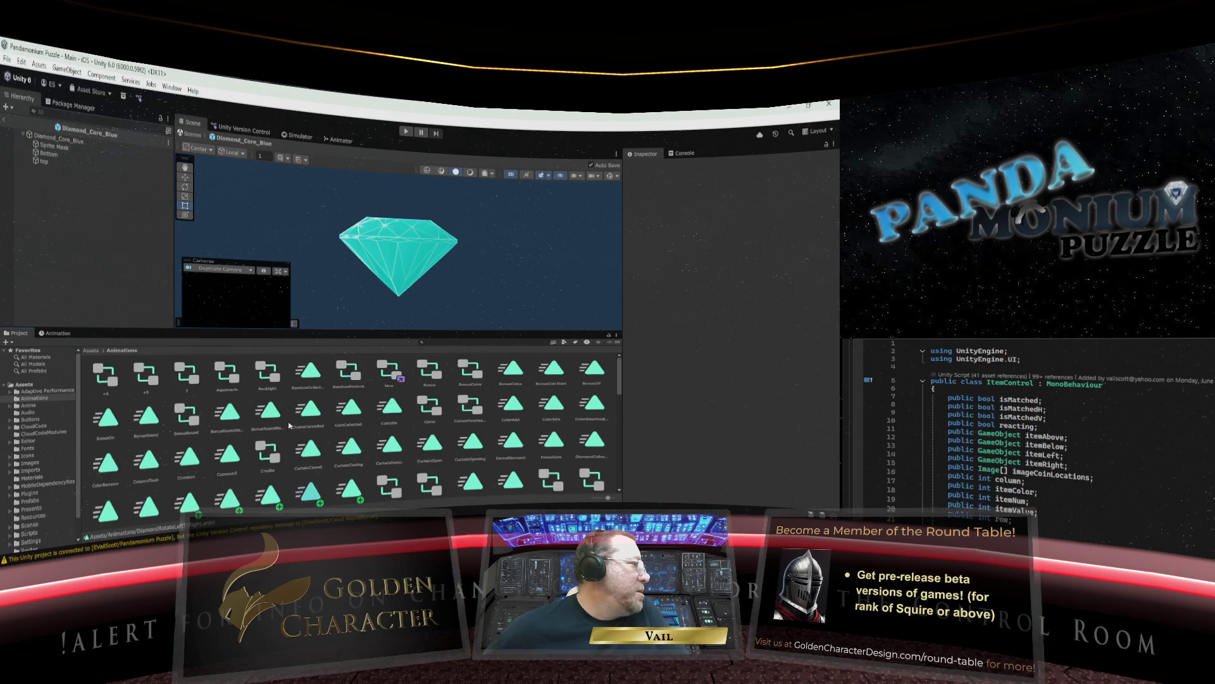
click(389, 373)
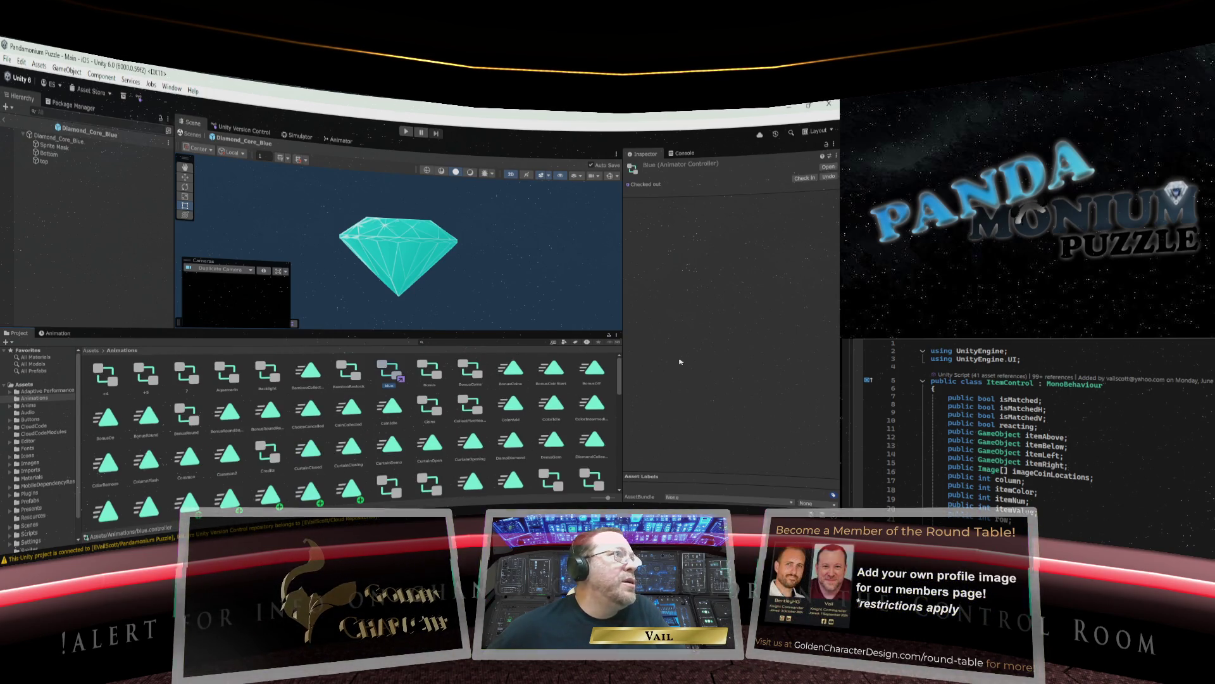
click(684, 153)
click(645, 155)
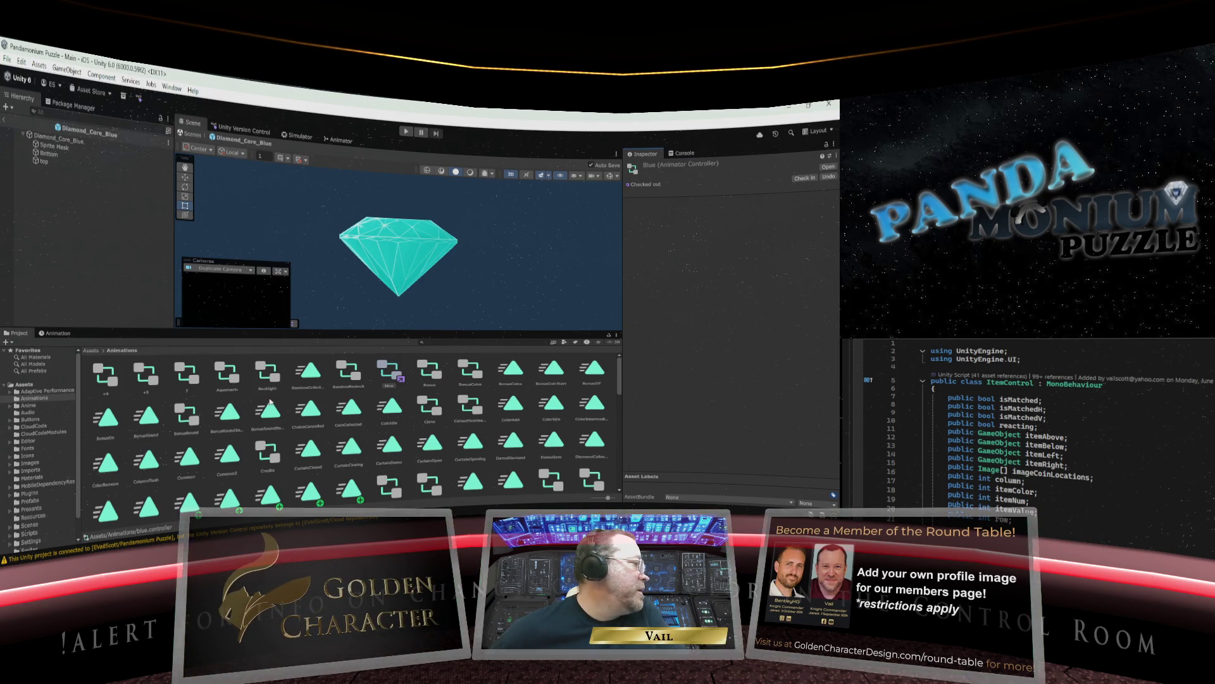
Delete DiamondRotateLeftToRight.anim, then bring up the Animation timeline and Animator state graph.
scroll(270, 401, down, 3)
click(309, 400)
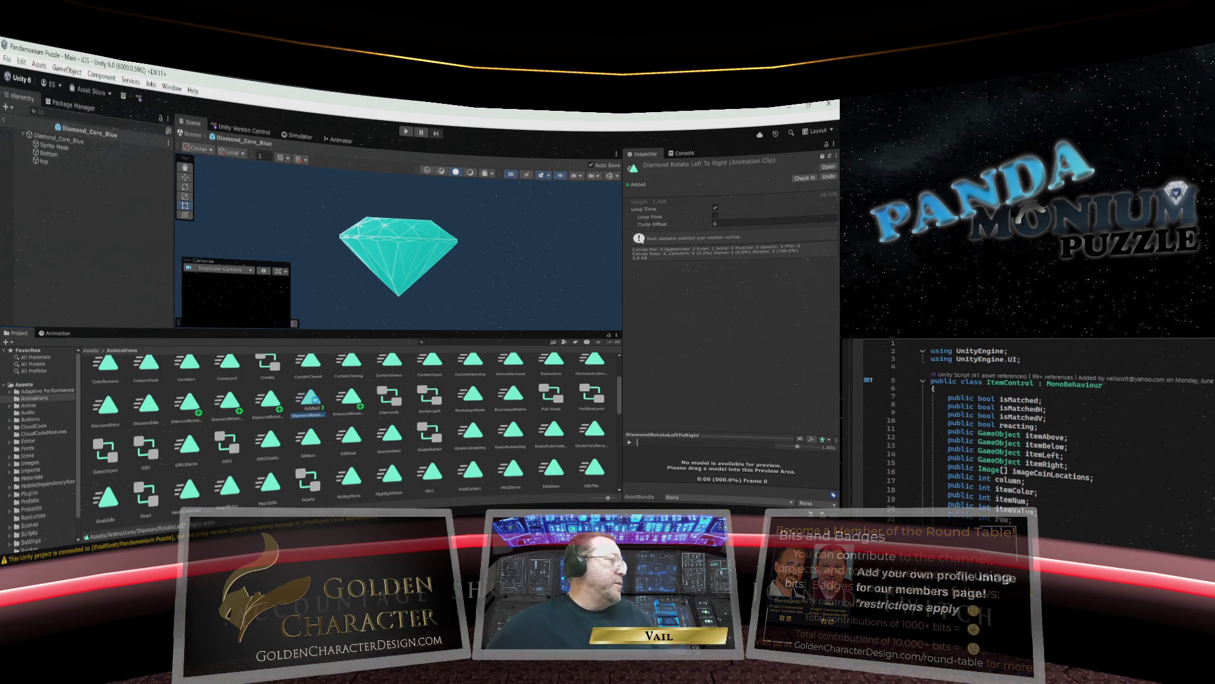
key(Delete)
click(442, 335)
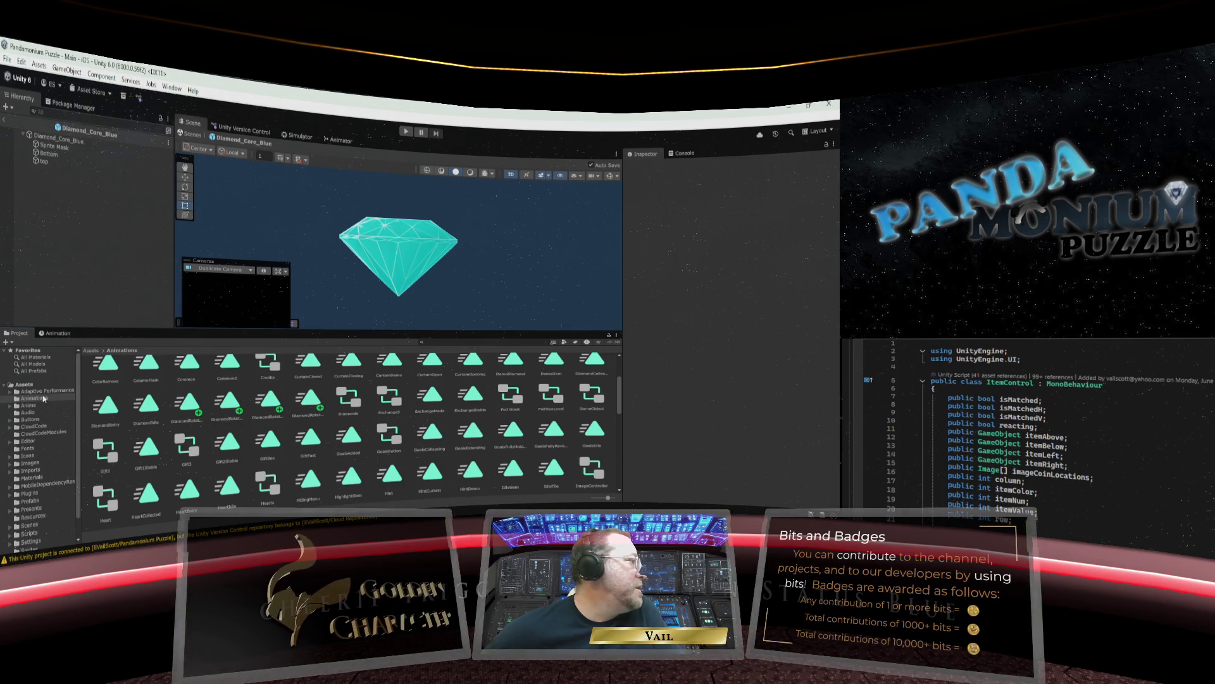
click(58, 334)
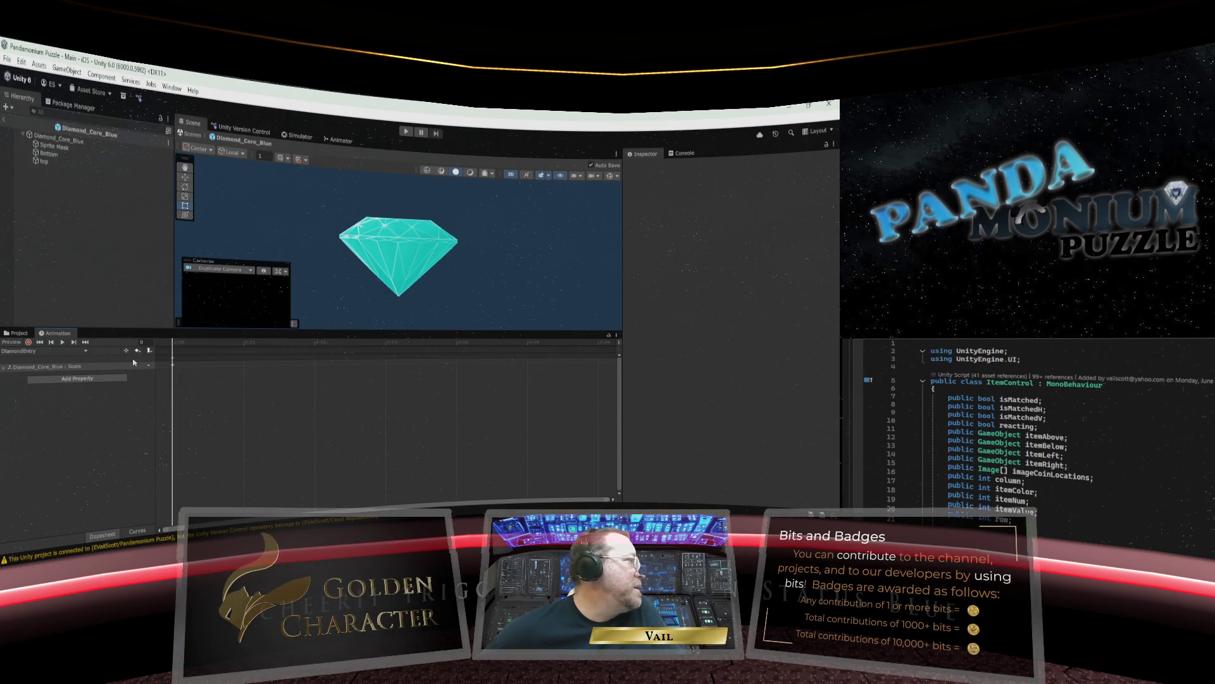
click(340, 141)
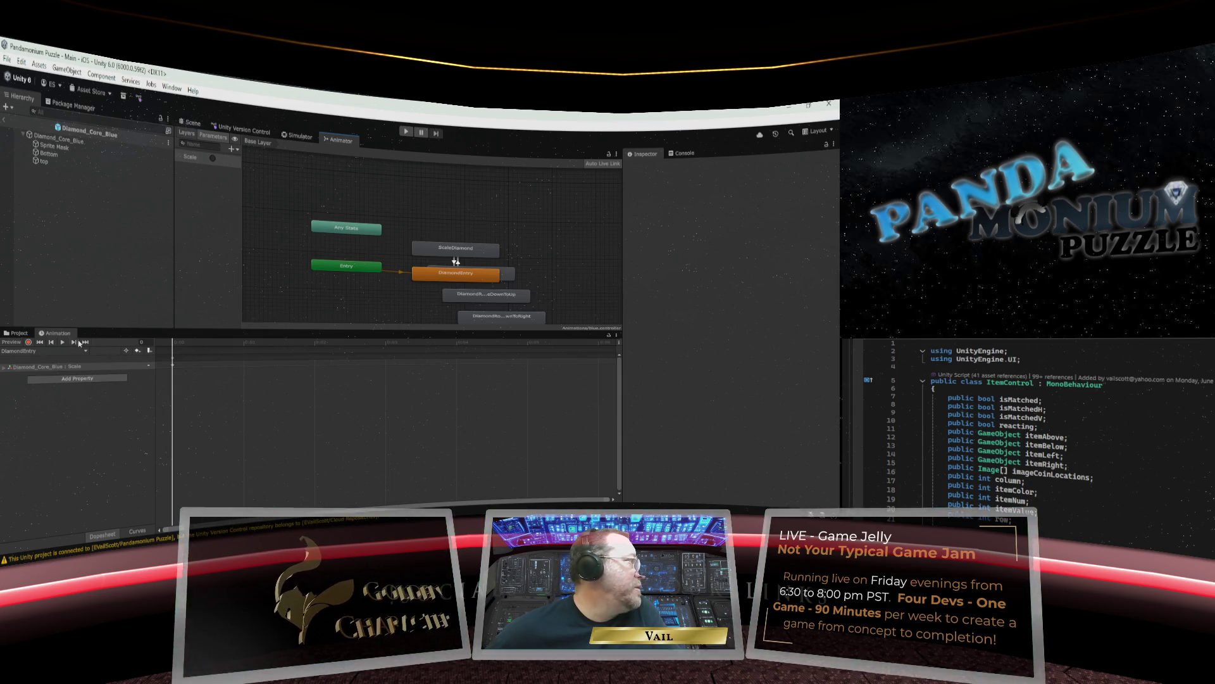
Create DiamondRotateLeftToRight.anim for Diamond_Core_Blue by changing Up to Right in the LeftToUp name.
click(67, 140)
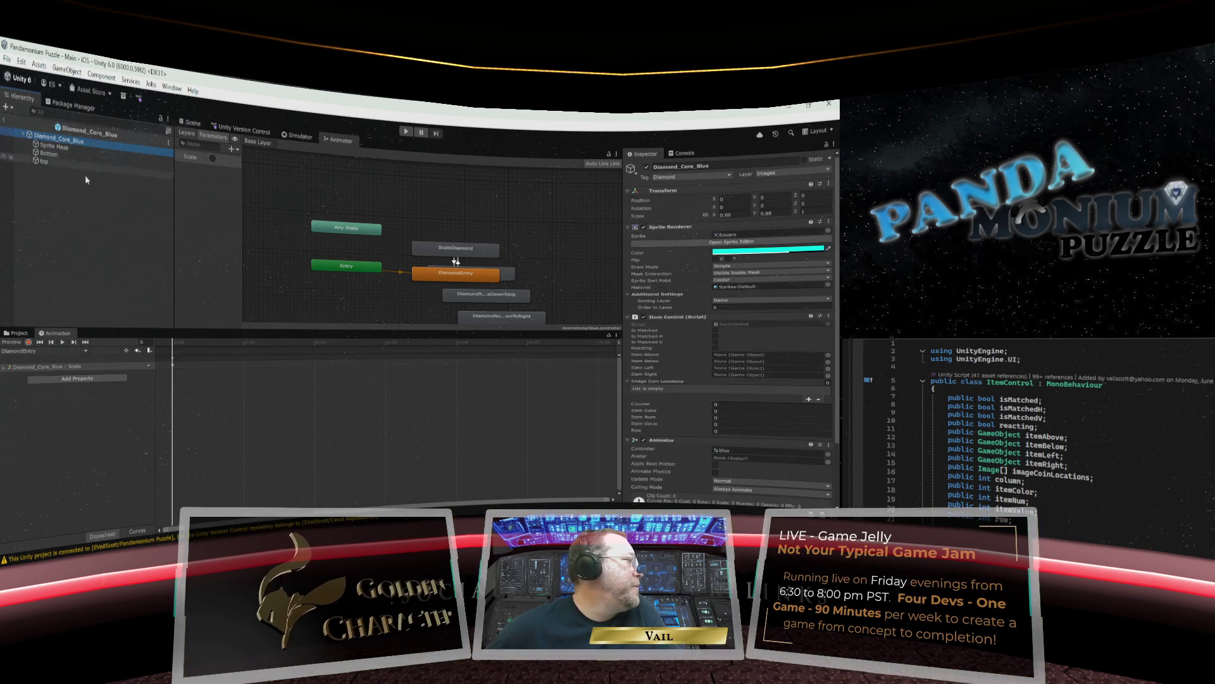
click(74, 352)
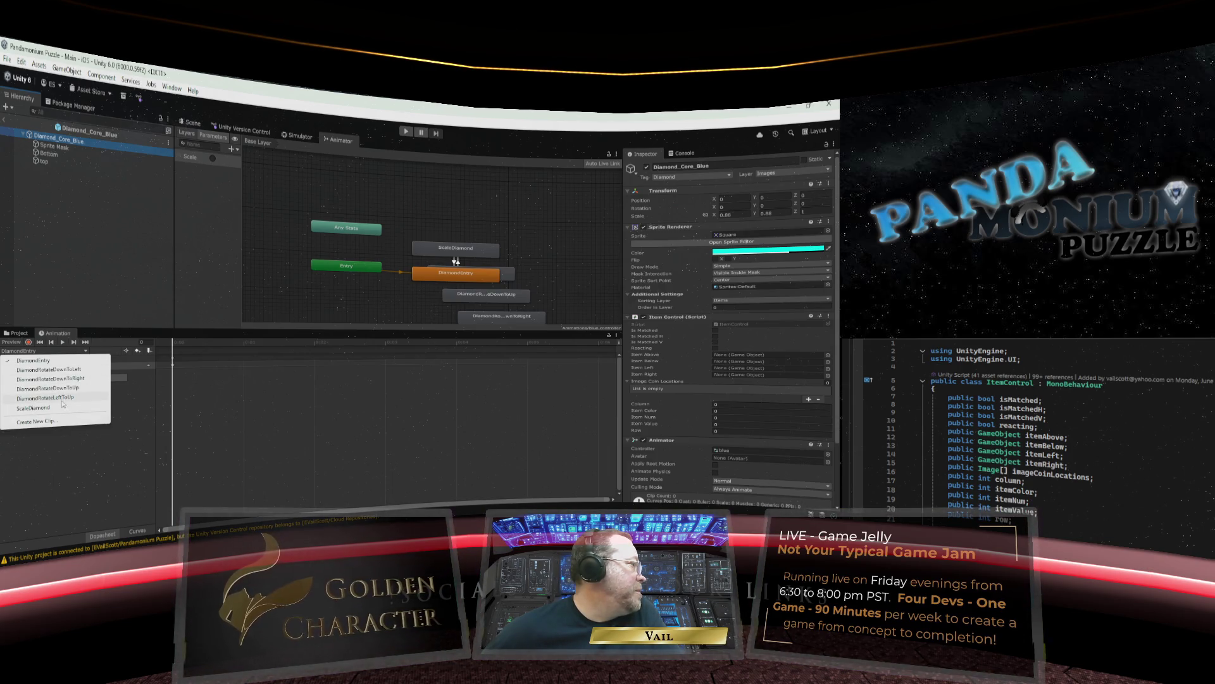
click(56, 422)
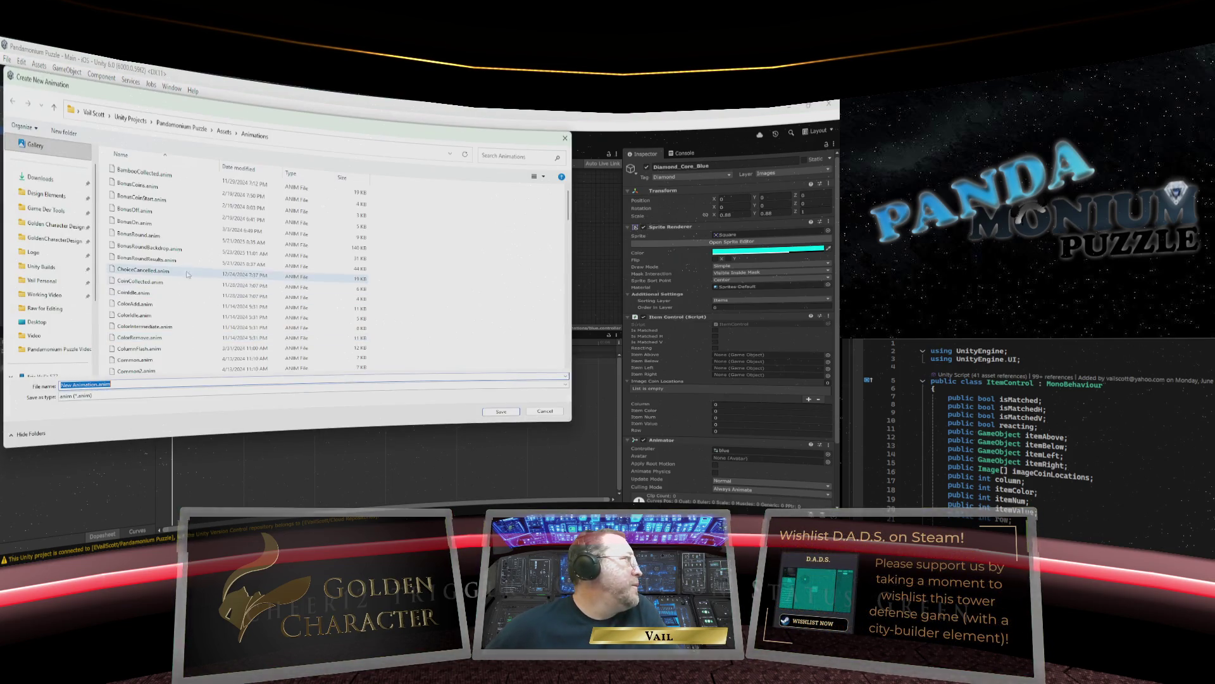
scroll(164, 292, down, 4)
click(159, 336)
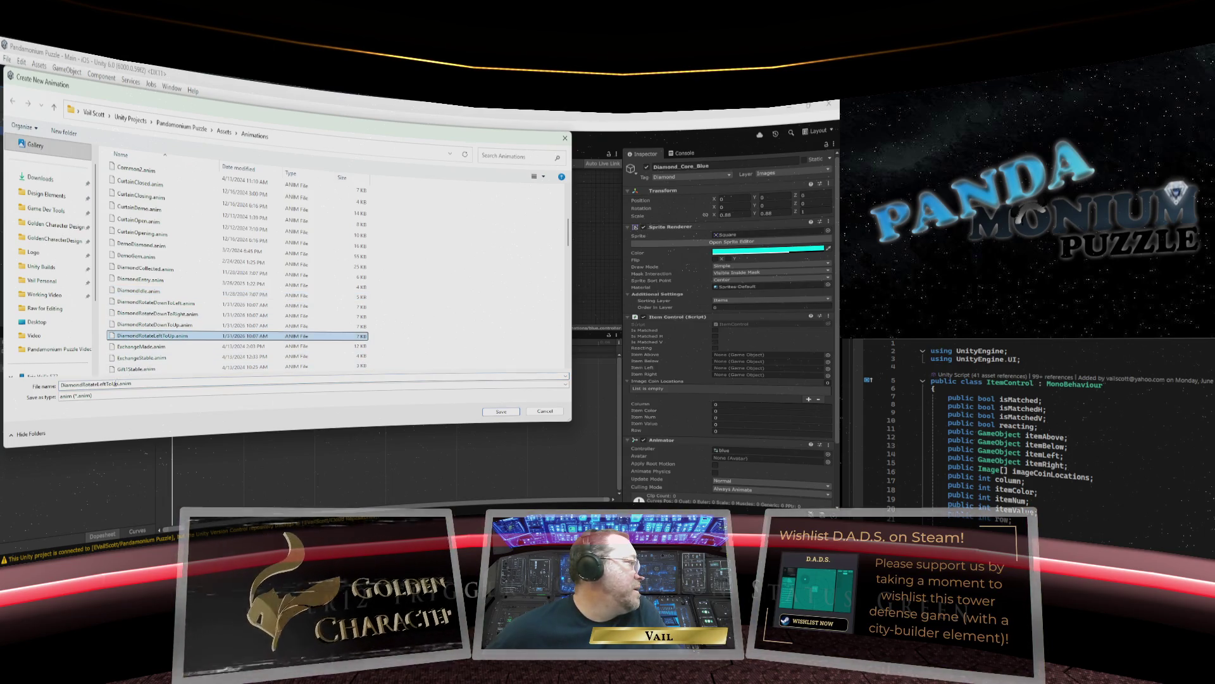
click(116, 384)
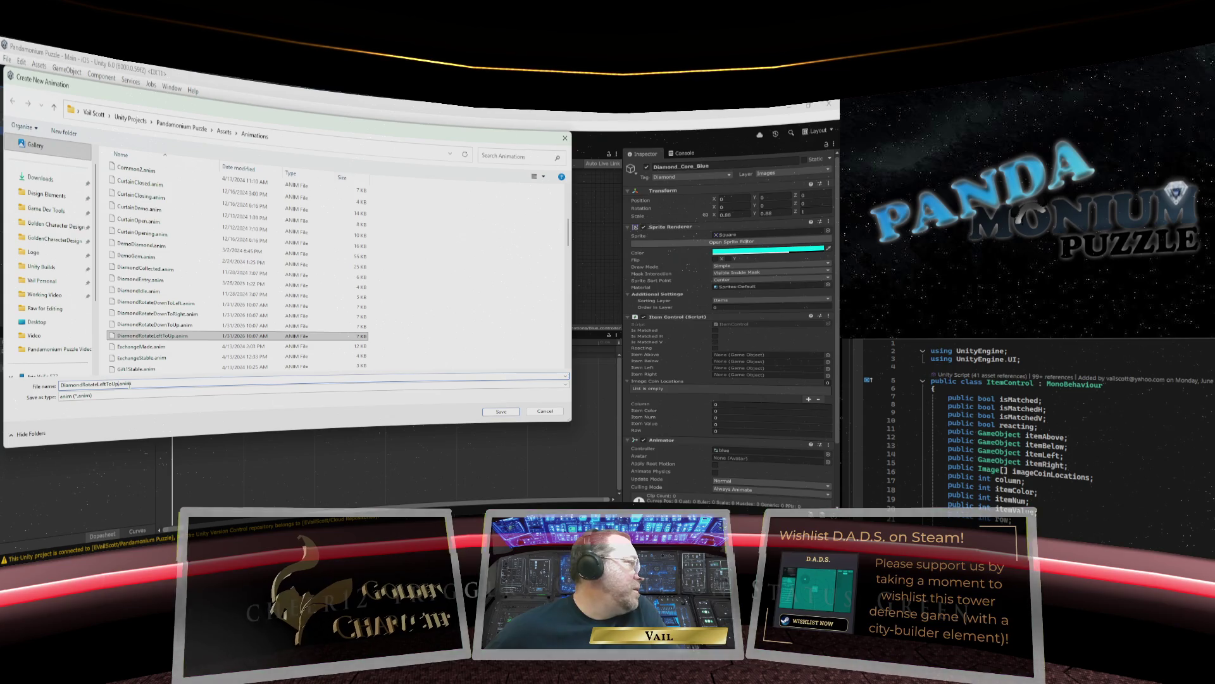
key(BackSpace)
key(BackSpace)
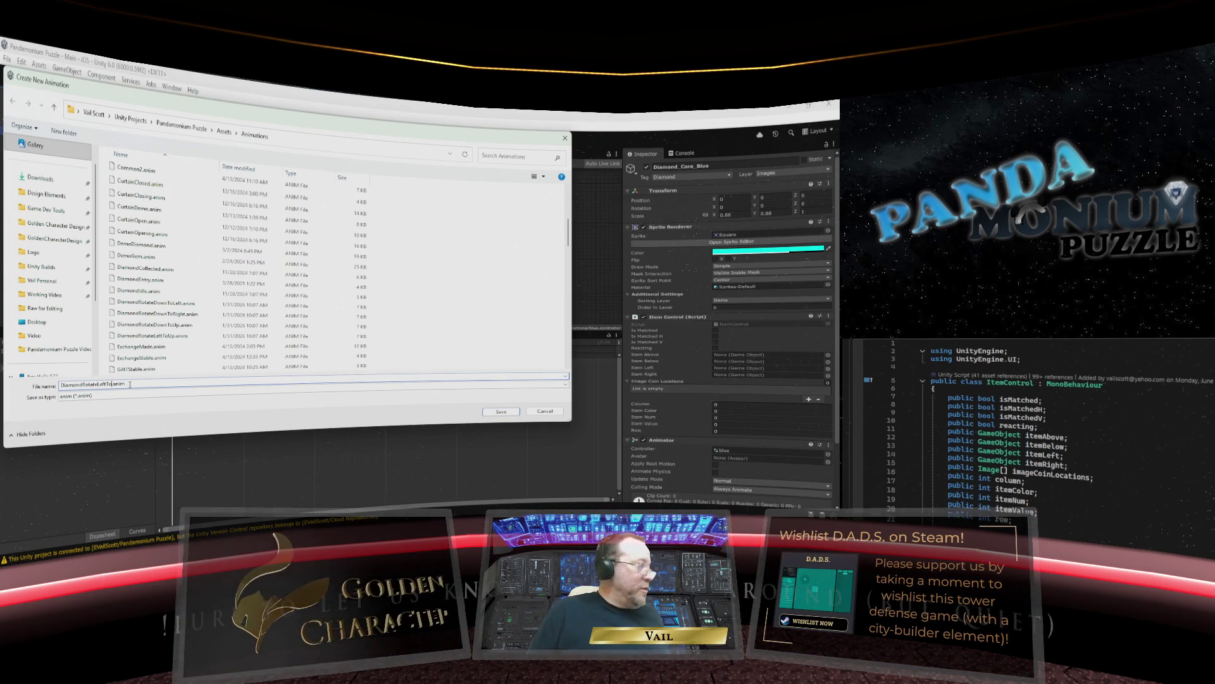
text(Right)
key(Return)
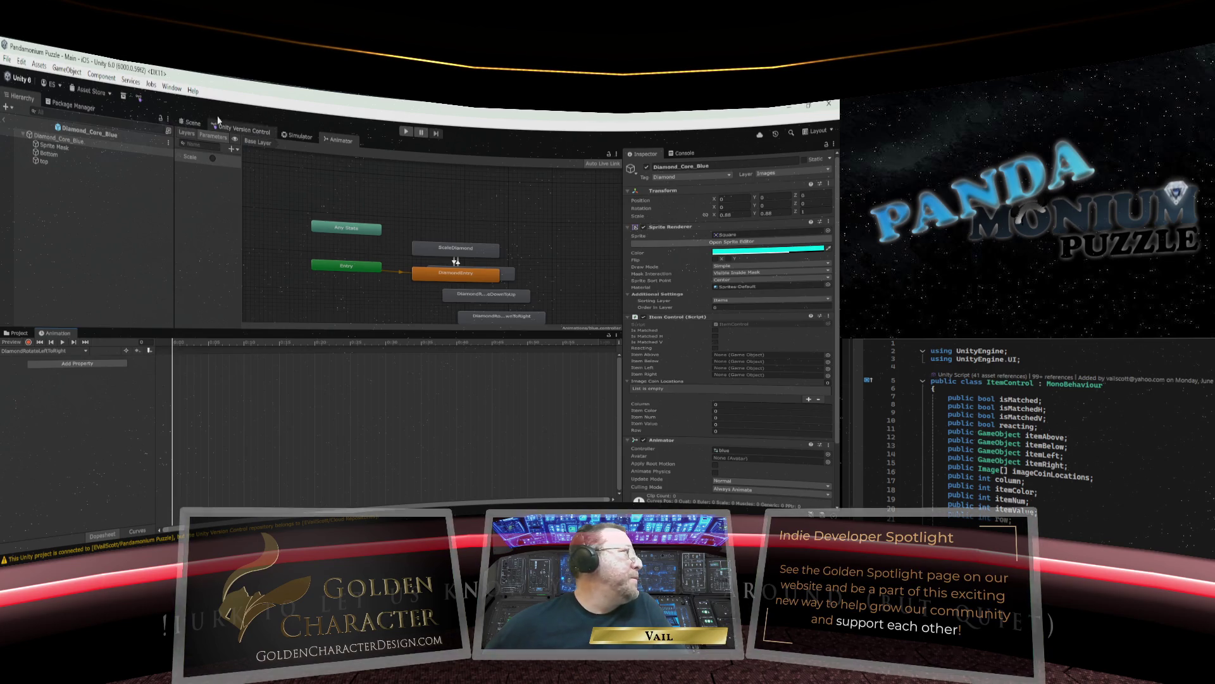
click(193, 123)
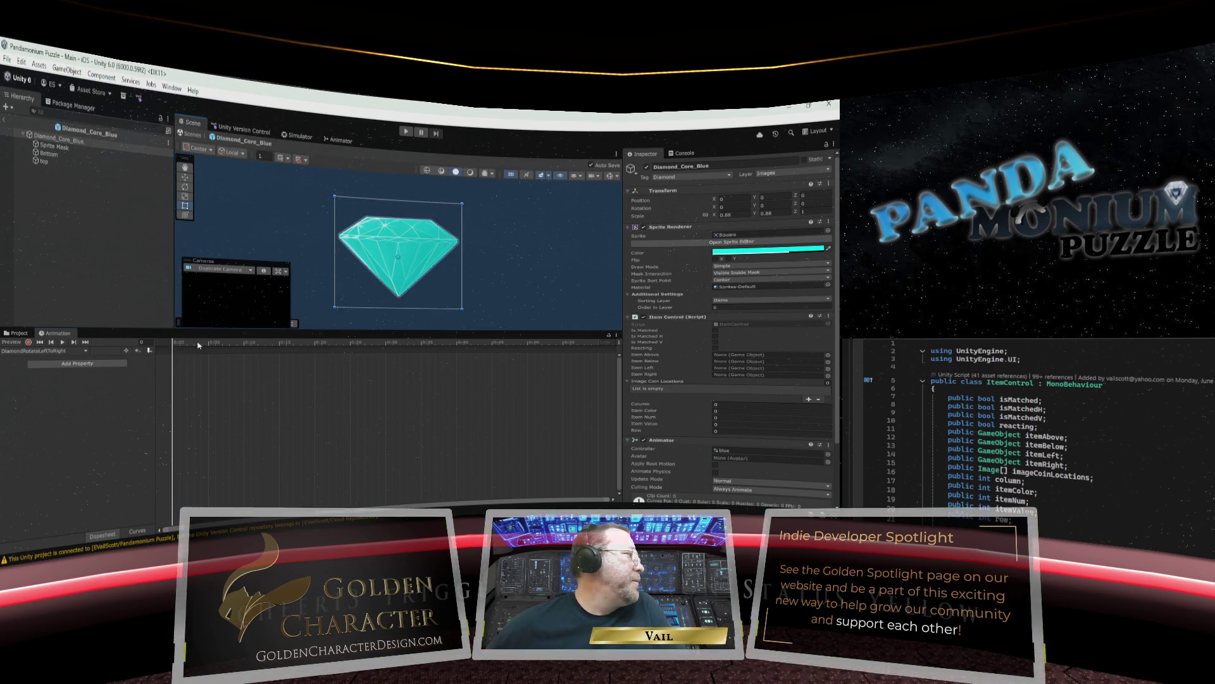
With recording on, key Z rotation 270 at frame 0 and 630 at frame 30.
click(29, 342)
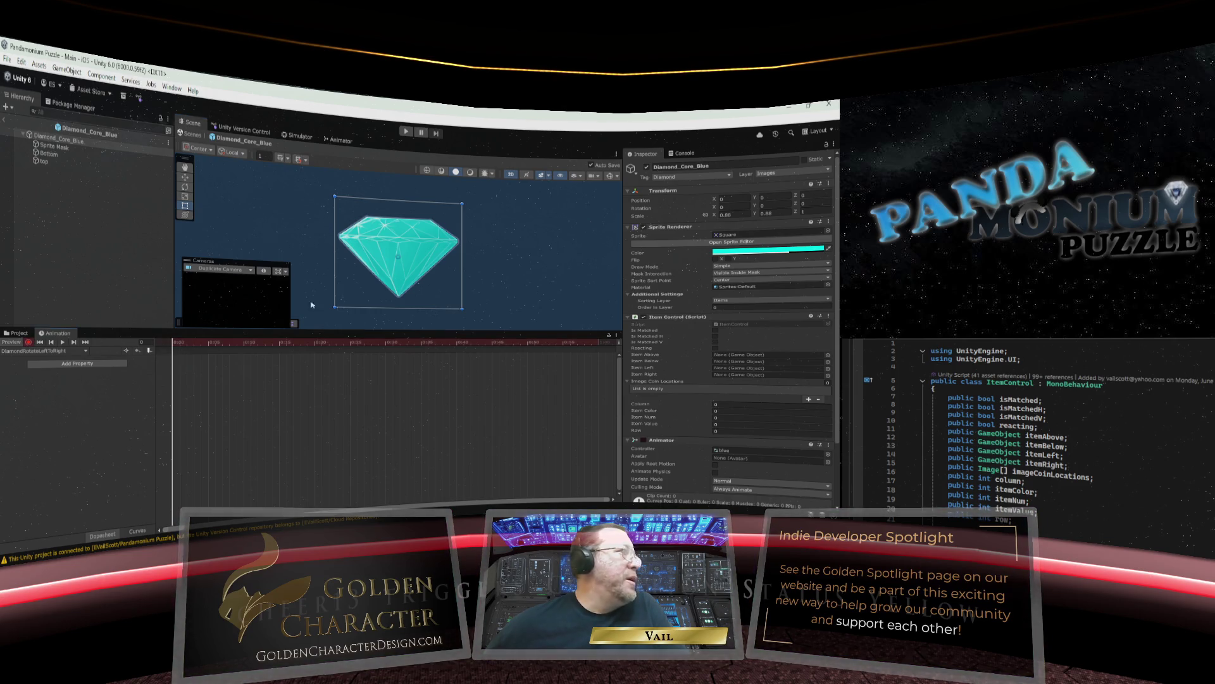
click(814, 202)
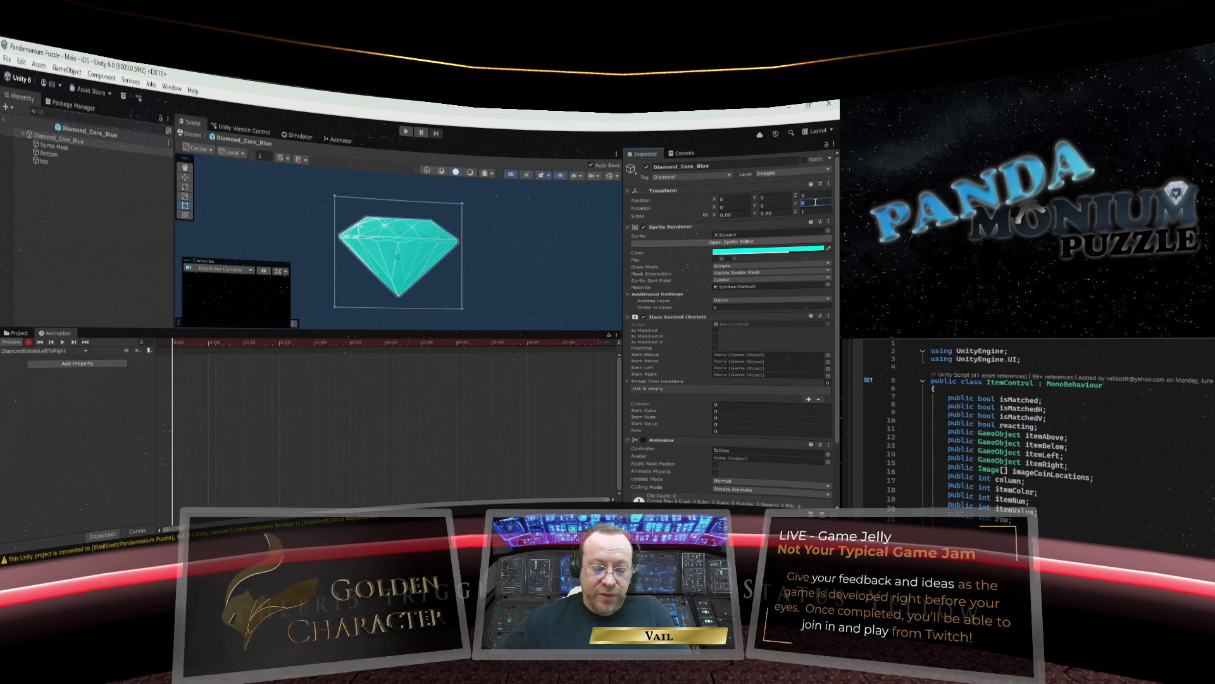
text(270)
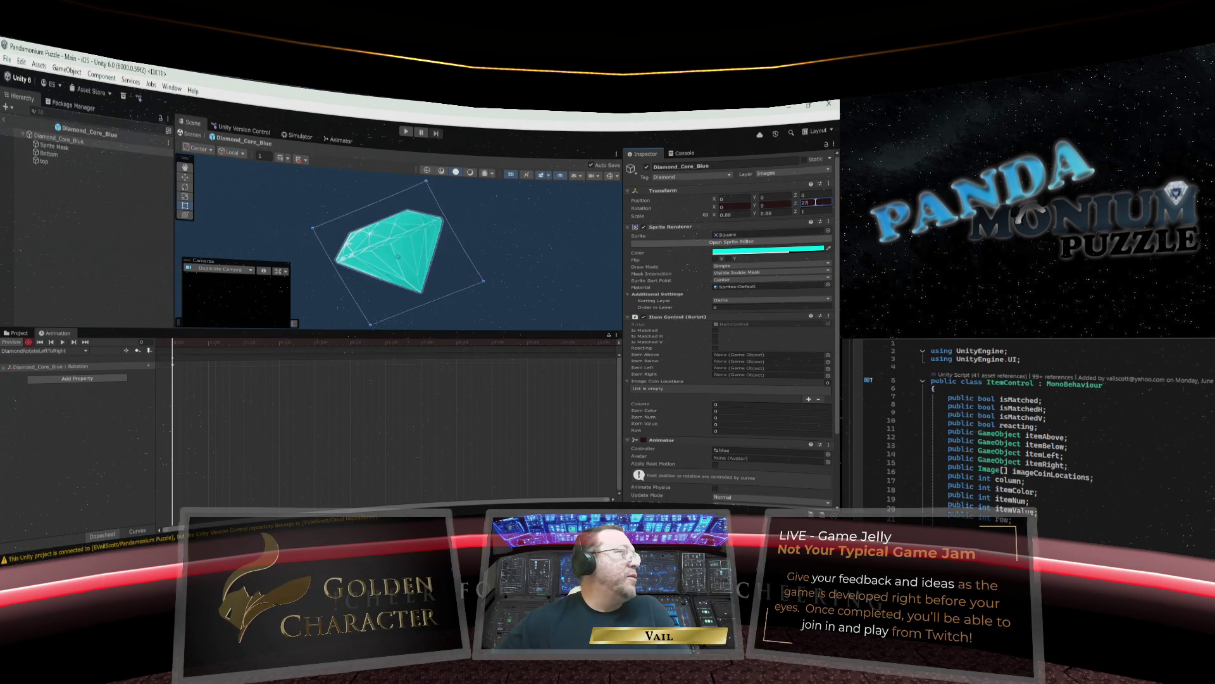
drag(173, 344, 387, 346)
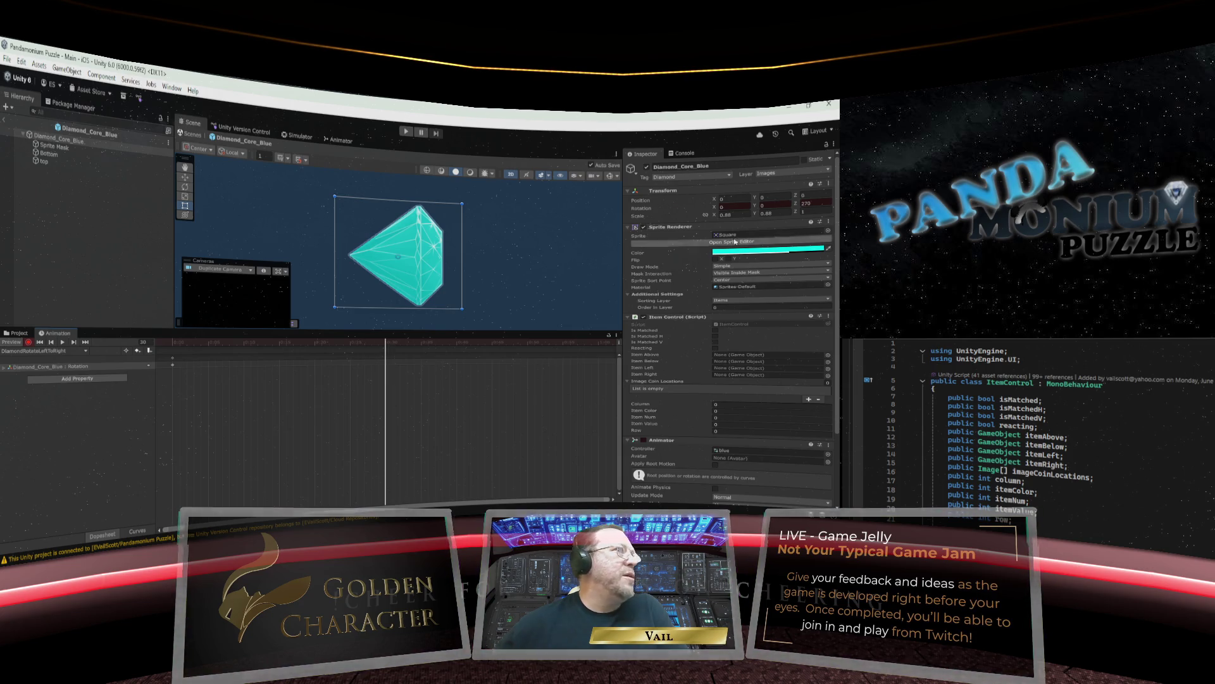
click(810, 203)
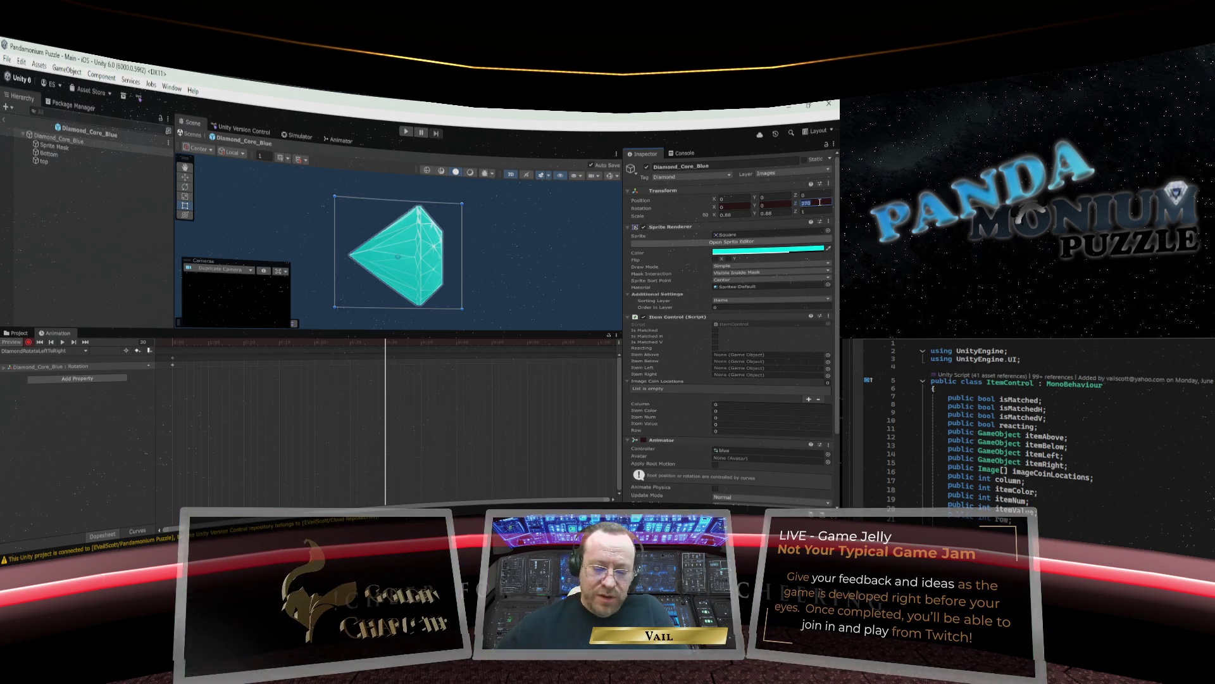
text(630)
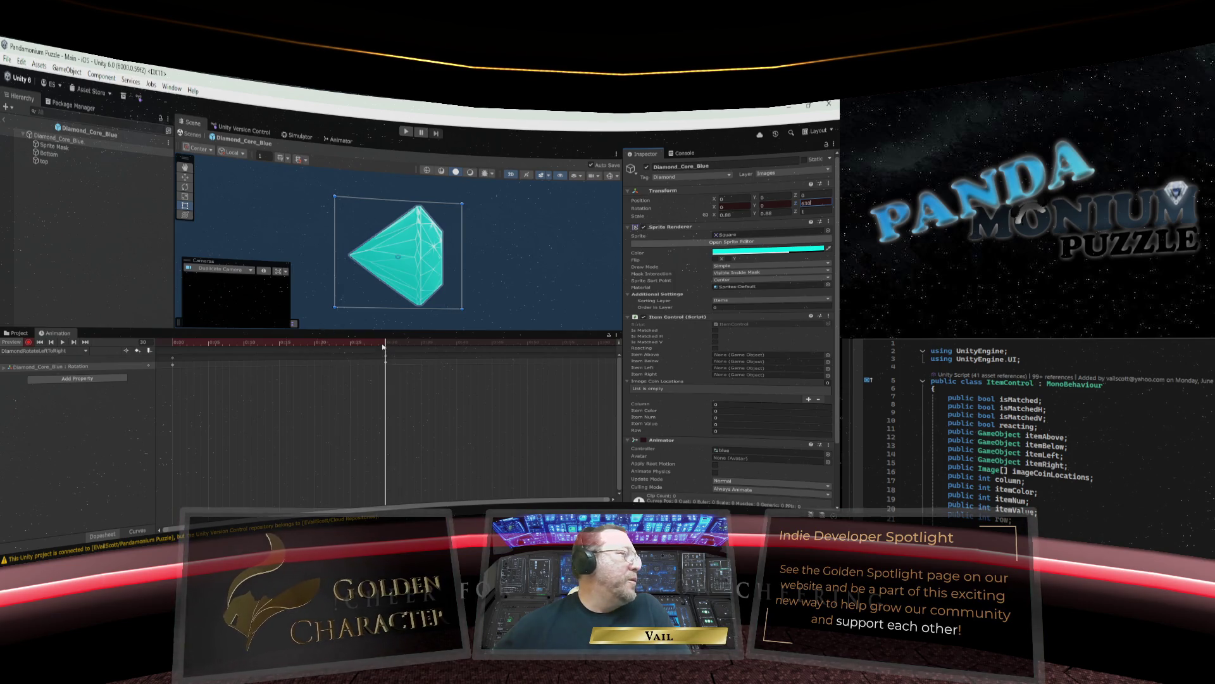
Key Z rotation 990 at frame 60 and 1170 at a later frame, then stop recording.
drag(385, 345, 597, 350)
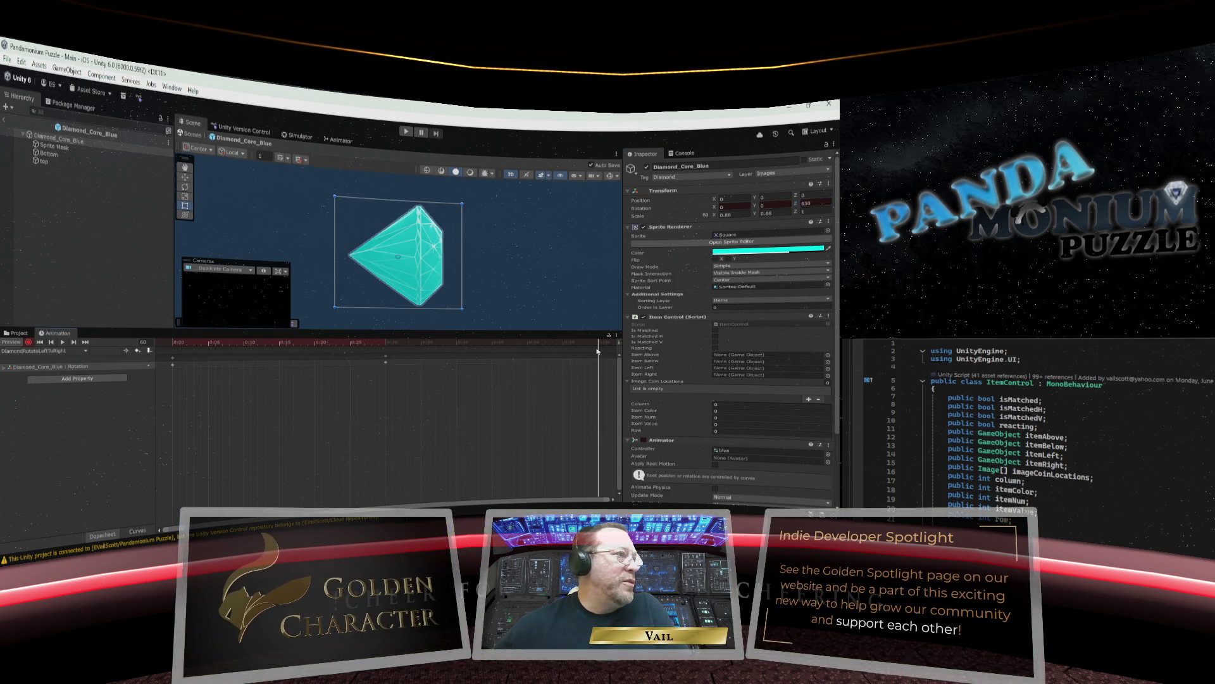
click(802, 202)
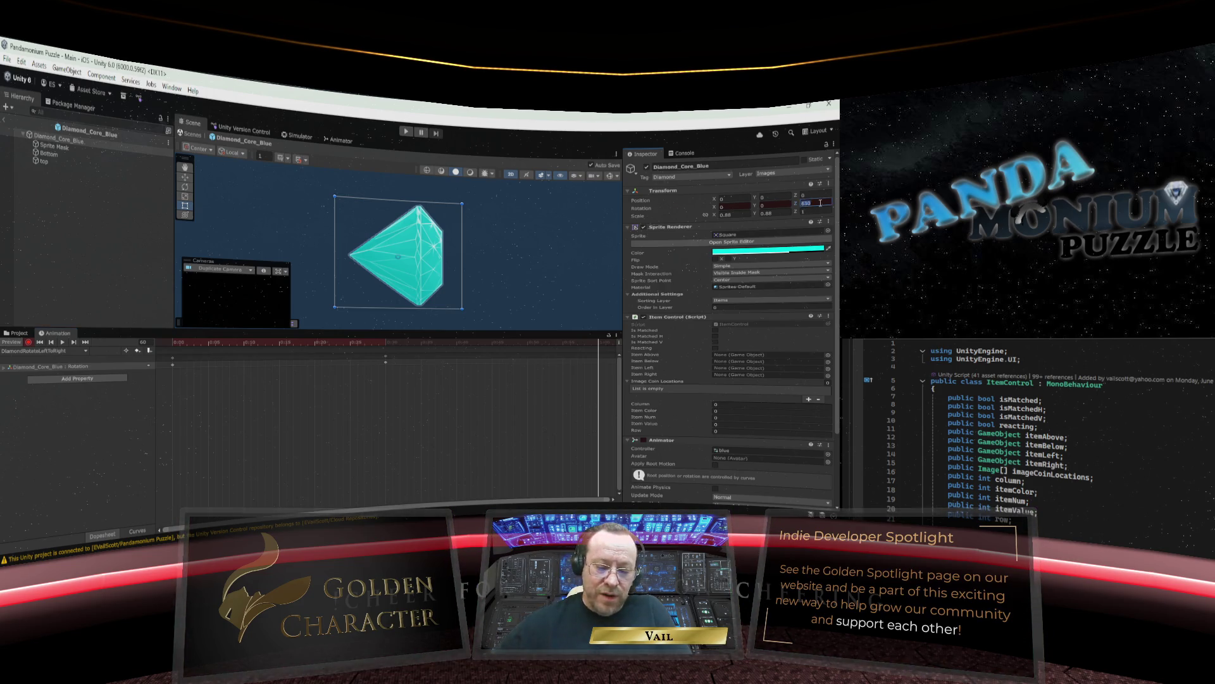
text(990)
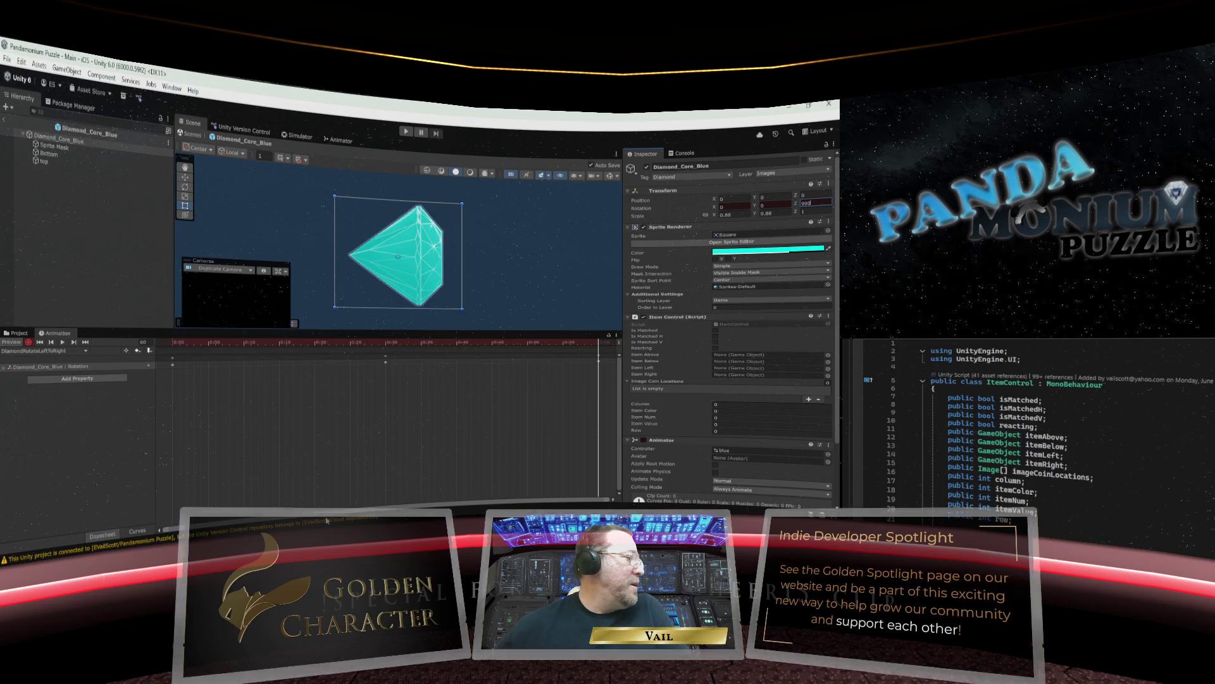
key(Return)
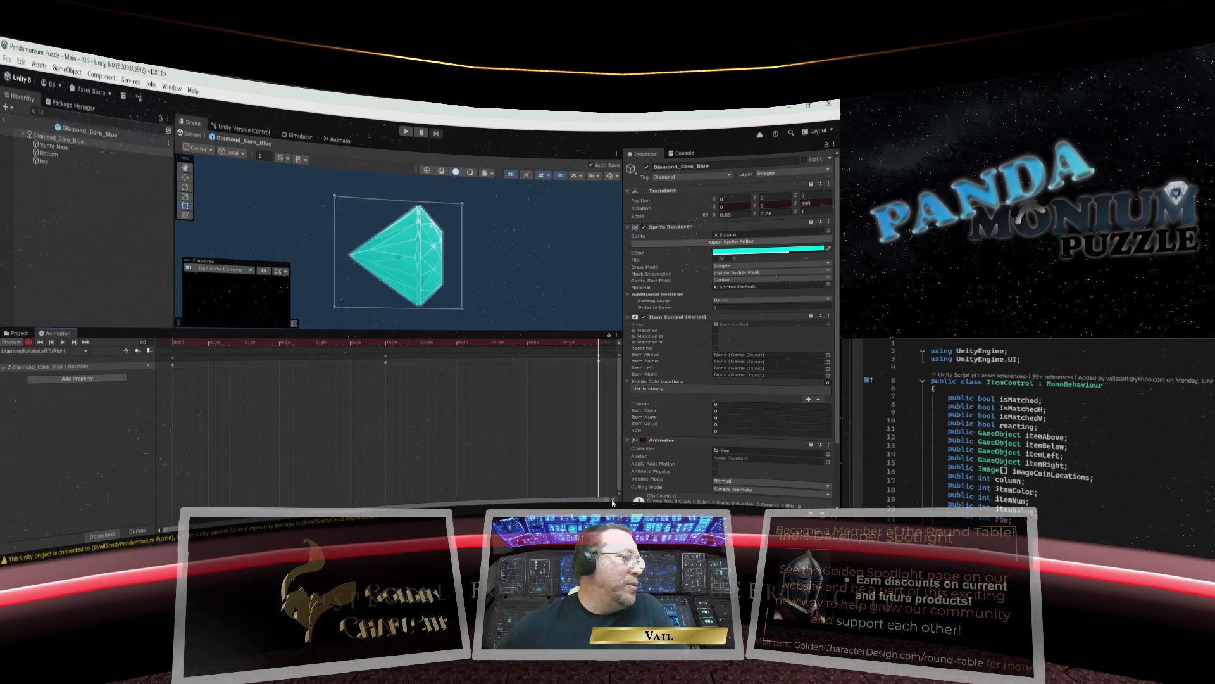
click(613, 502)
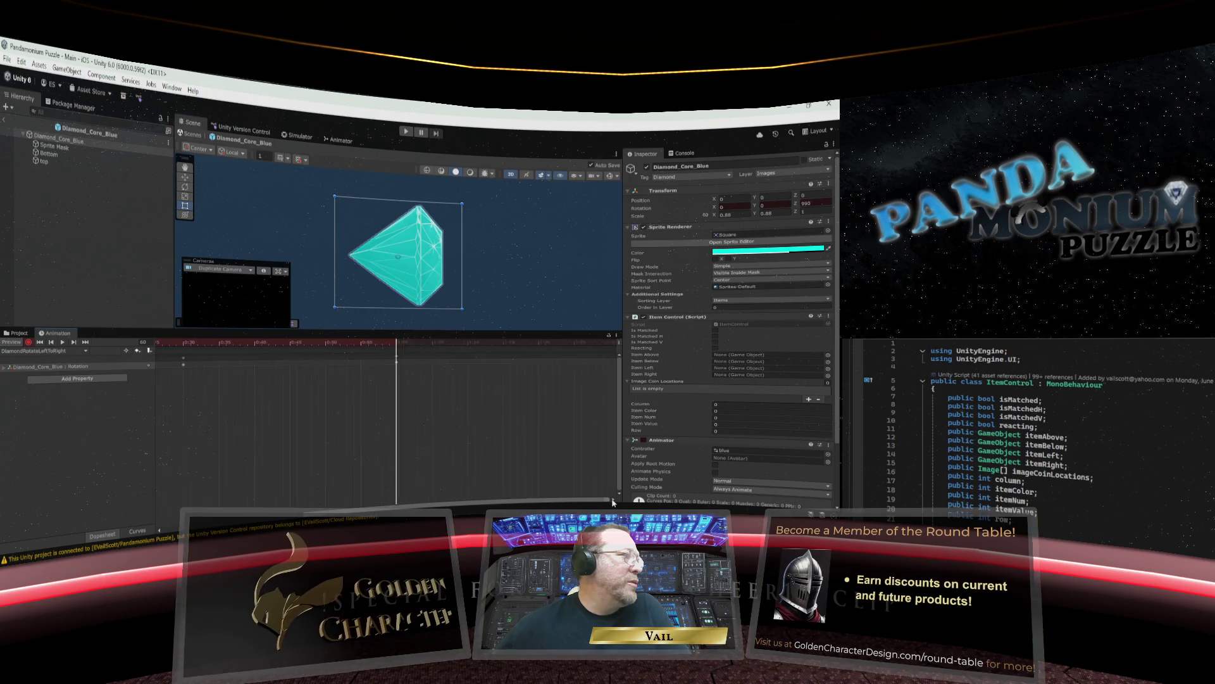
drag(353, 345, 567, 345)
click(814, 204)
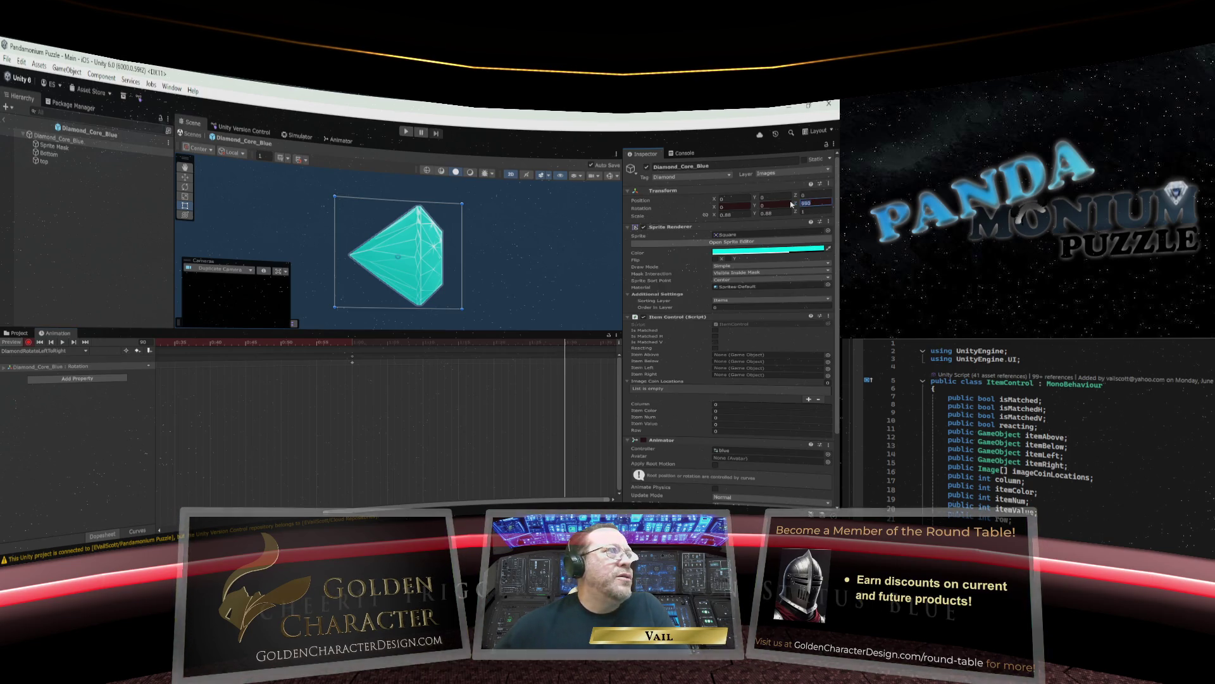
text(1170)
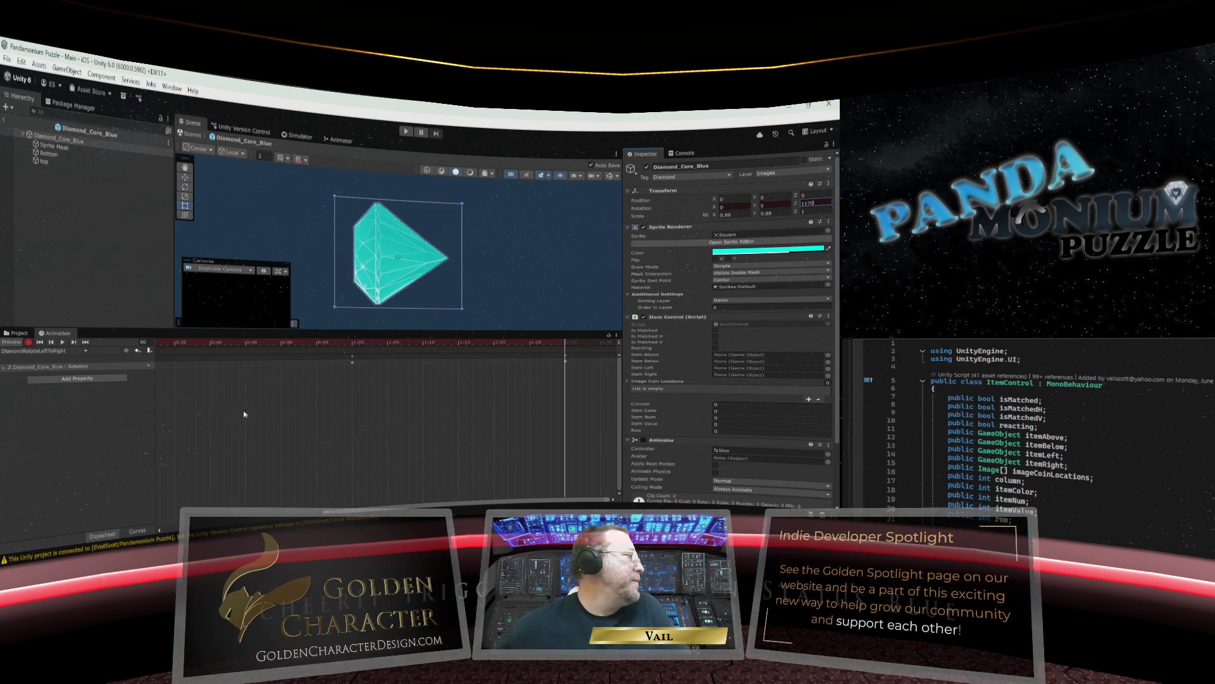
click(28, 343)
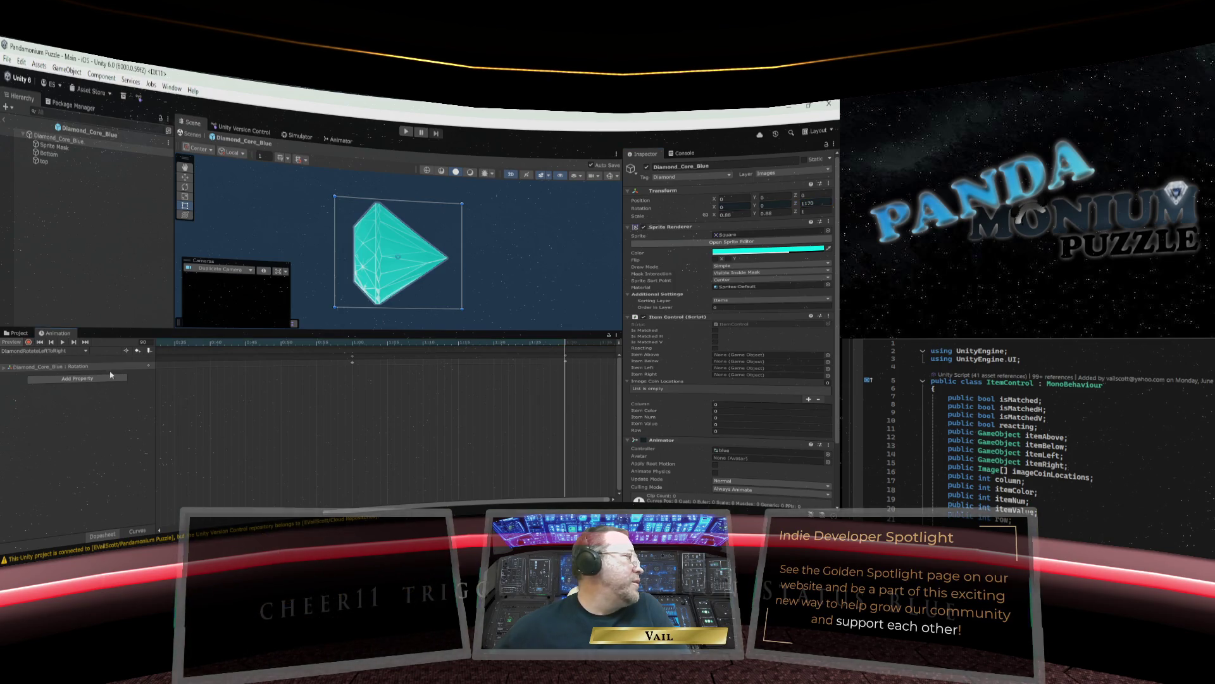
click(69, 351)
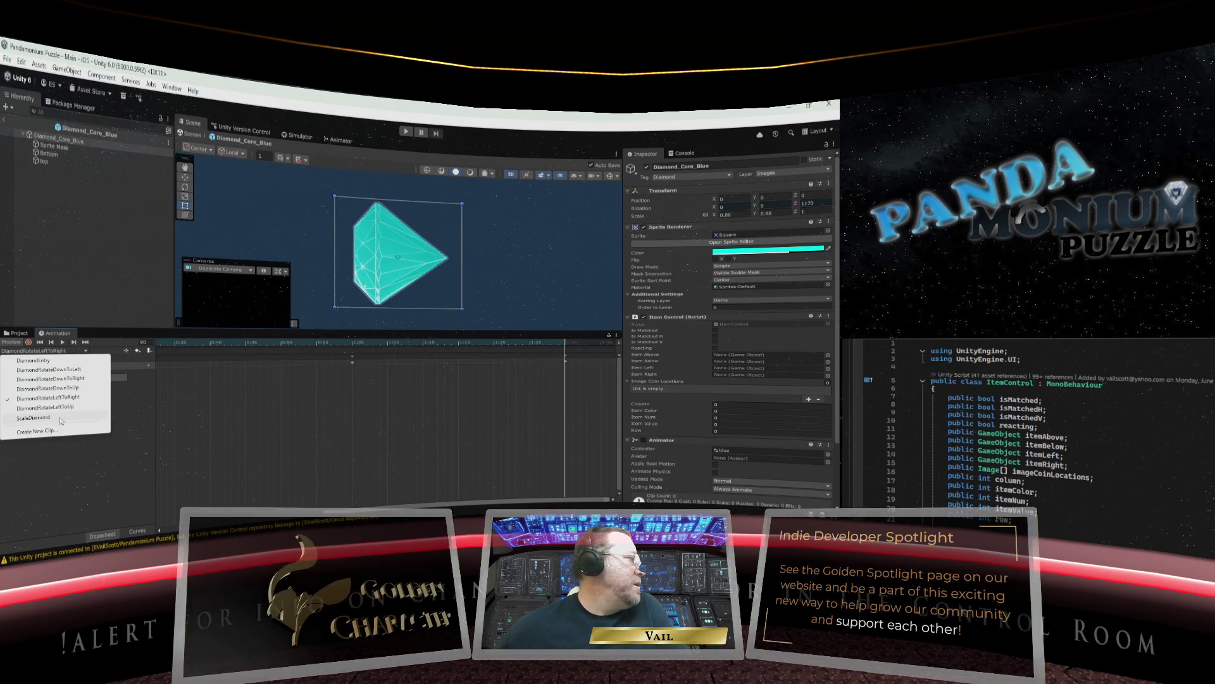
Create DiamondRotateLeftToDown.anim, starting from the DiamondRotateLeftToUp file name.
click(95, 397)
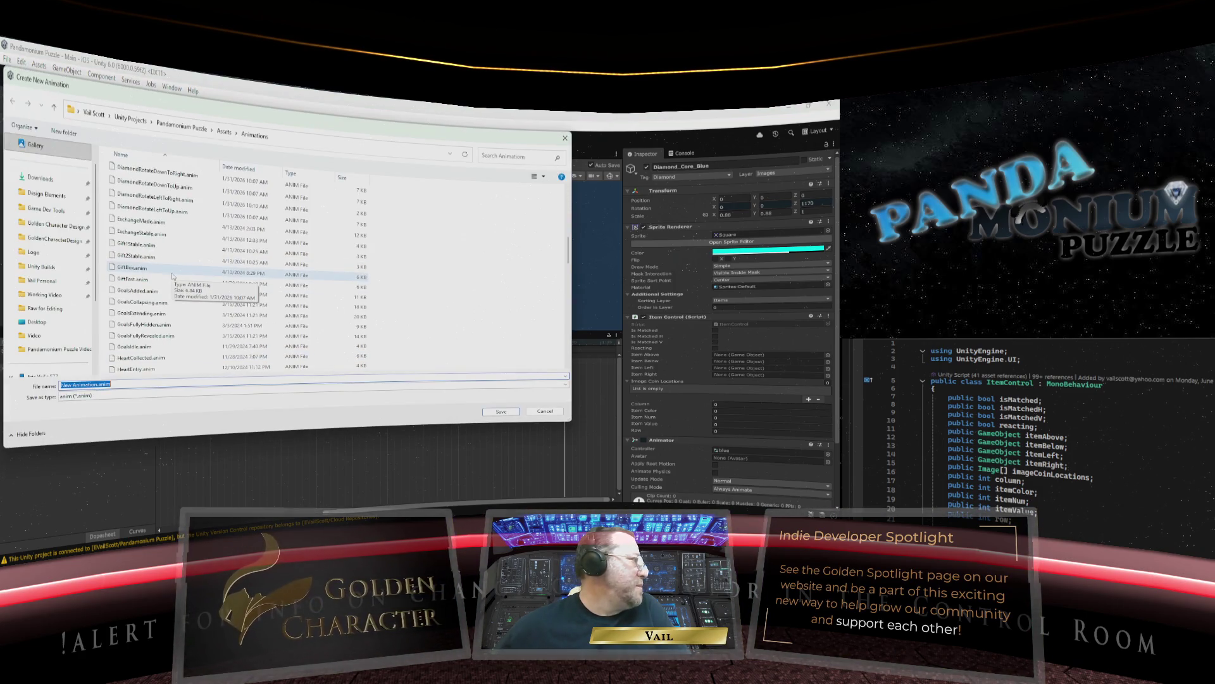
scroll(168, 341, down, 4)
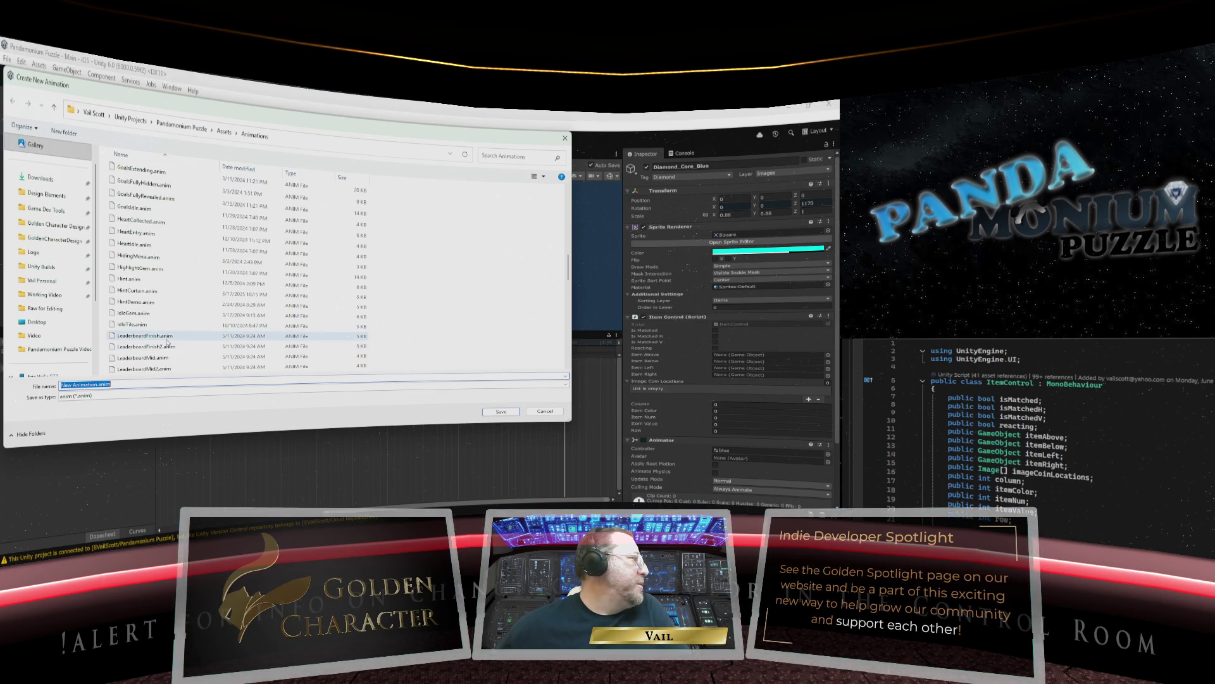
scroll(168, 339, up, 5)
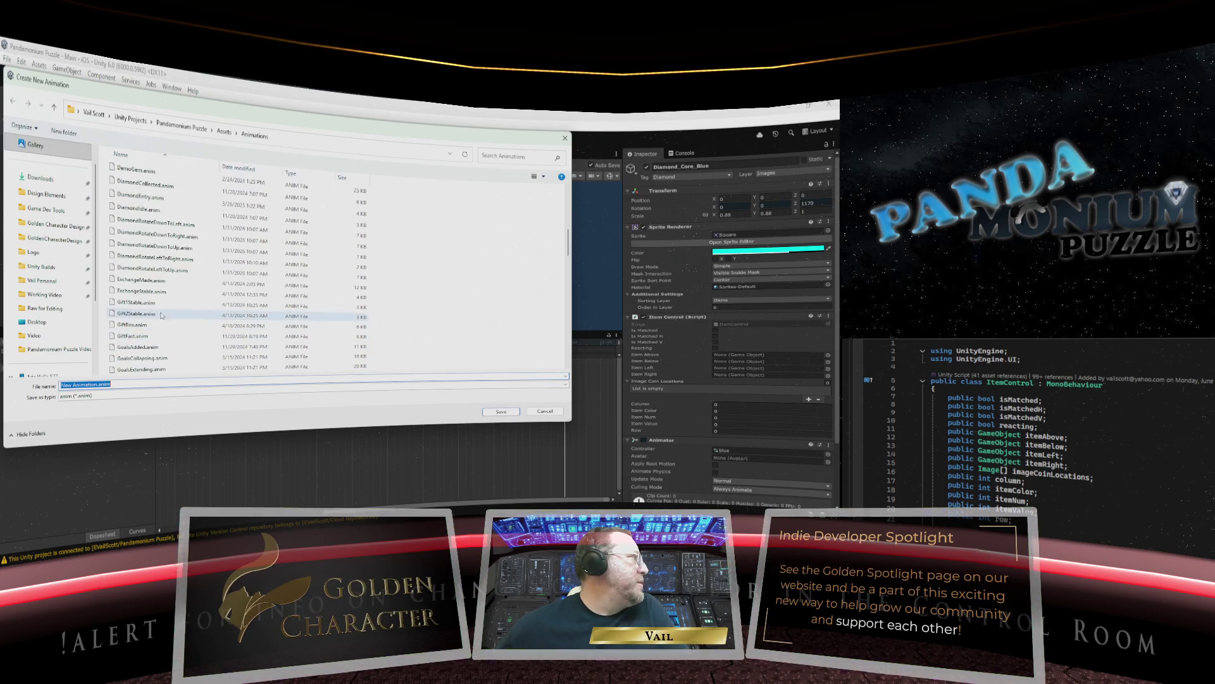
click(155, 270)
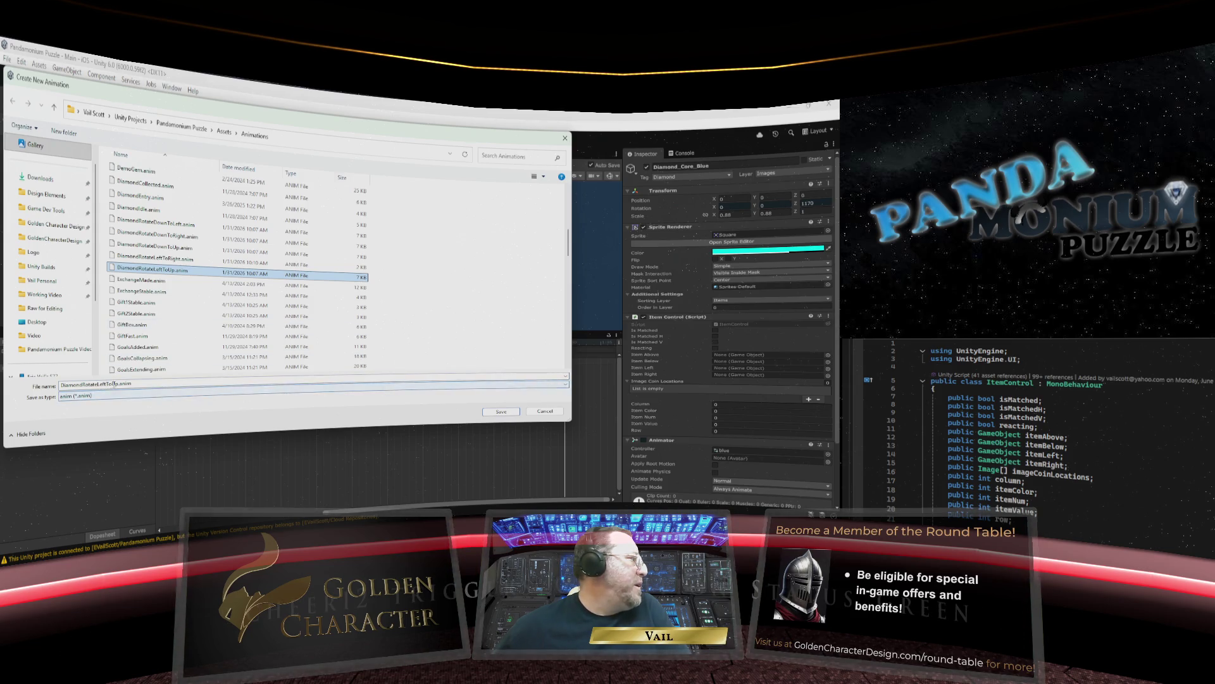
click(116, 385)
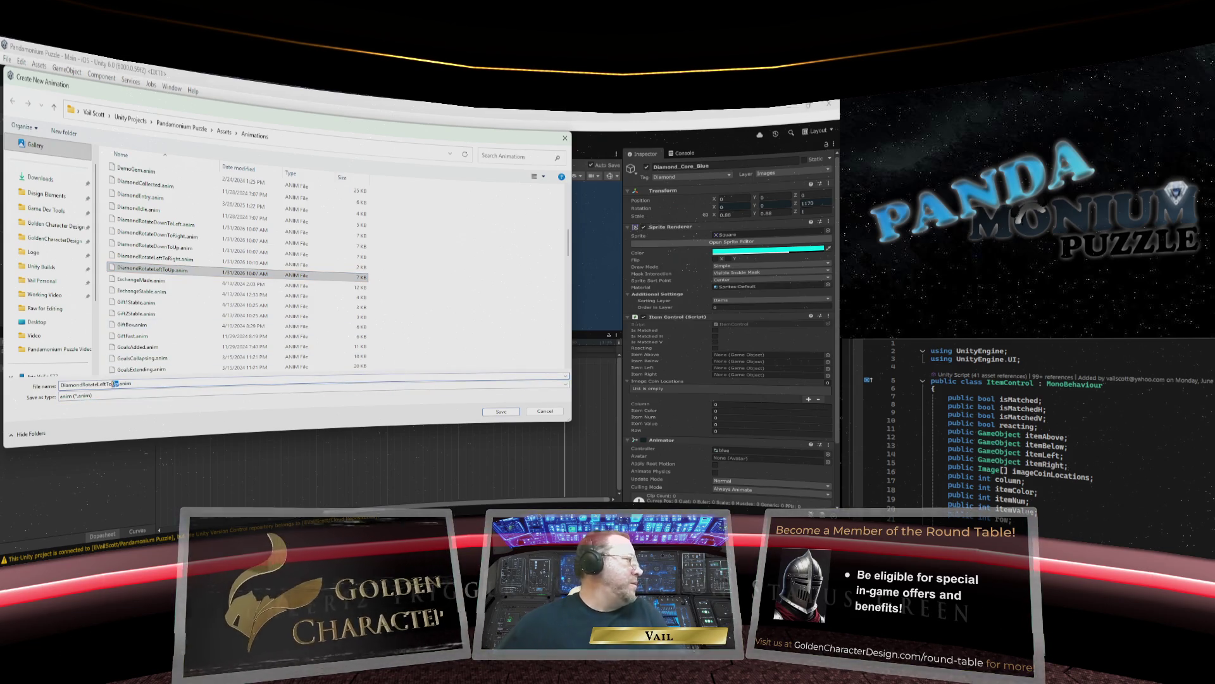
text(Down)
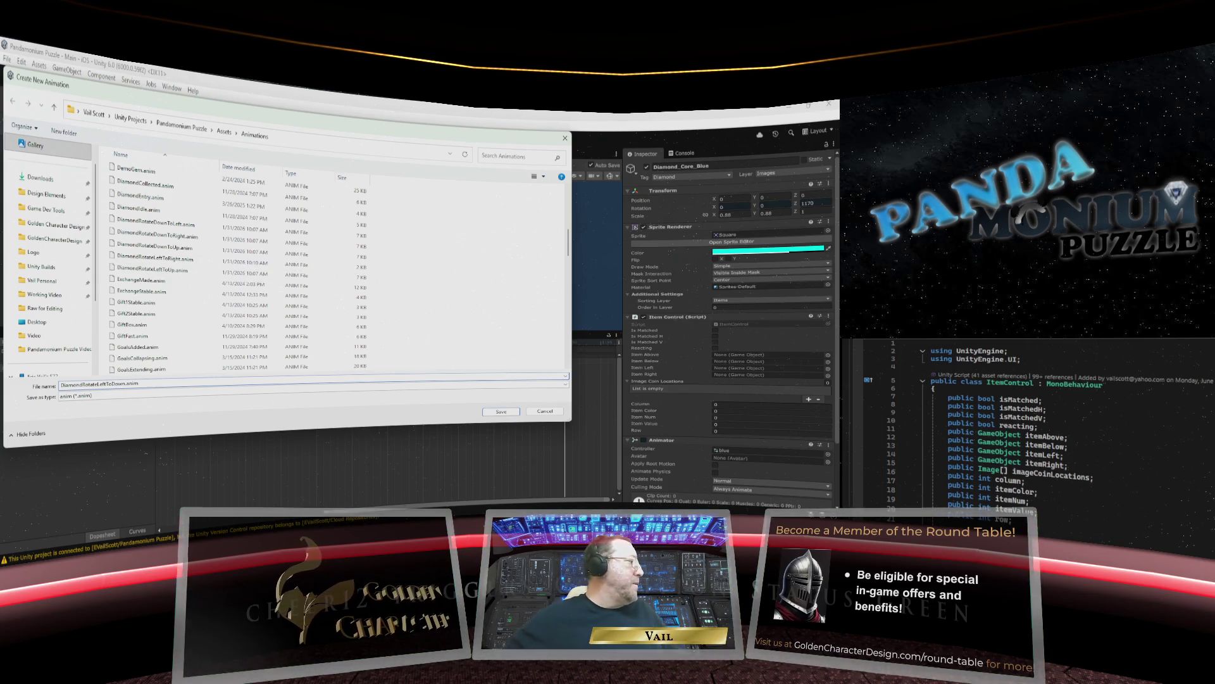
key(Return)
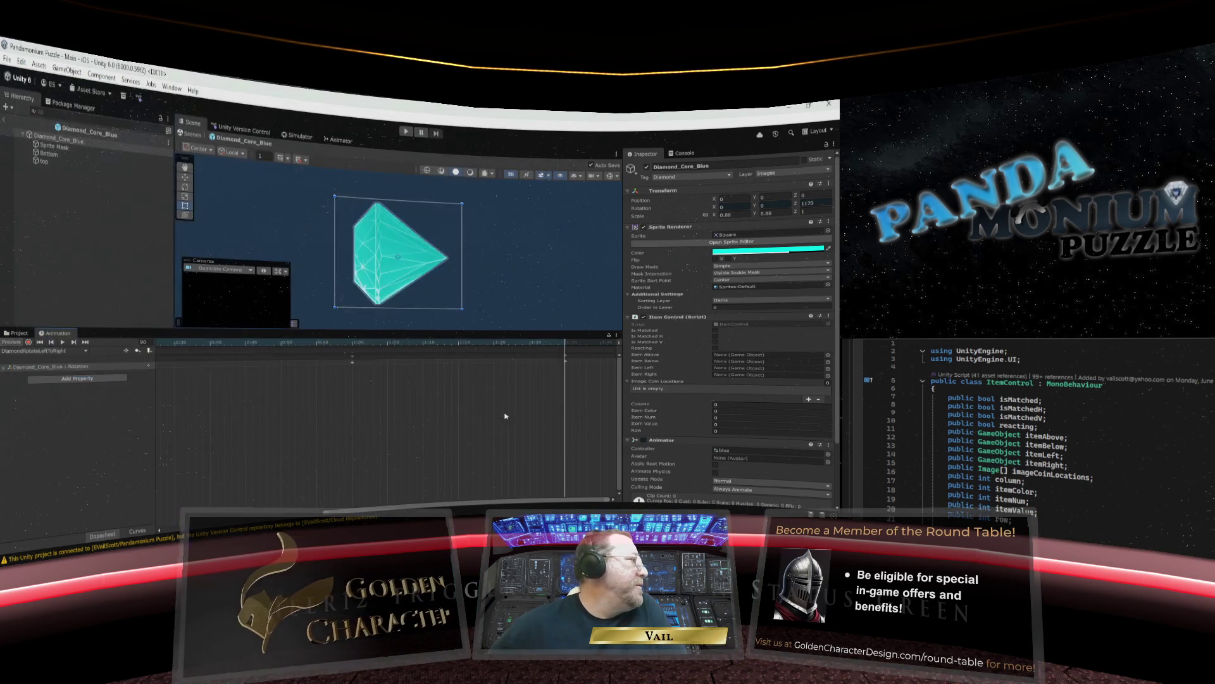
With recording on, key Z rotation 270 at frame 0 and 630 at frame 30.
click(29, 342)
click(804, 202)
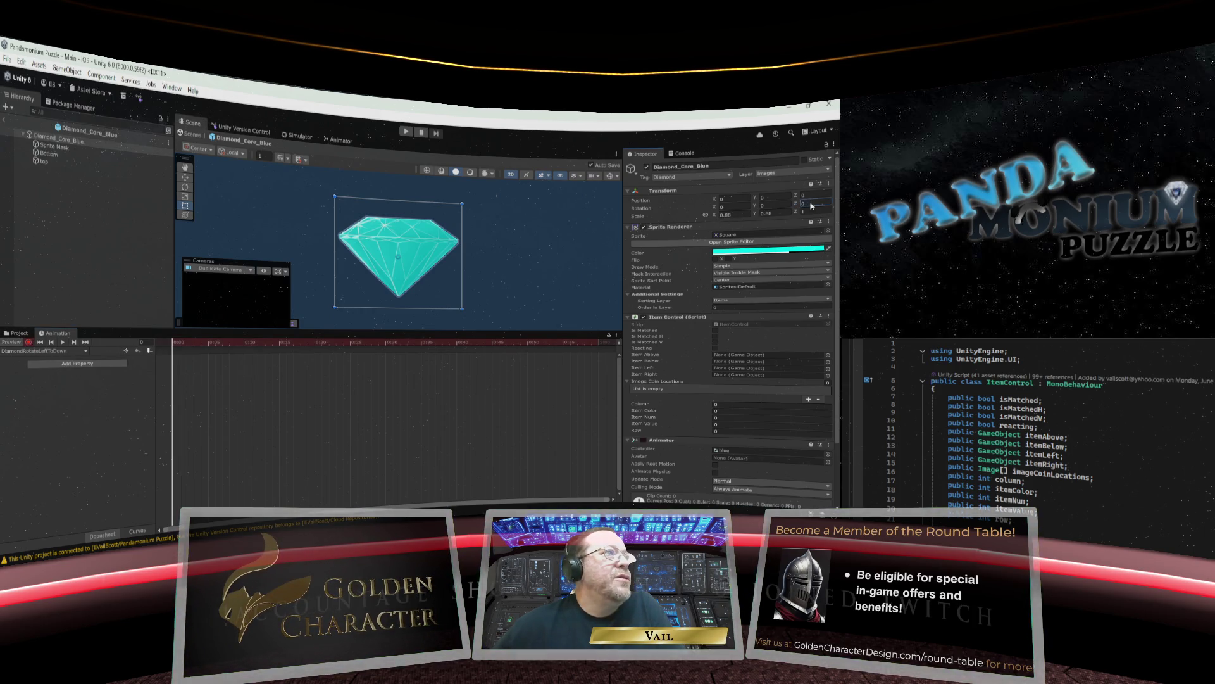
text(270)
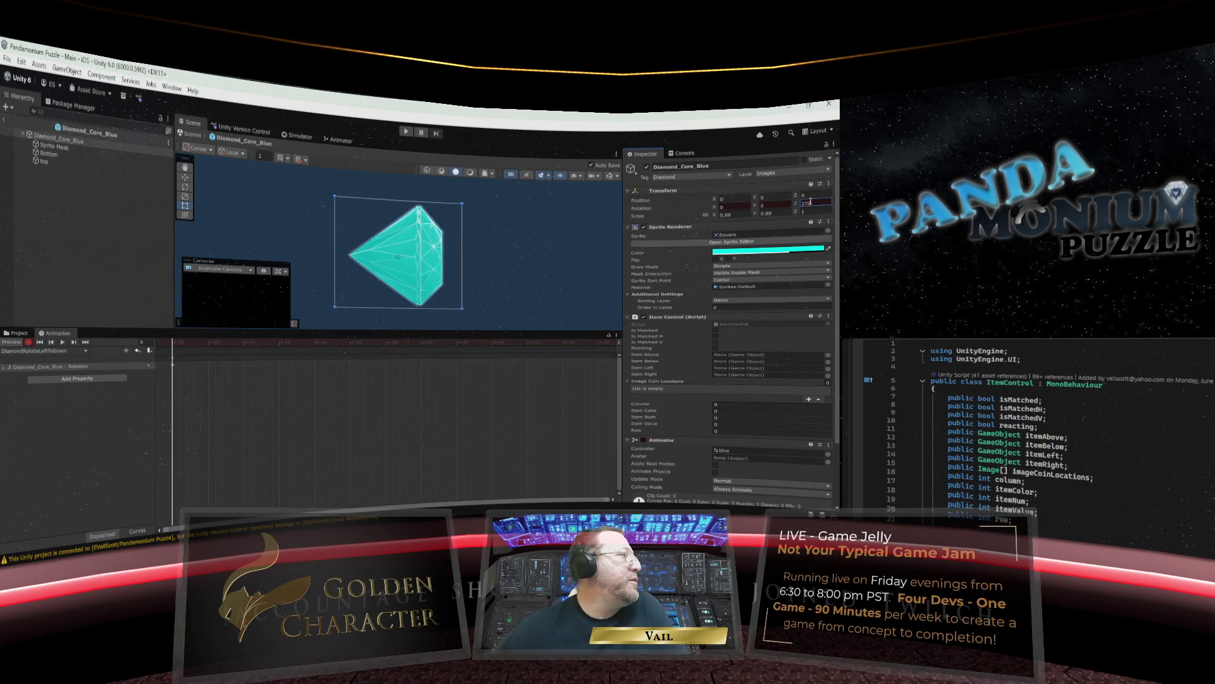
drag(174, 345, 388, 343)
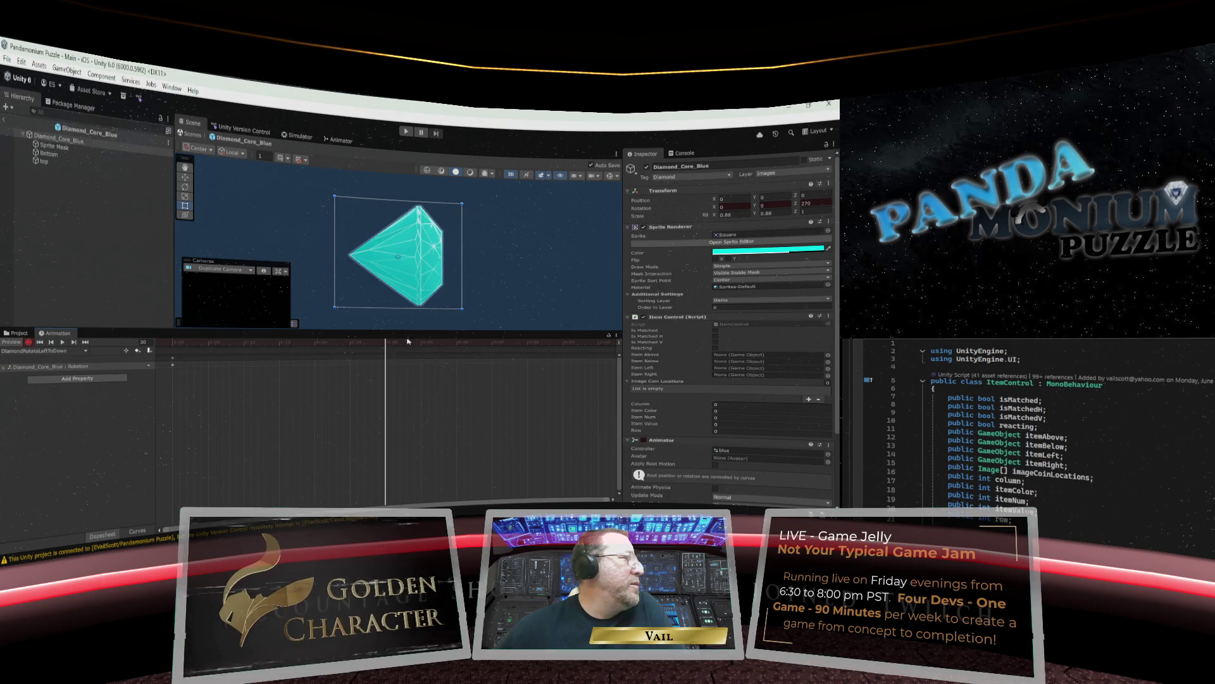
click(807, 202)
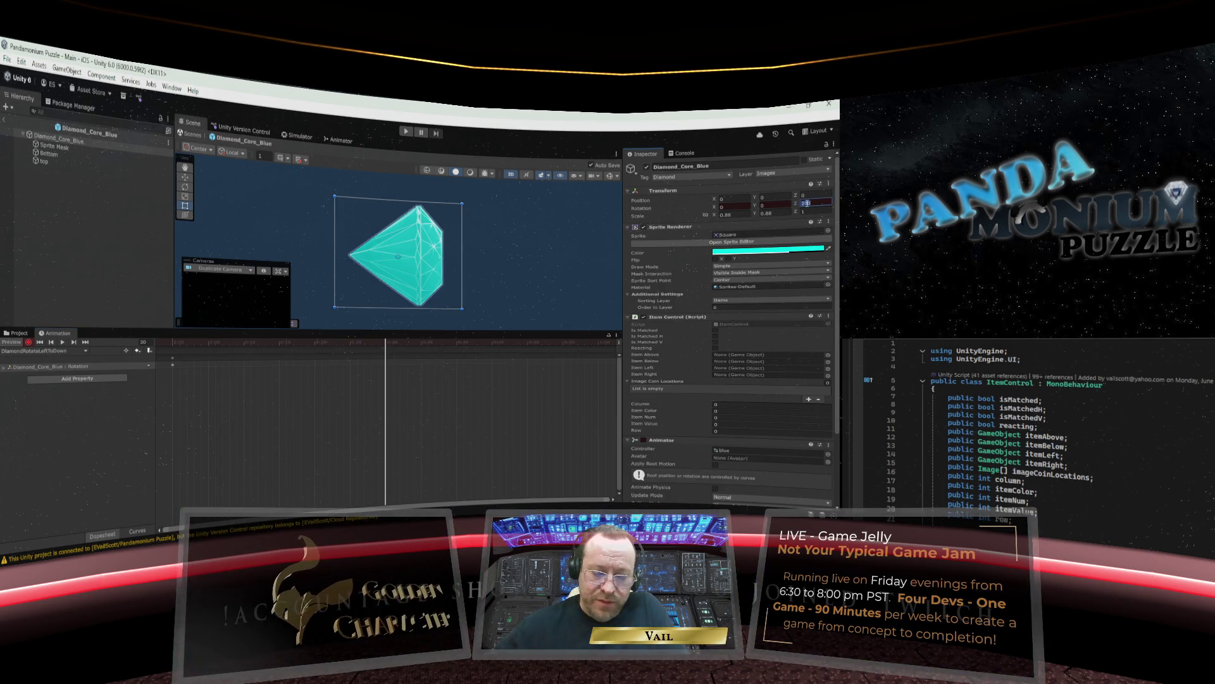
text(-90)
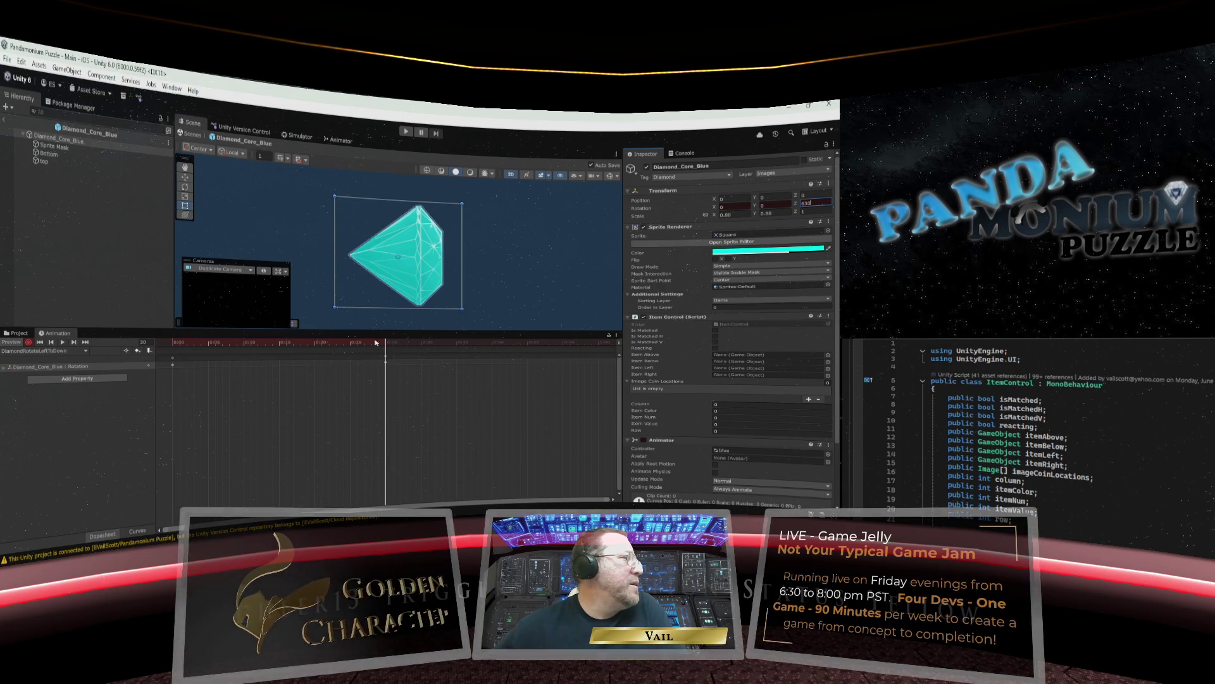
drag(383, 343, 600, 350)
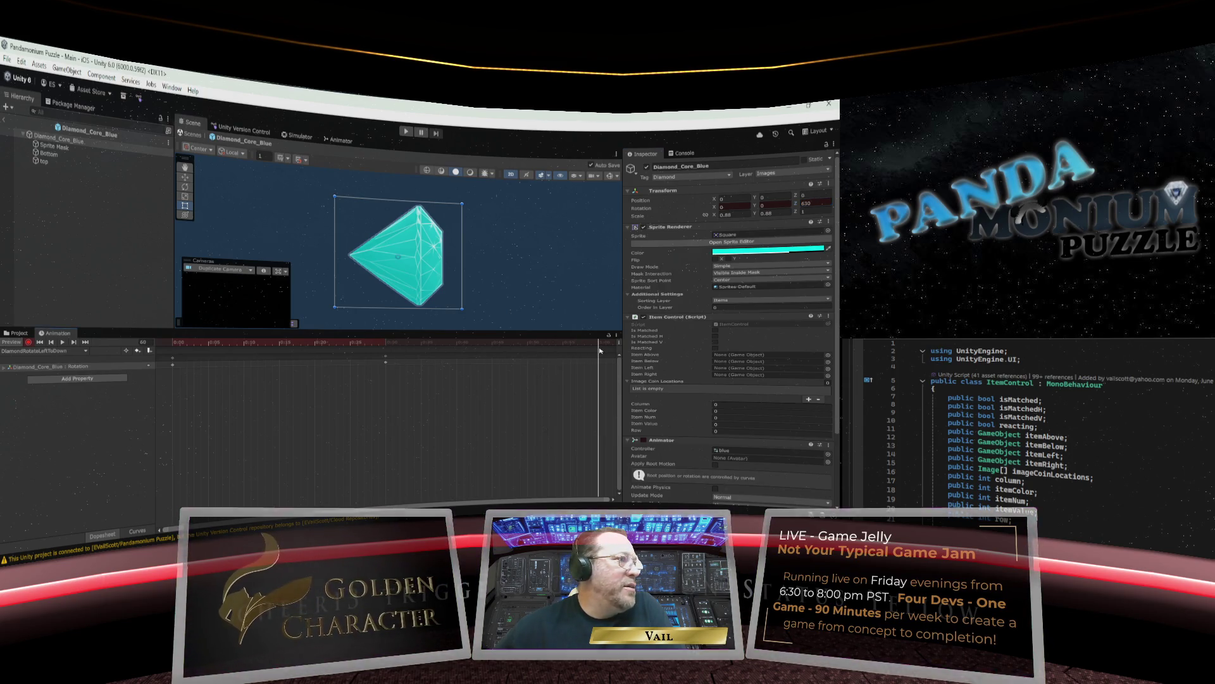
Key Z rotation 990 at frame 60 and 1080 at frame 75, then stop recording.
click(816, 203)
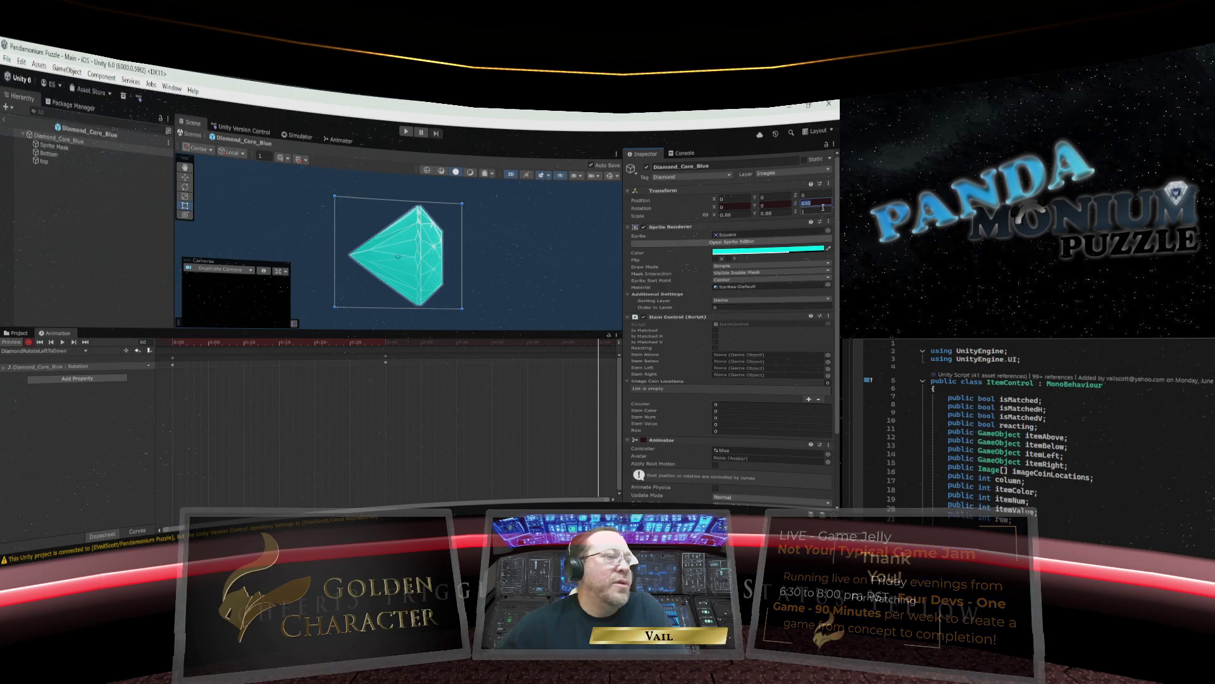
text(990)
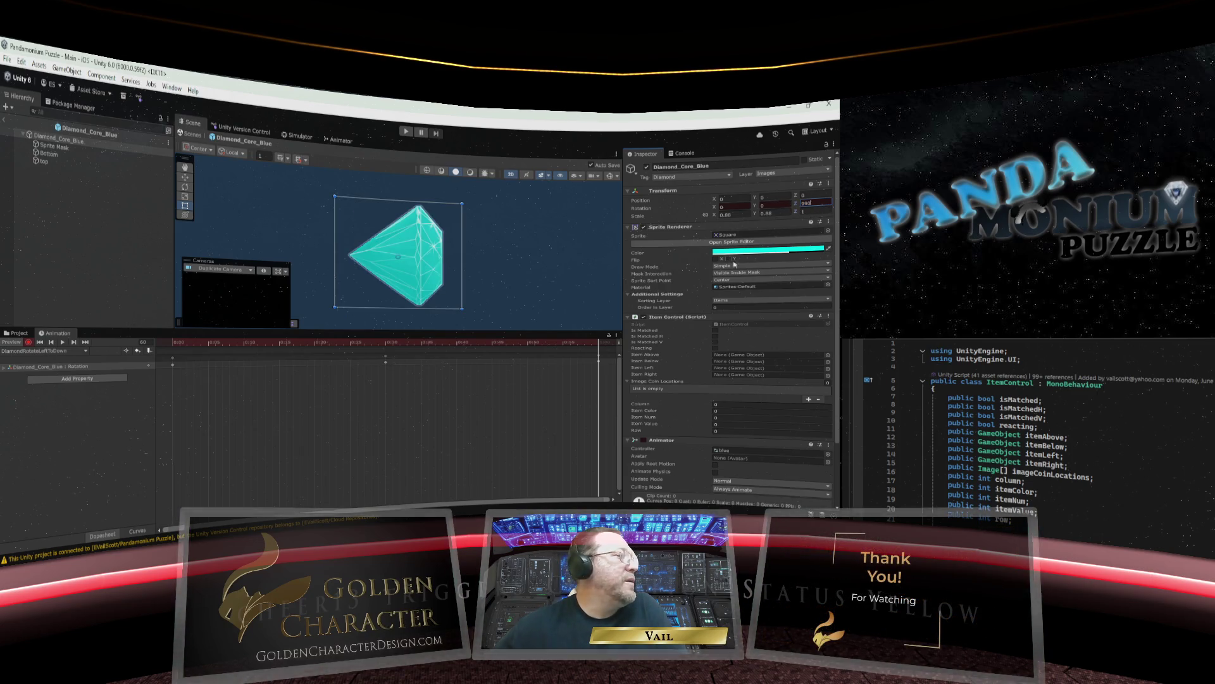
key(Return)
mouse_move(595, 346)
mouse_down()
mouse_move(625, 347)
mouse_move(608, 348)
mouse_up()
key(comma)
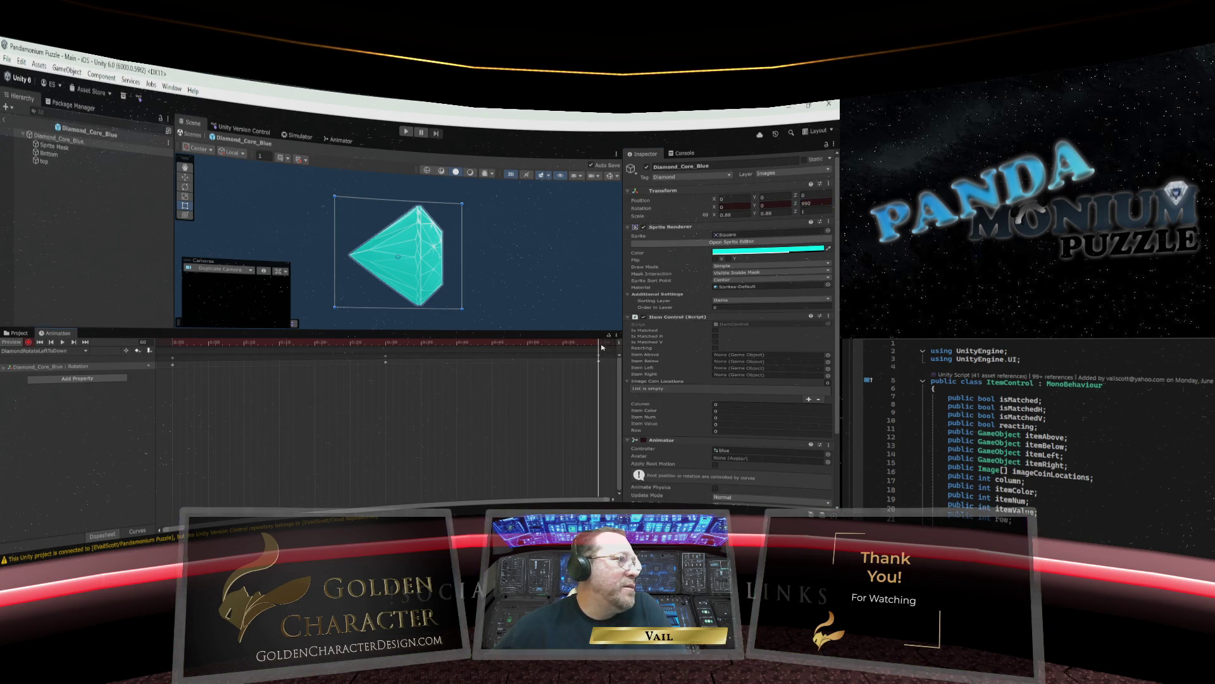
drag(611, 500, 612, 500)
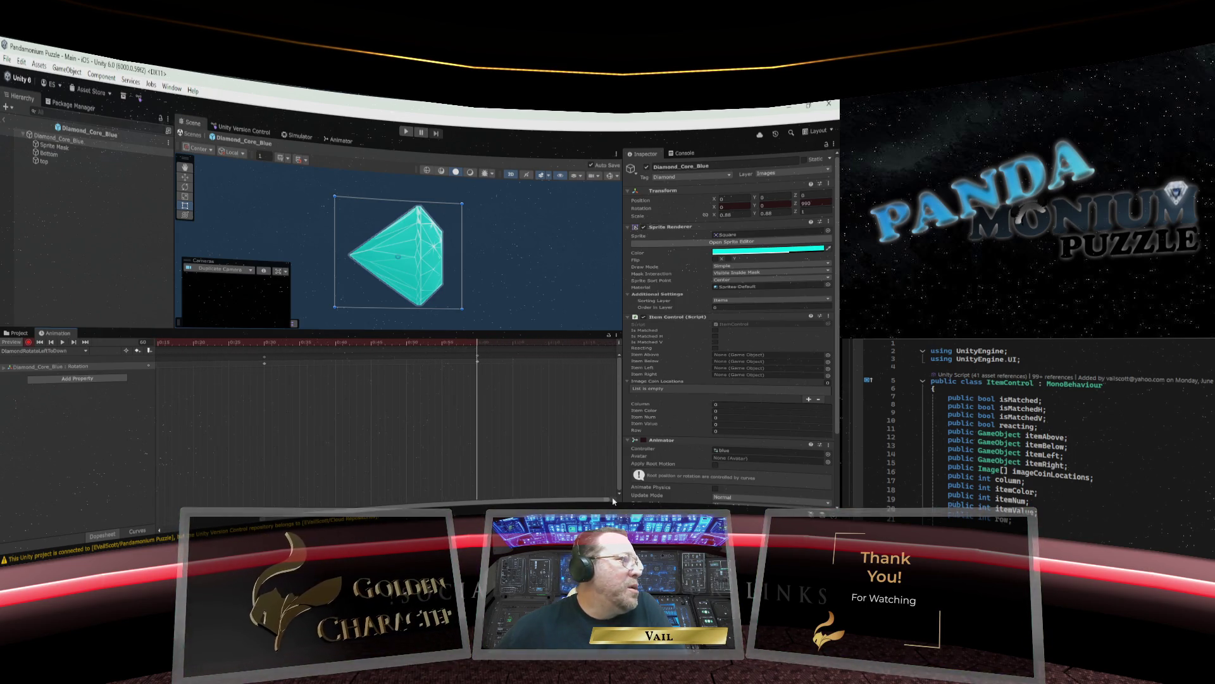
drag(478, 346, 584, 346)
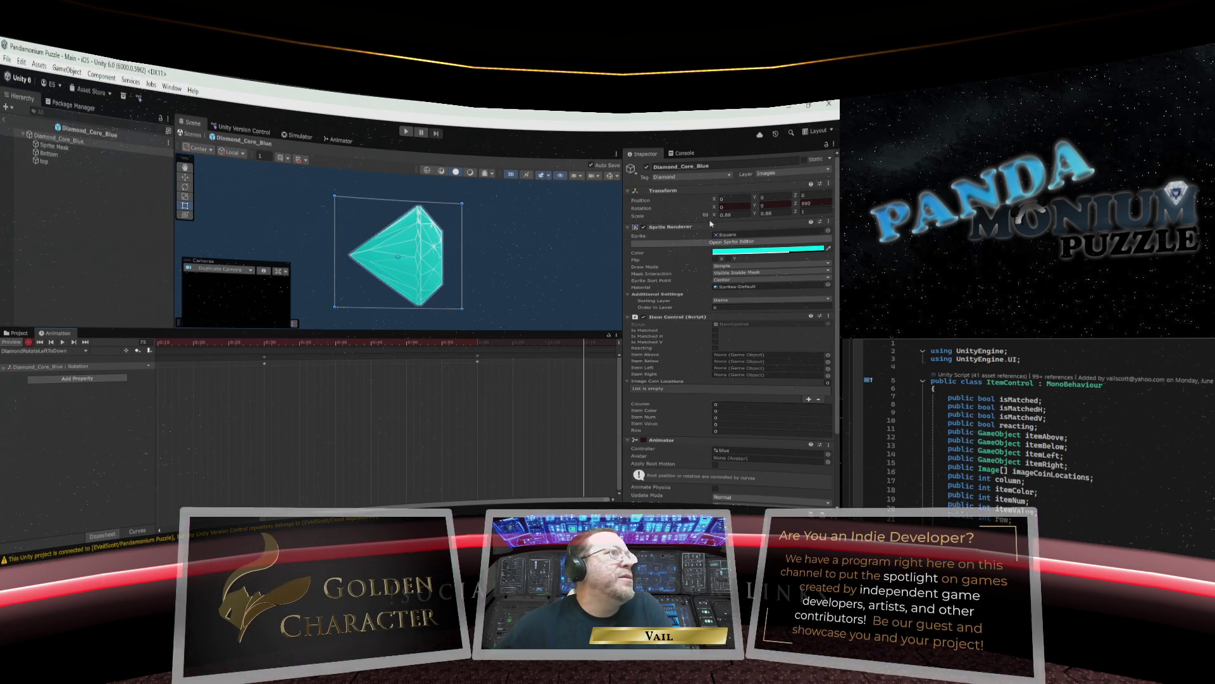
click(818, 200)
text(1080)
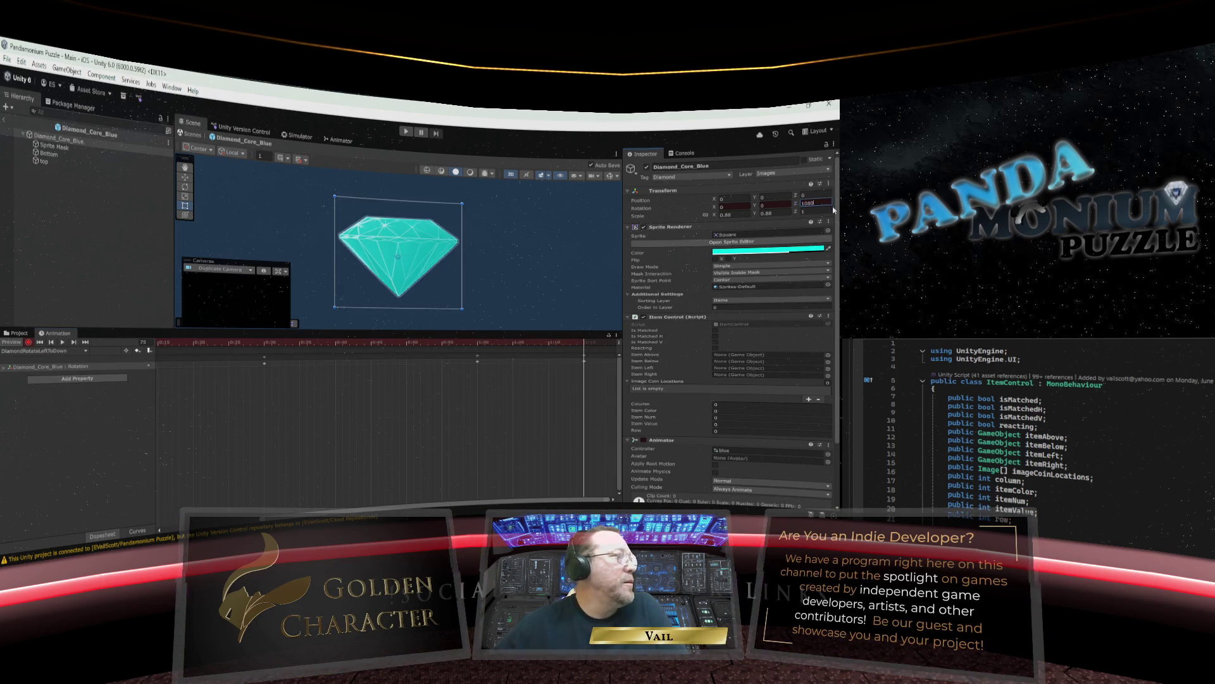
click(28, 342)
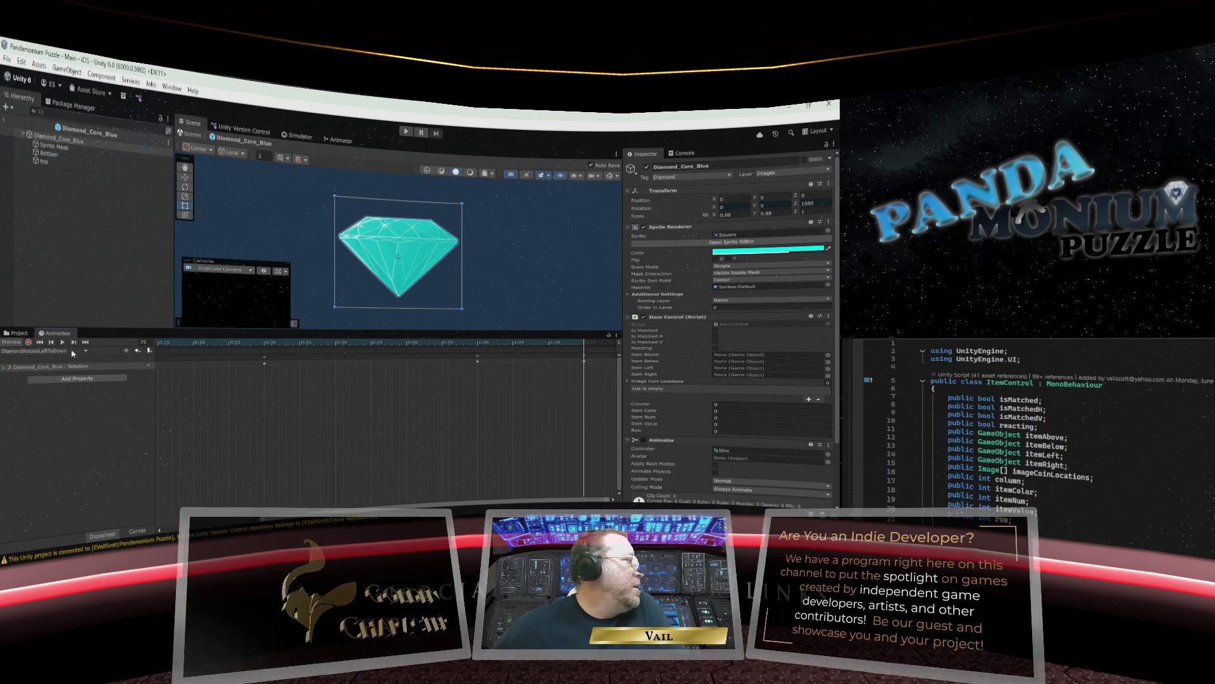
click(73, 351)
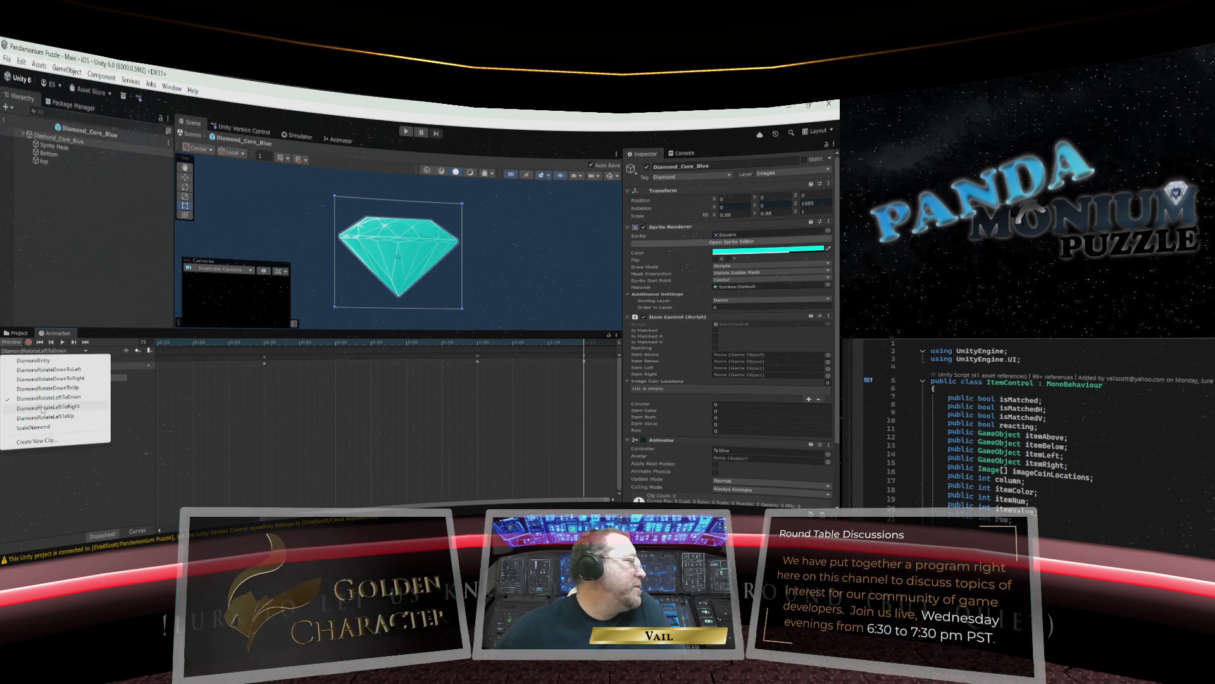
Create DiamondRotateUpToLeft.anim by replacing Down with Up in the DiamondRotateDownToLeft name.
click(44, 443)
scroll(184, 341, down, 10)
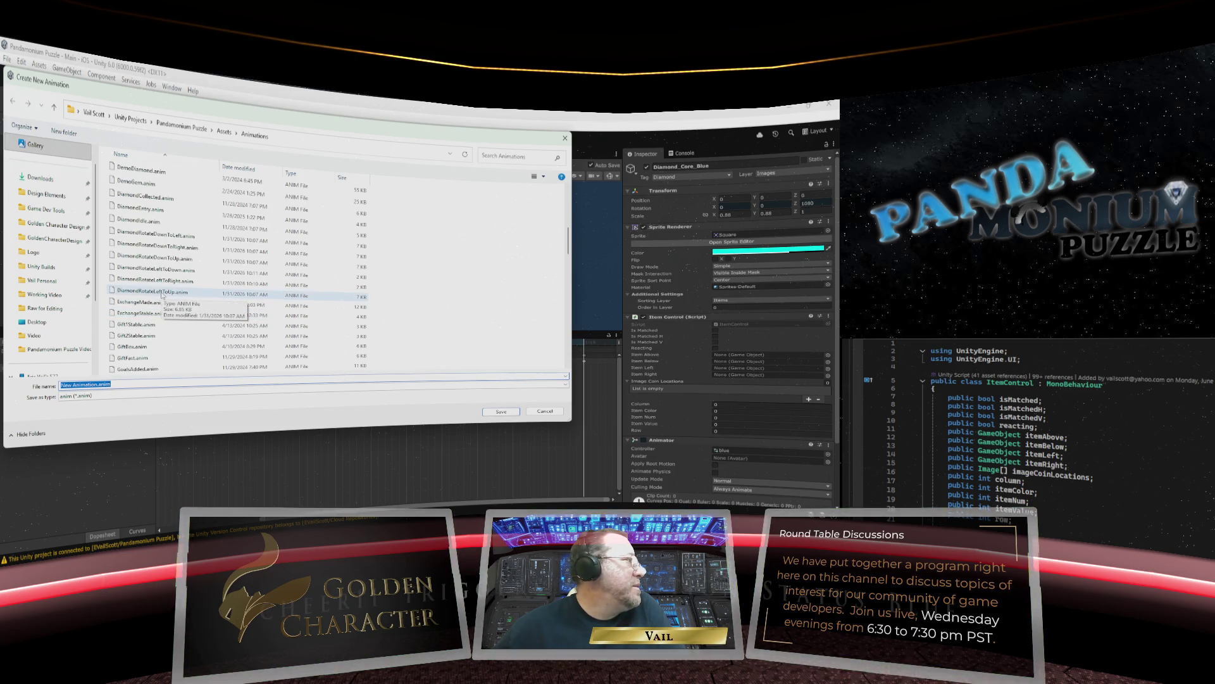
click(159, 236)
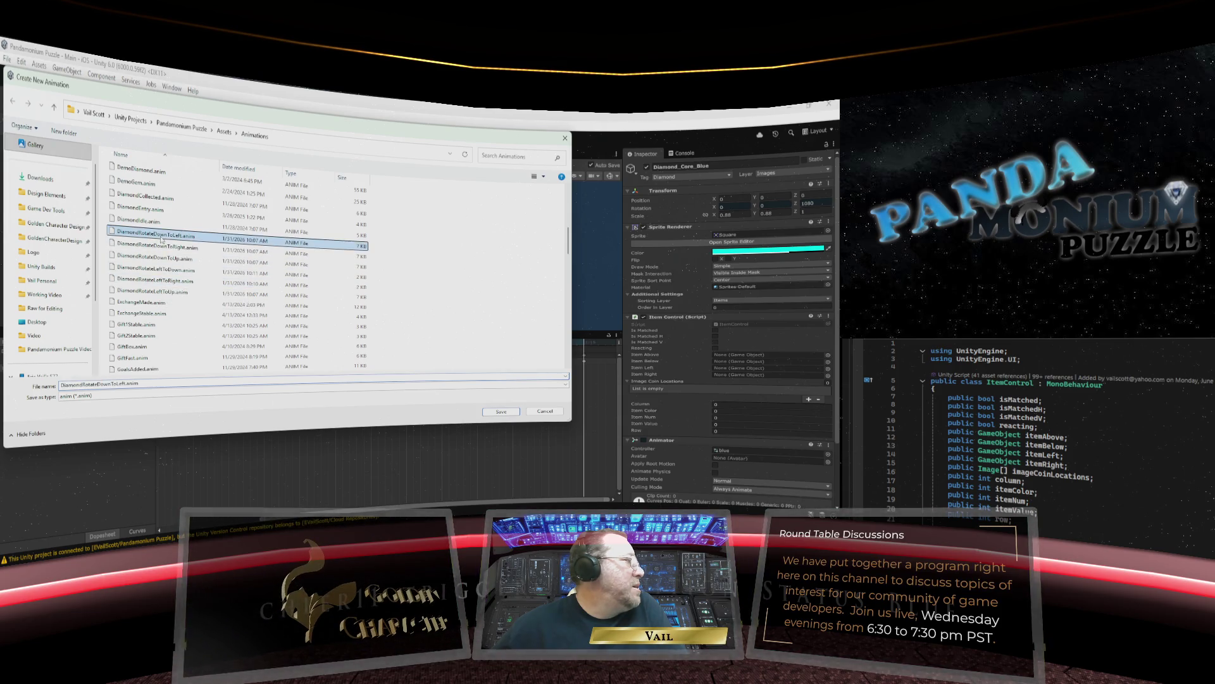
double_click(112, 384)
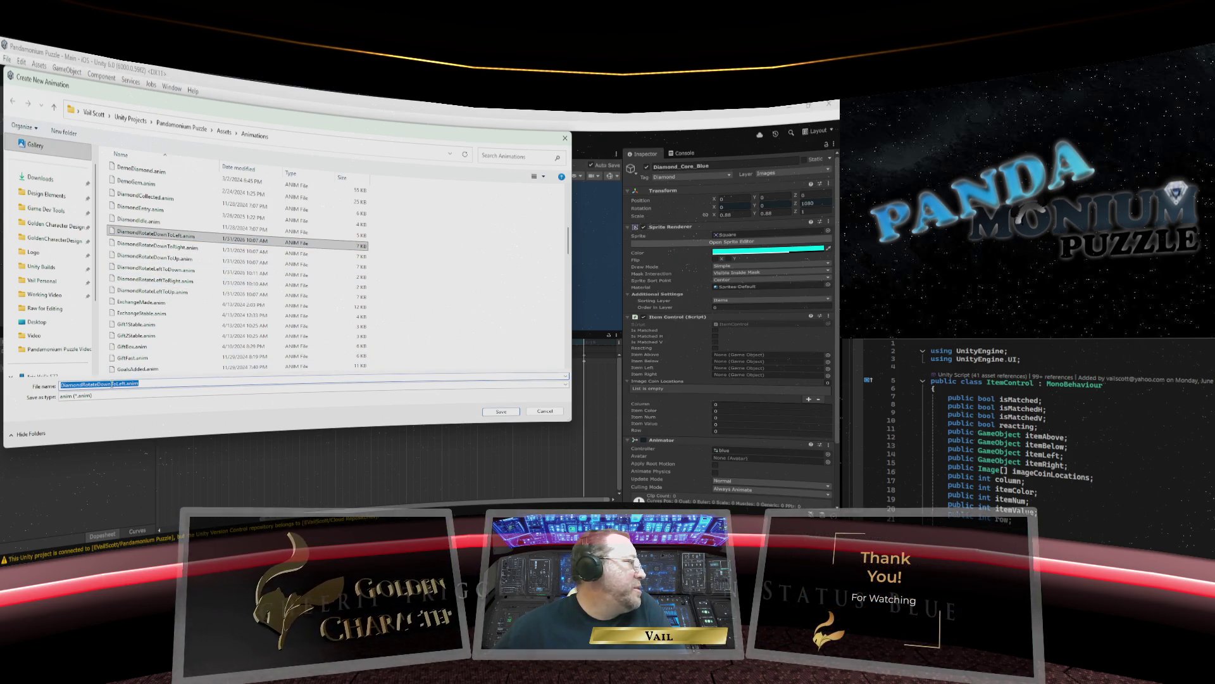
click(99, 384)
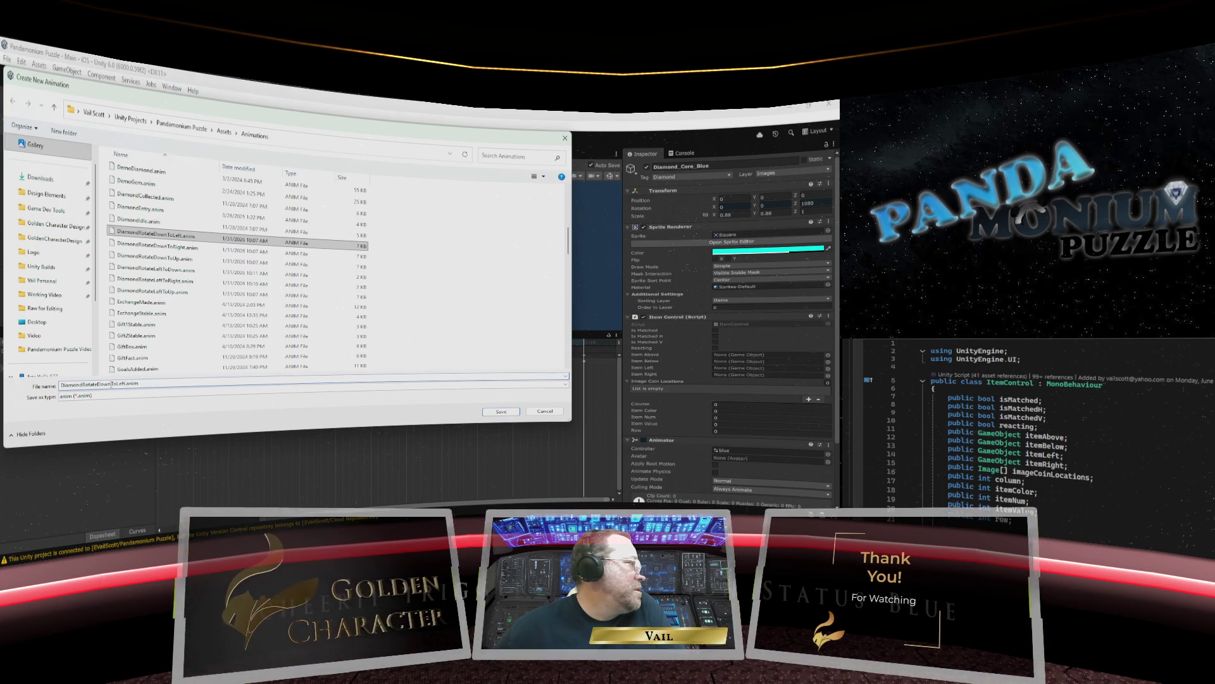
drag(111, 385, 98, 384)
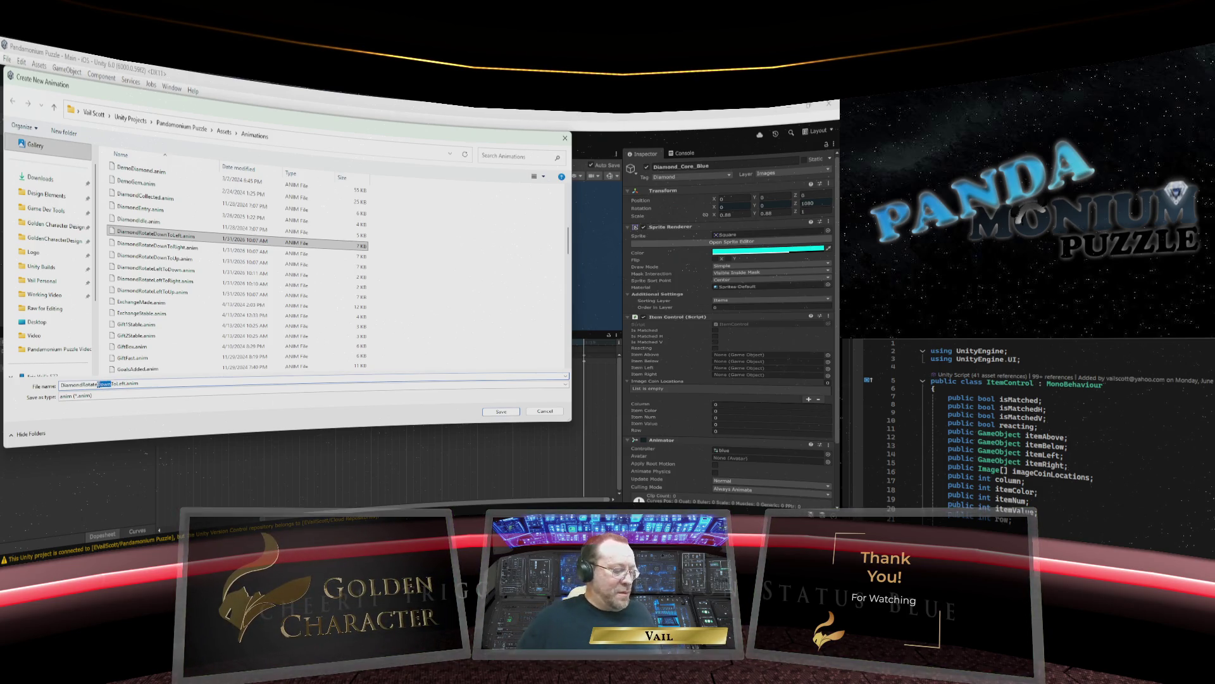
text(Up)
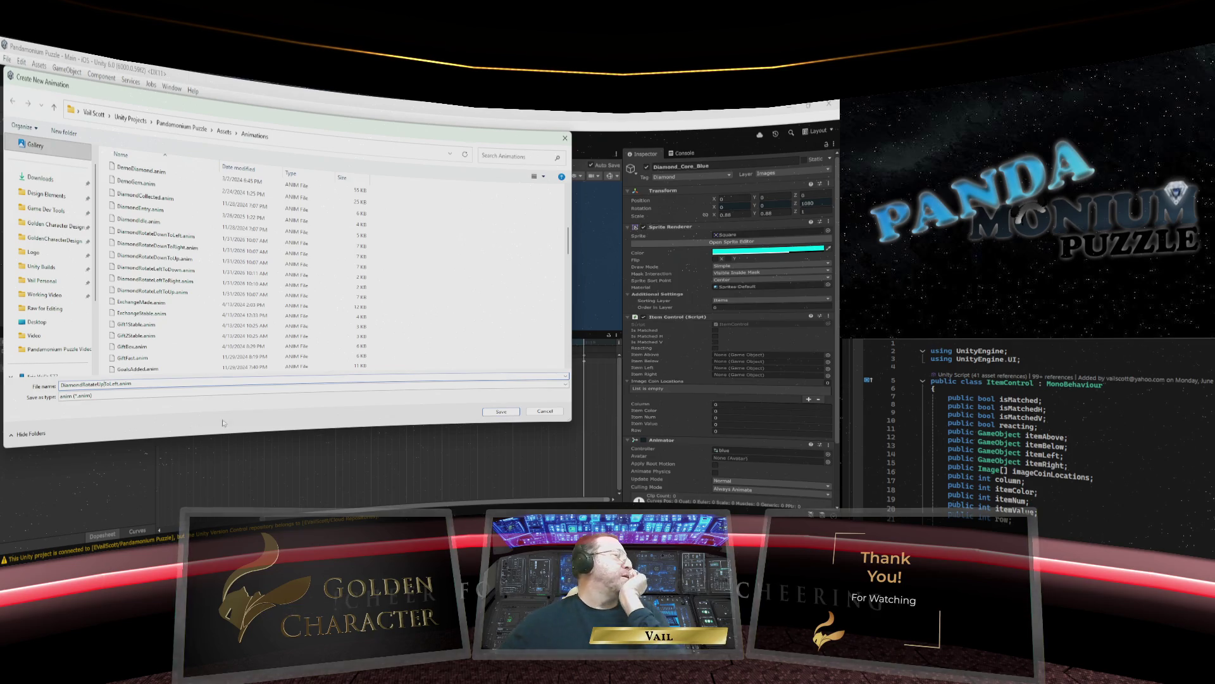
click(504, 412)
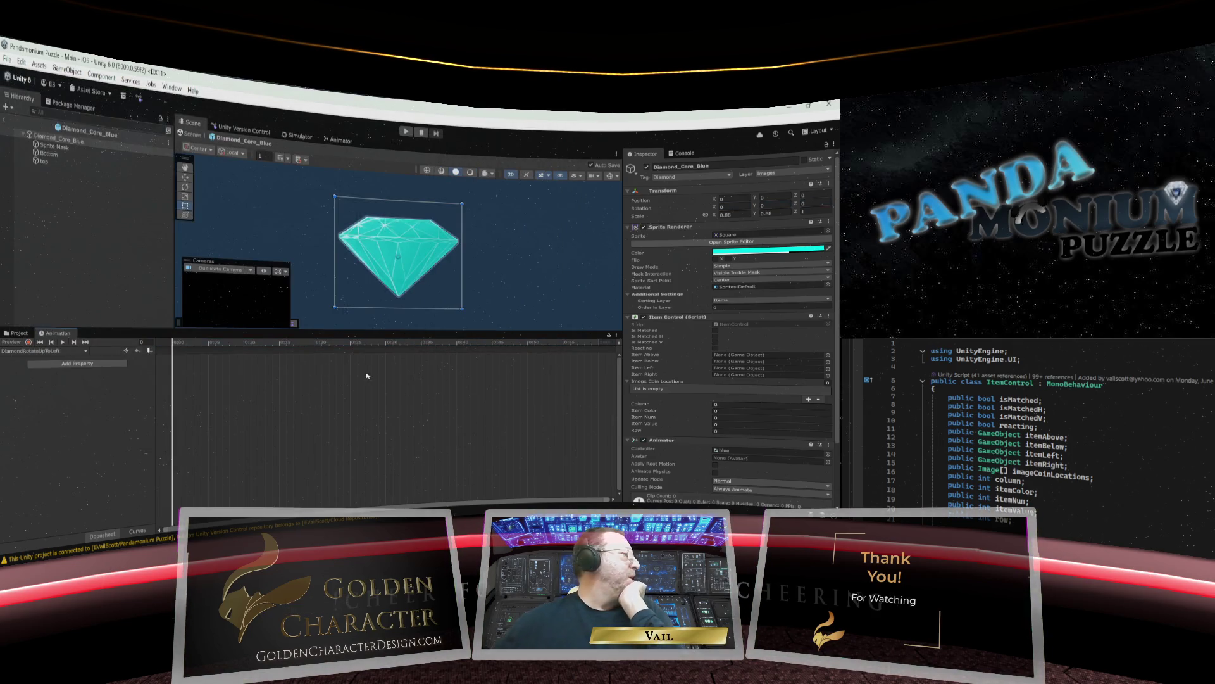
With recording on, key Z rotation 180 at frame 0 and 540 at frame 32.
click(29, 342)
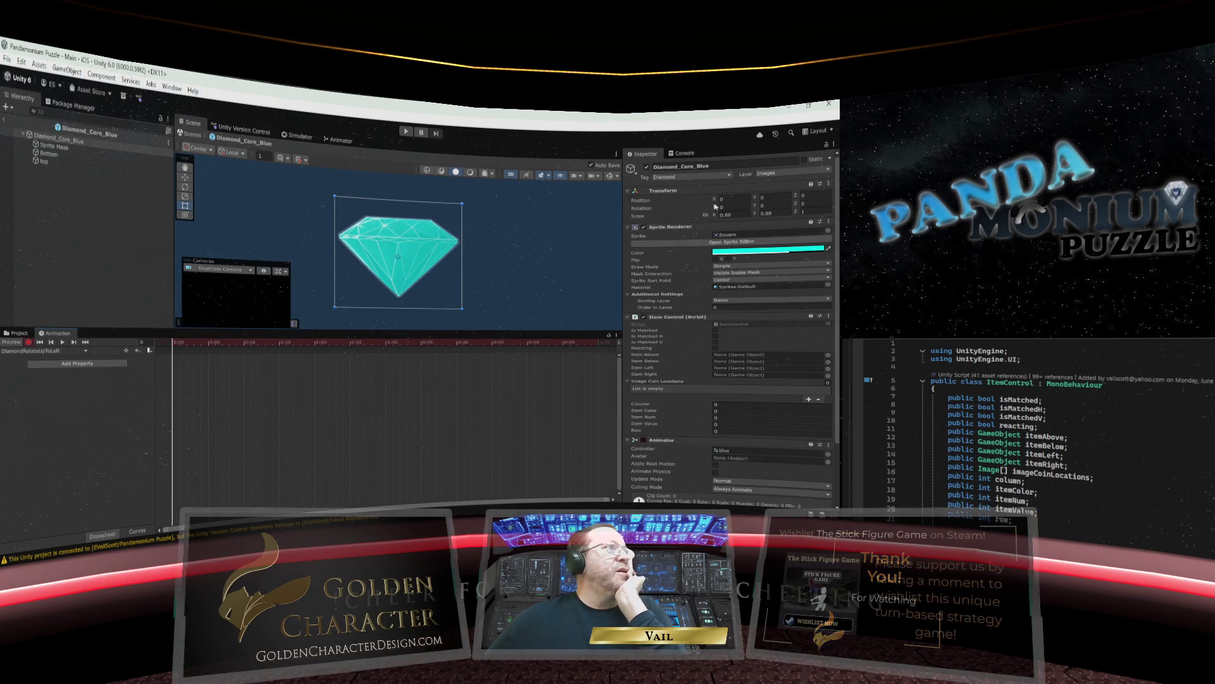
click(812, 203)
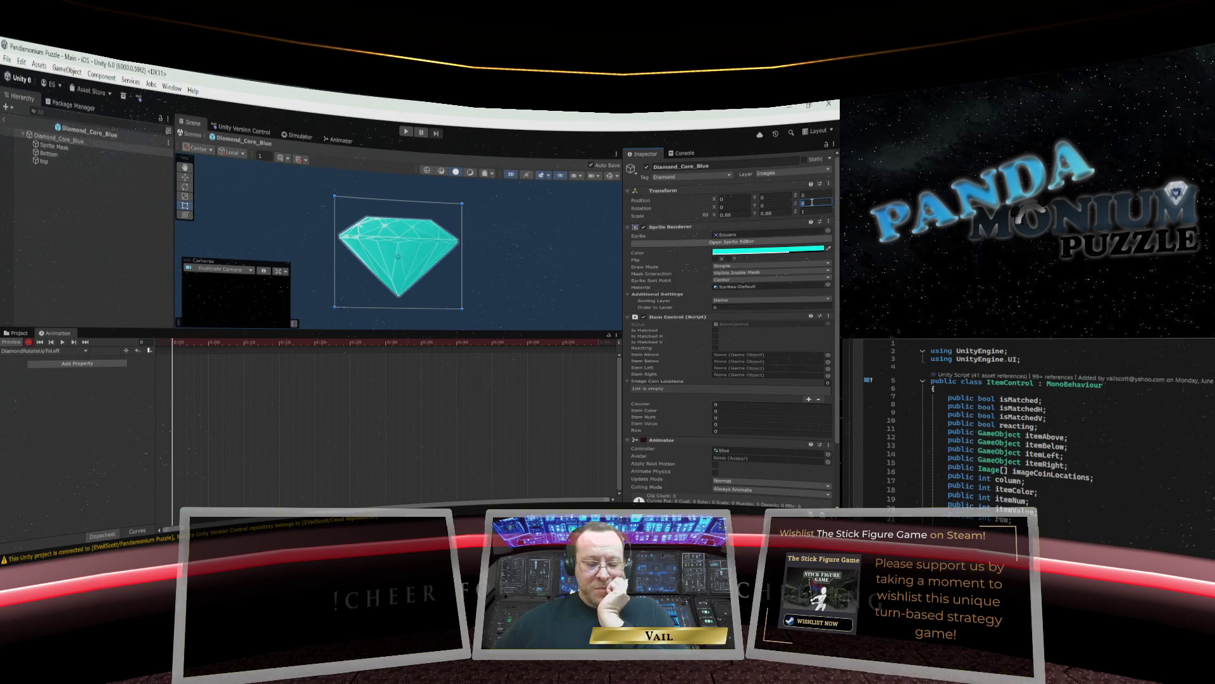
text(180)
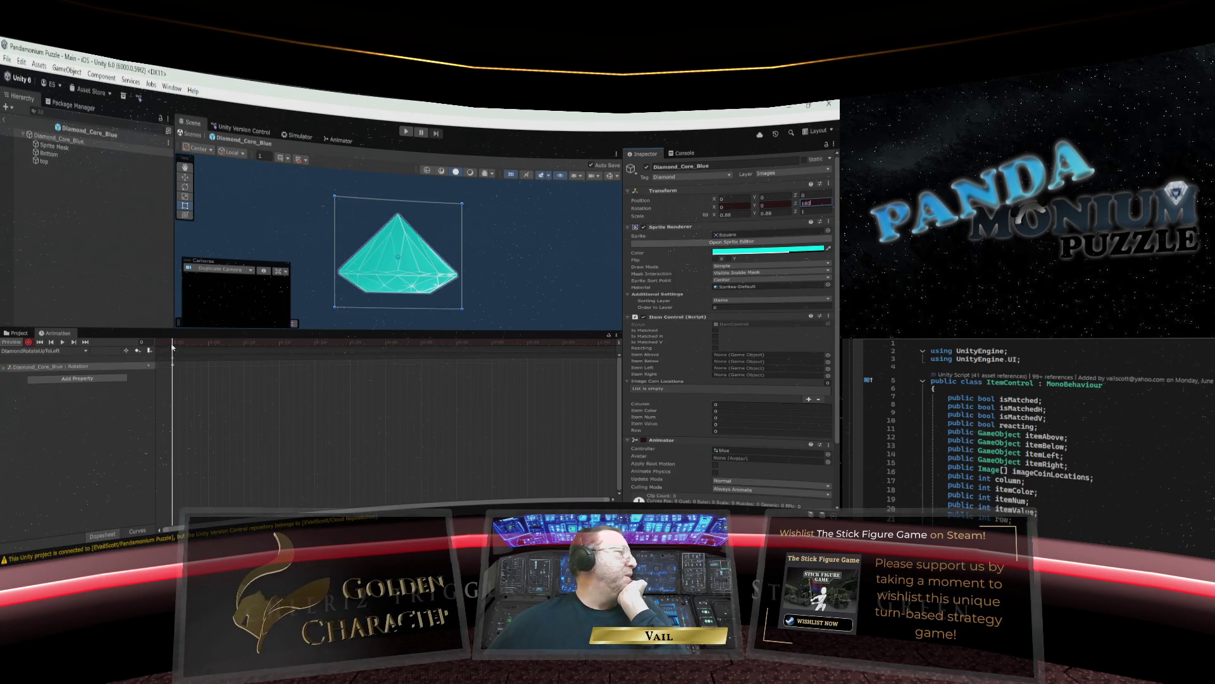
mouse_move(172, 345)
mouse_down()
mouse_move(400, 351)
mouse_move(388, 352)
mouse_up()
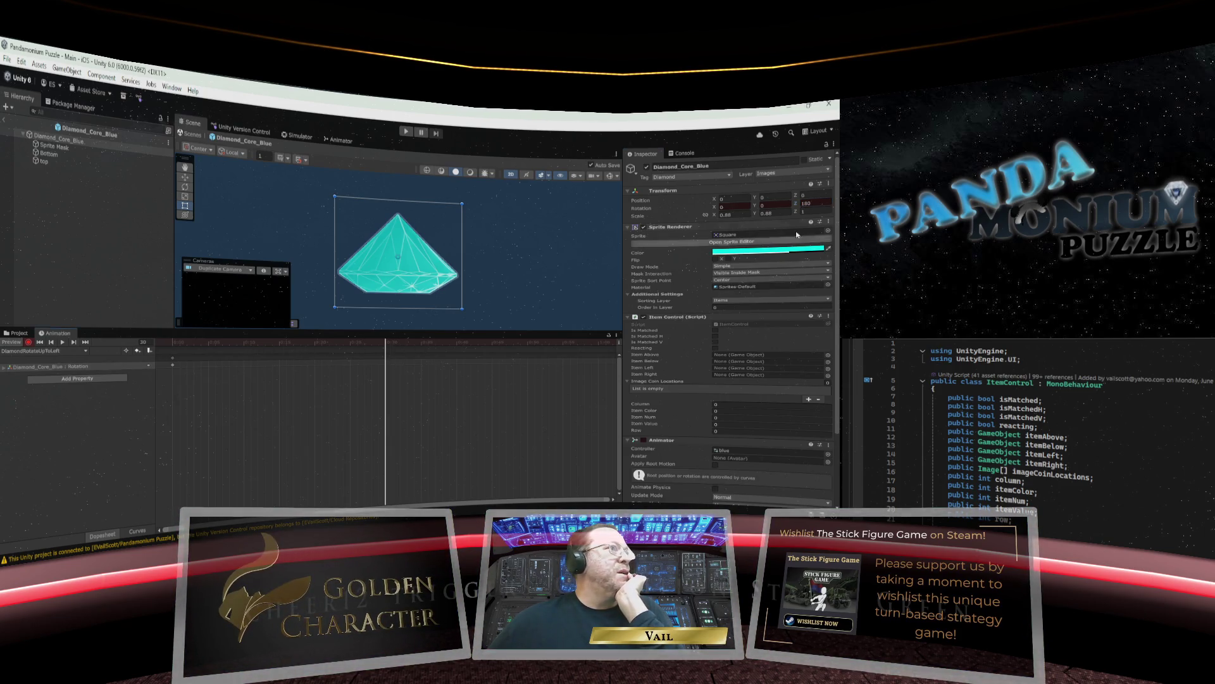
click(813, 203)
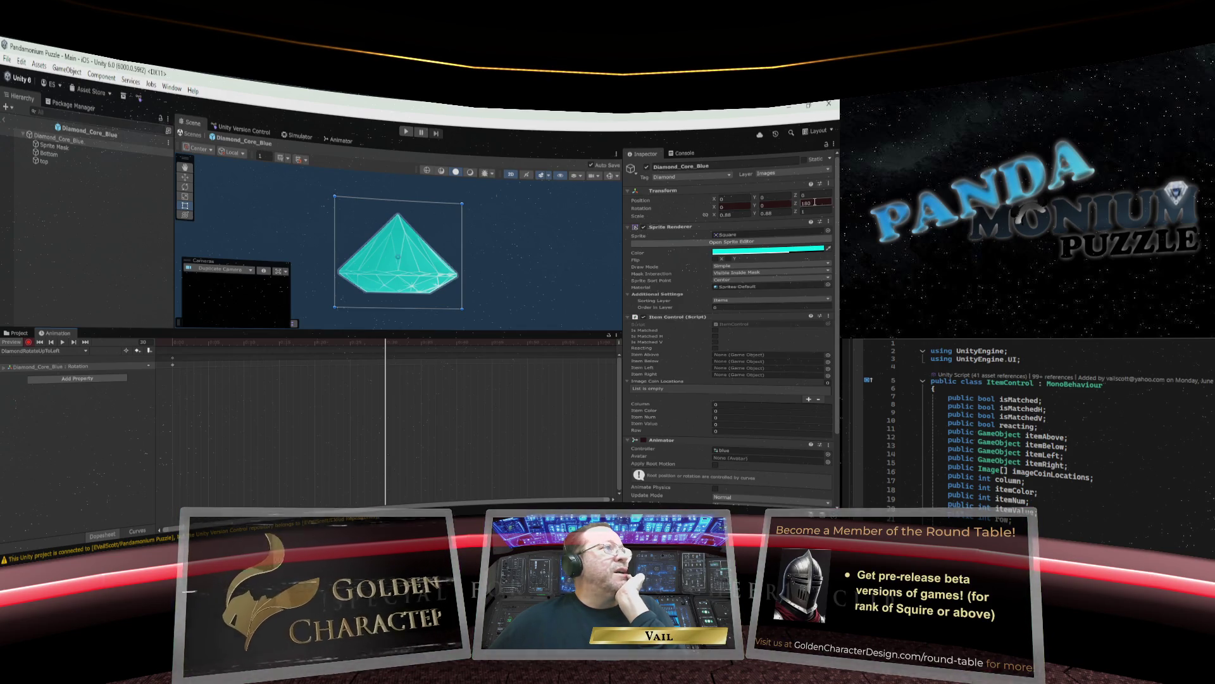
drag(815, 202, 801, 202)
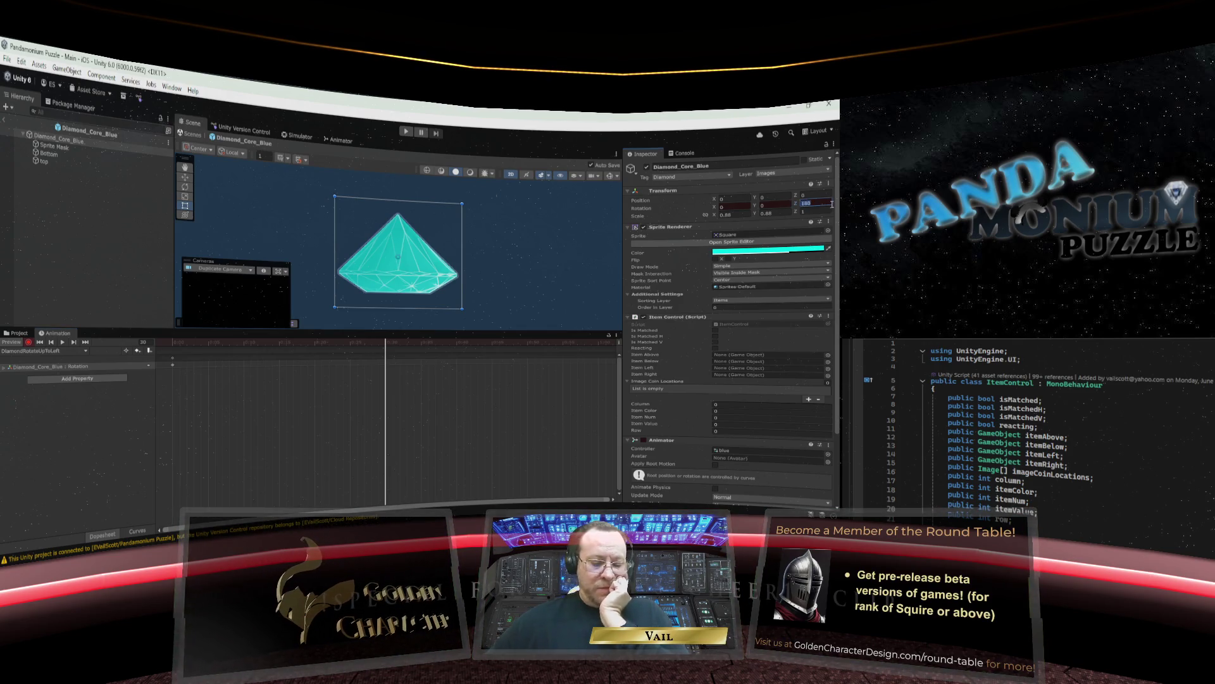
text(540)
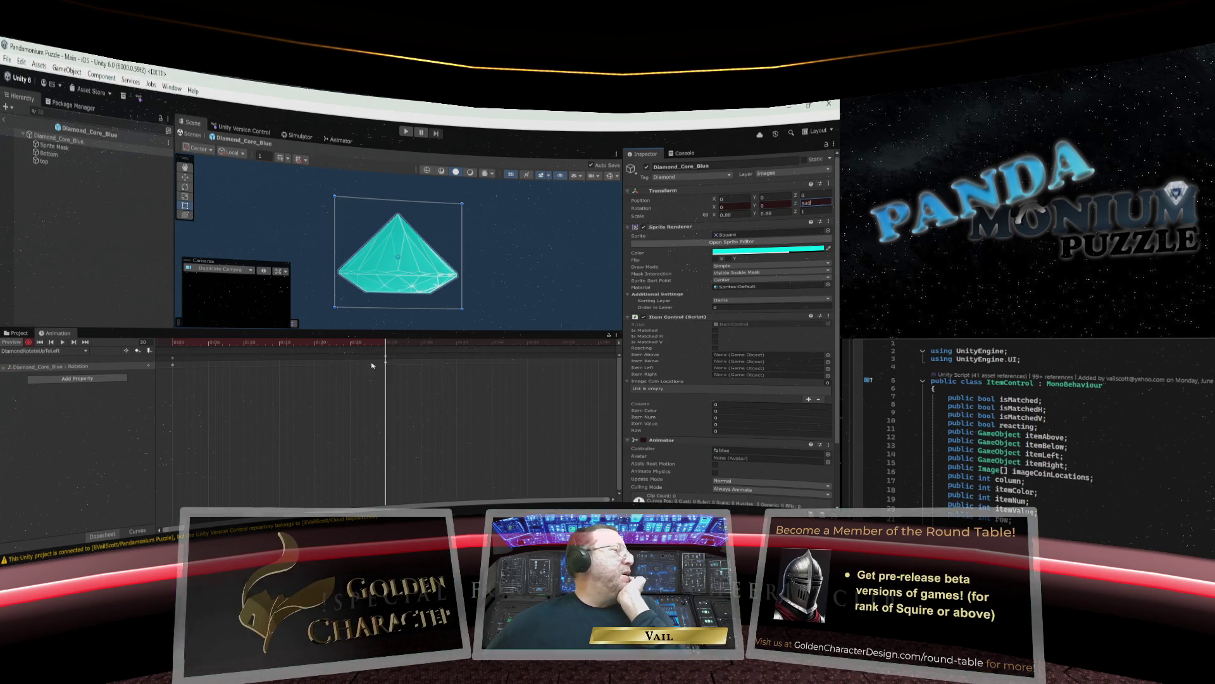
Key Z rotation 900 at frame 60, then move to frame 100 ready for the next value.
drag(385, 345, 602, 350)
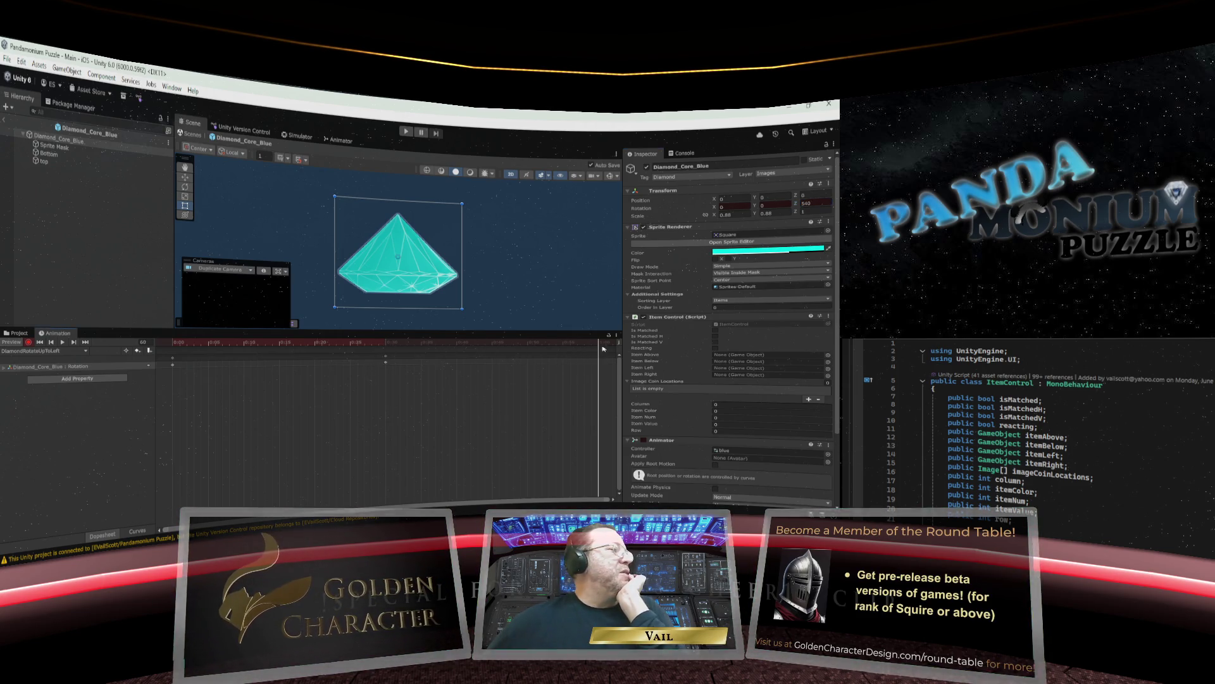
click(814, 203)
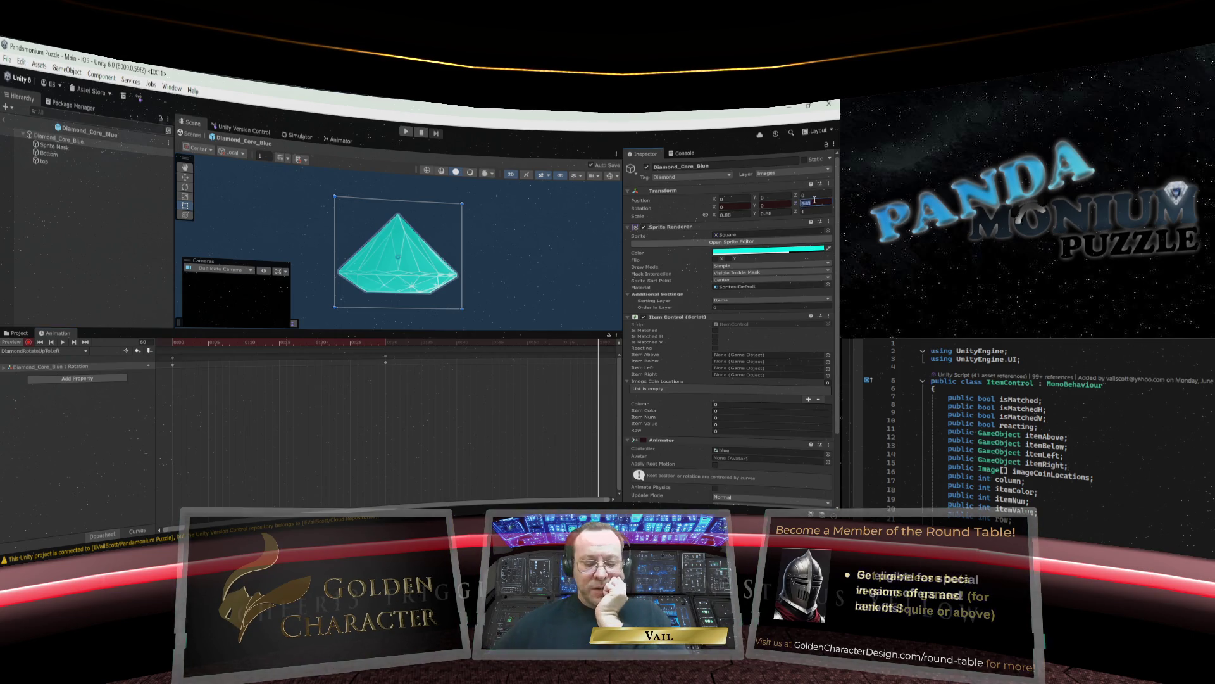
text(900)
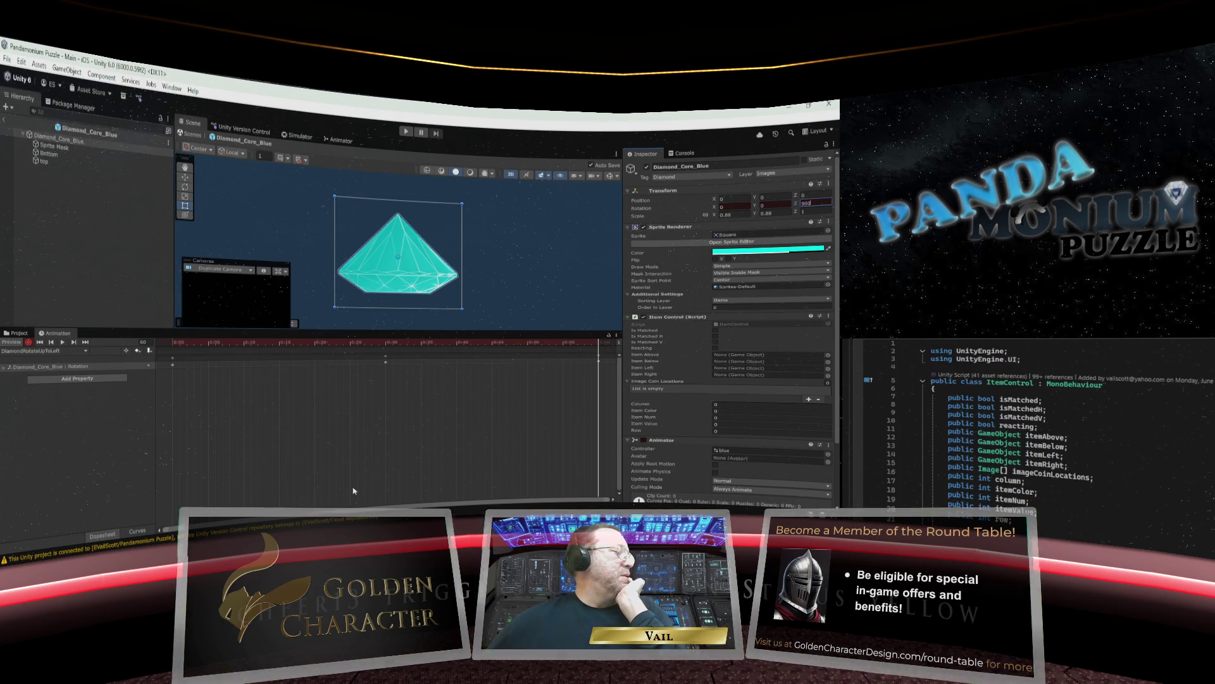
drag(607, 504, 612, 502)
drag(286, 346, 602, 348)
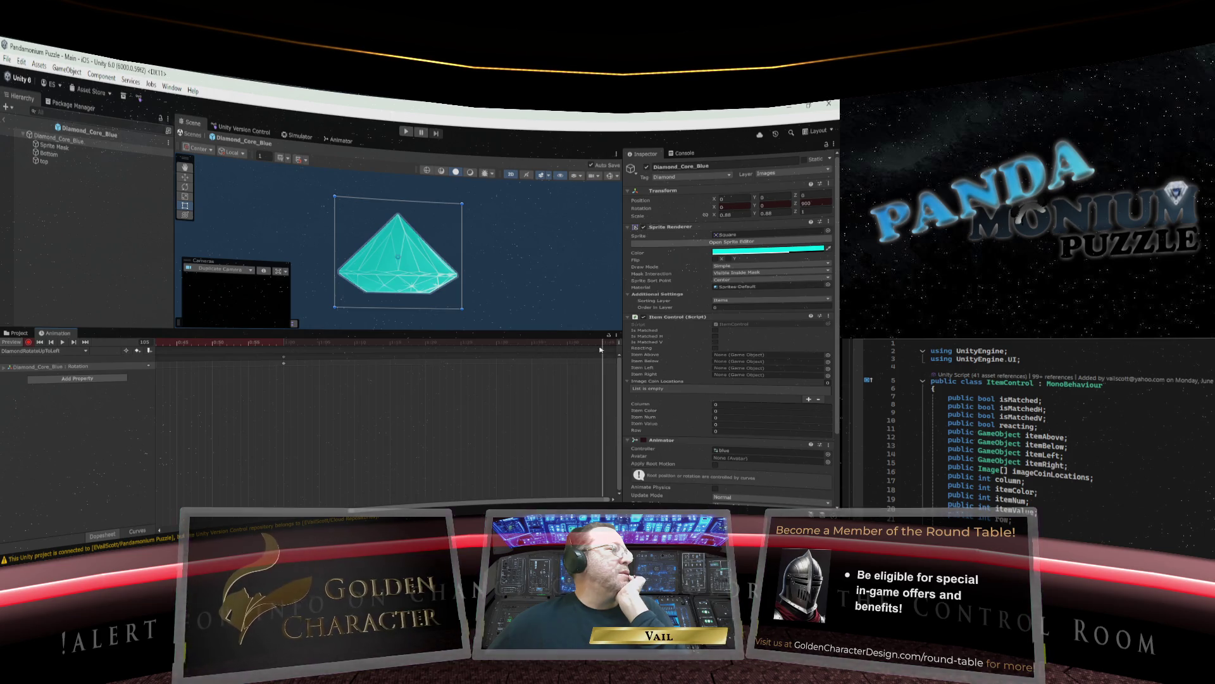
click(820, 203)
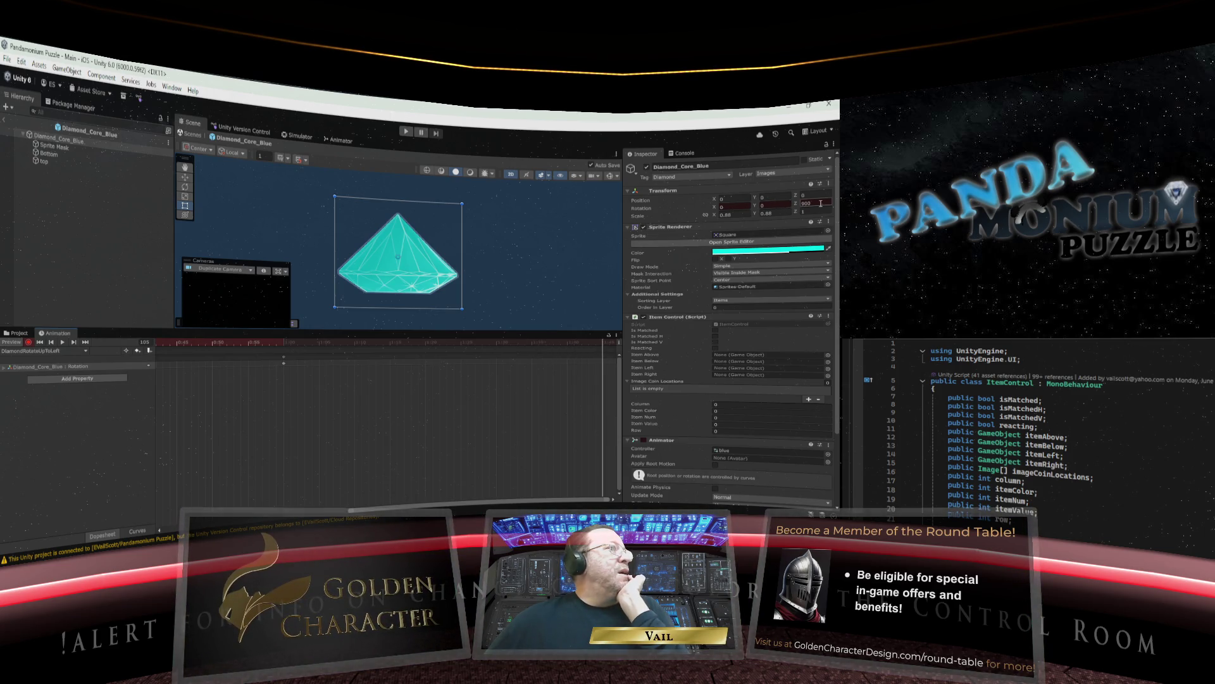
drag(821, 203, 796, 204)
Key Z rotation 1170 at frame 100 and 990 around frame 76, then stop recording.
text(1170)
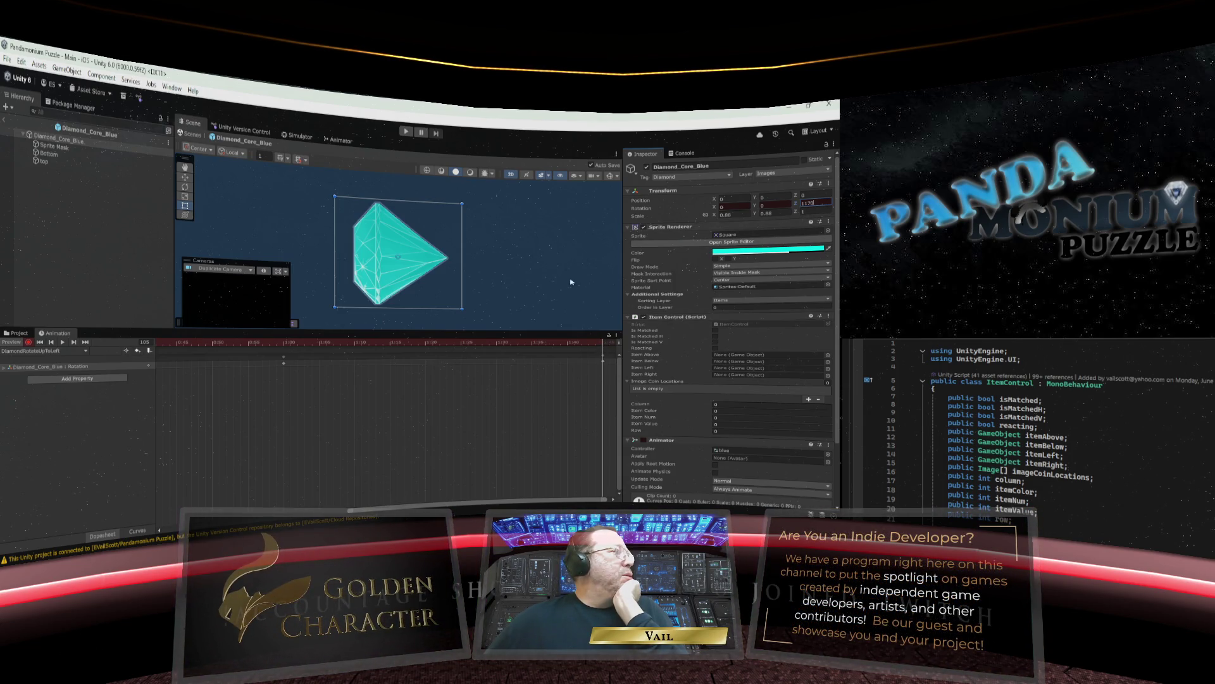
mouse_move(603, 345)
mouse_down()
mouse_move(215, 352)
mouse_move(602, 356)
mouse_up()
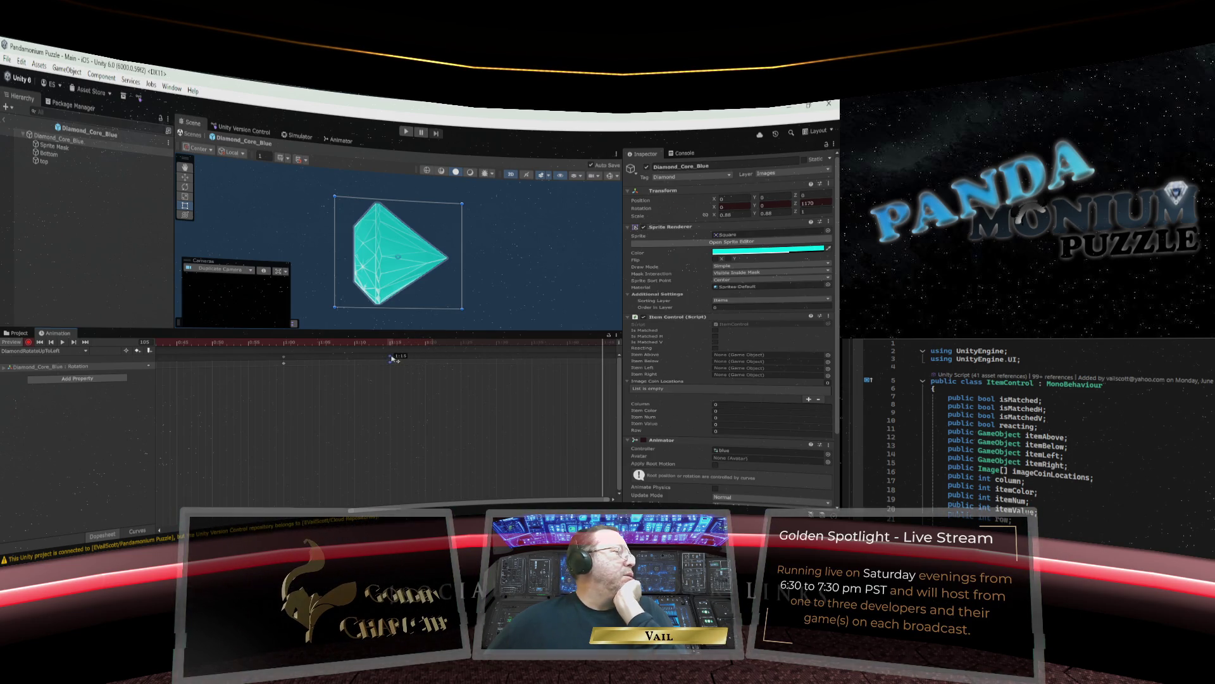
click(817, 201)
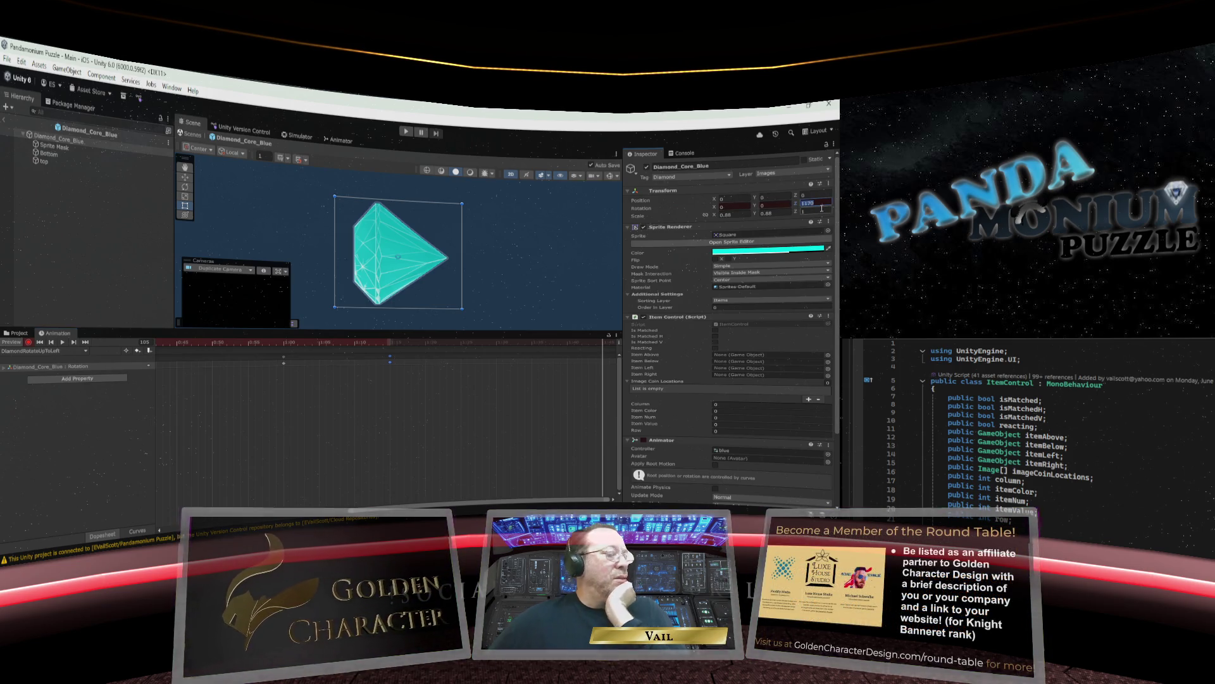
text(990)
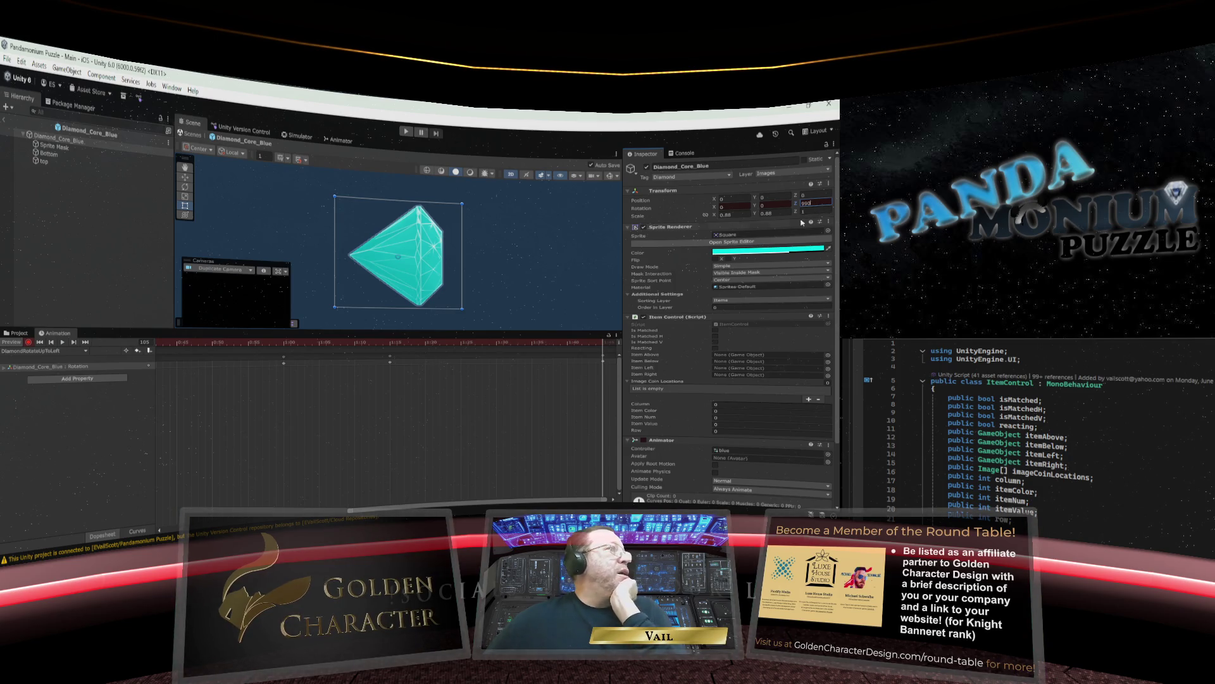
key(Return)
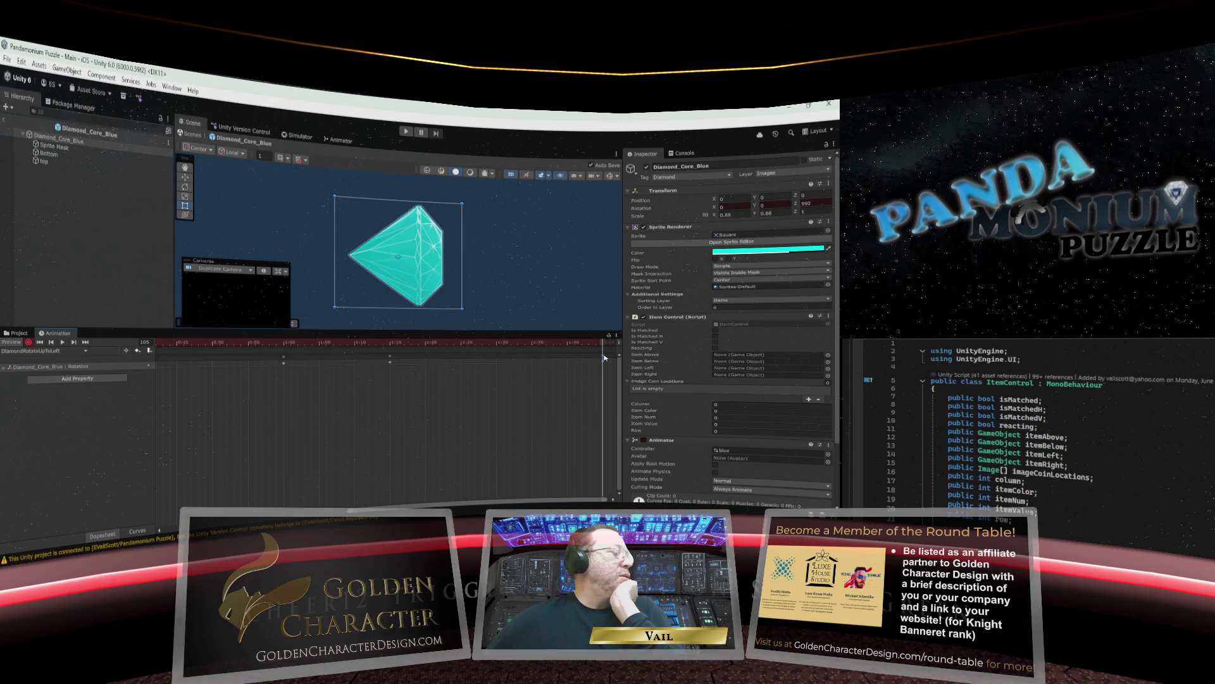
click(603, 358)
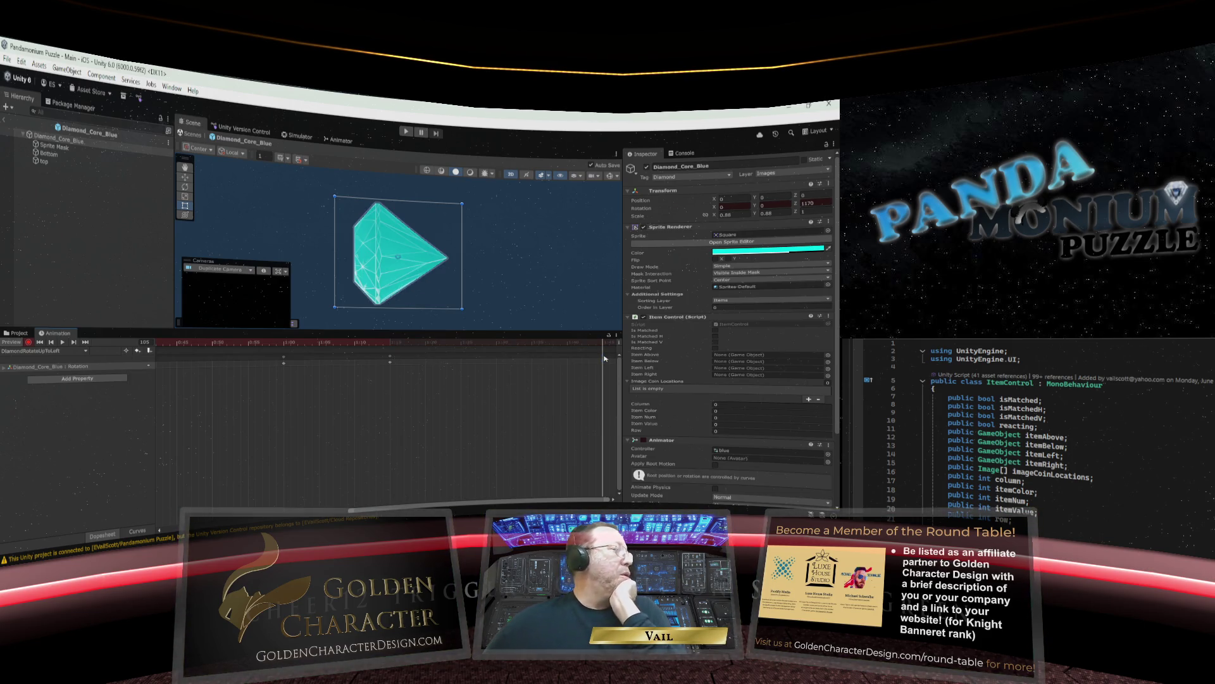
drag(608, 352, 390, 352)
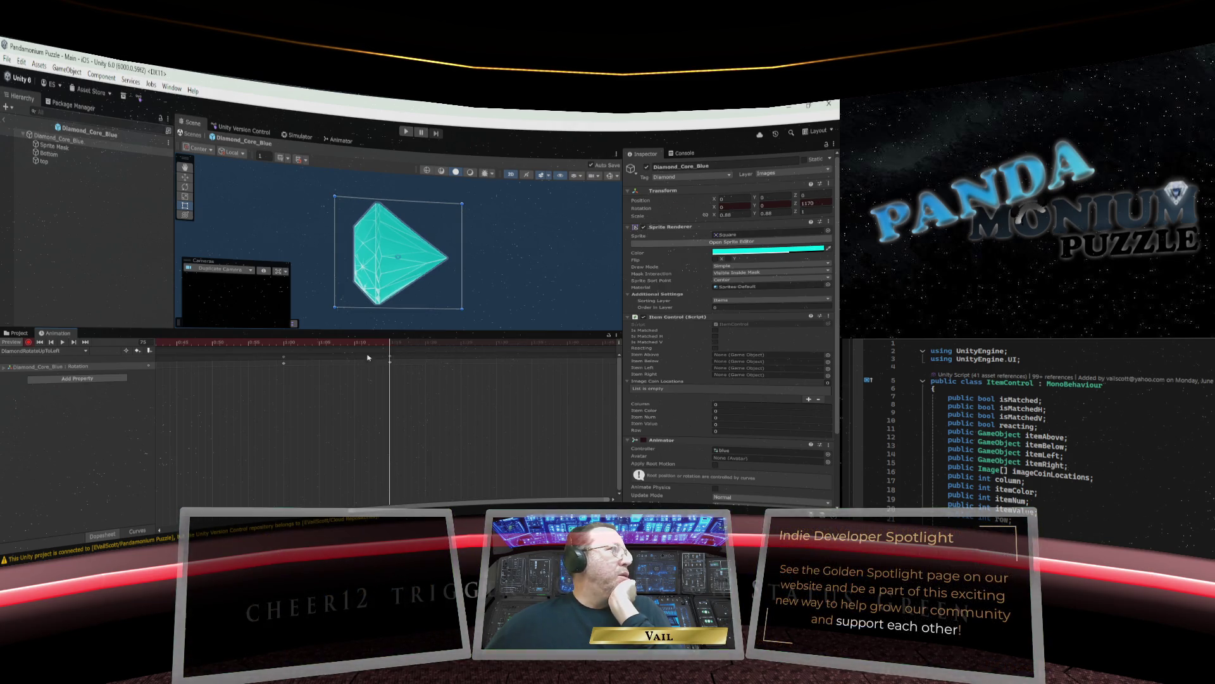
click(814, 203)
text(990)
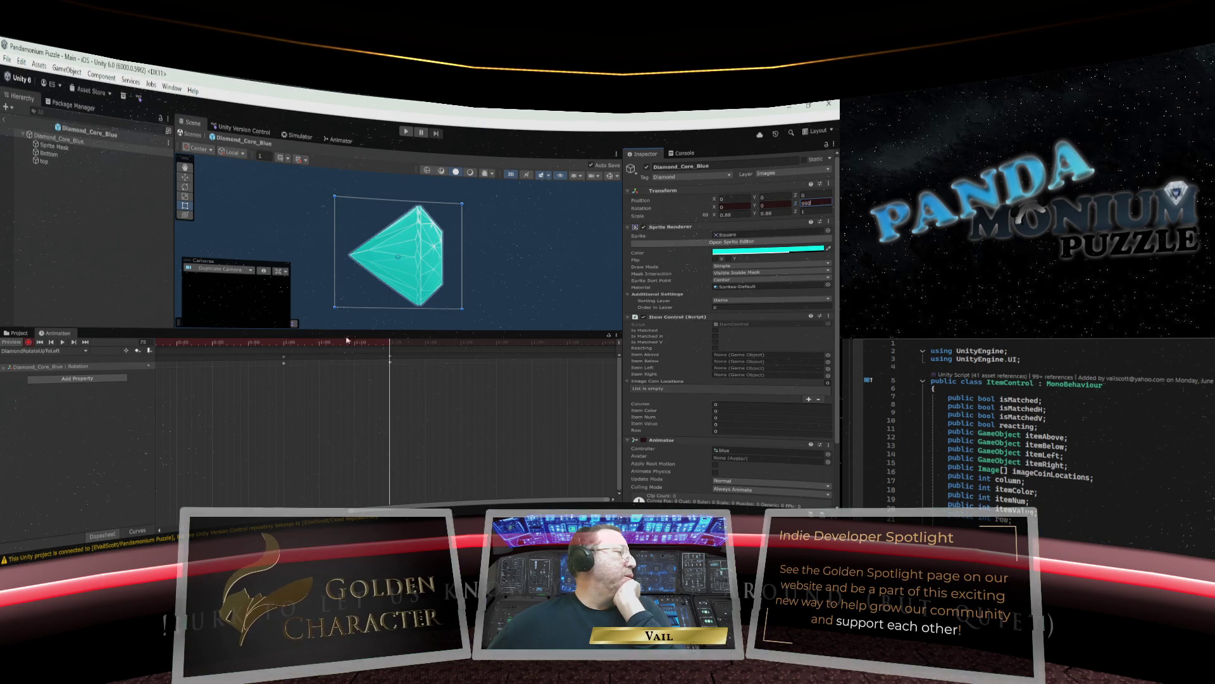
mouse_move(387, 345)
mouse_down()
mouse_move(197, 350)
mouse_move(444, 353)
mouse_move(390, 353)
mouse_up()
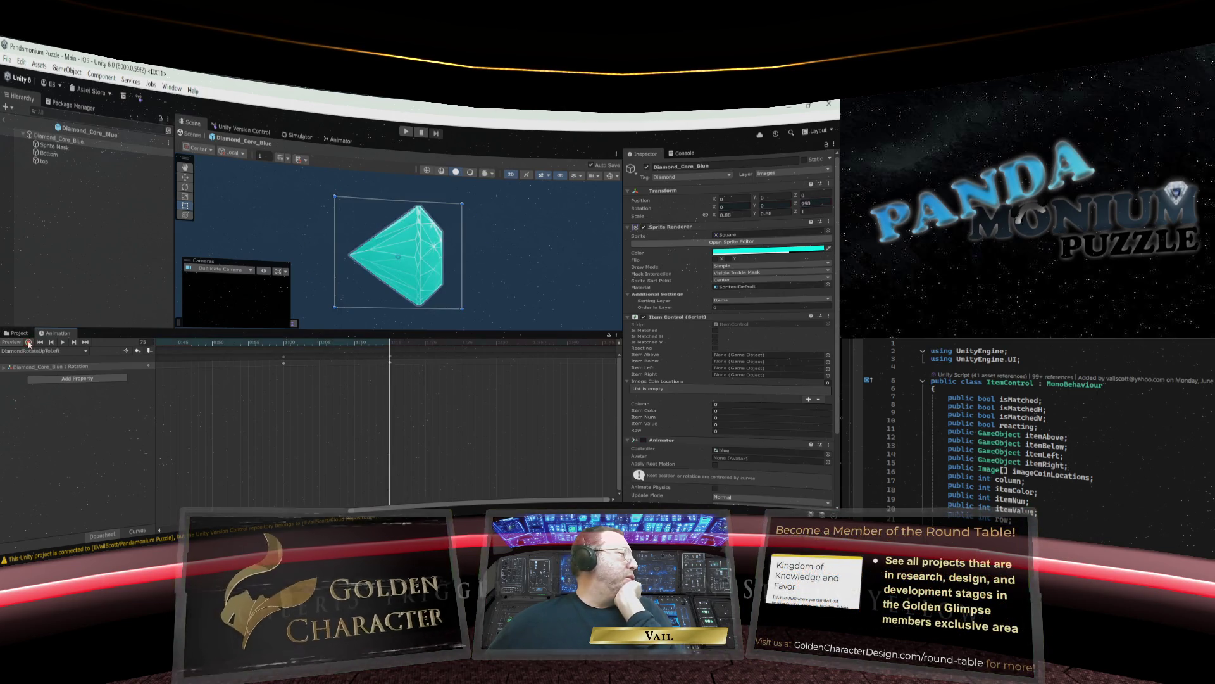
click(28, 341)
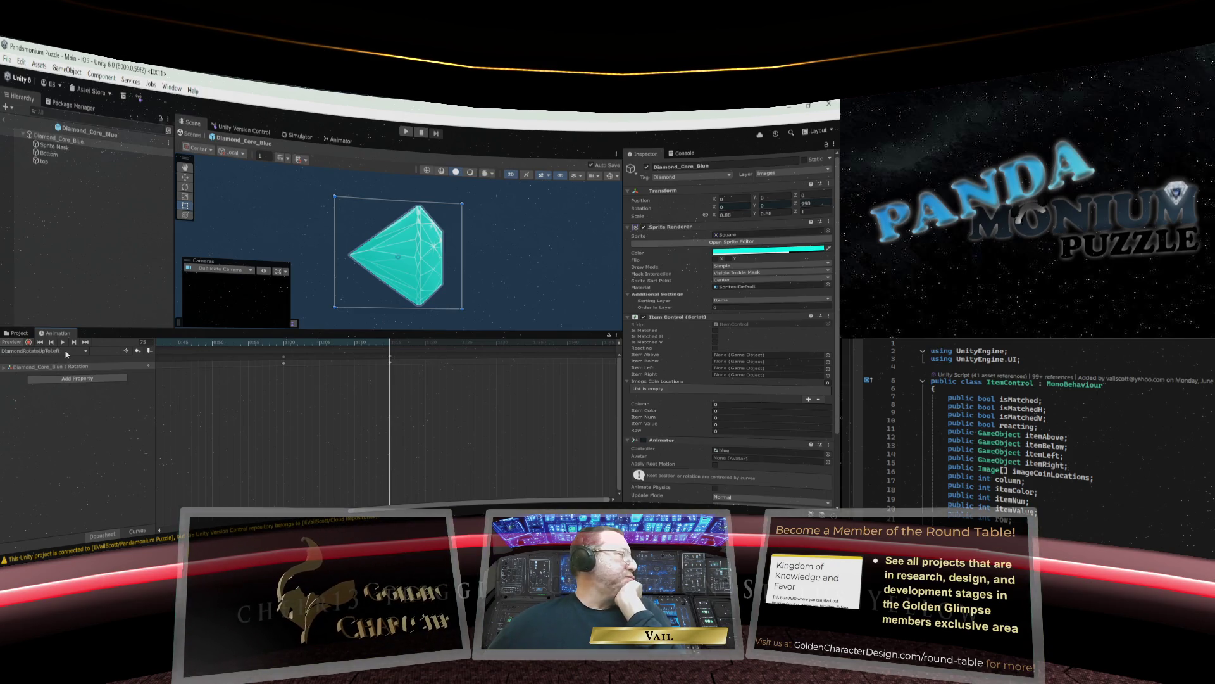
Create DiamondRotateUpToDown.anim by replacing Left with Down in the DiamondRotateUpToLeft name.
click(67, 351)
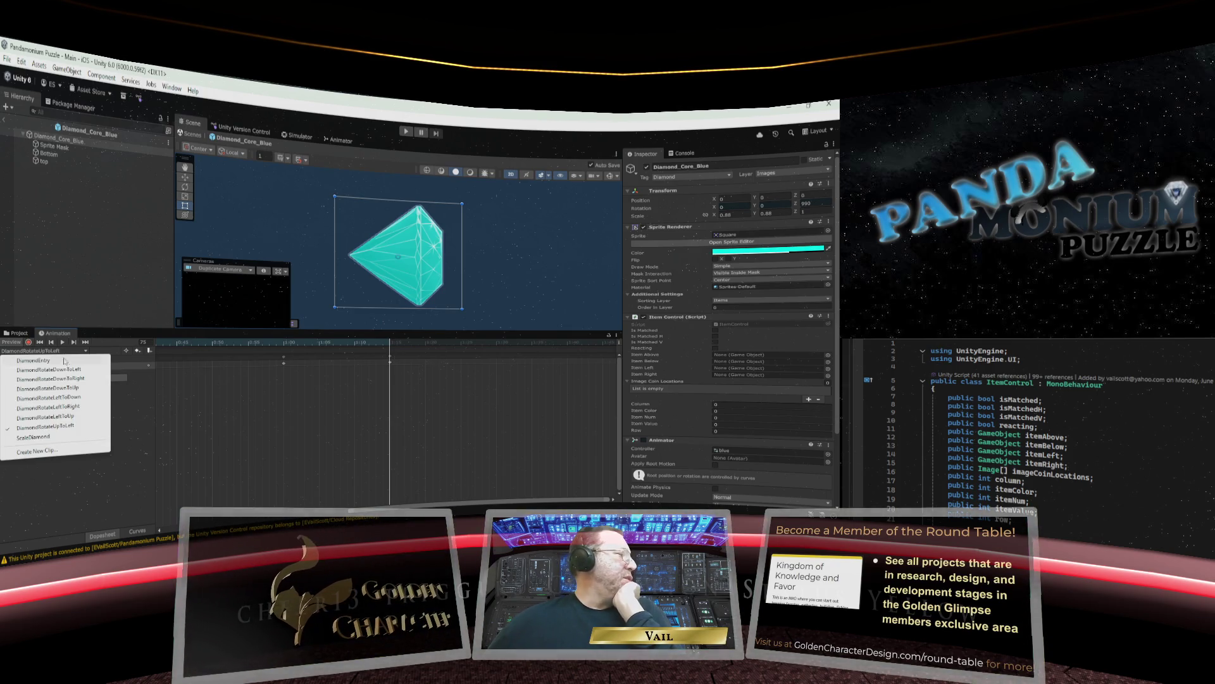
click(36, 449)
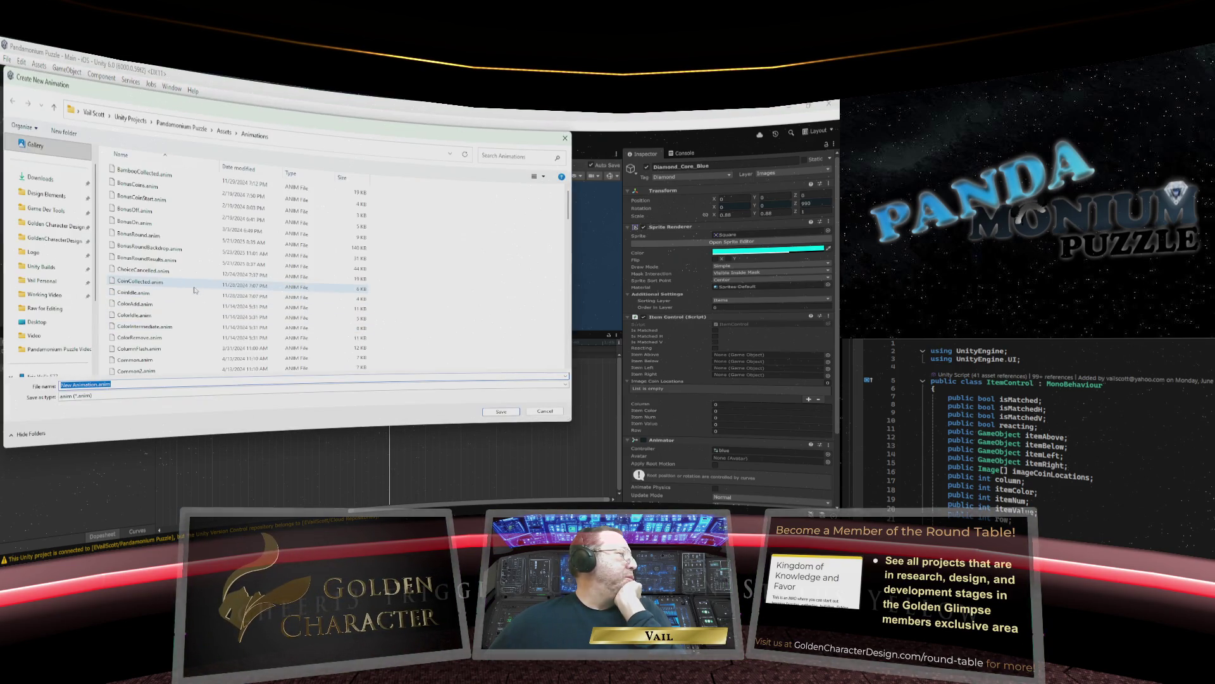
scroll(195, 290, down, 6)
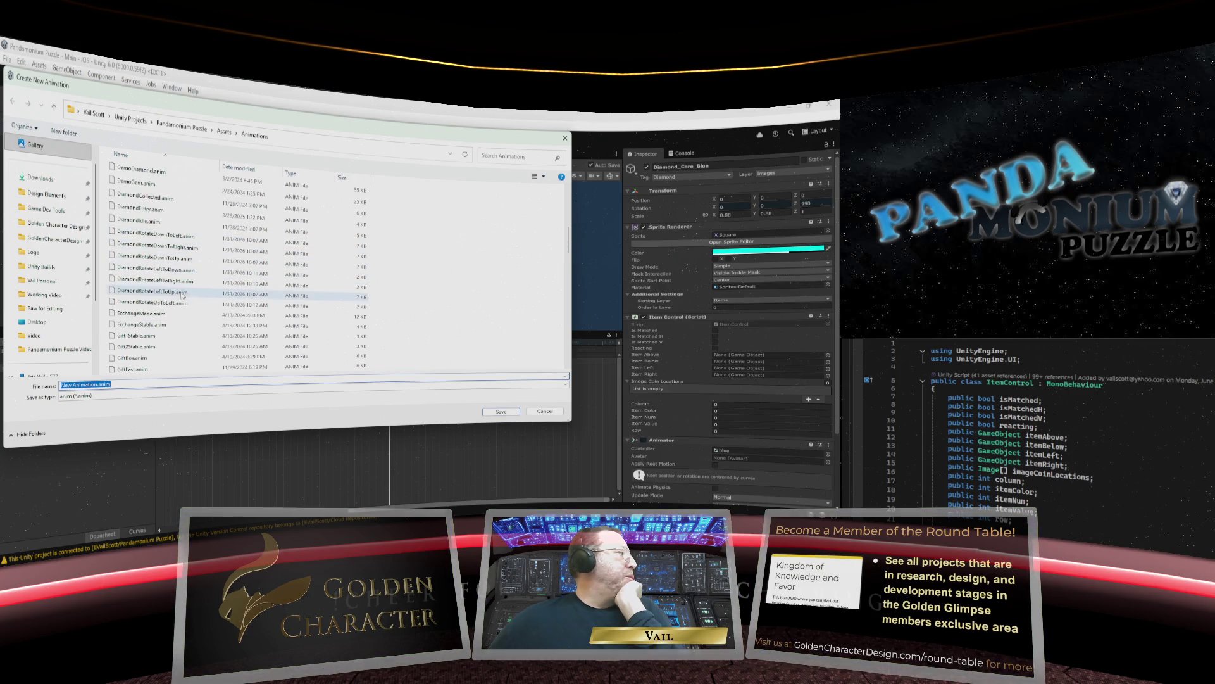
click(181, 304)
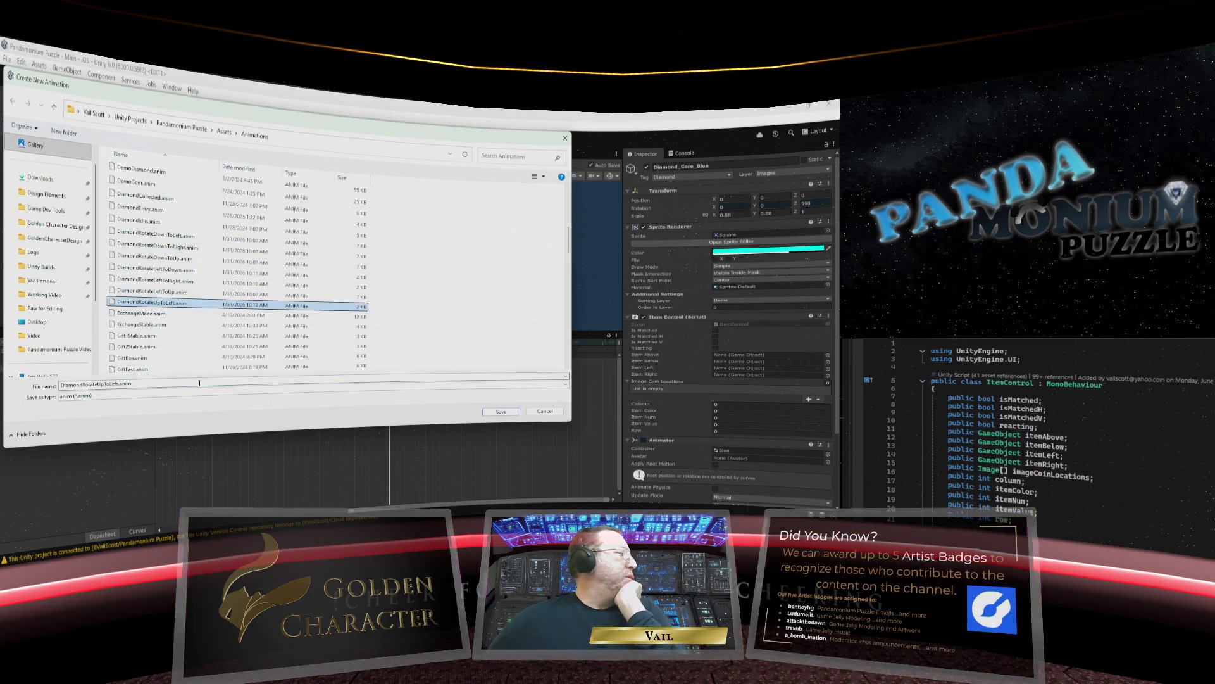
click(95, 384)
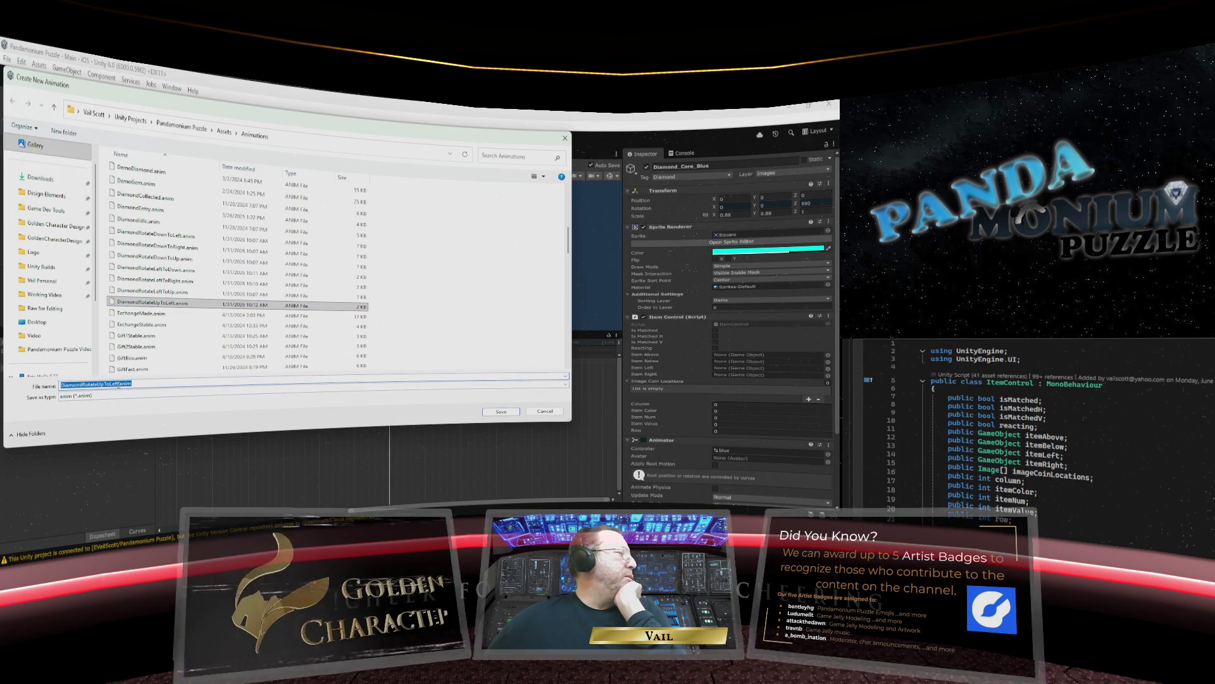
double_click(112, 383)
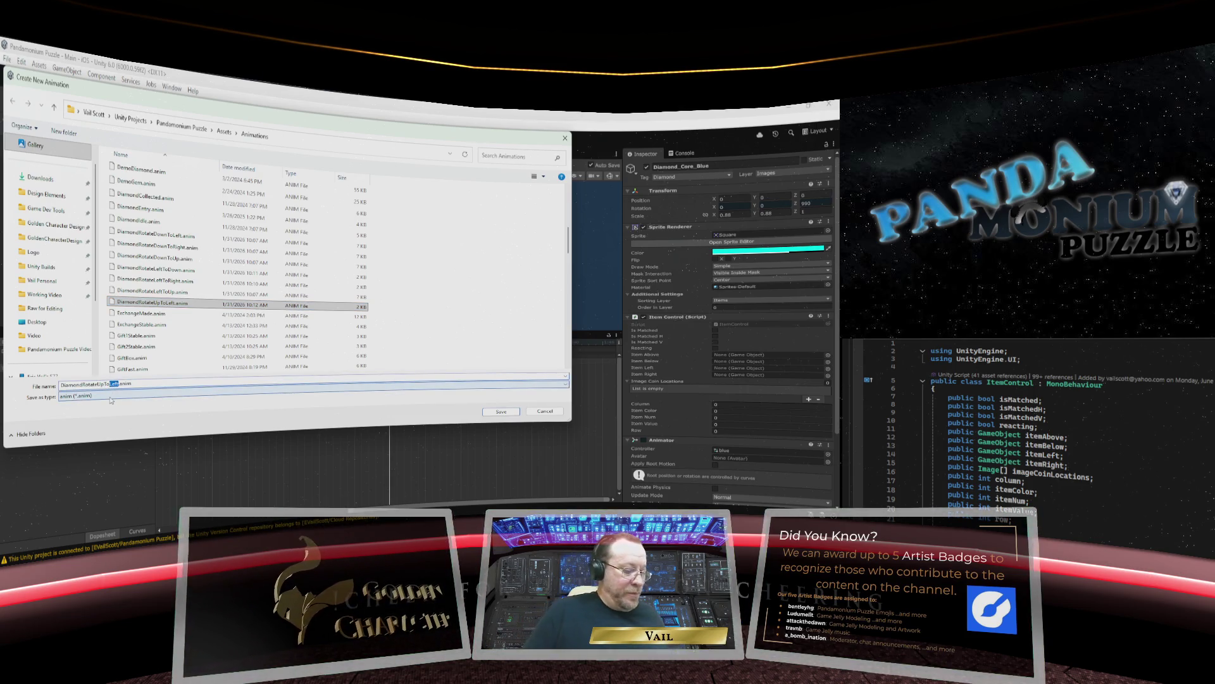
text(Down)
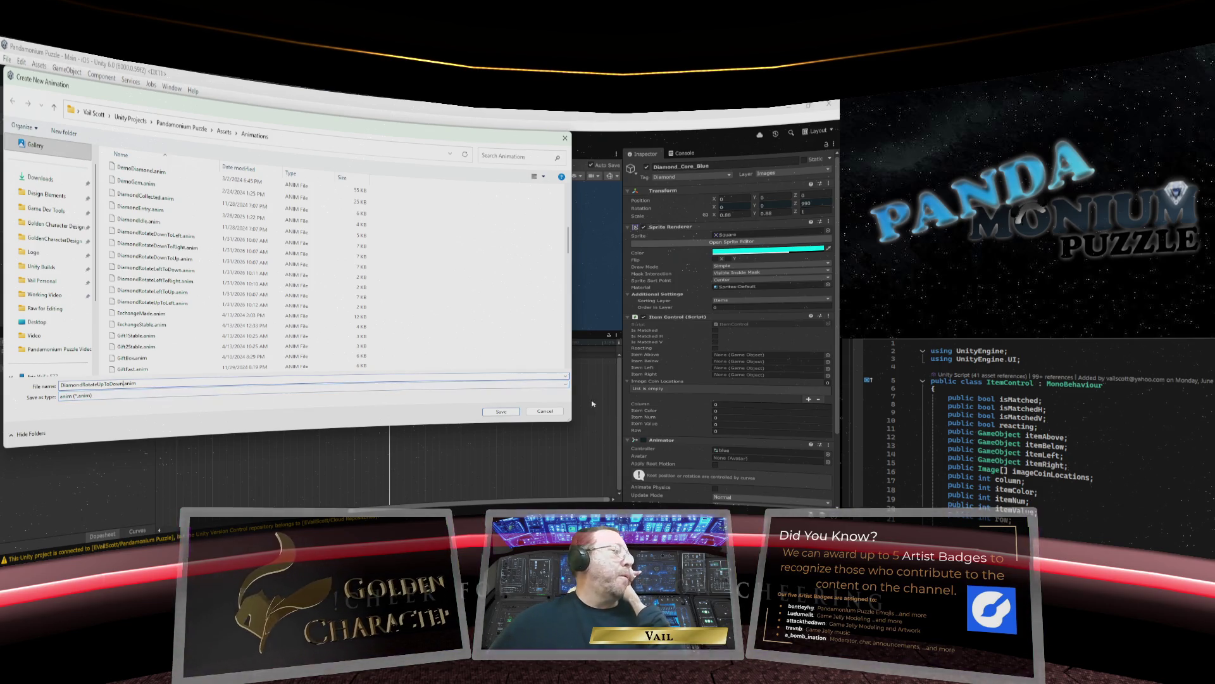
click(510, 414)
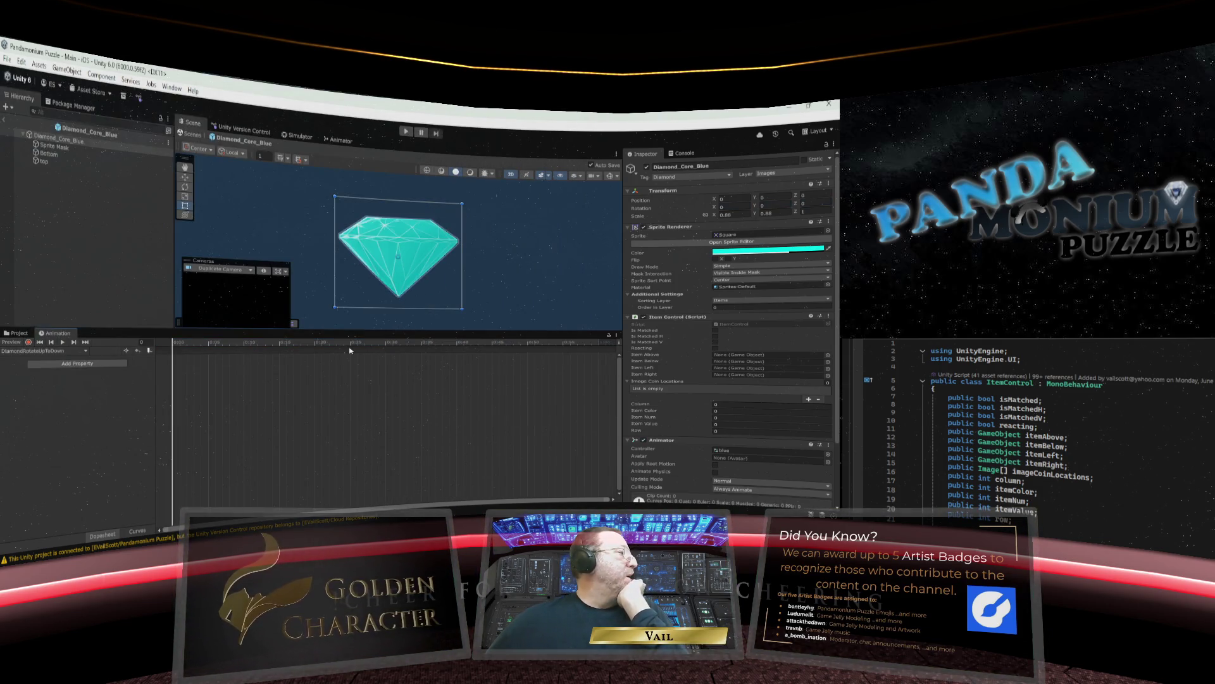
Start recording and key Rotation Z at 180 on the first frame and 540 at frame 30.
click(28, 342)
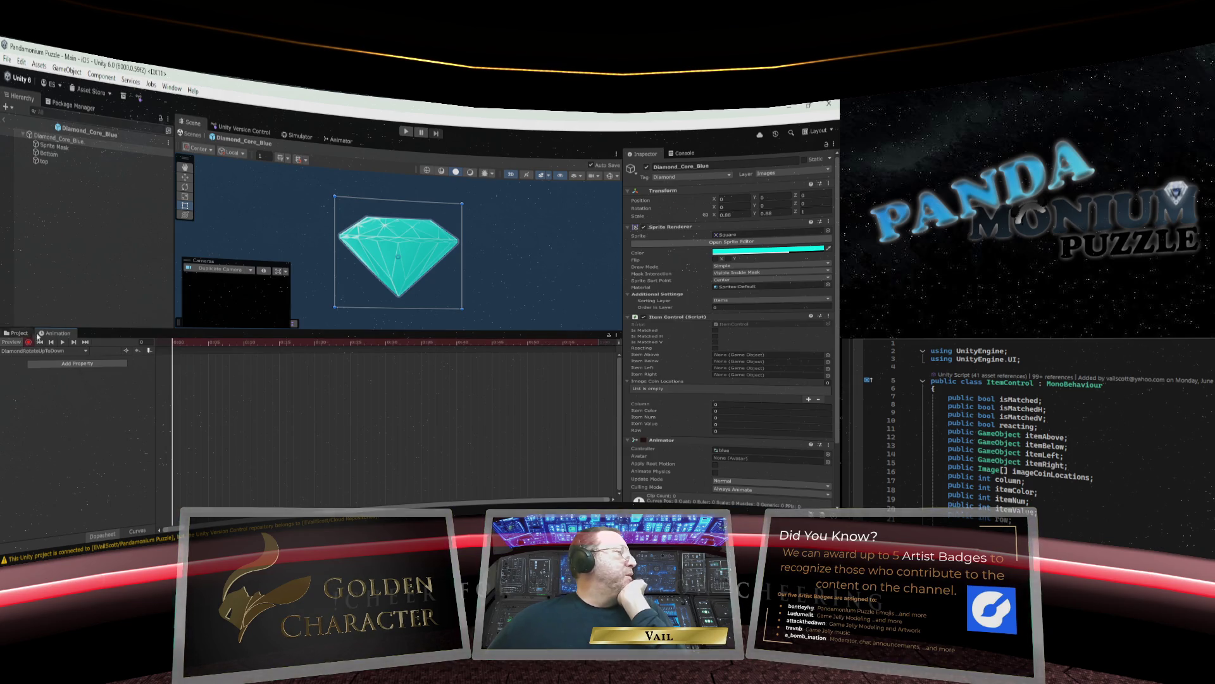
click(808, 203)
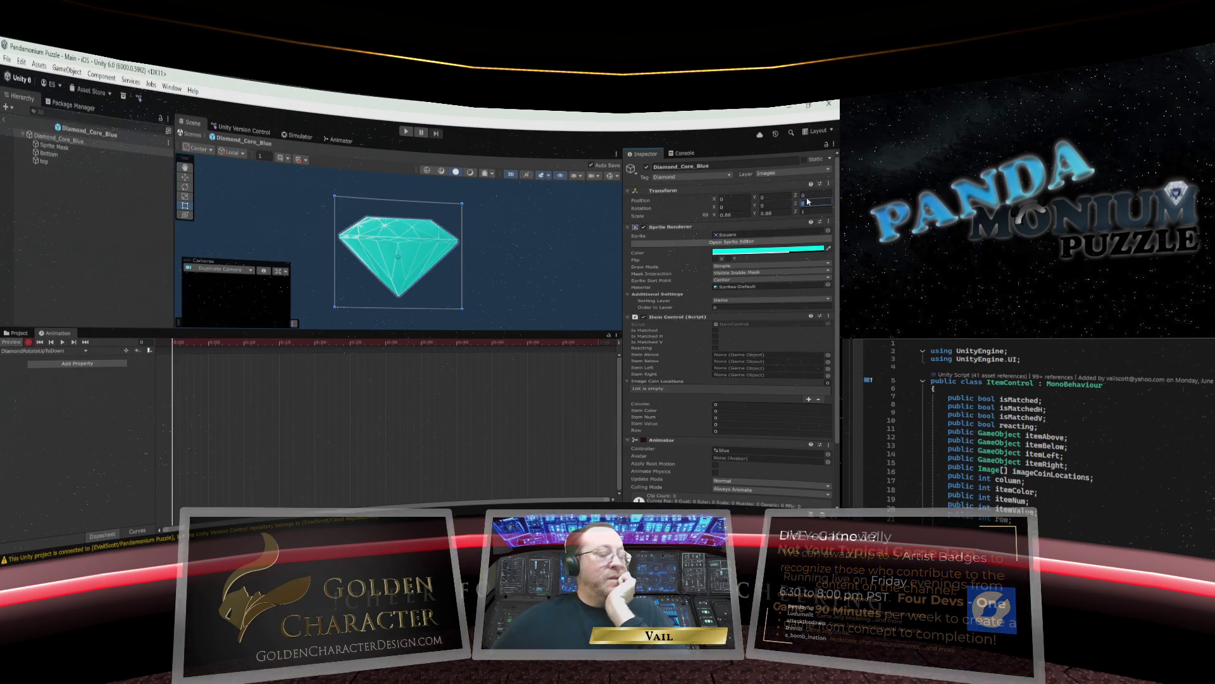
text(180)
key(Return)
text(80)
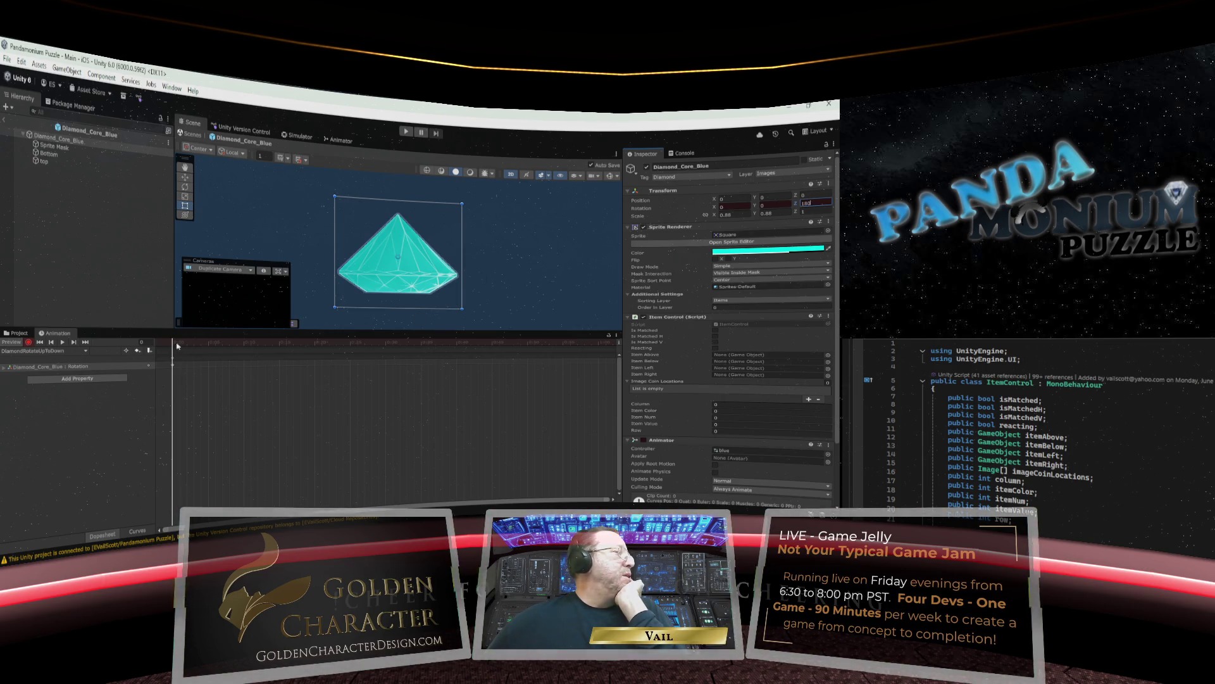
drag(179, 345, 388, 343)
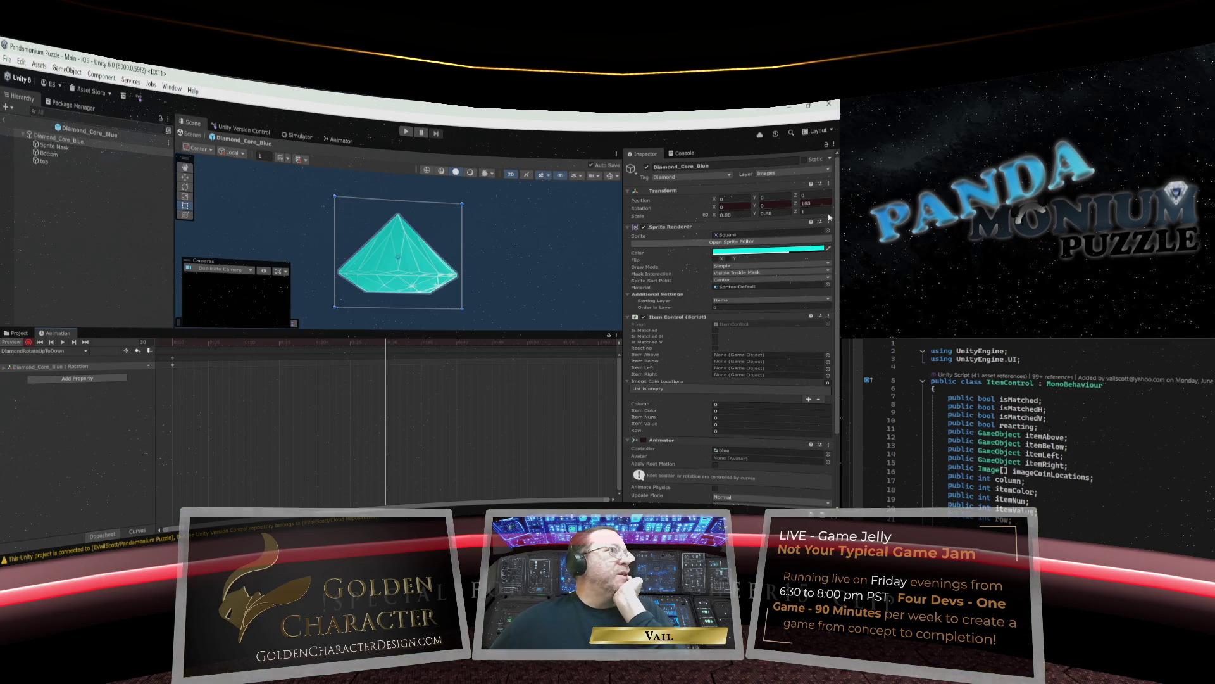
click(813, 202)
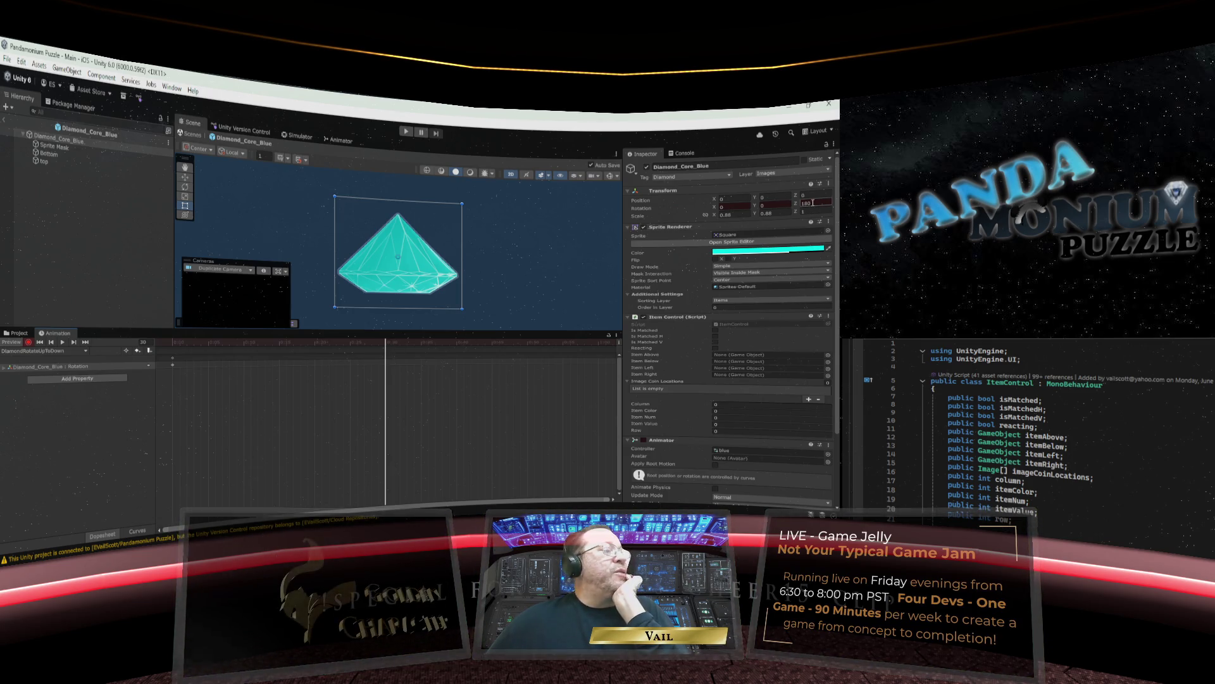
double_click(813, 202)
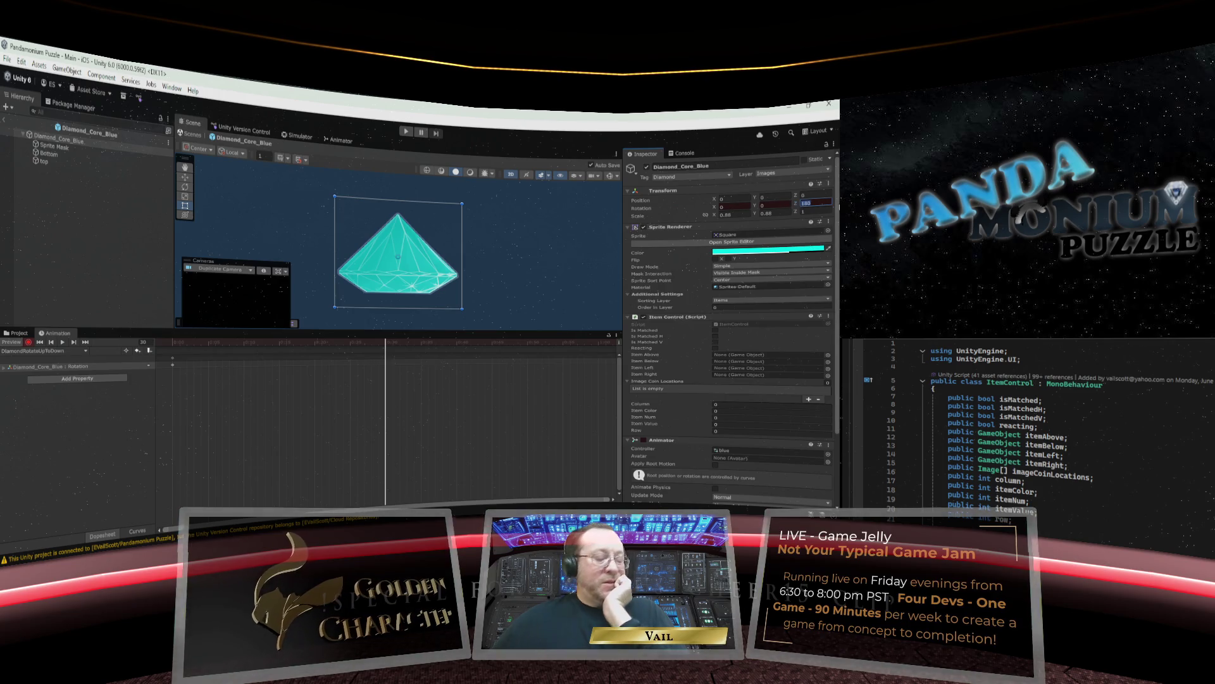
text(540)
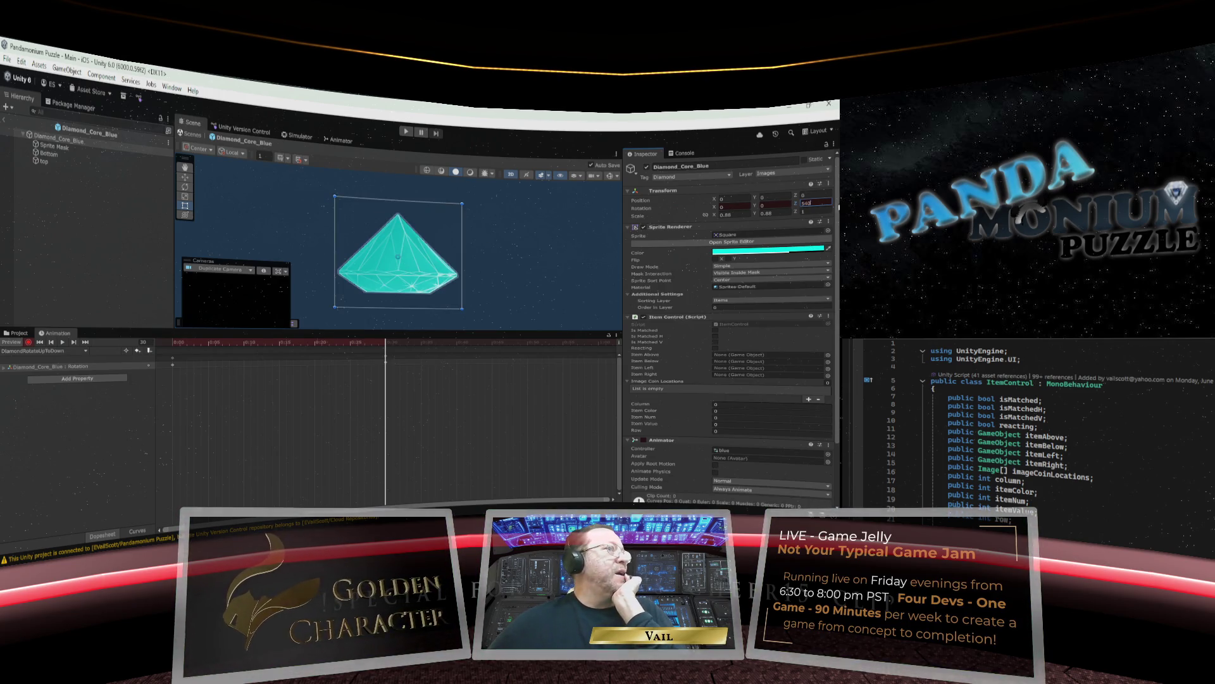
Key Rotation Z at 900 near the timeline's end and 1080 around frame 91.
drag(386, 348, 597, 347)
click(815, 203)
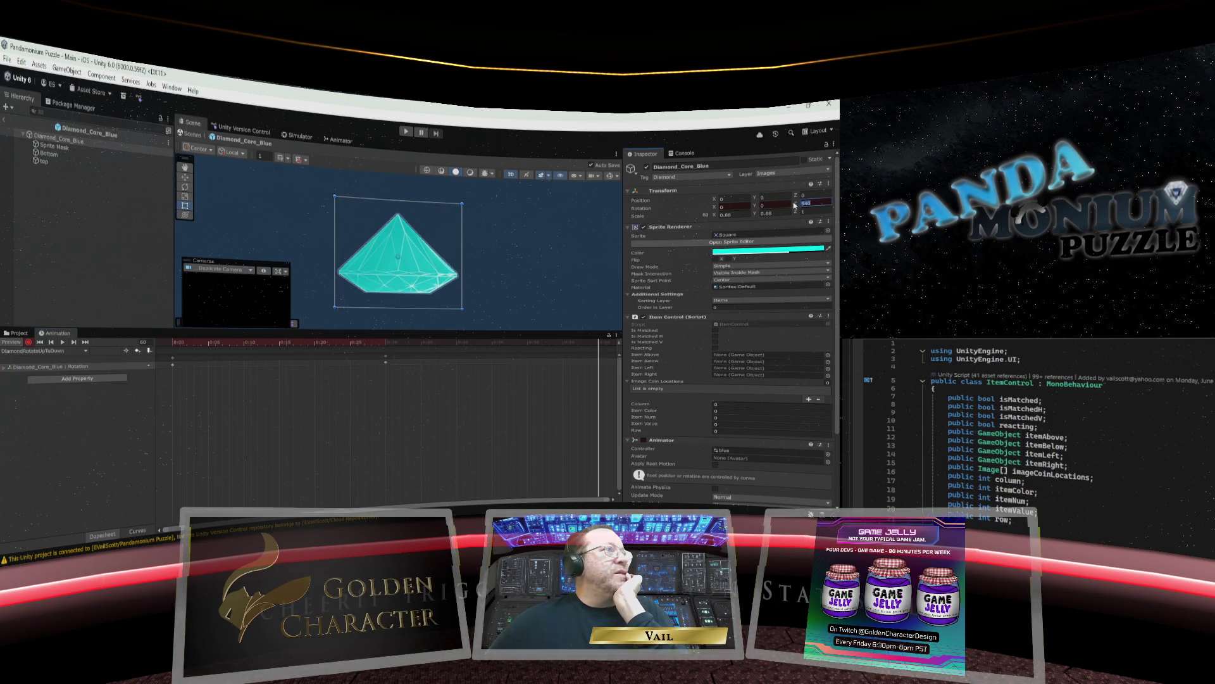
text(900)
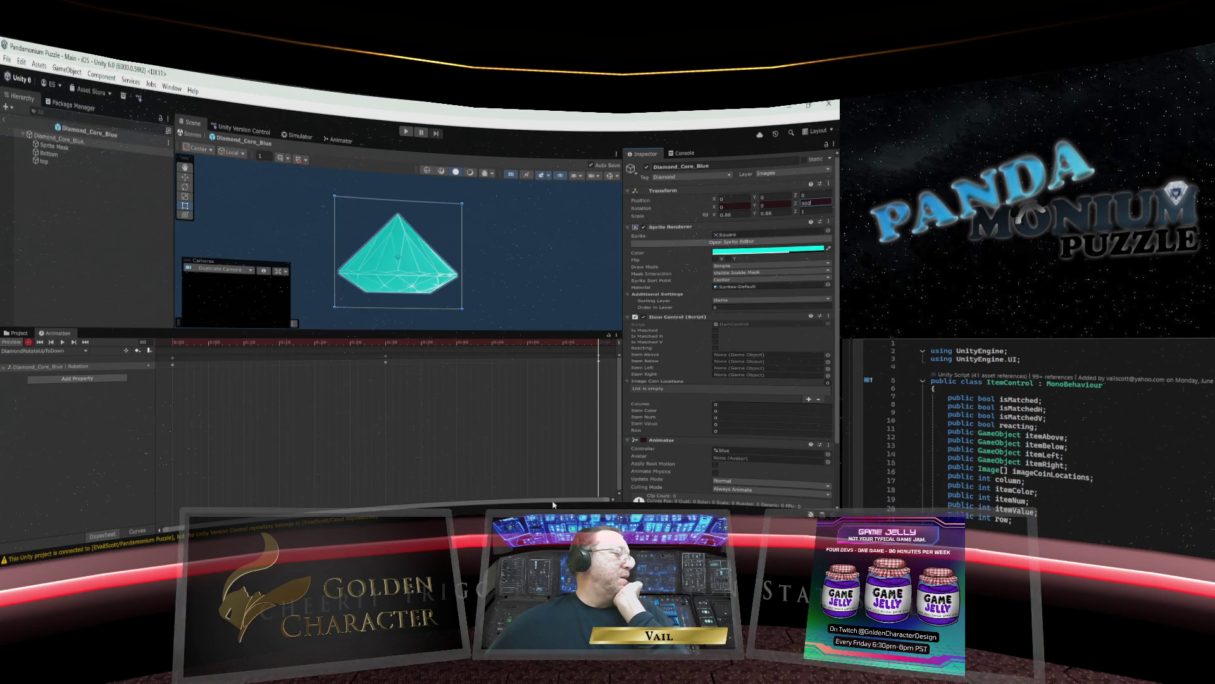
scroll(613, 503, right, 5)
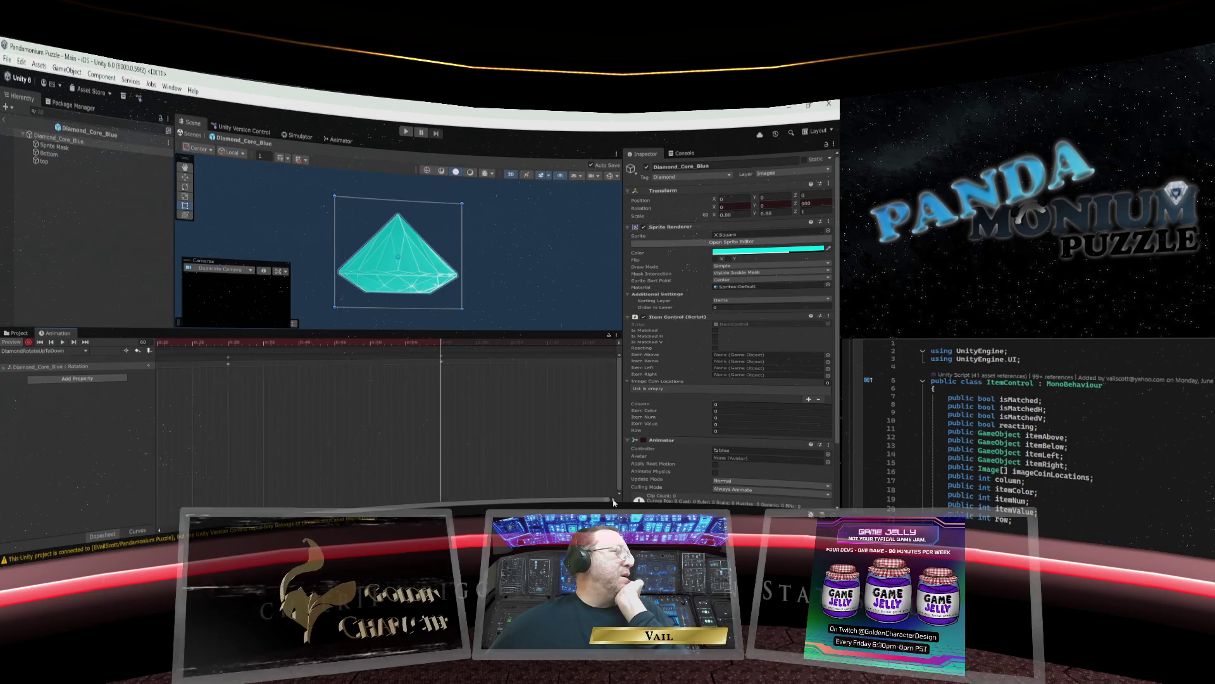
scroll(613, 503, right, 2)
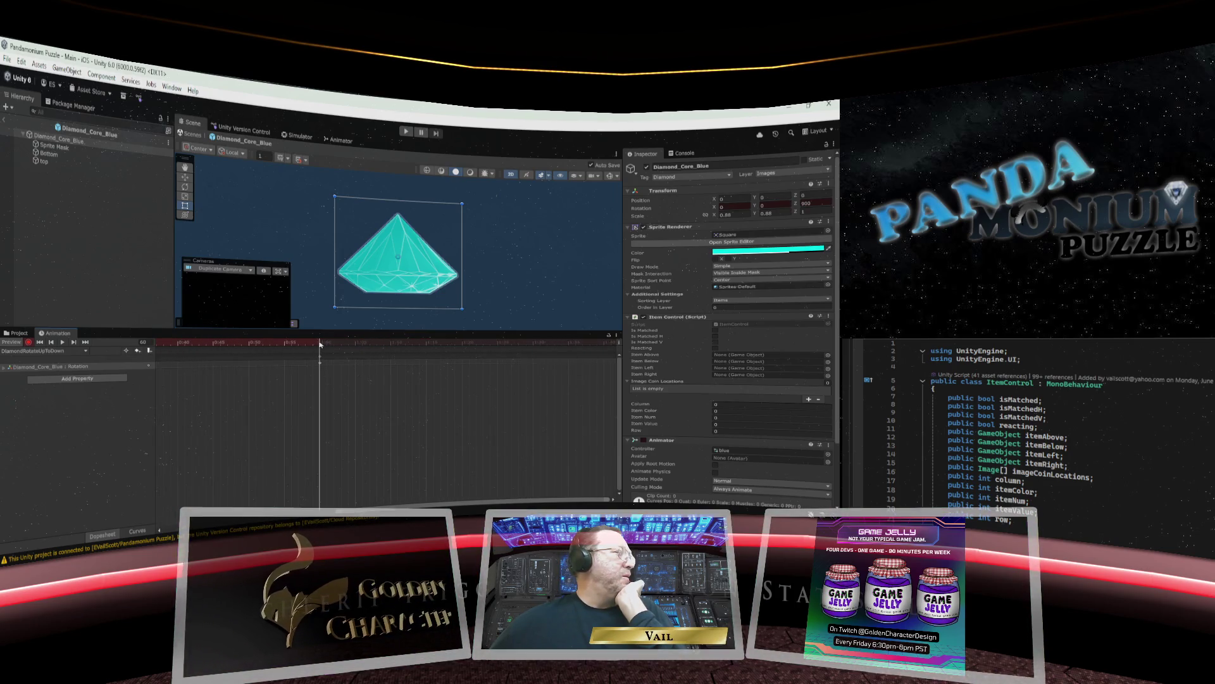
drag(353, 346, 534, 349)
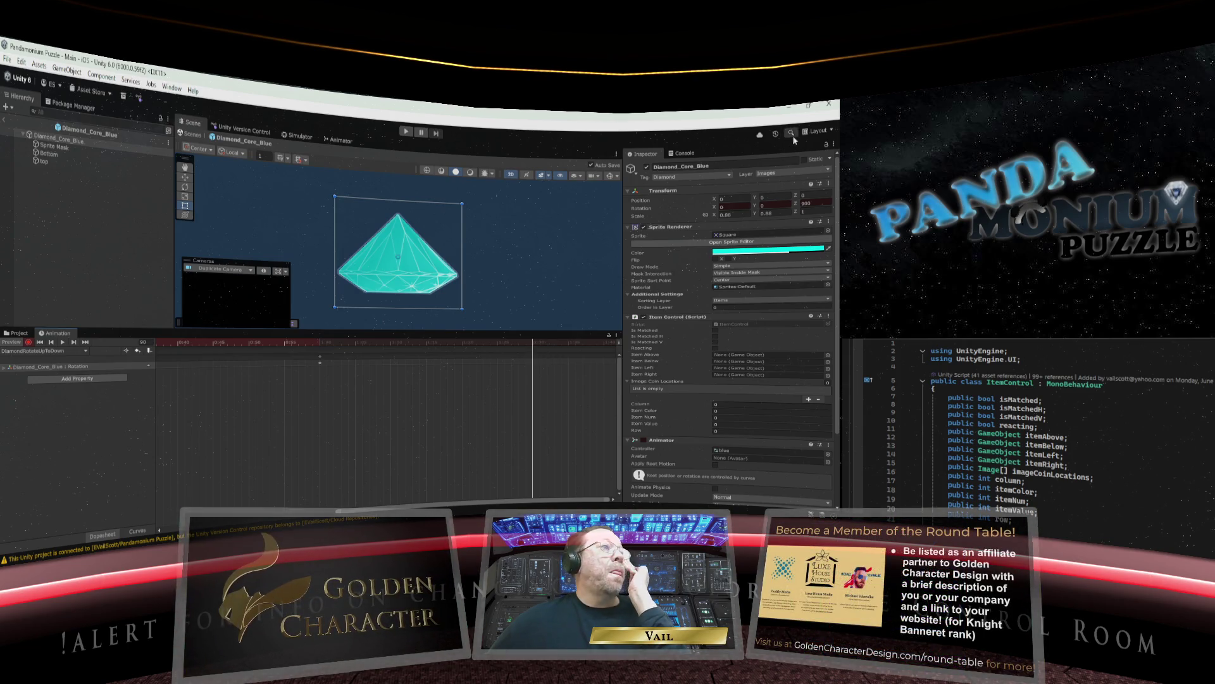
click(806, 204)
text(90)
key(Return)
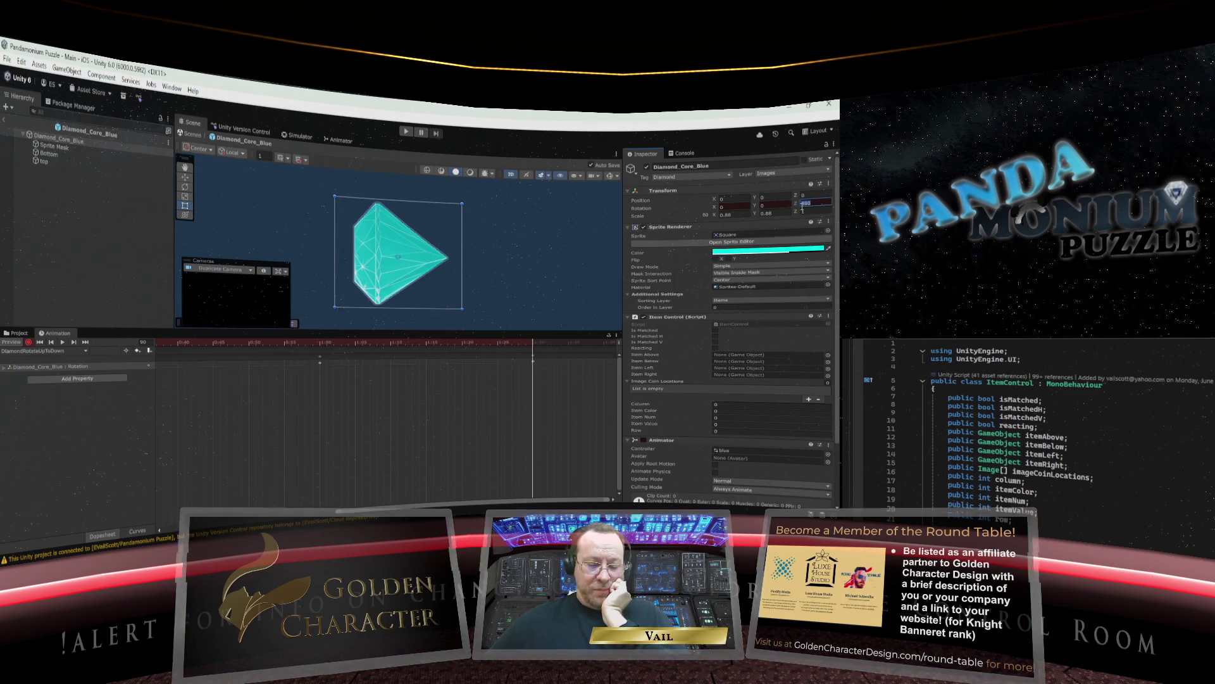
text(1080)
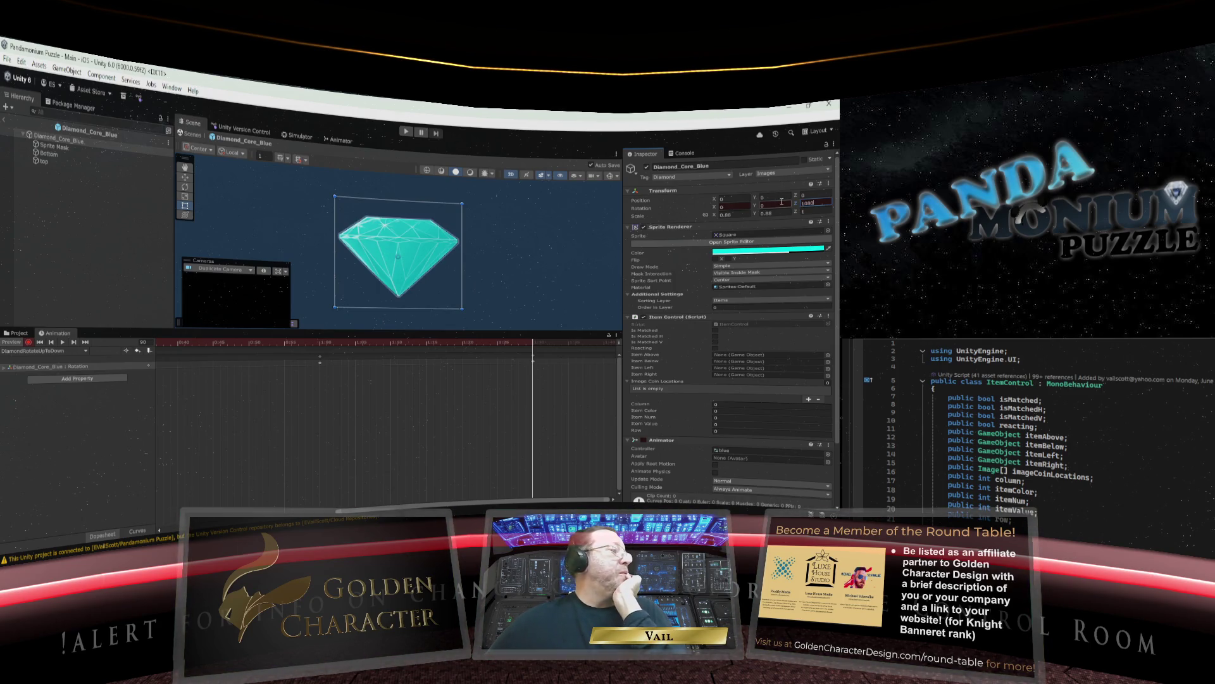
Preview the diamond's spin, stop recording, and show the animation clip list.
mouse_move(533, 342)
mouse_down()
mouse_move(365, 343)
mouse_move(221, 370)
mouse_up()
click(29, 343)
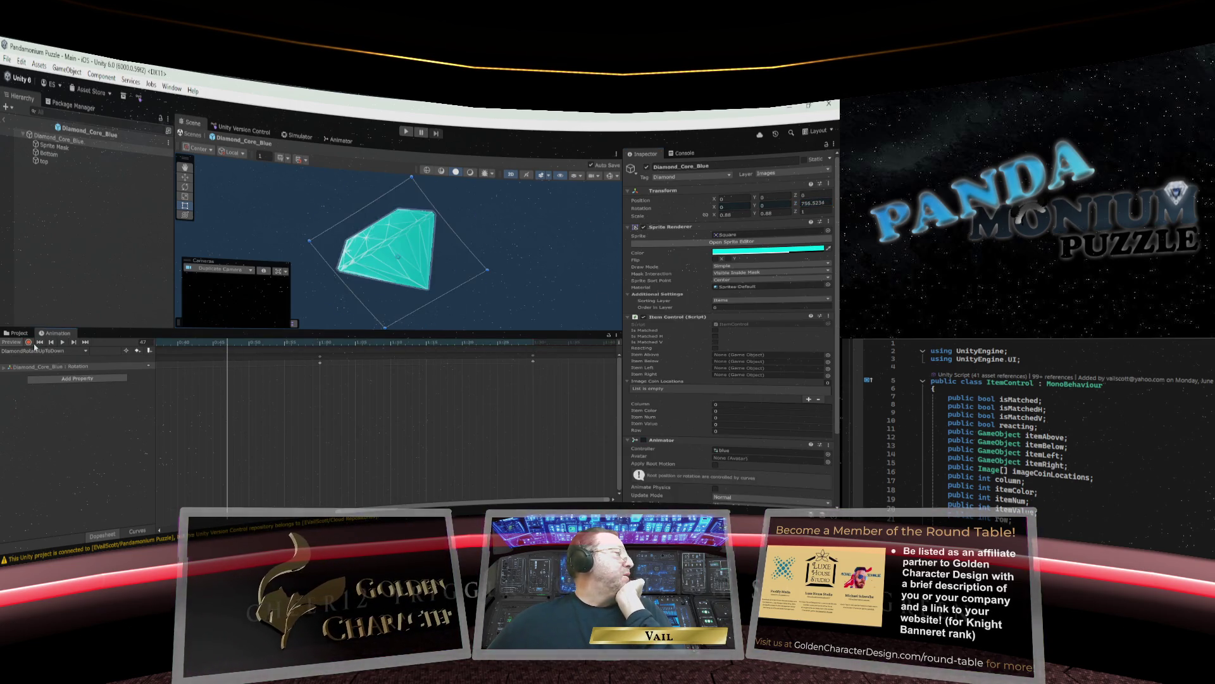
click(57, 352)
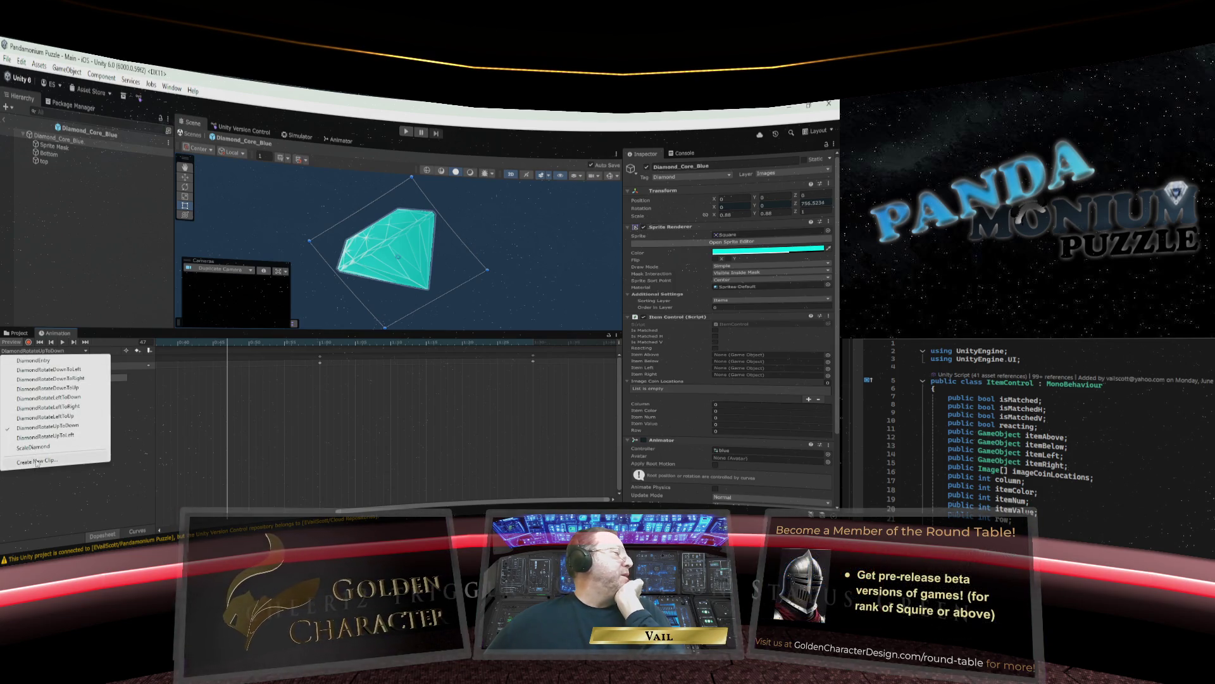
Create a new clip from DiamondRotateUpToLeft.anim's name, renamed to DiamondRotateUpToRight.anim, and save it.
click(56, 456)
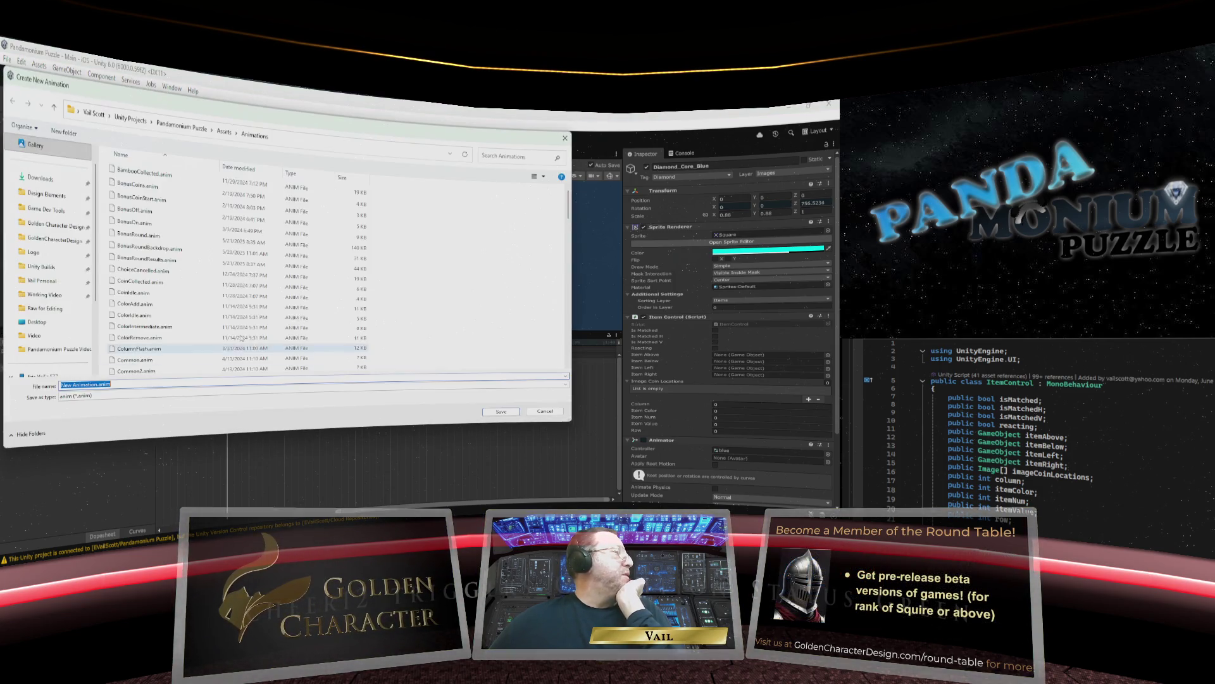
scroll(188, 293, down, 10)
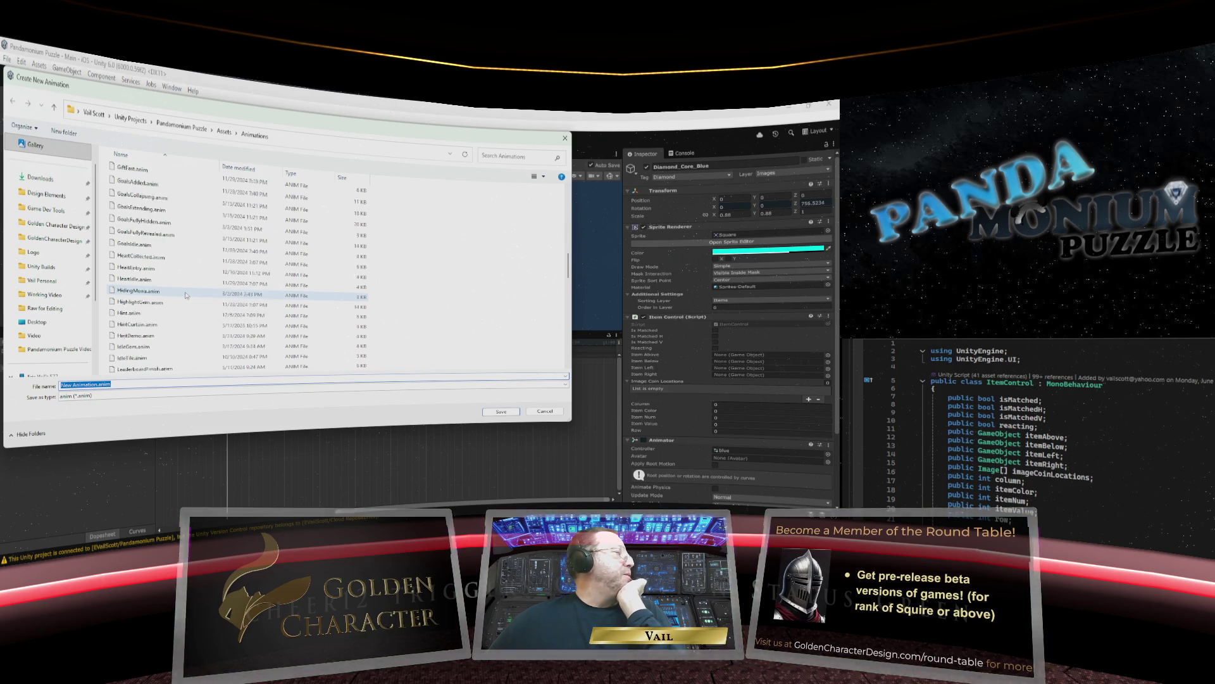
scroll(187, 293, down, 10)
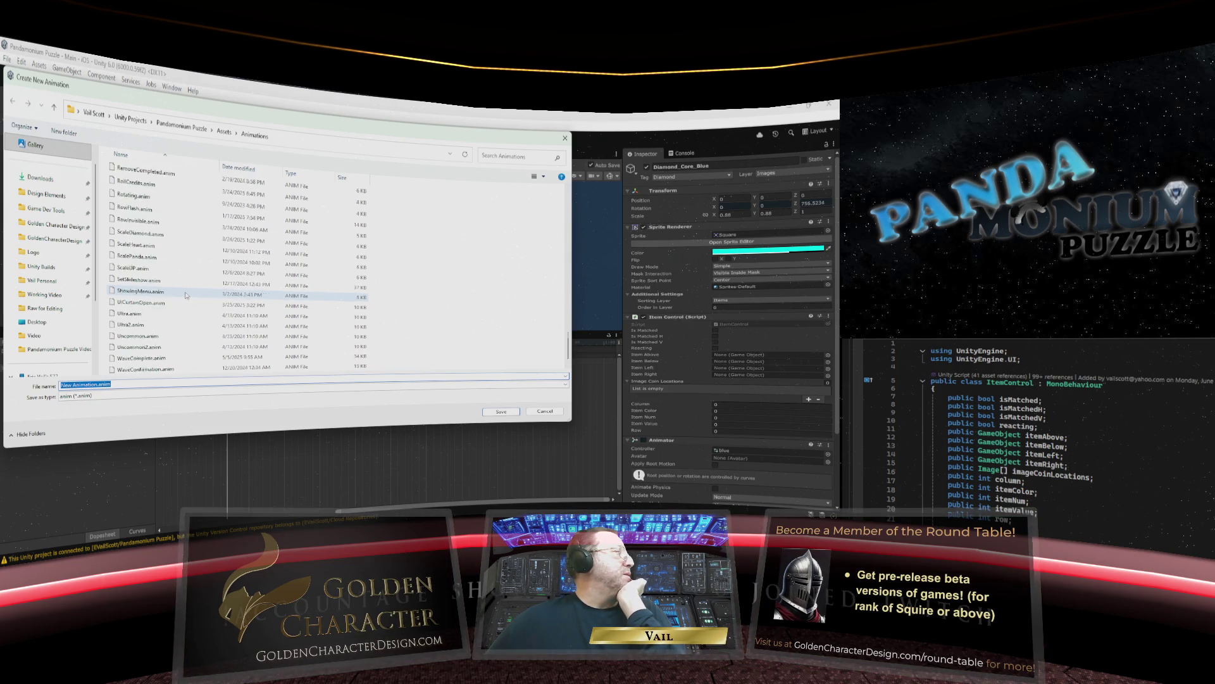
scroll(185, 294, up, 15)
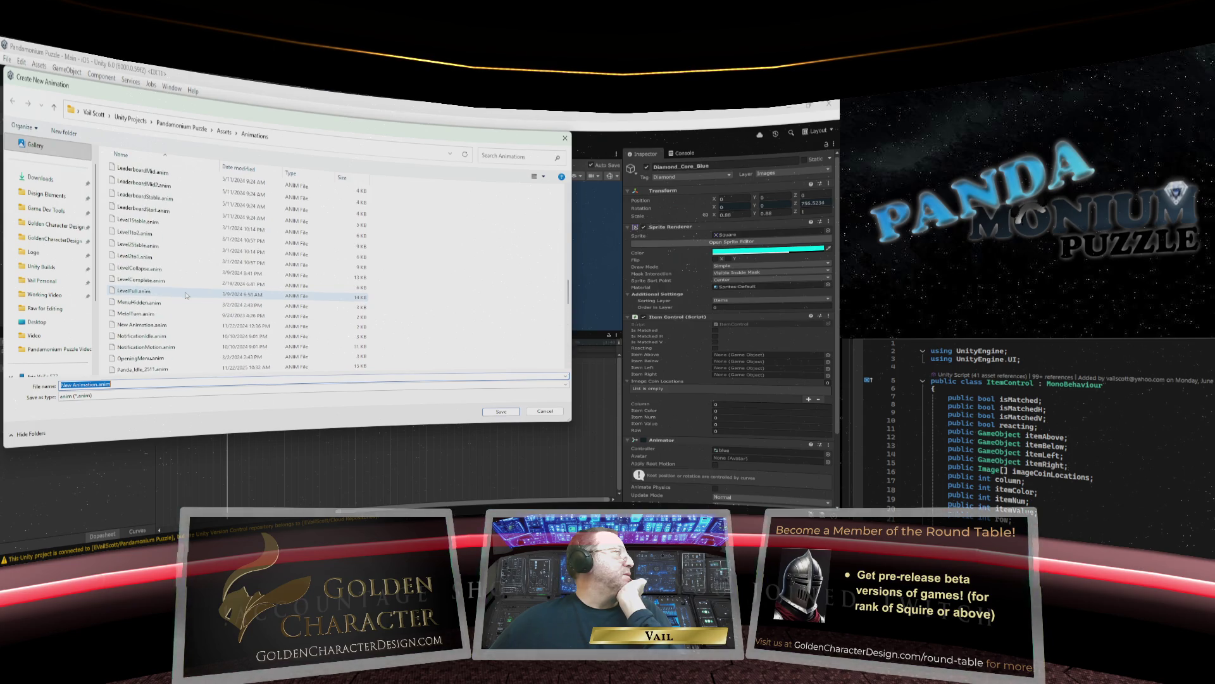
scroll(185, 295, up, 10)
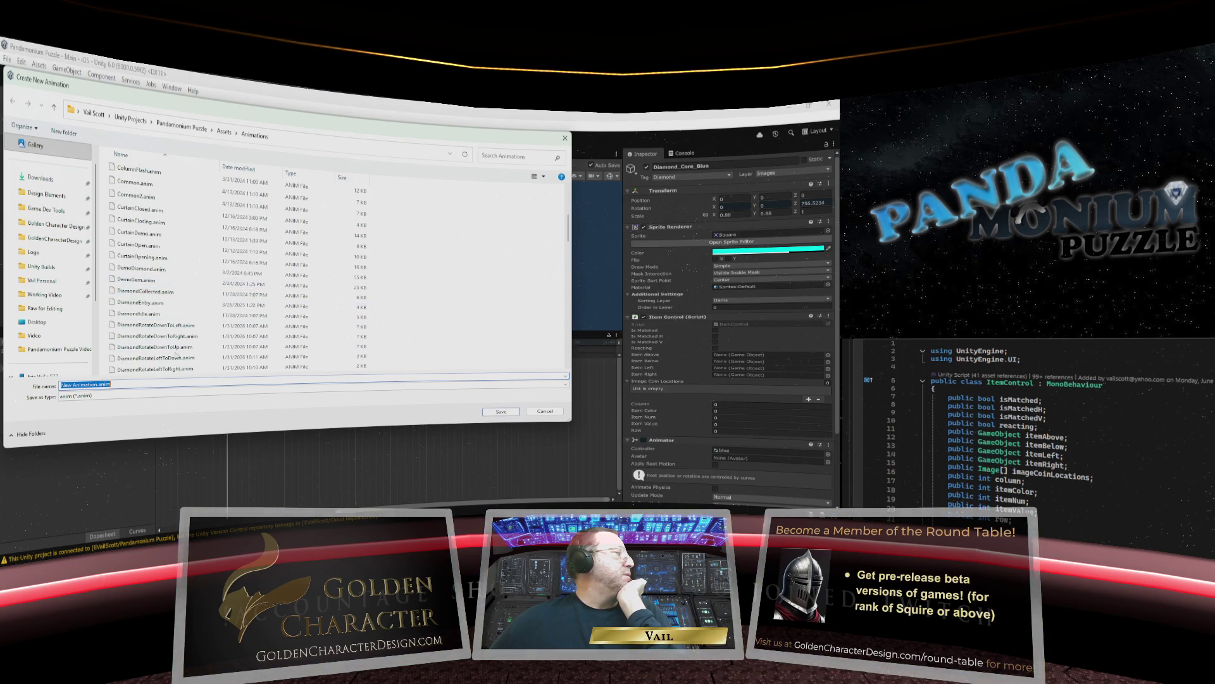
scroll(164, 291, down, 1)
click(152, 346)
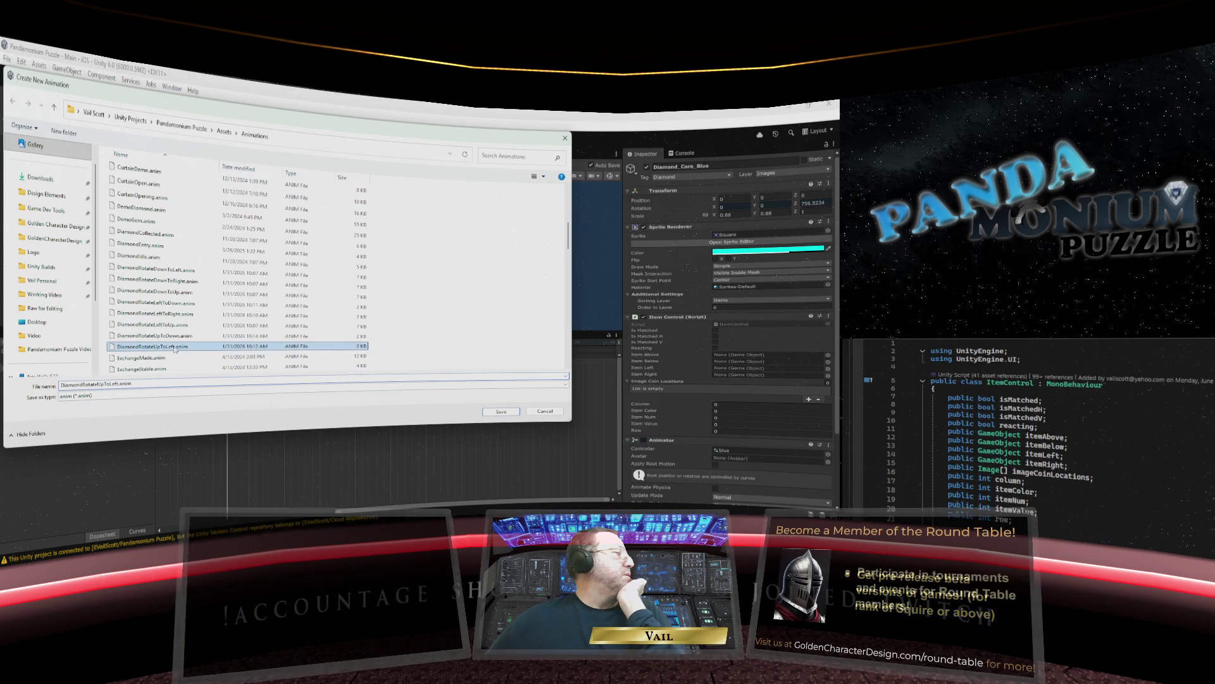
click(119, 384)
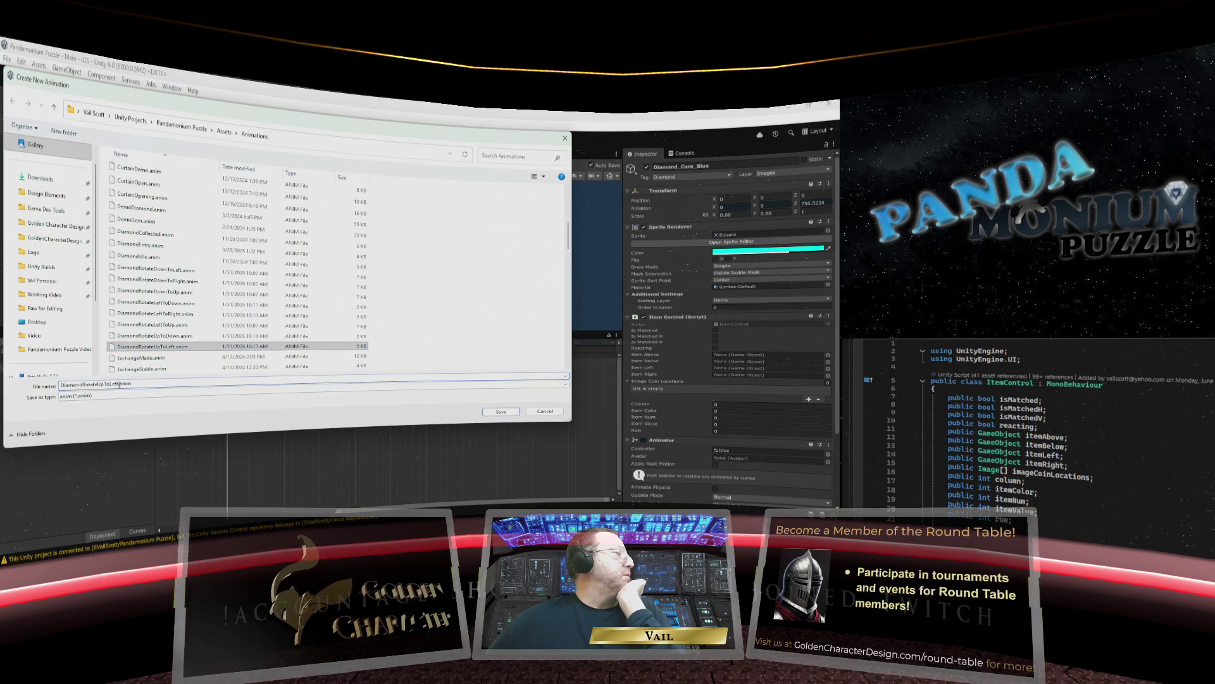
key(Right)
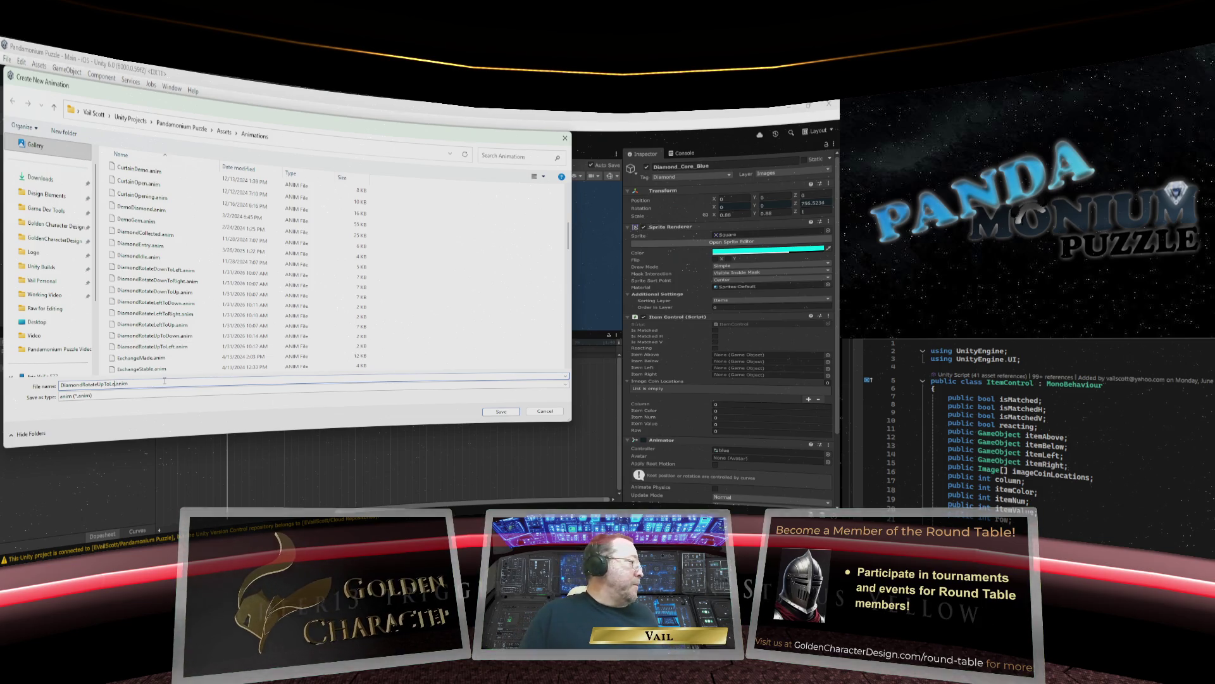
key(BackSpace)
text(ight)
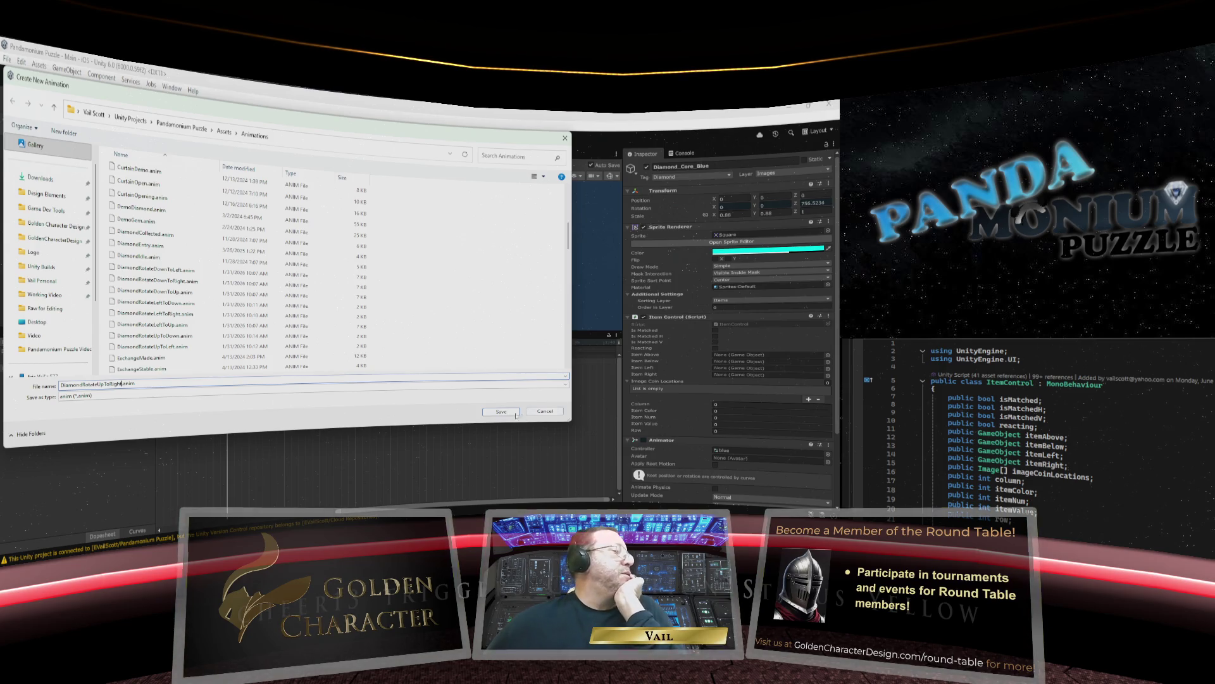
click(518, 414)
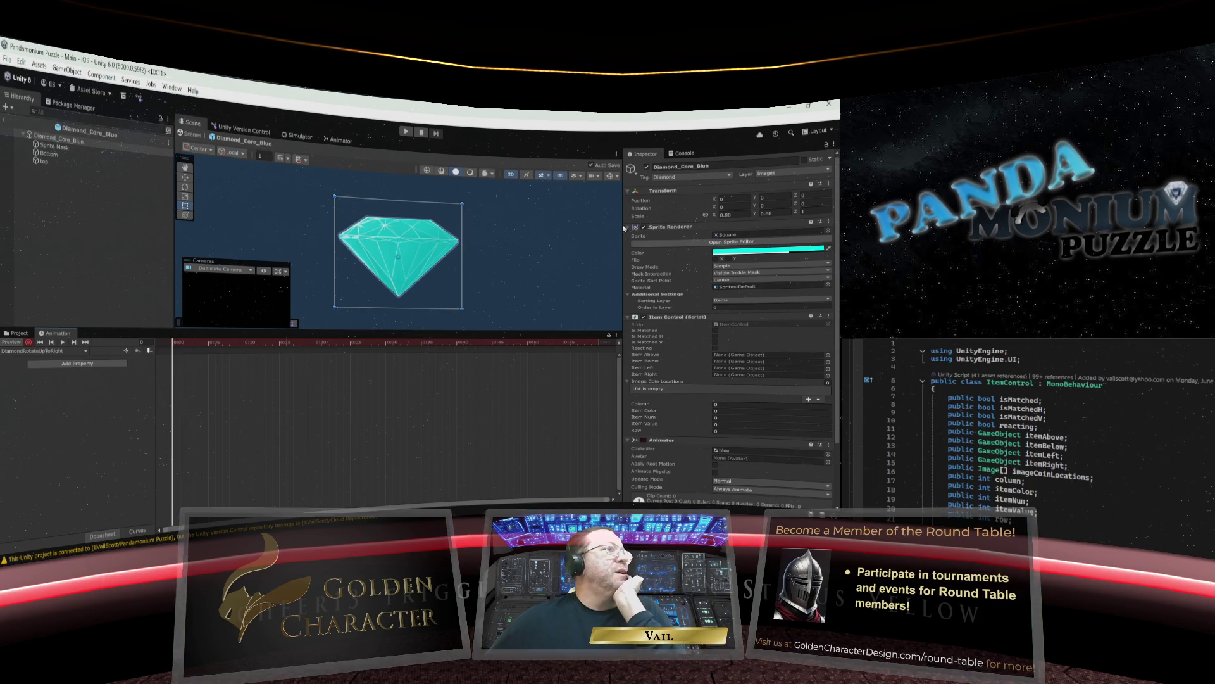
Key Rotation Z at 180 and 540, then 900 at frame 60.
click(805, 204)
text(180)
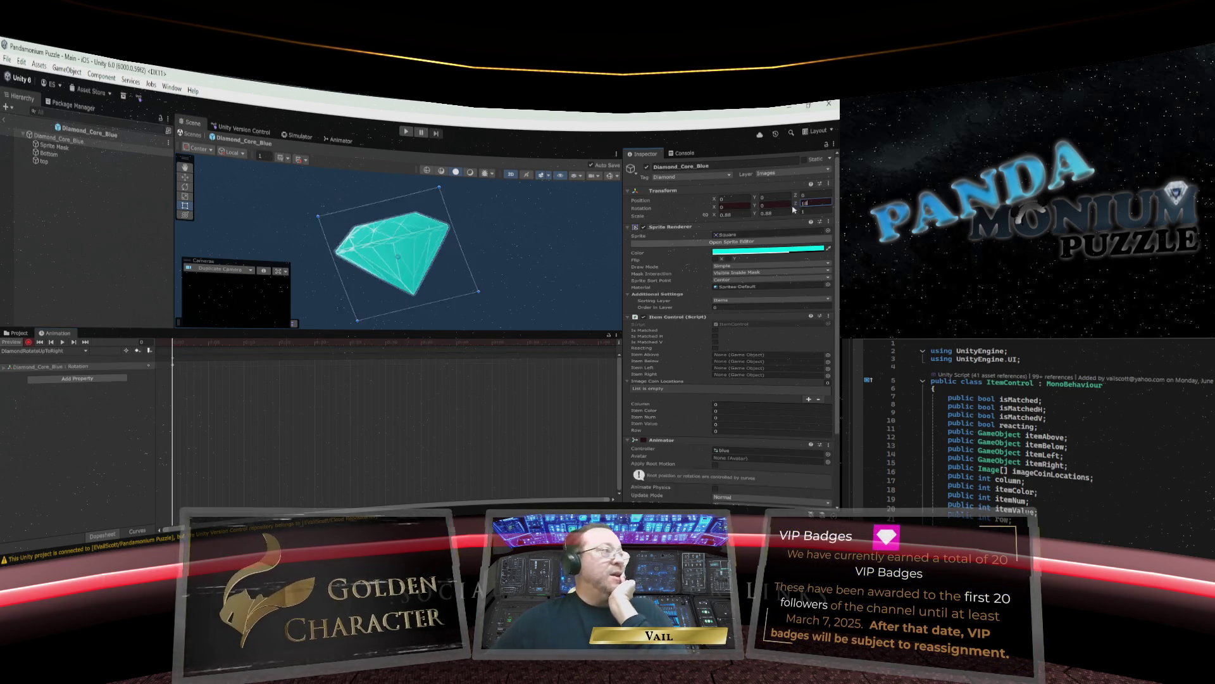
text(540)
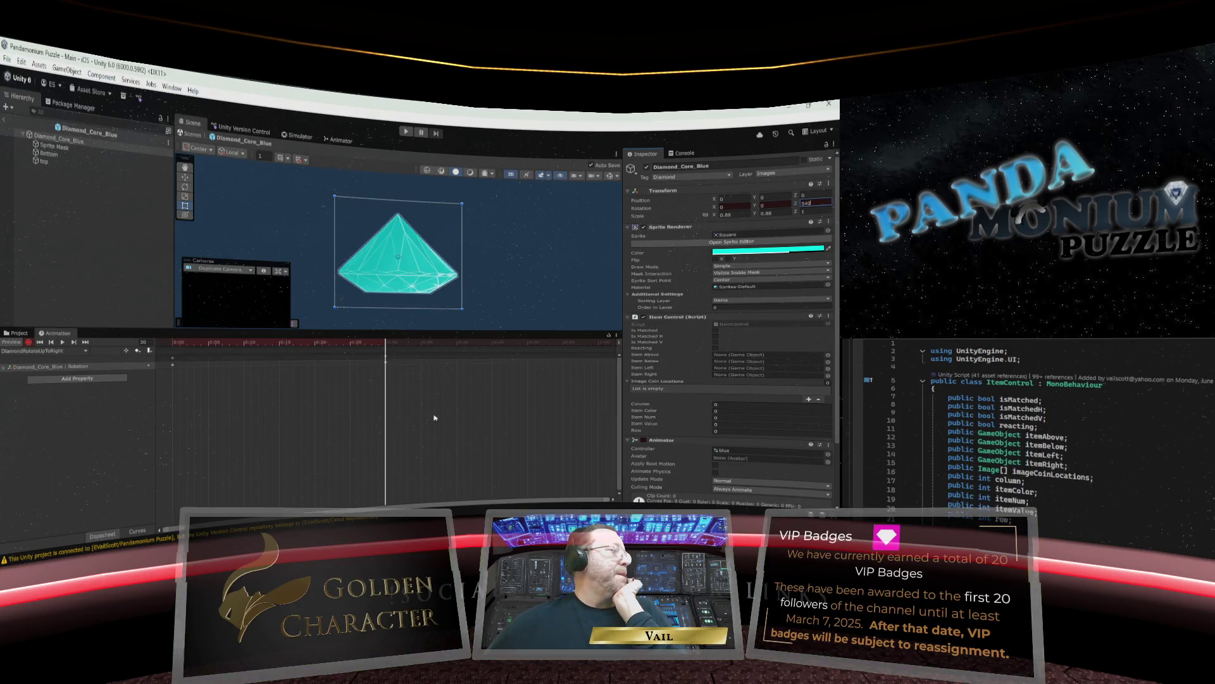
drag(387, 343, 599, 347)
click(812, 205)
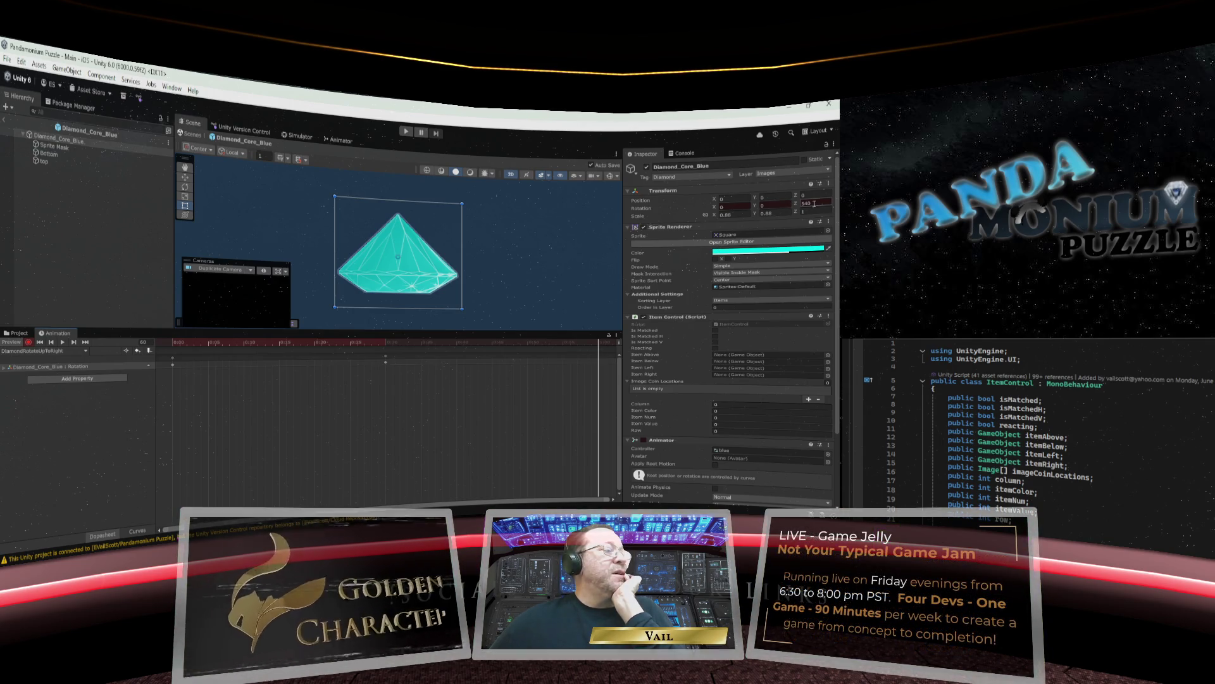
drag(815, 204, 797, 204)
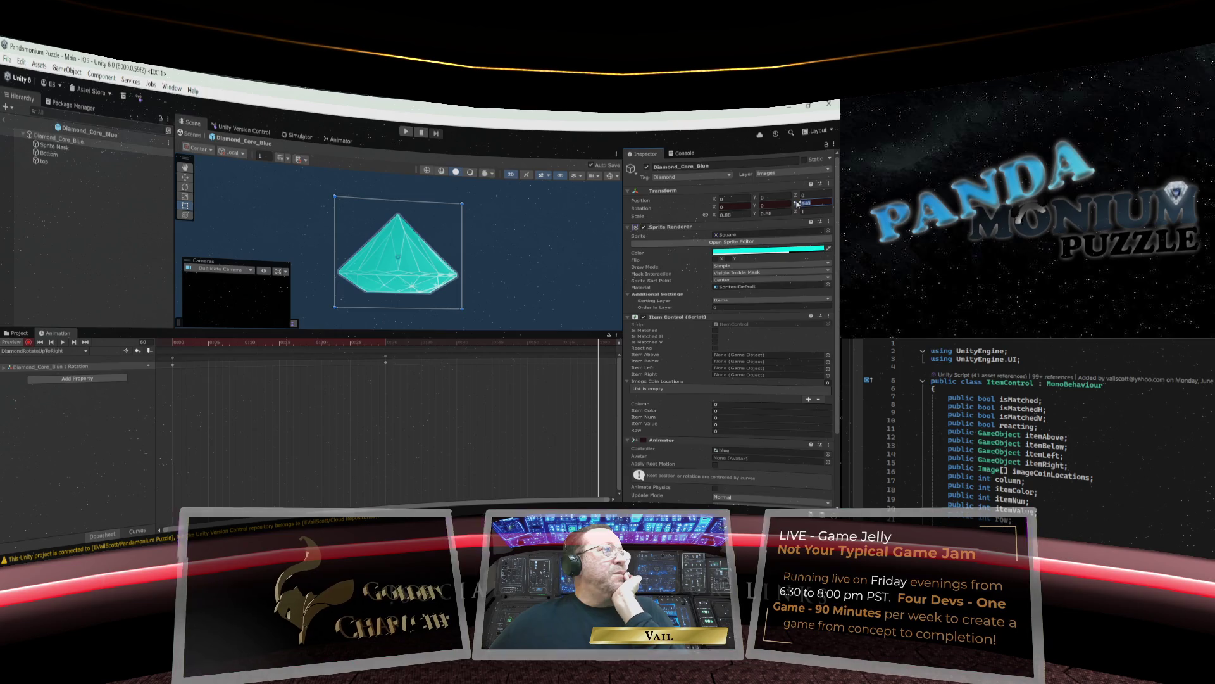
text(900)
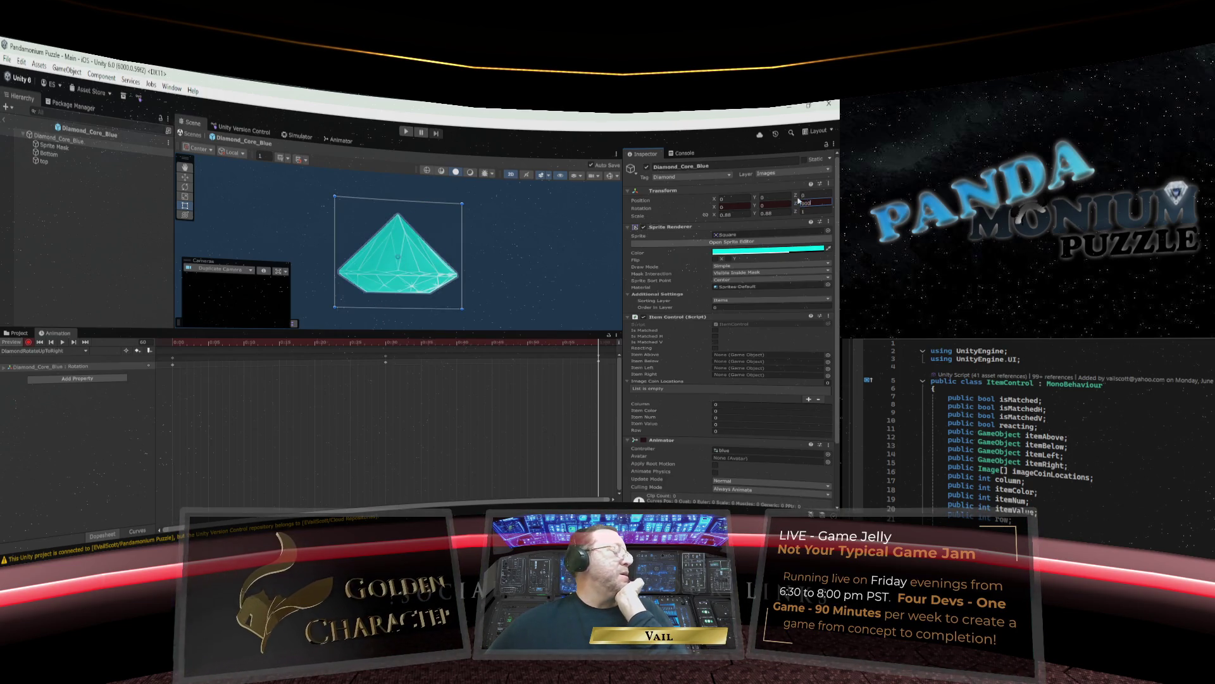
key(Return)
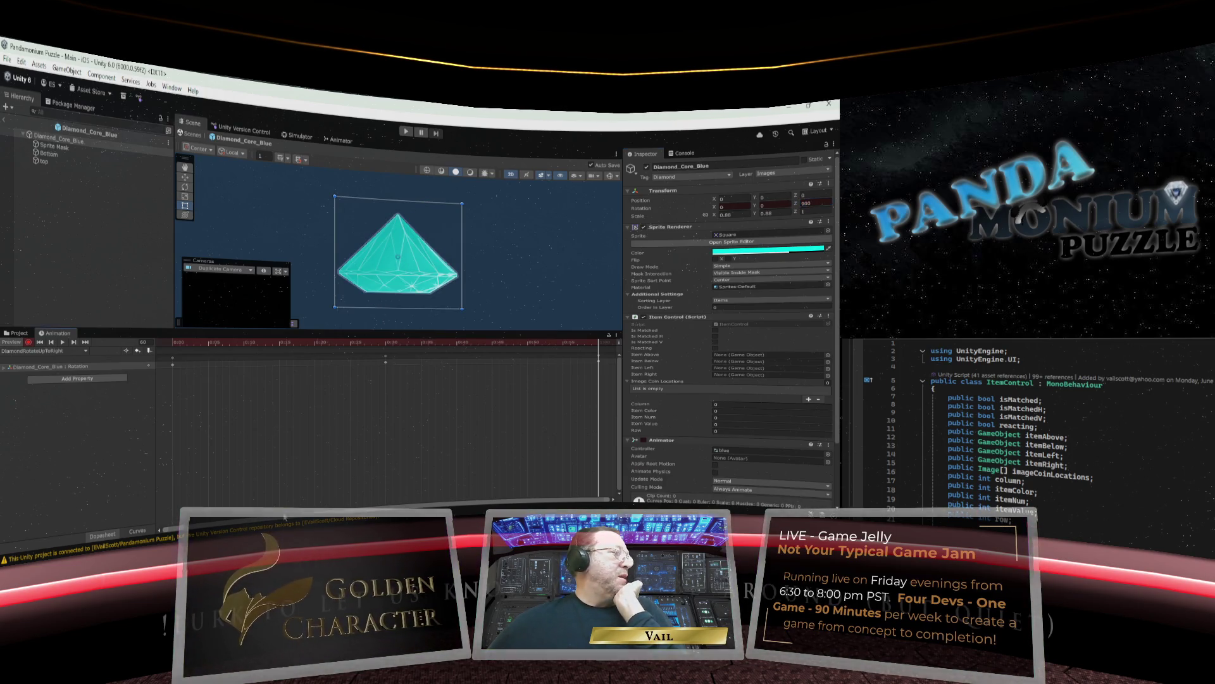
Key Rotation Z at 1170 at frame 105, preview the spin, and stop recording.
click(612, 502)
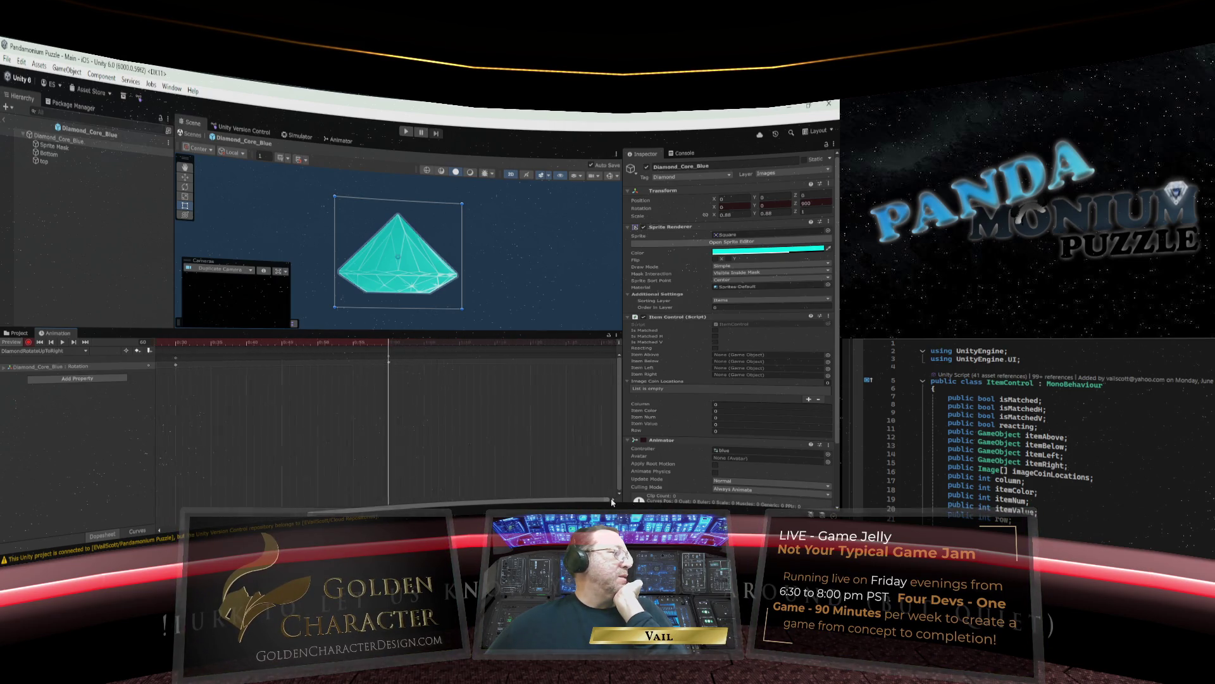
drag(263, 342, 581, 350)
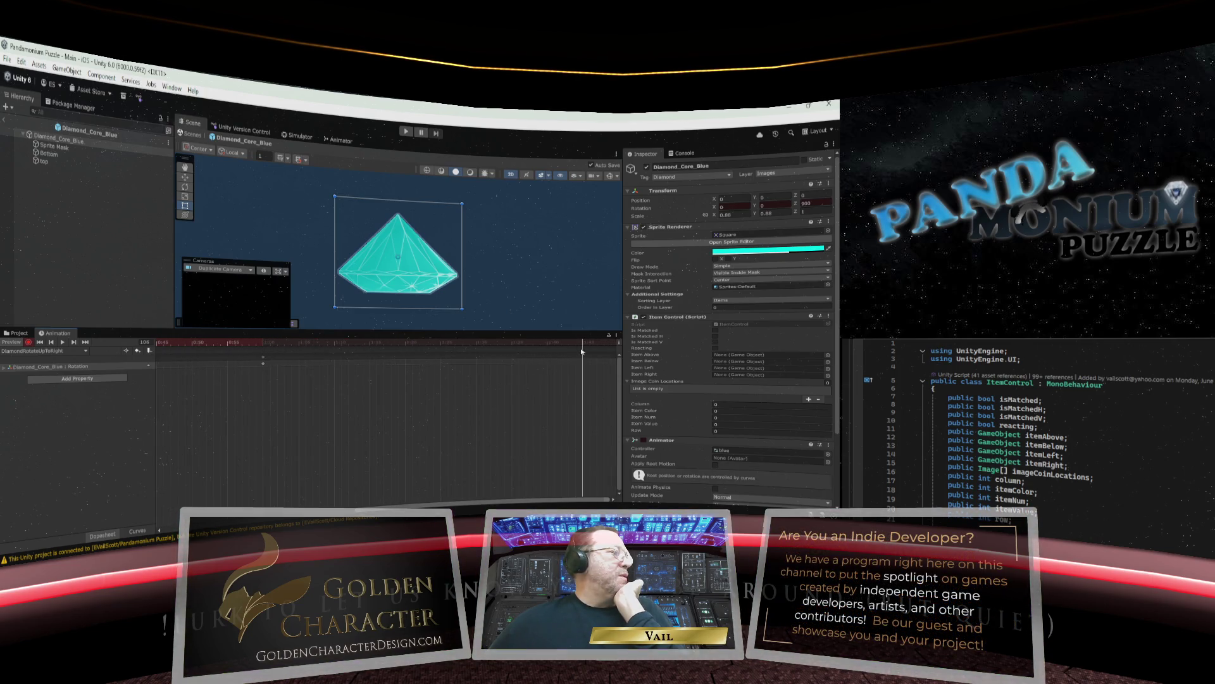
click(820, 203)
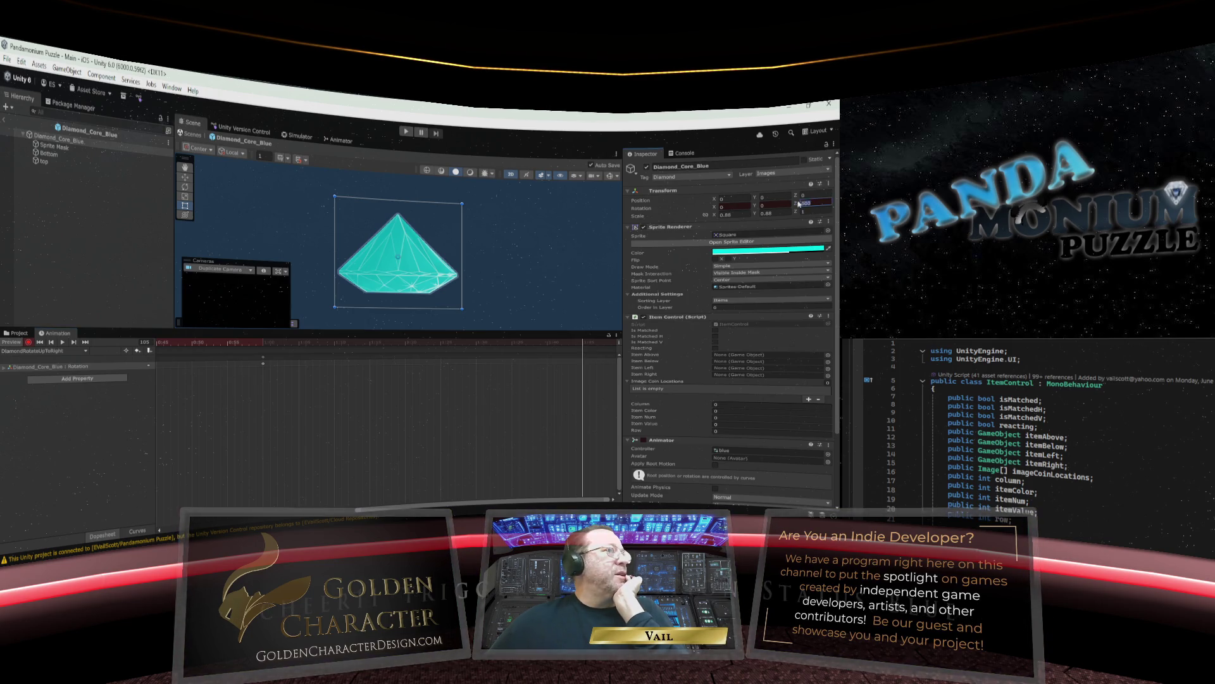
text(1170)
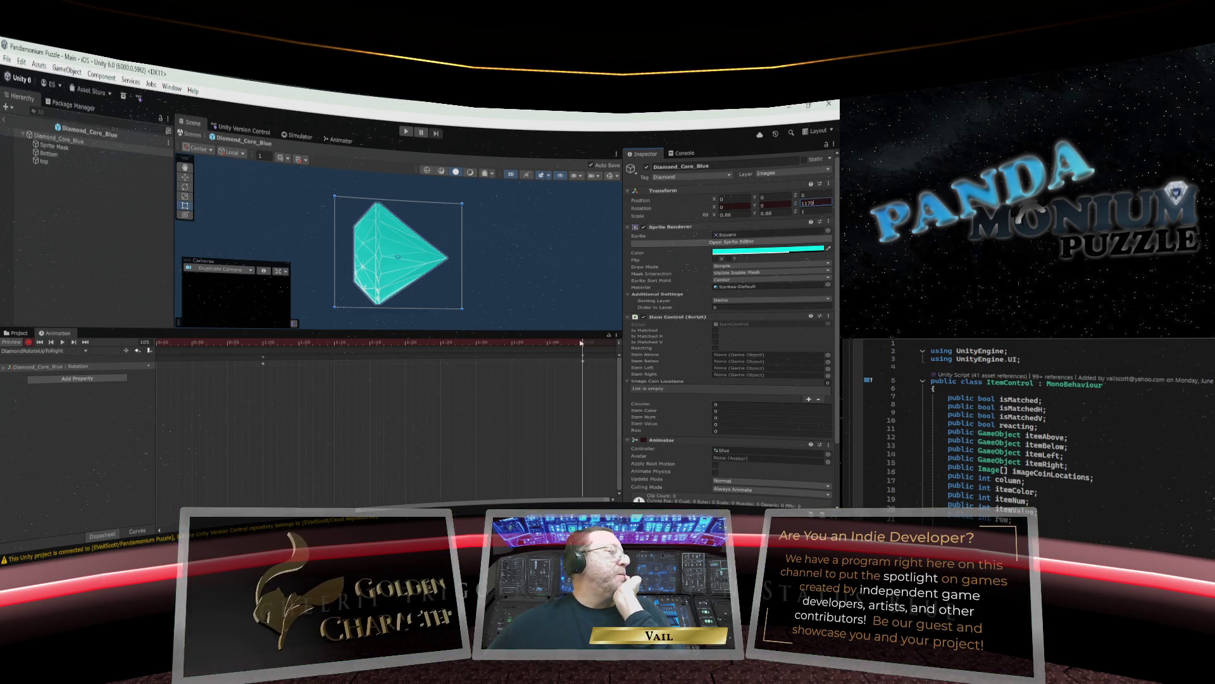
mouse_move(582, 344)
mouse_down()
mouse_move(180, 349)
mouse_move(586, 350)
mouse_up()
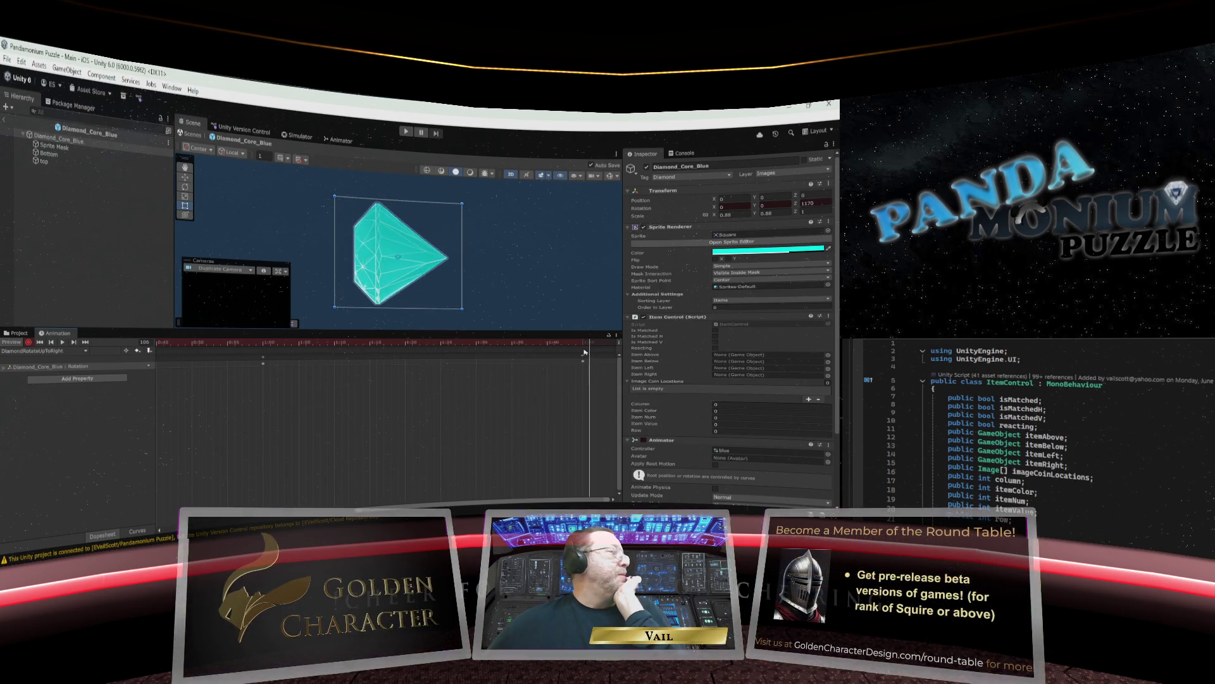
click(31, 342)
Create a new clip from DiamondRotateUpToDown's name, renamed to DiamondRotateRightToDown.anim, and save it.
click(41, 351)
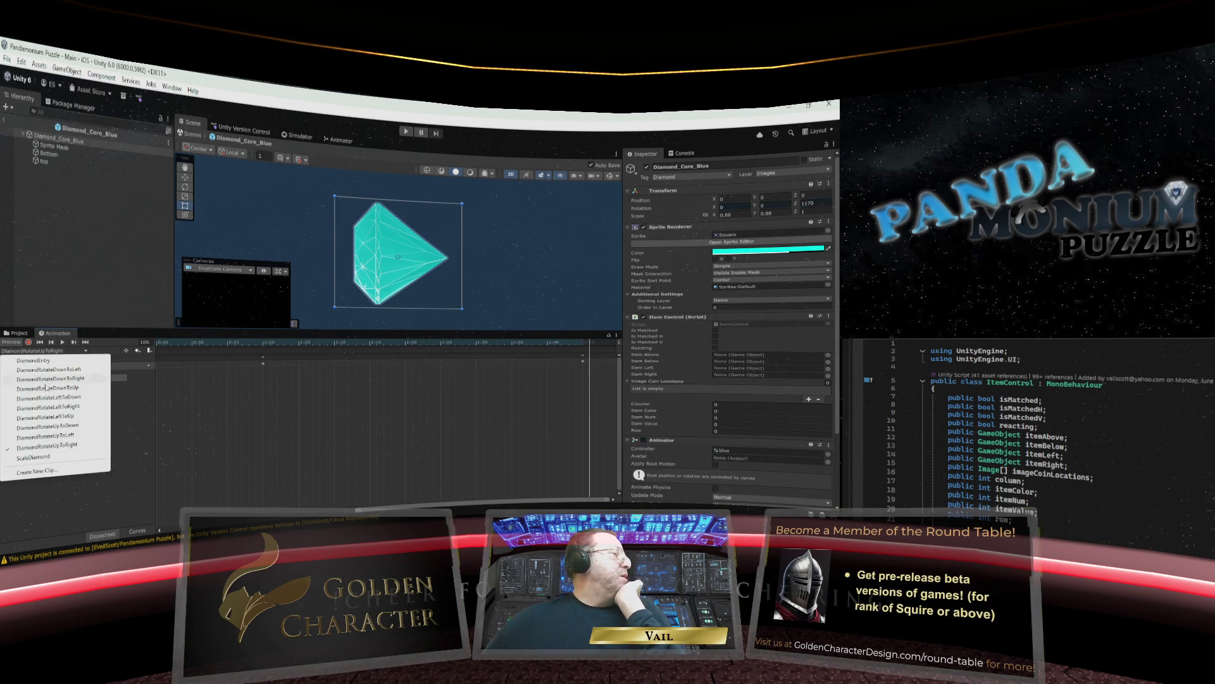
click(47, 447)
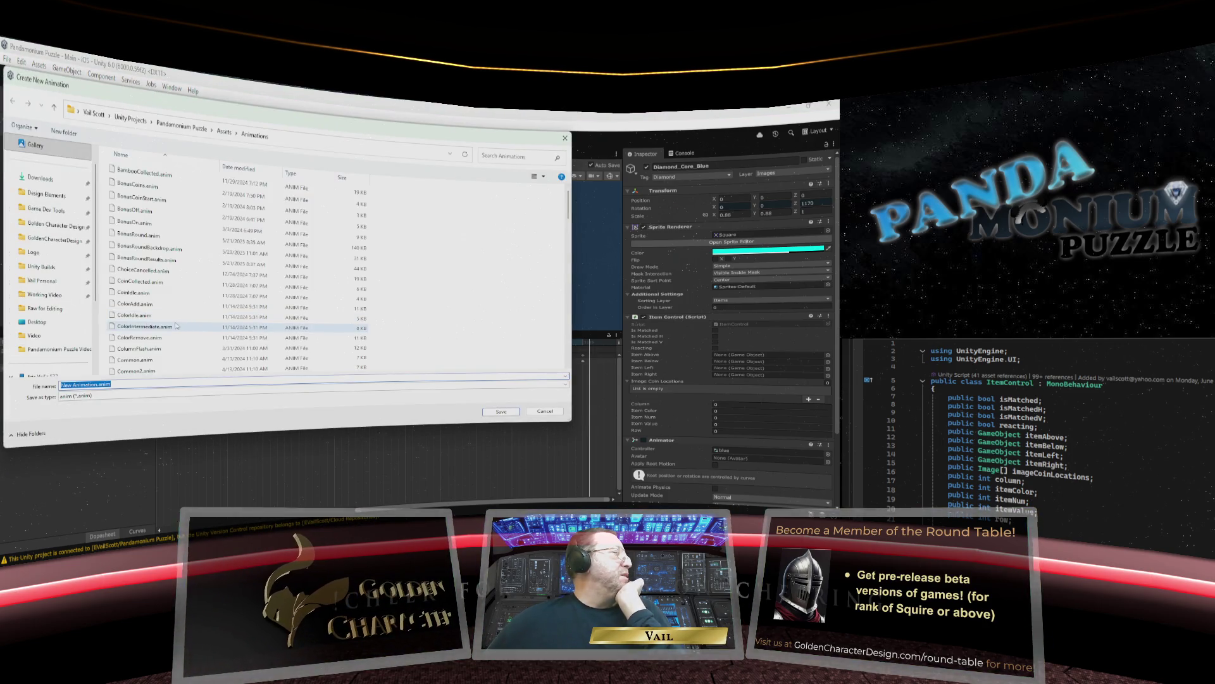
scroll(167, 293, down, 1)
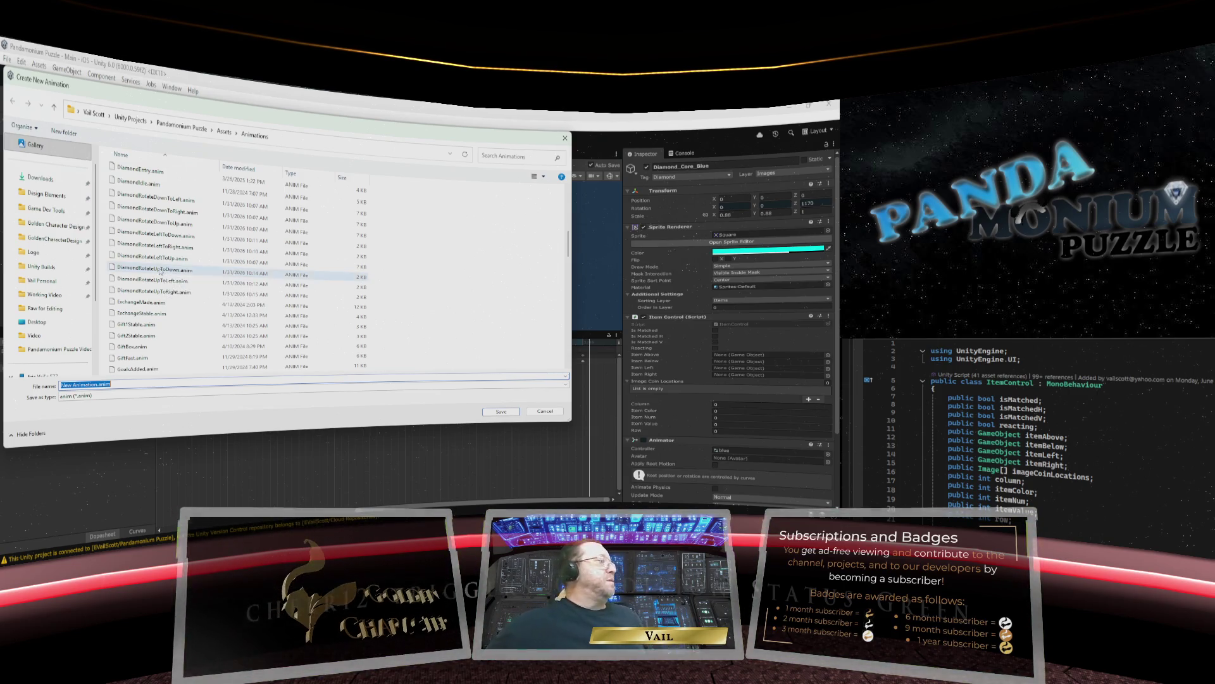
click(160, 270)
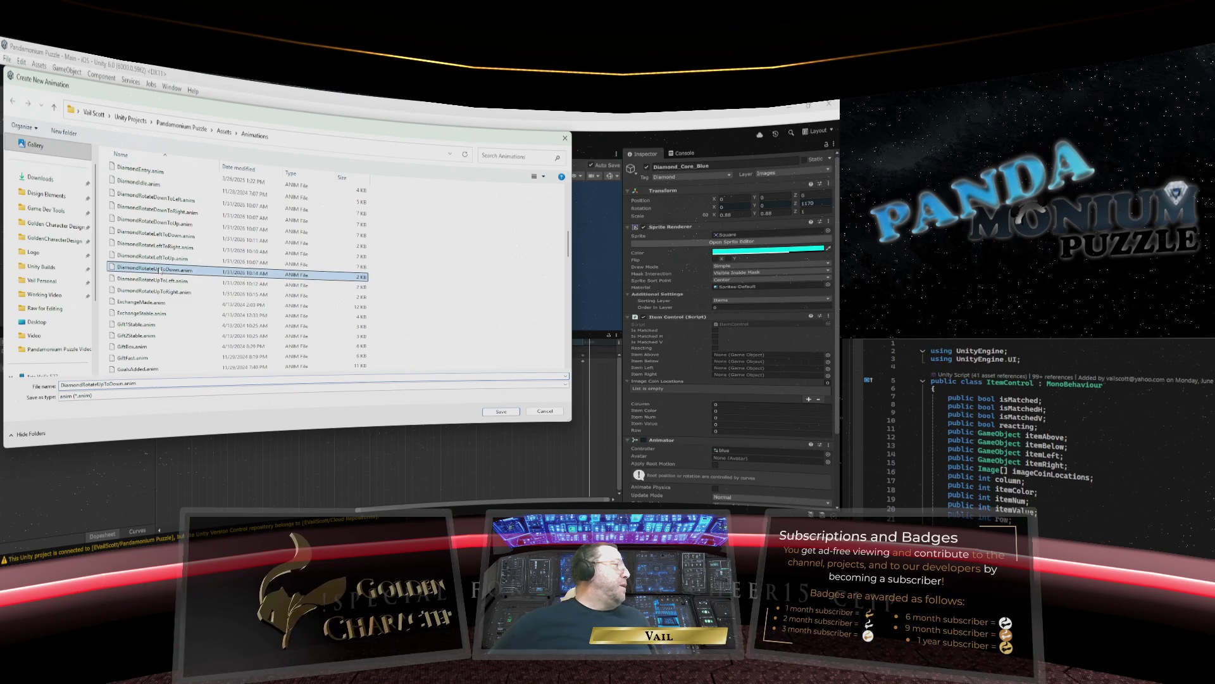
click(103, 385)
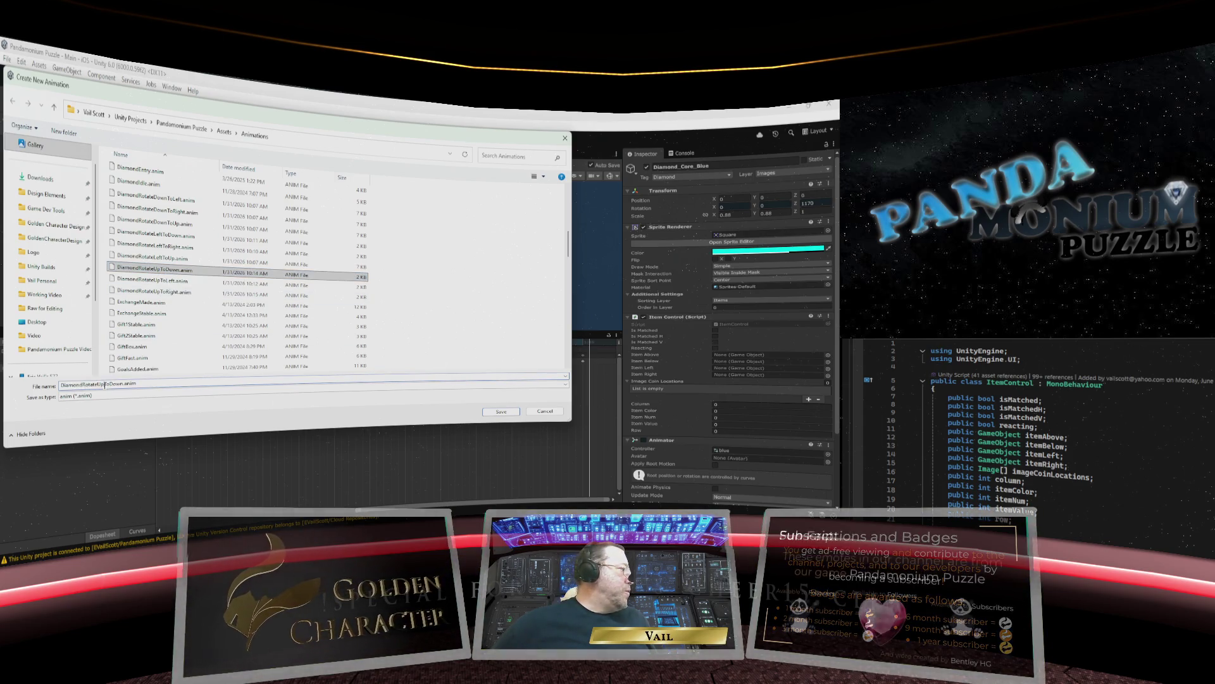
key(BackSpace)
key(BackSpace)
text(Right)
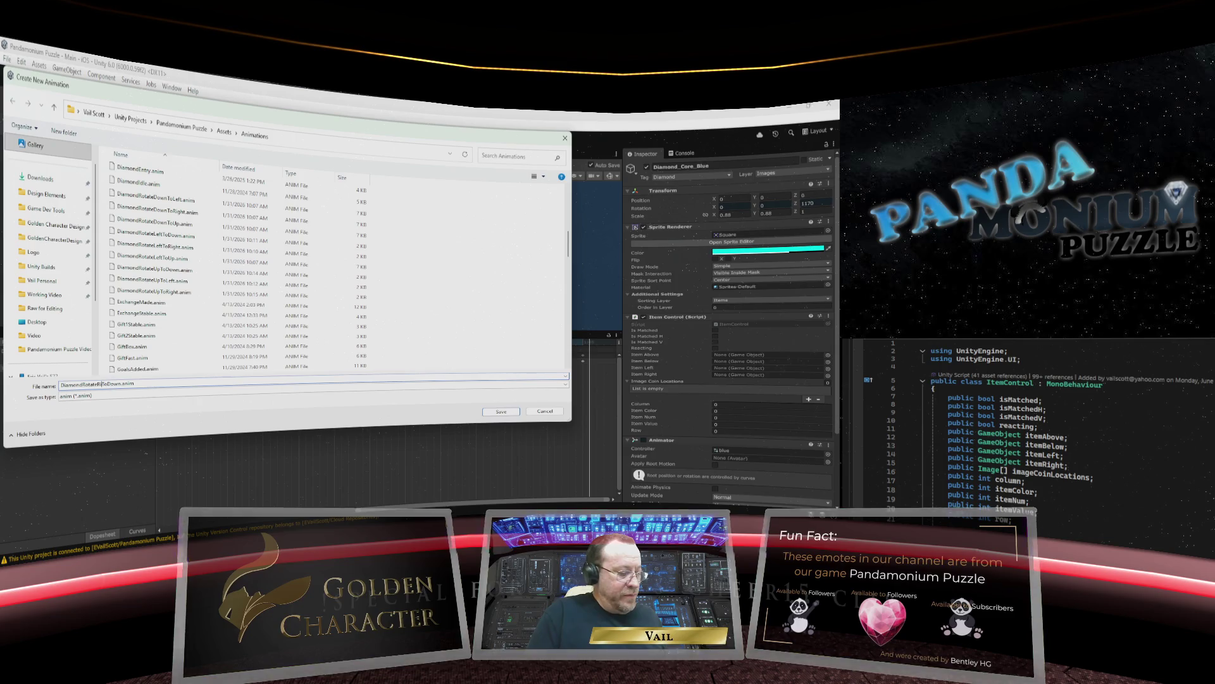
key(Tab)
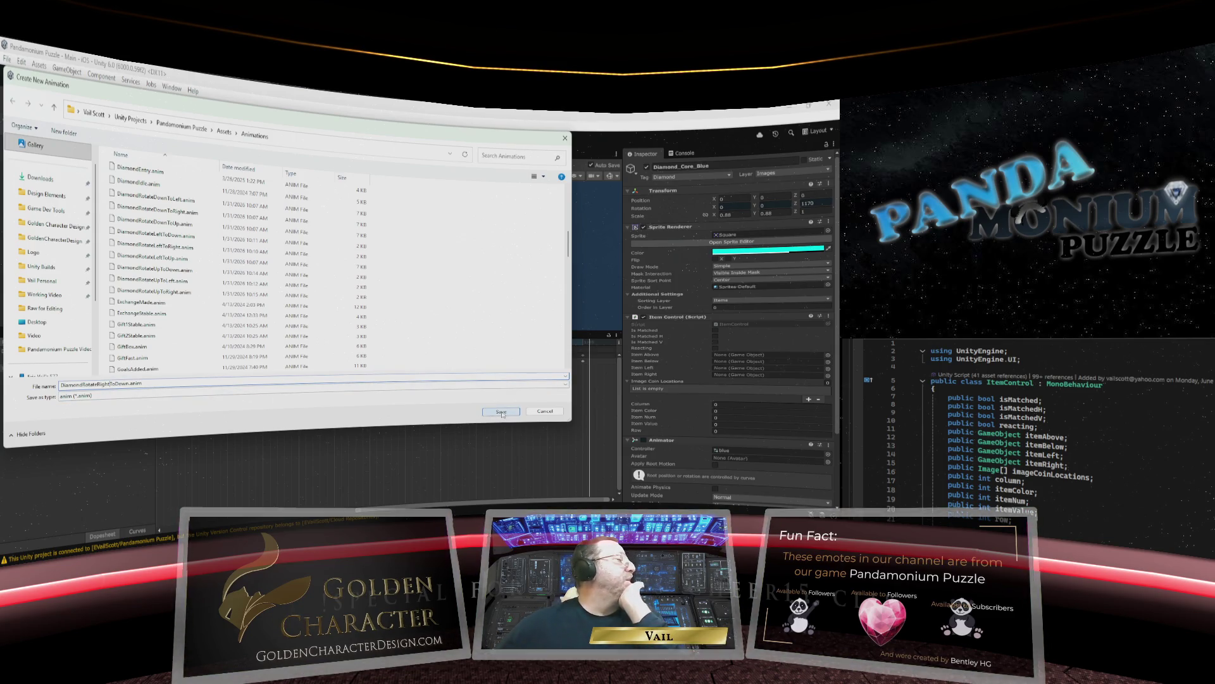
click(501, 412)
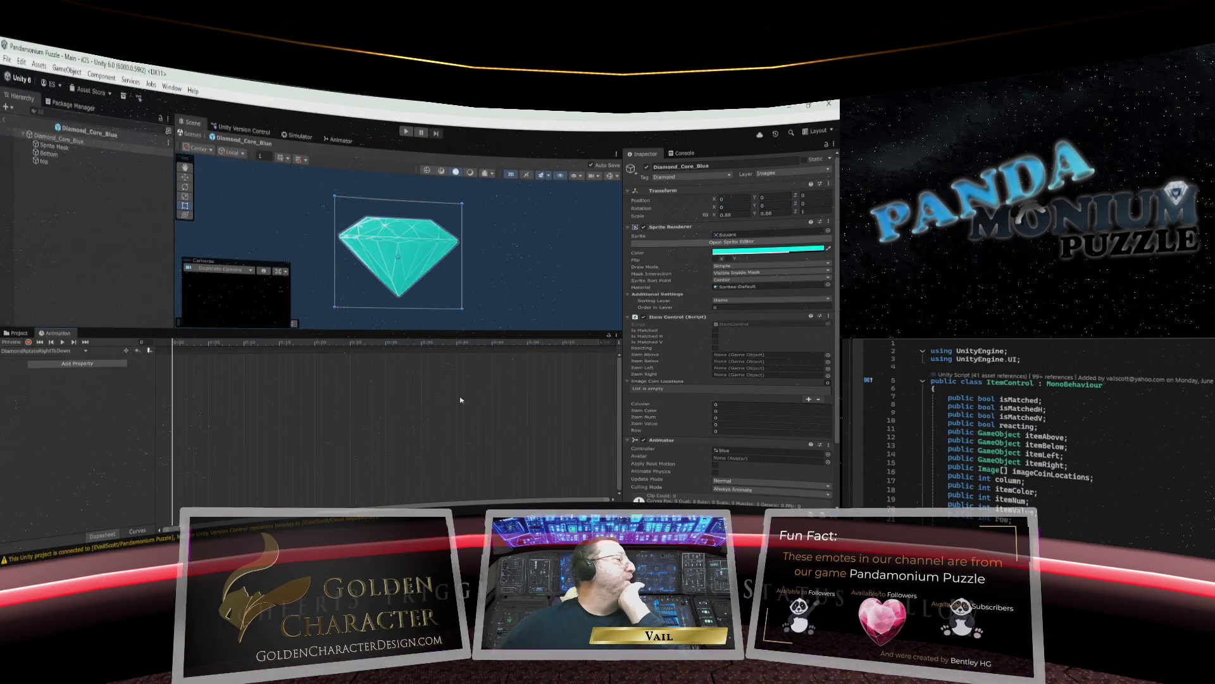
Record Rotation Z keys of 90 at frame 0, 450 at frame 30, and 810 at frame 60.
click(28, 341)
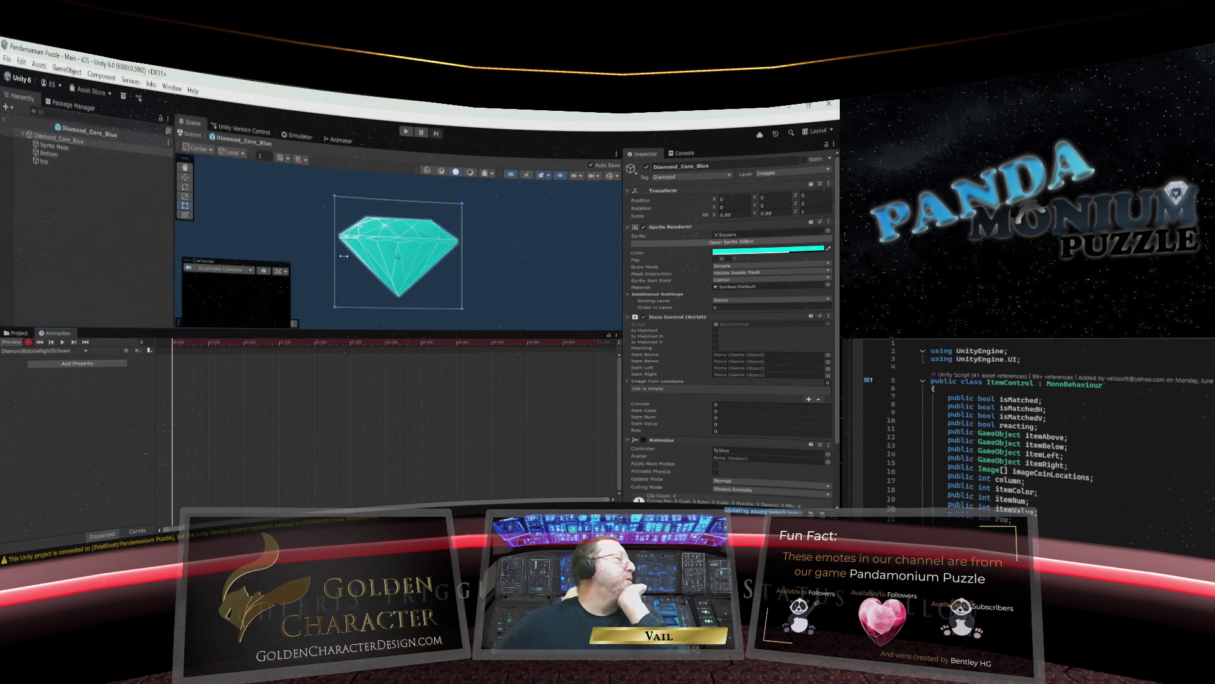
click(808, 202)
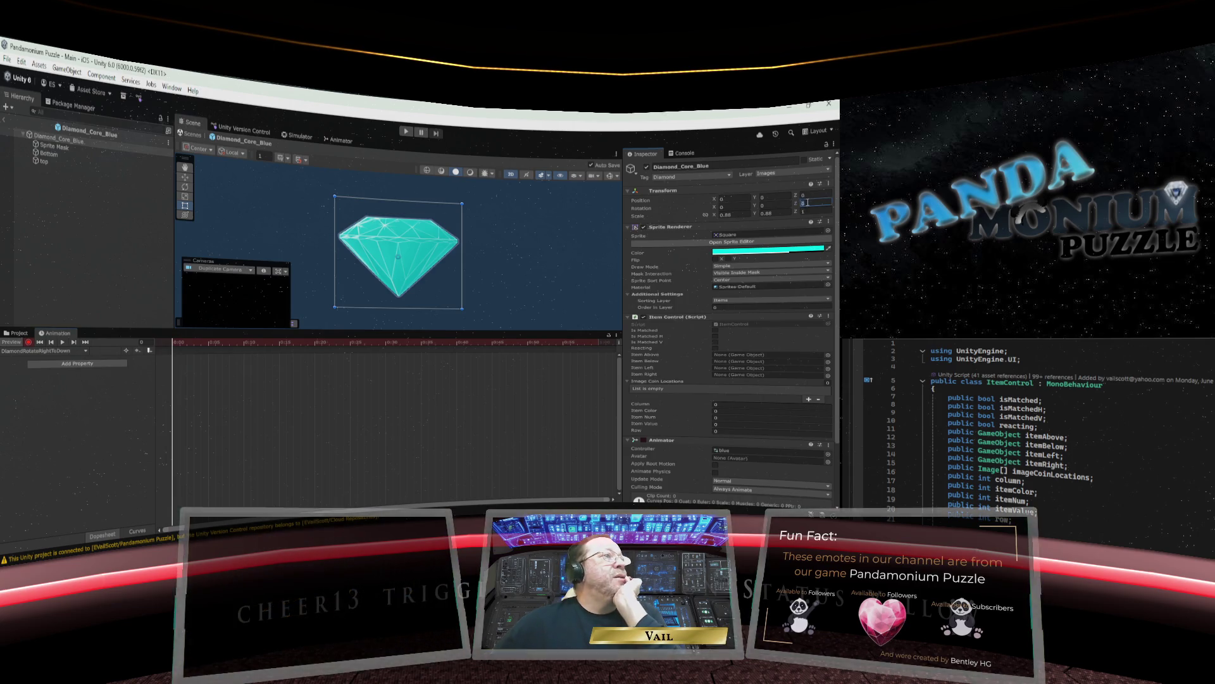
text(90)
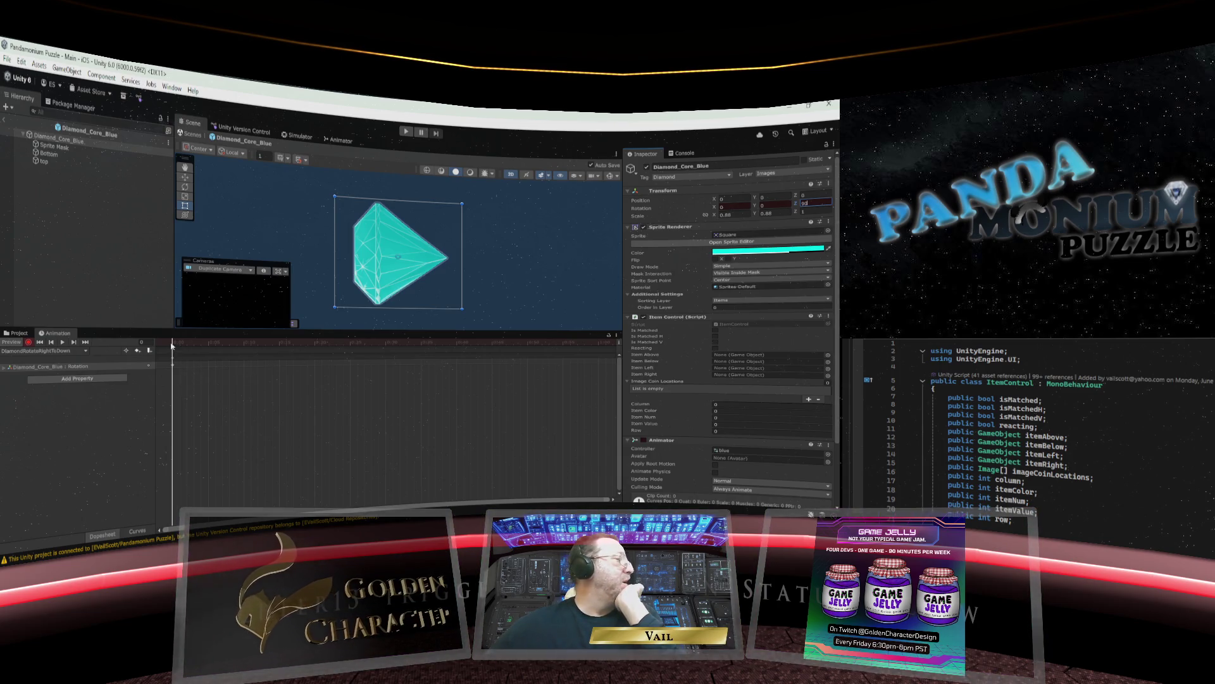
drag(171, 345, 385, 347)
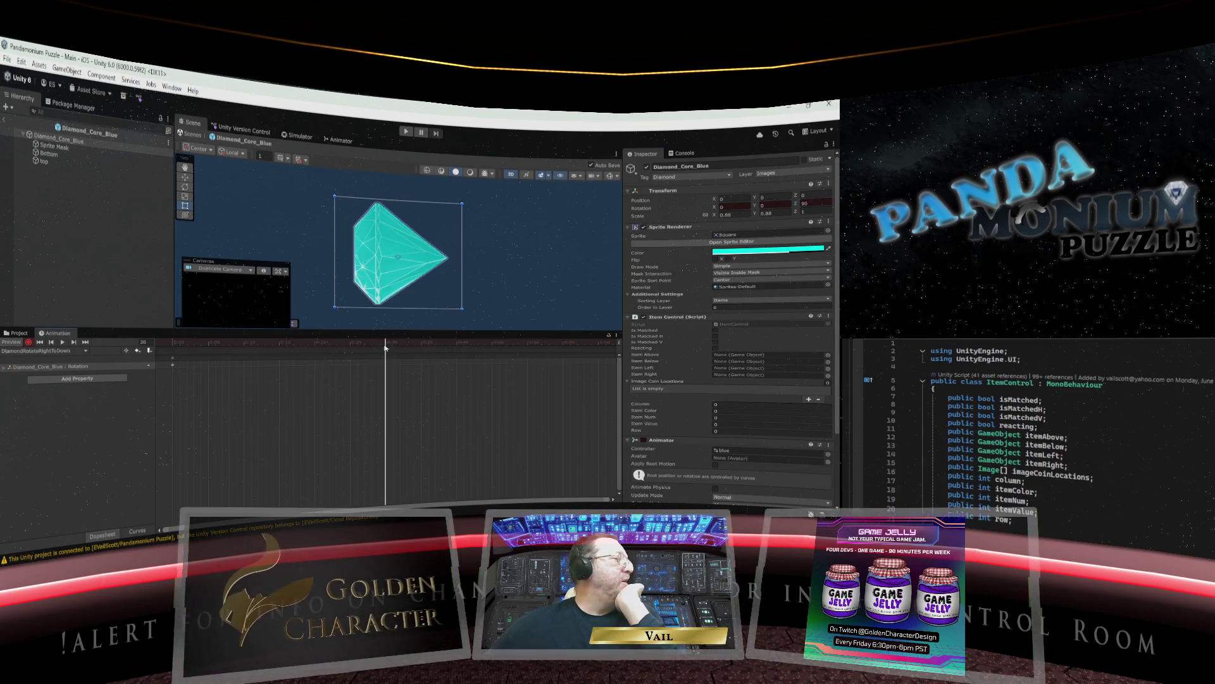
click(814, 203)
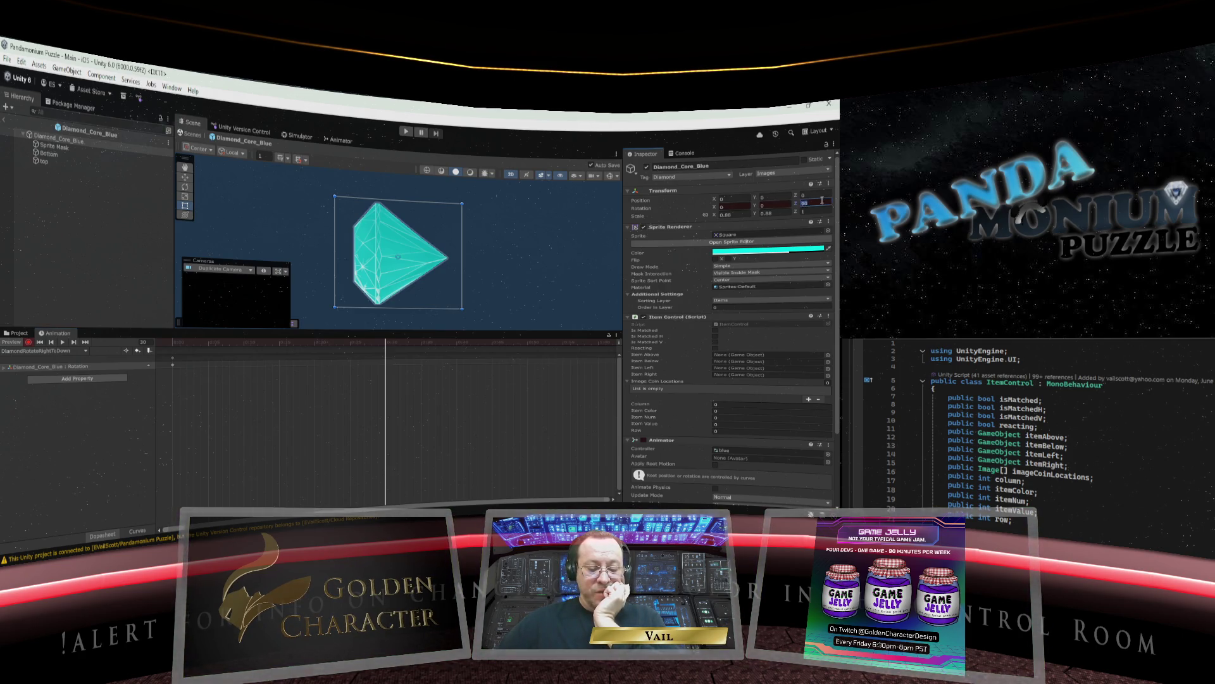
text(45)
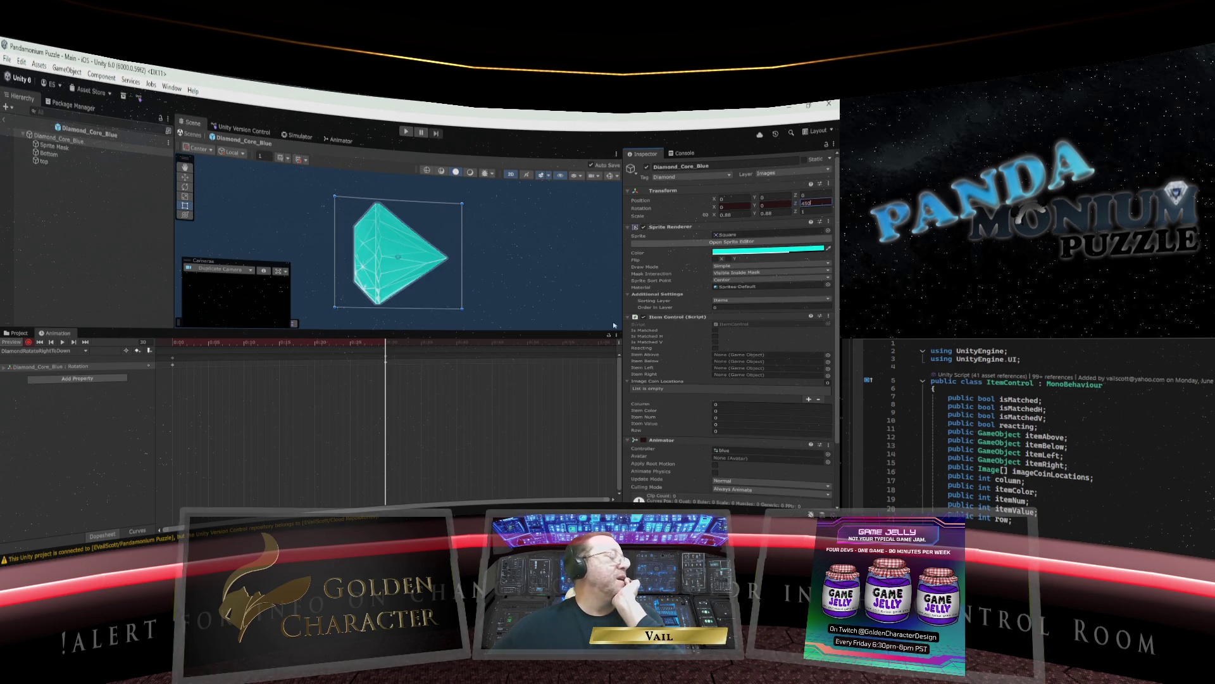
key(Return)
drag(386, 347, 598, 347)
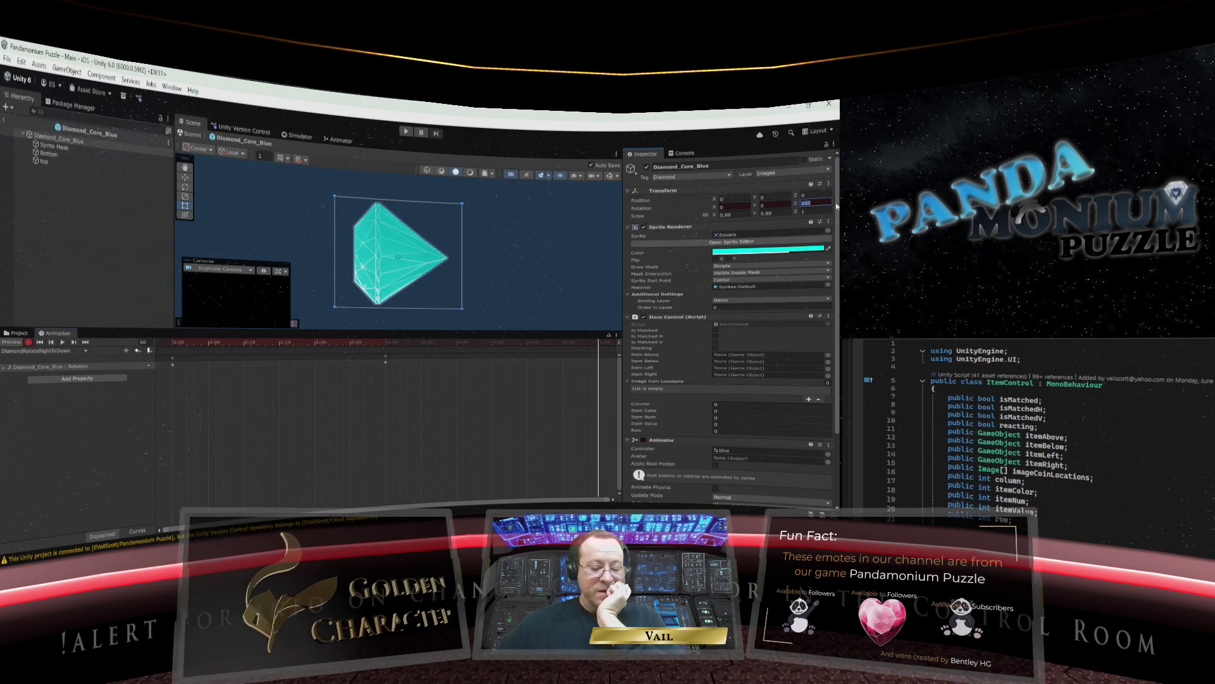
text(810)
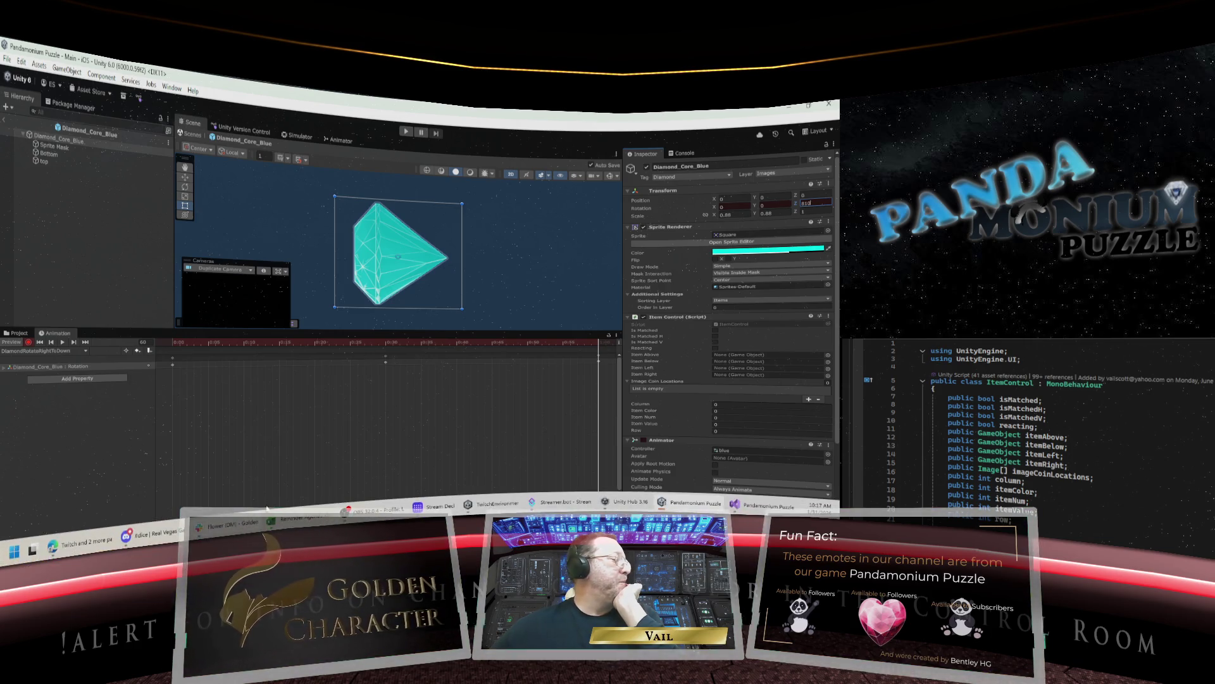
key(Return)
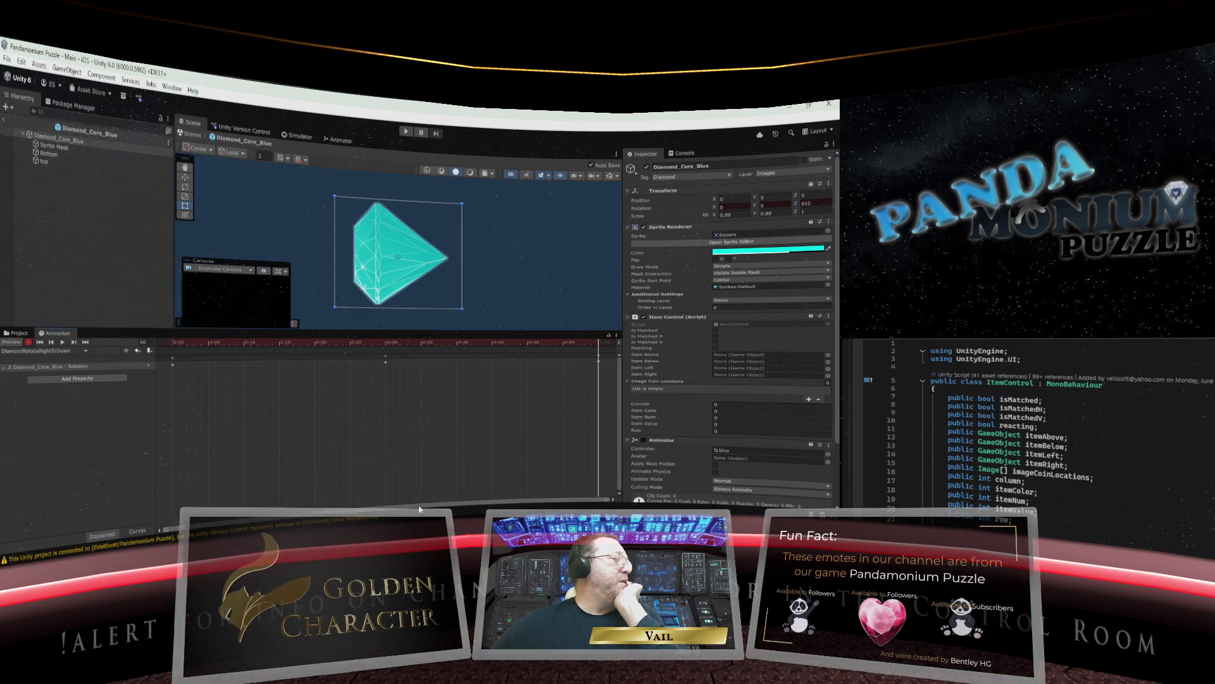
Key Rotation Z at 1080 near frame 95, preview the spin, and show the clip list.
mouse_move(598, 342)
mouse_down()
mouse_move(471, 342)
mouse_move(600, 343)
mouse_up()
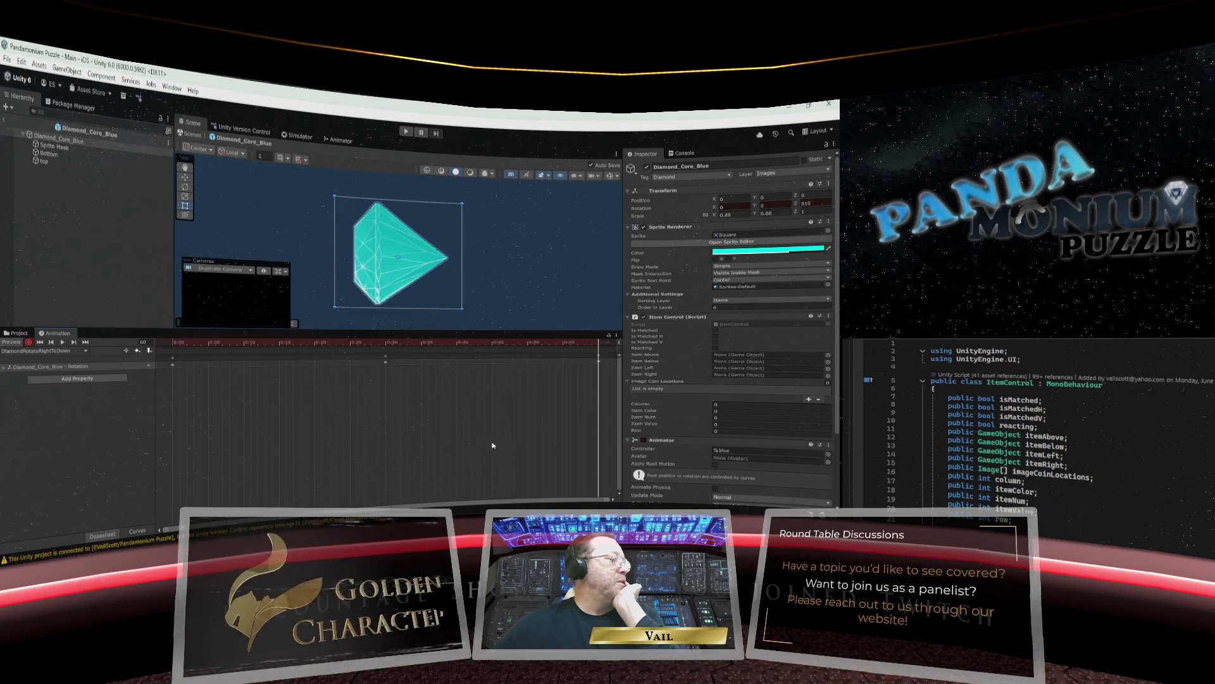
drag(612, 503, 607, 499)
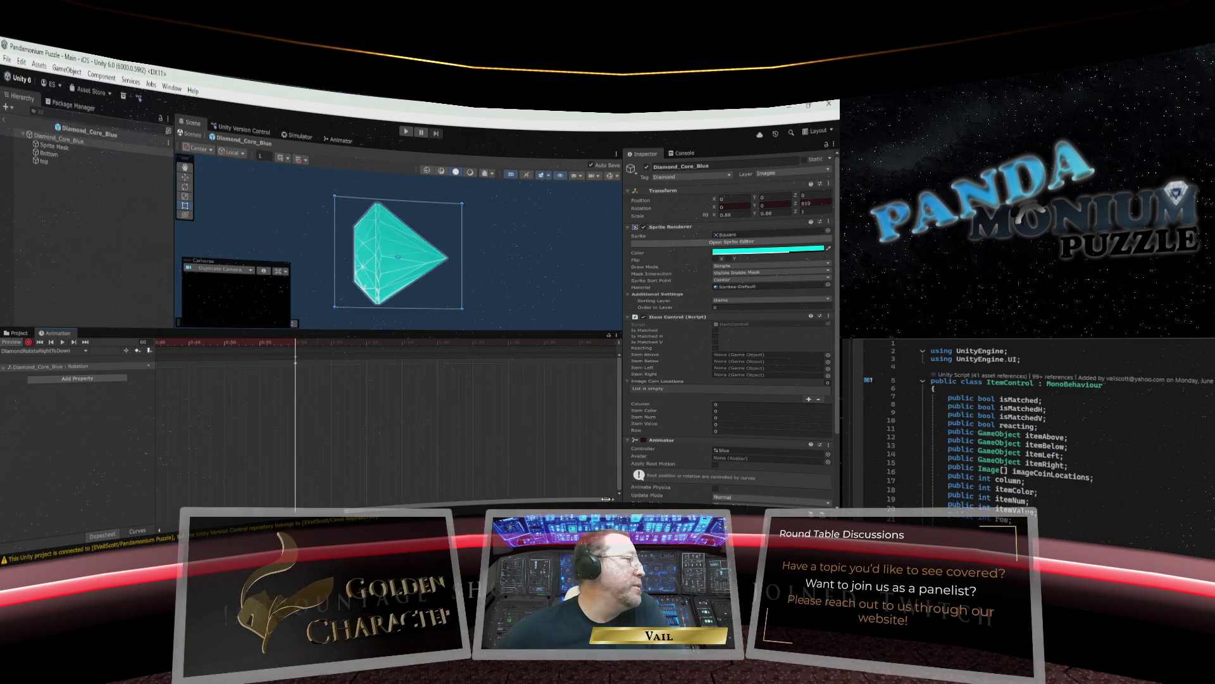
drag(296, 341, 614, 349)
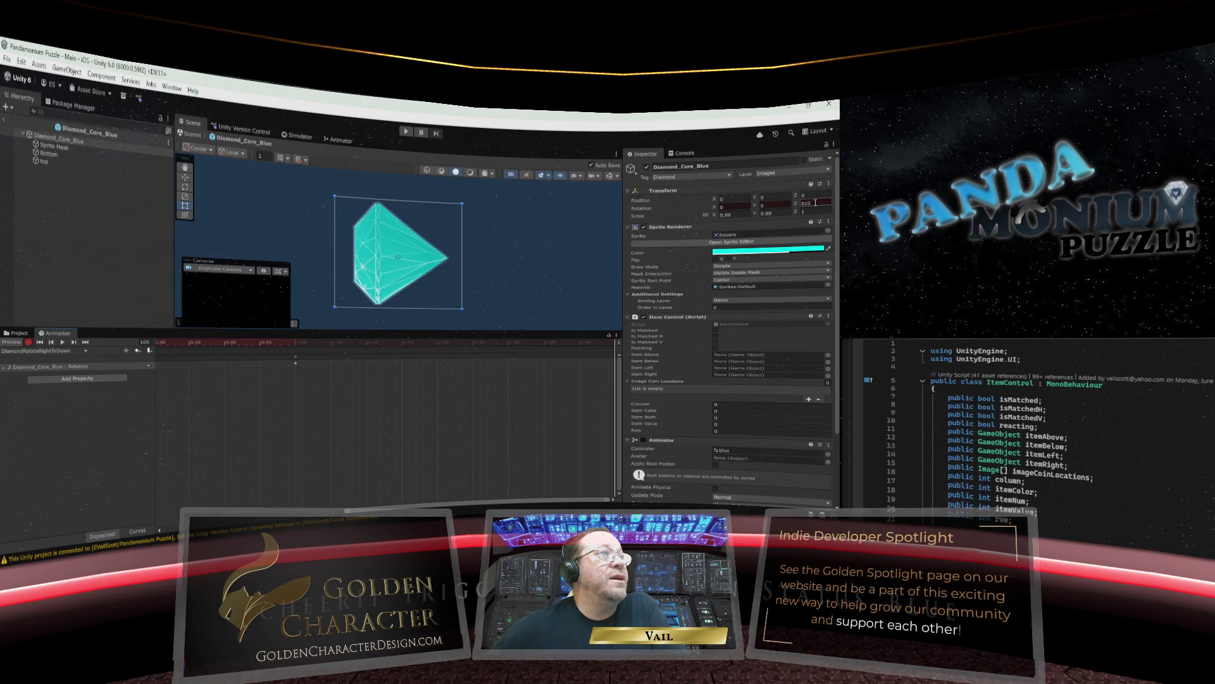
click(815, 202)
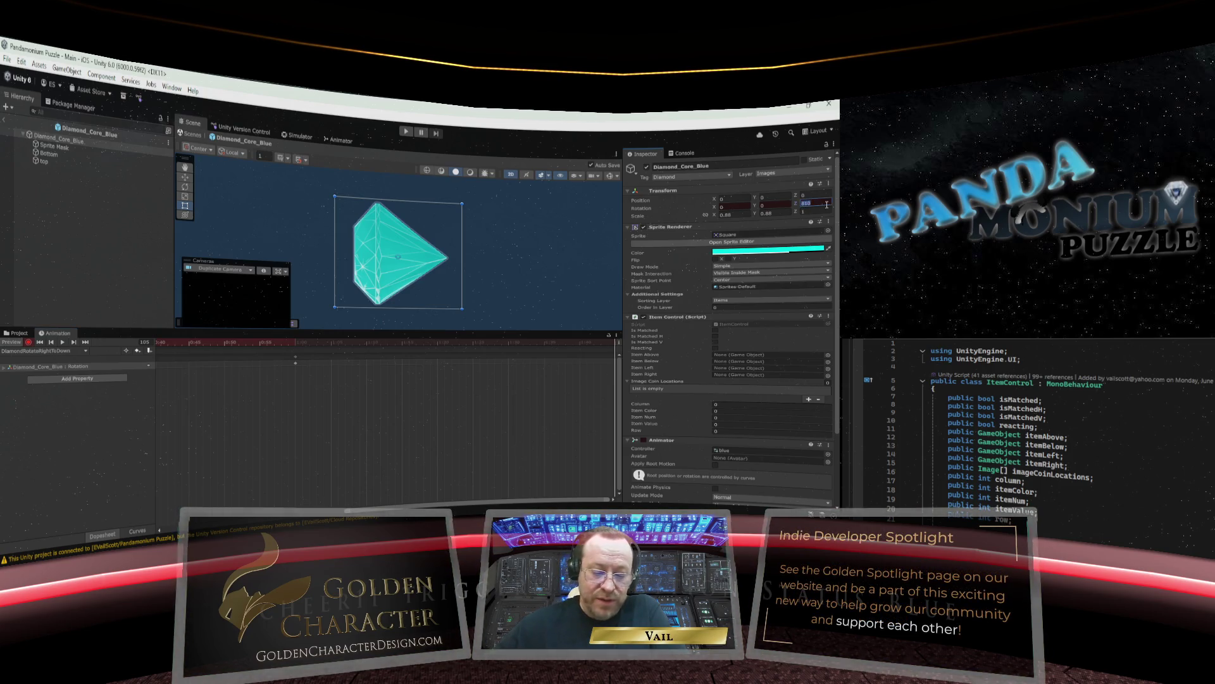
text(1080)
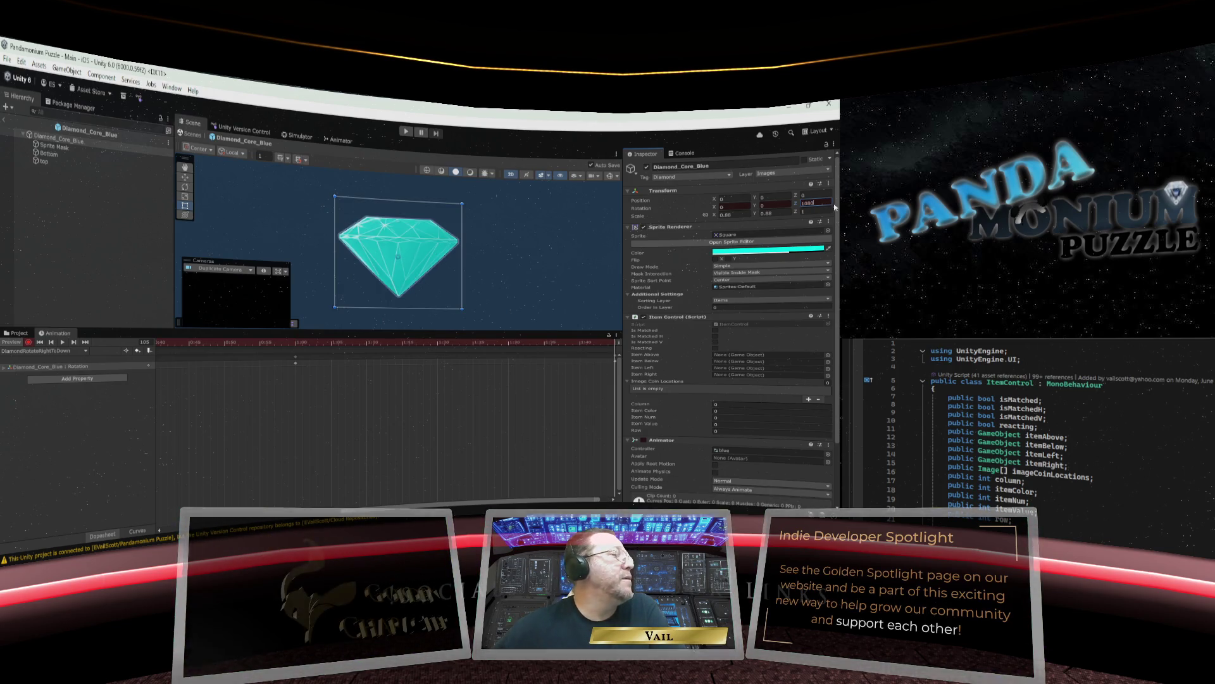
click(375, 343)
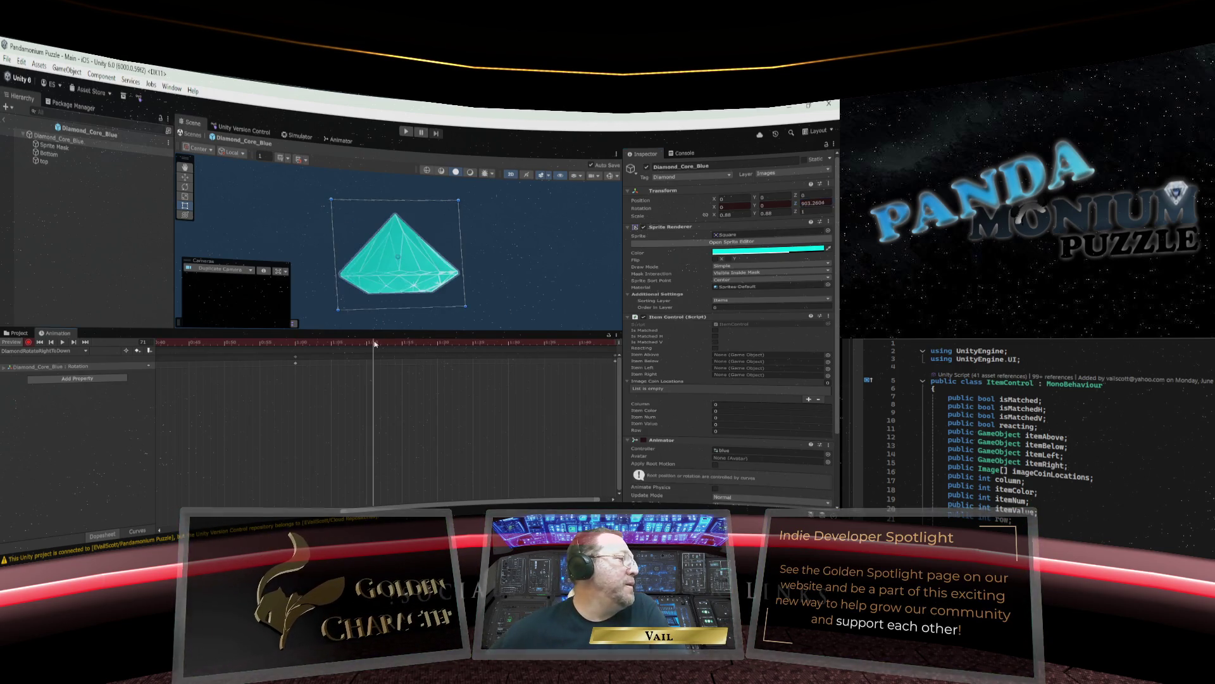
mouse_move(374, 343)
mouse_down()
mouse_move(252, 344)
mouse_move(602, 345)
mouse_up()
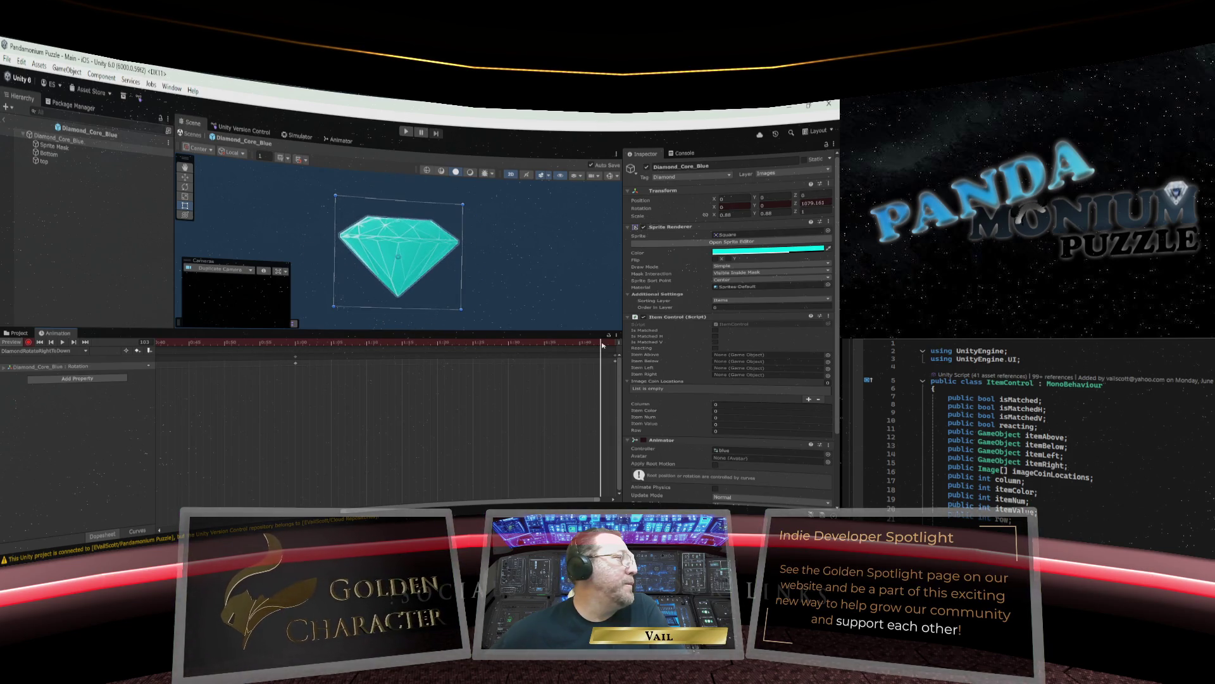
click(63, 350)
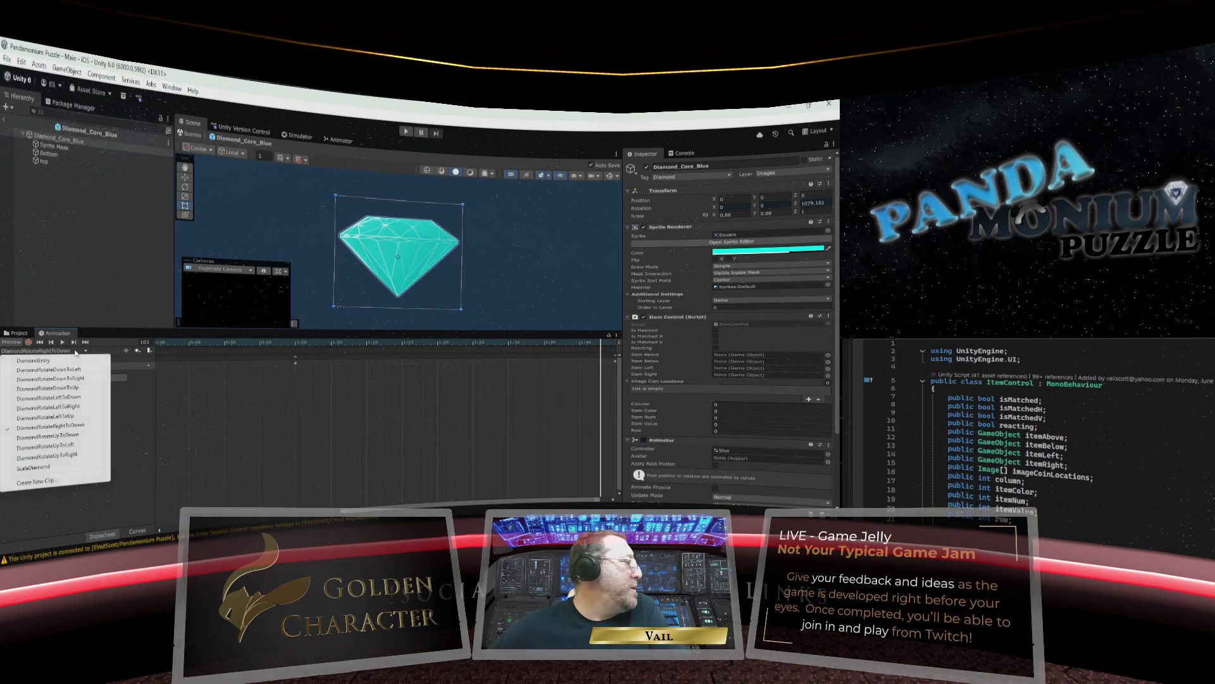
Create a new clip from DiamondRotateRightToDown.anim, renamed to DiamondRotateRightToLeft.anim, and save it.
click(55, 482)
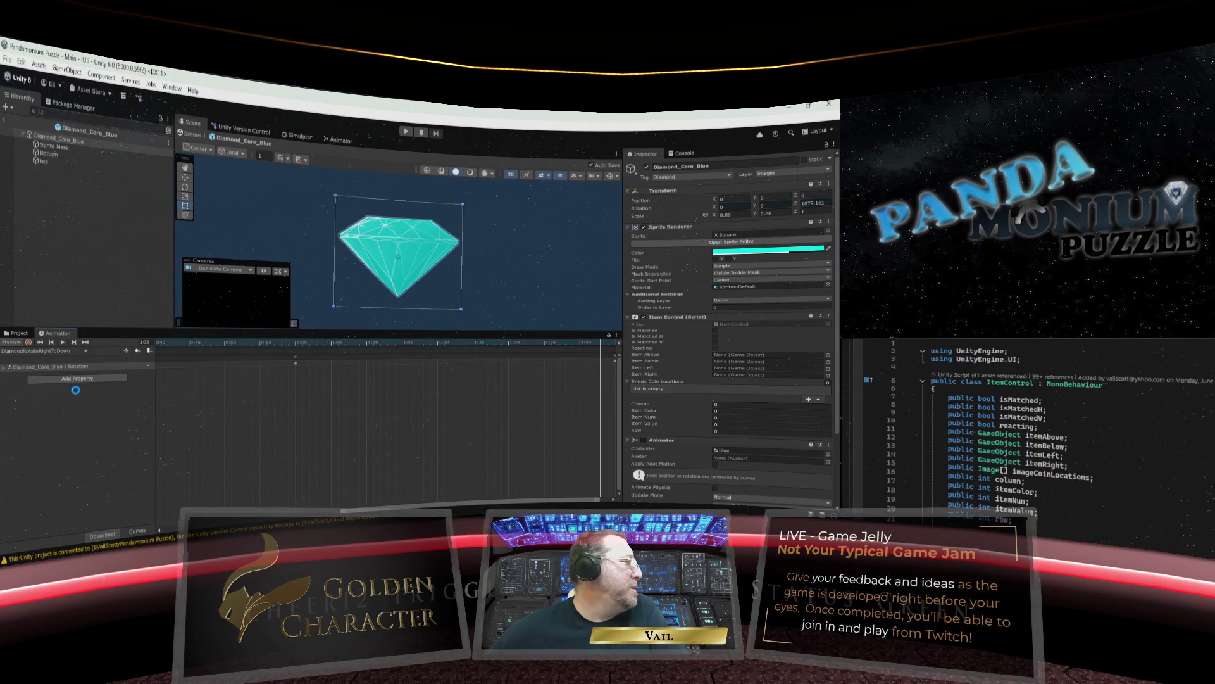
scroll(156, 318, down, 3)
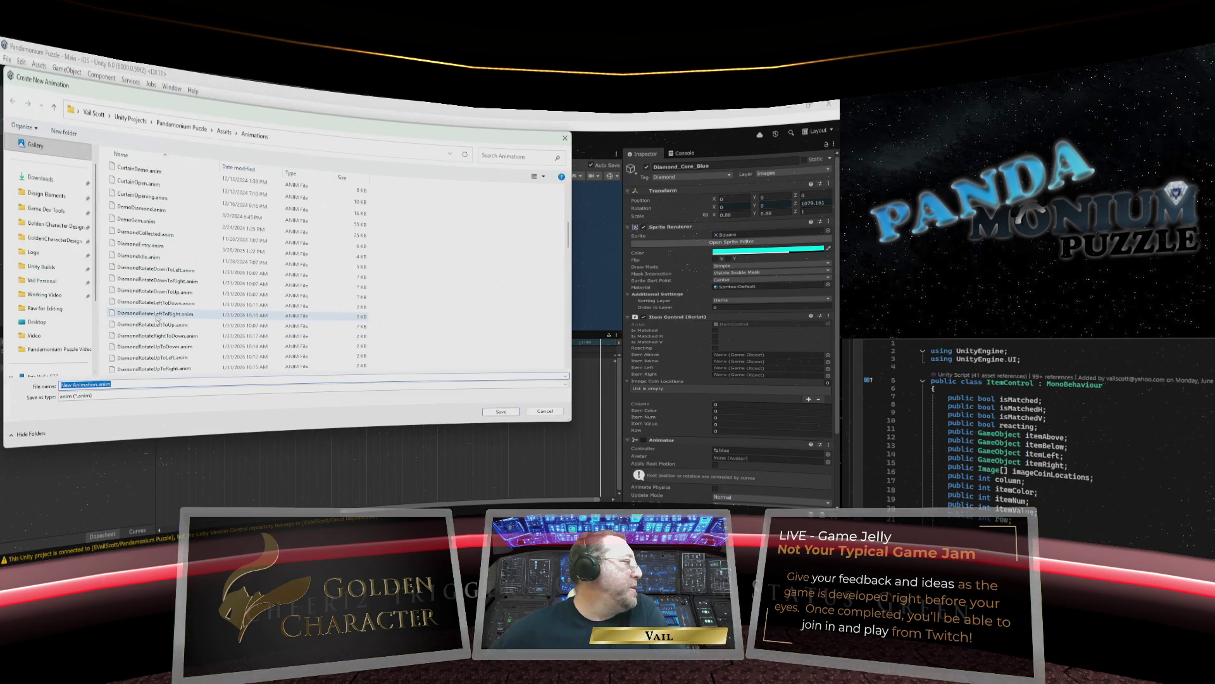
scroll(156, 318, up, 2)
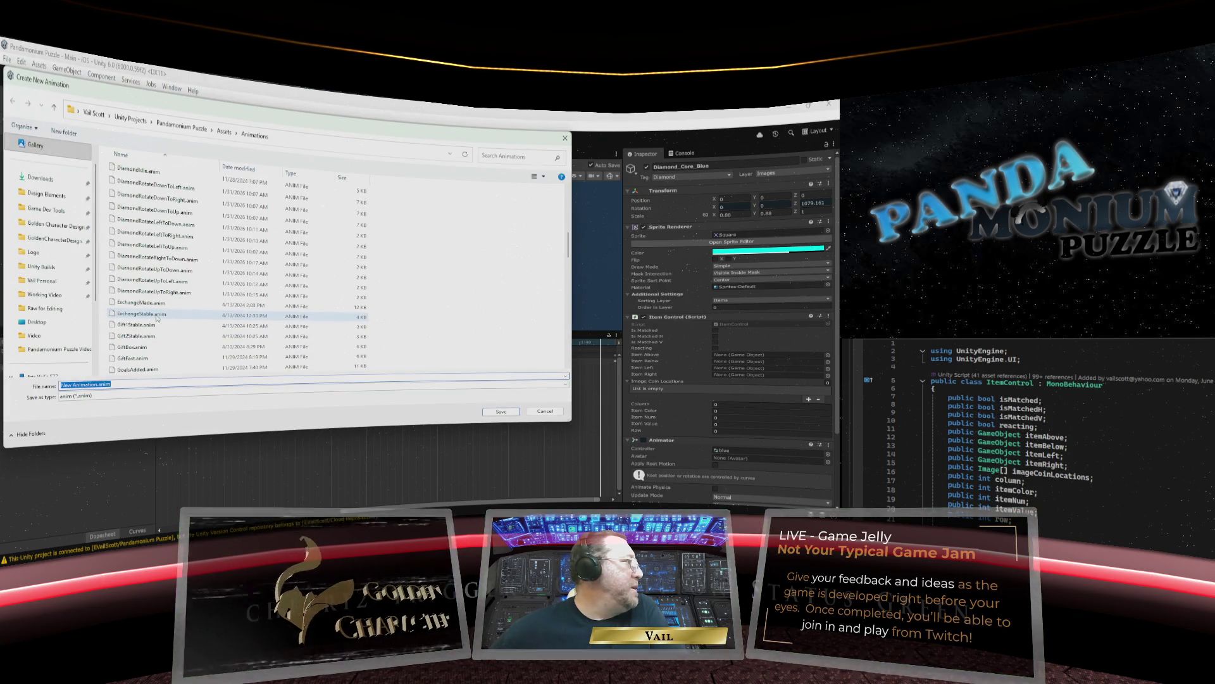
click(157, 259)
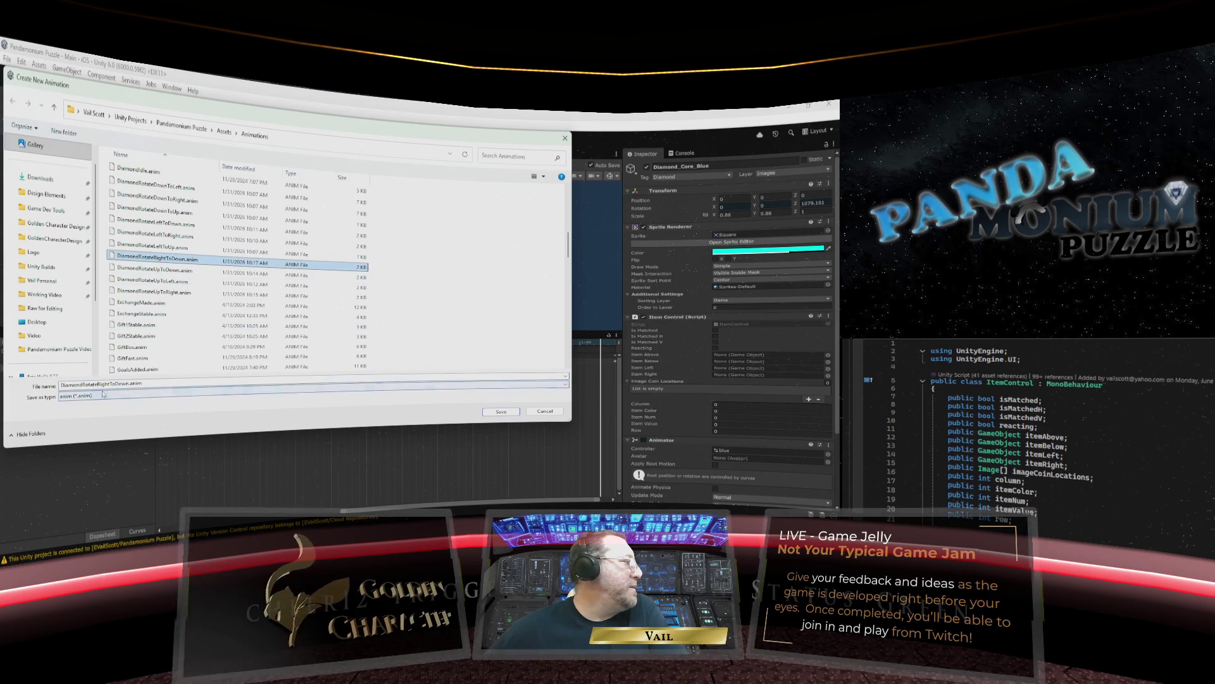
click(127, 384)
click(130, 384)
drag(129, 383, 116, 383)
text(Left)
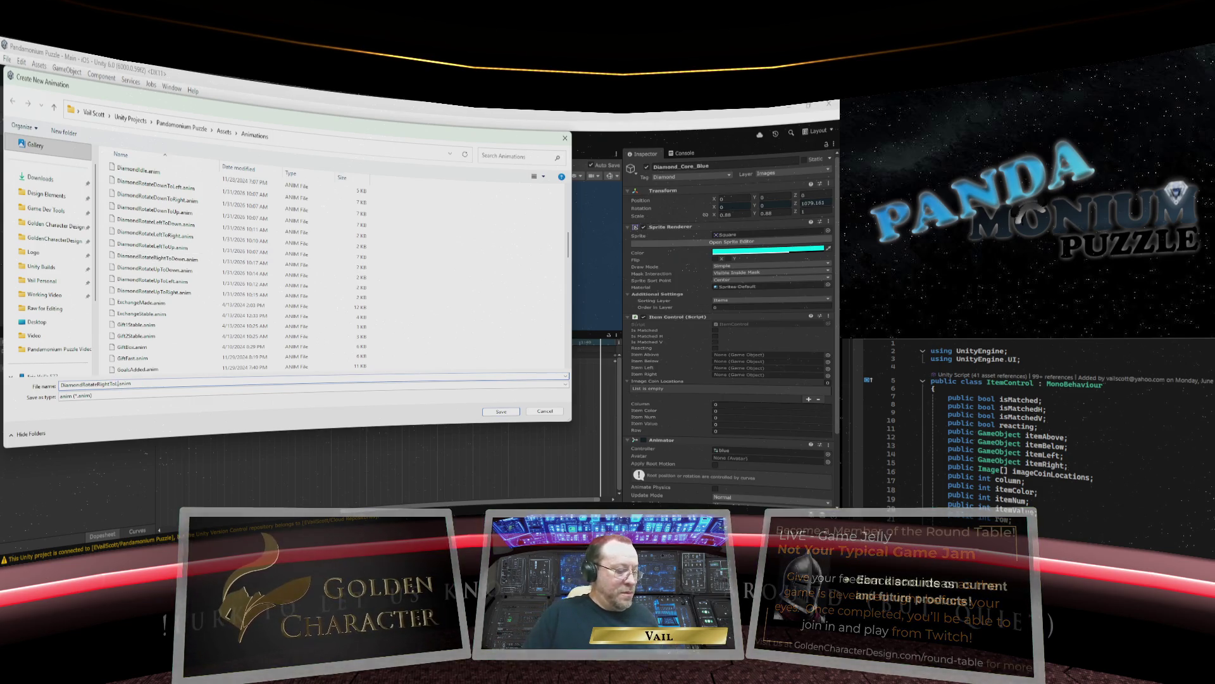
click(500, 411)
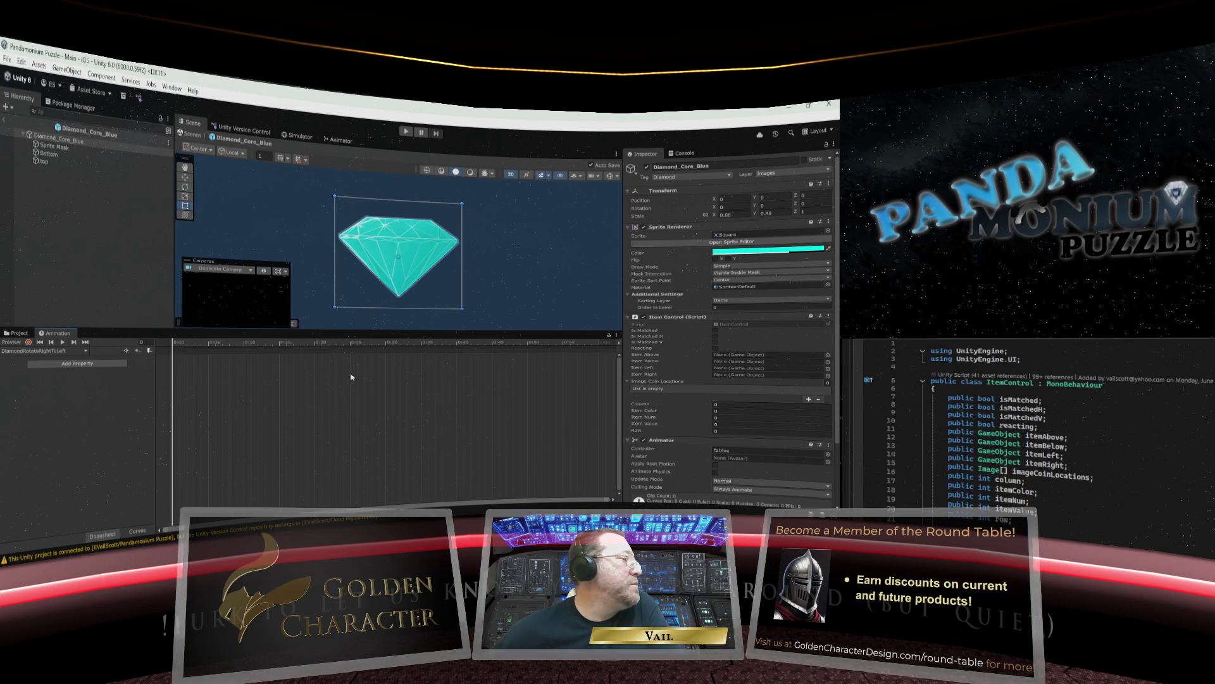
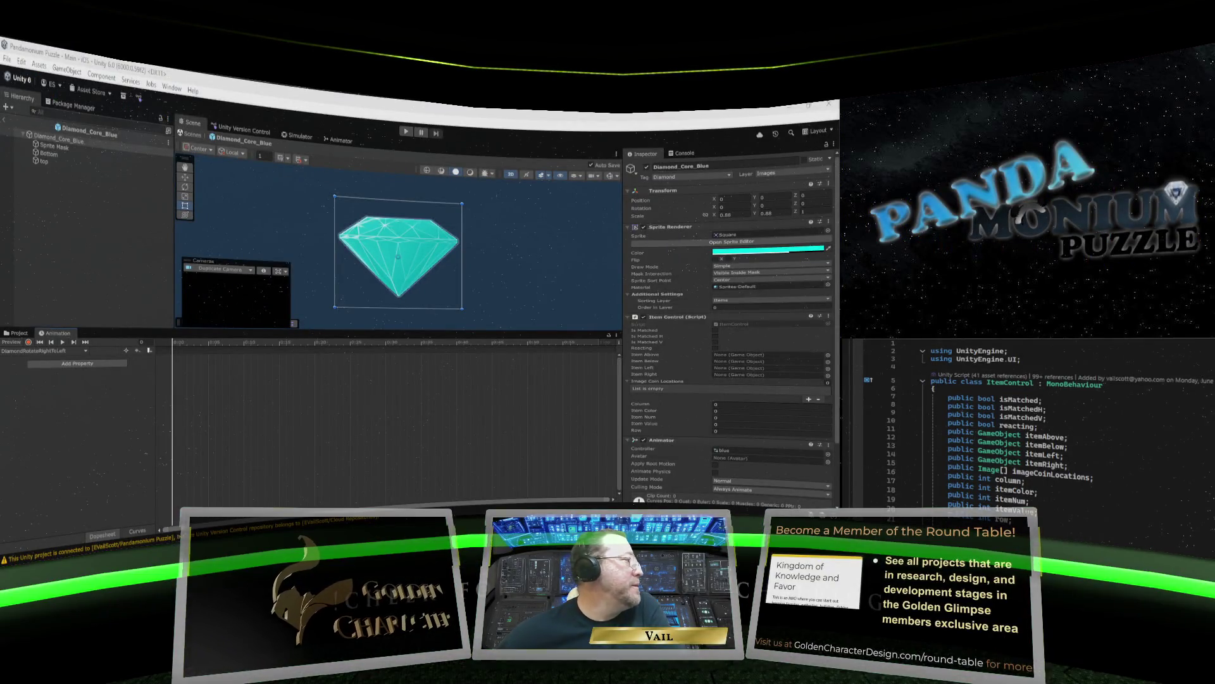
Start animation recording and set the diamond's Rotation Z to 90 on the first frame.
mouse_move(246, 508)
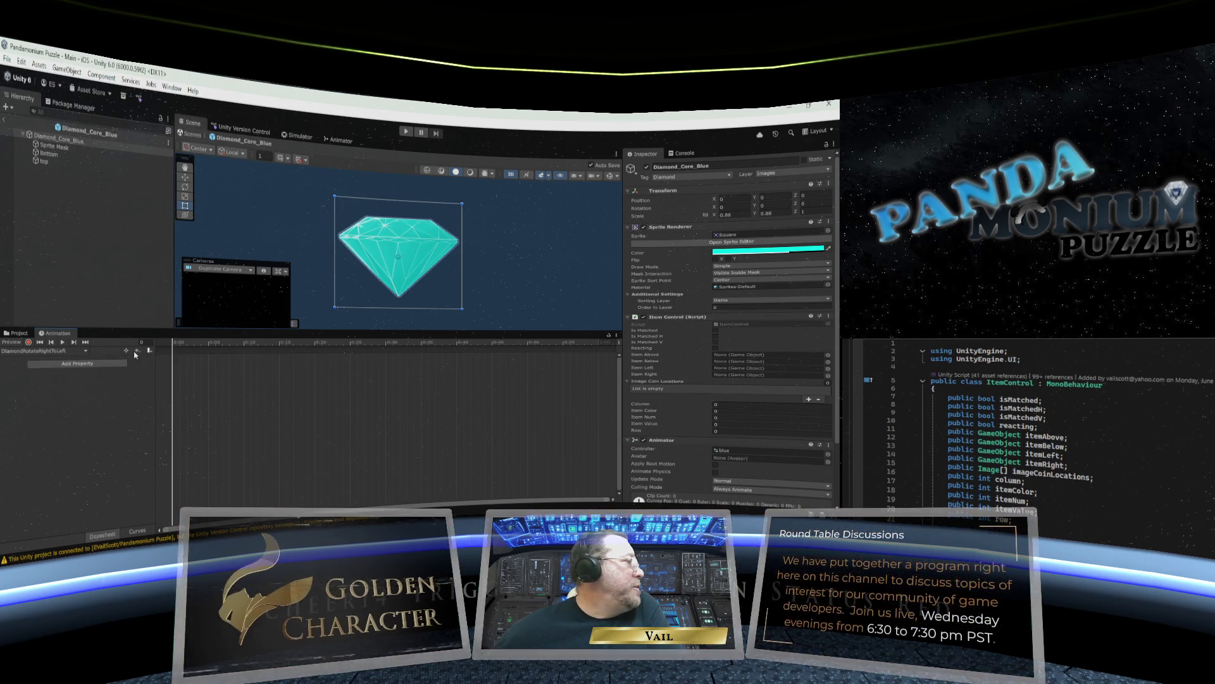
click(28, 342)
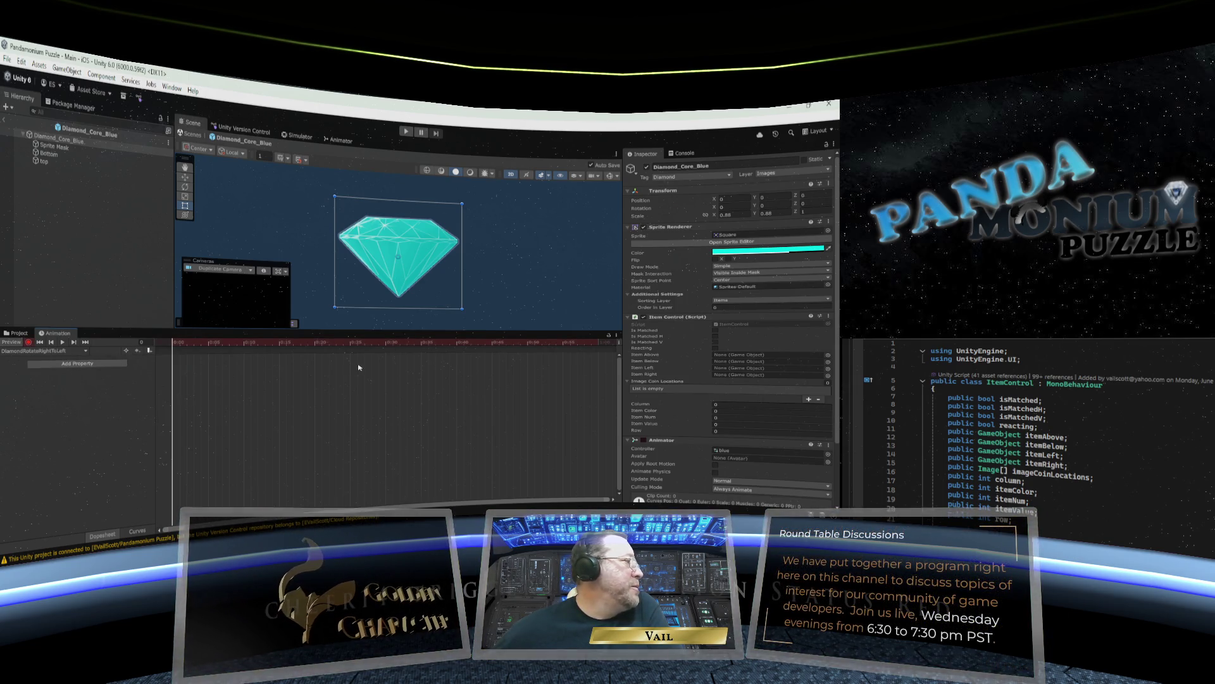
click(809, 204)
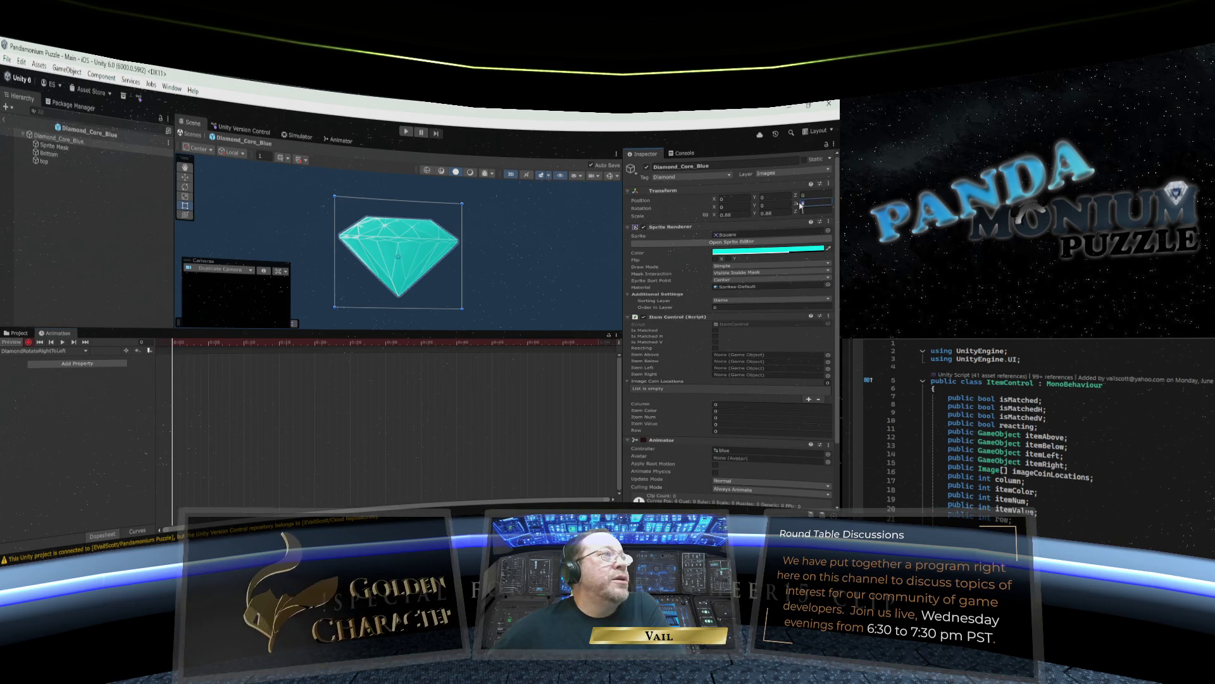
text(90)
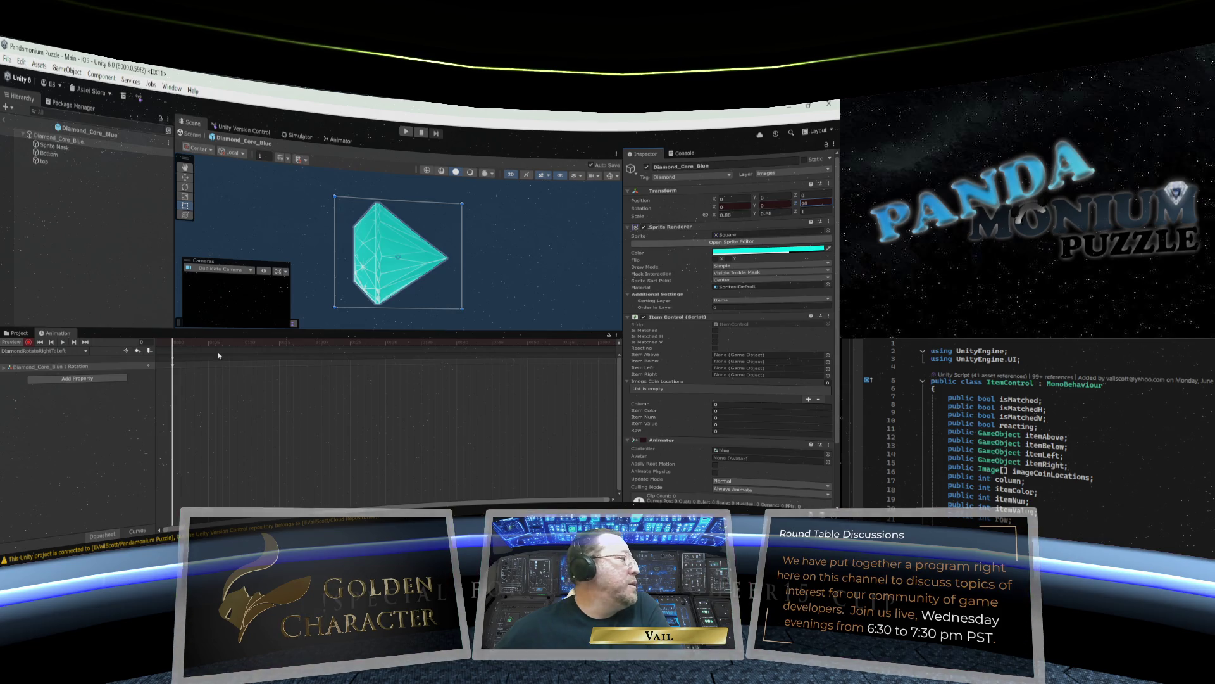
Key the diamond's Rotation Z to 450 at frame 30 and 810 at frame 60.
mouse_move(173, 345)
mouse_down()
mouse_move(416, 346)
mouse_move(386, 346)
mouse_up()
click(810, 202)
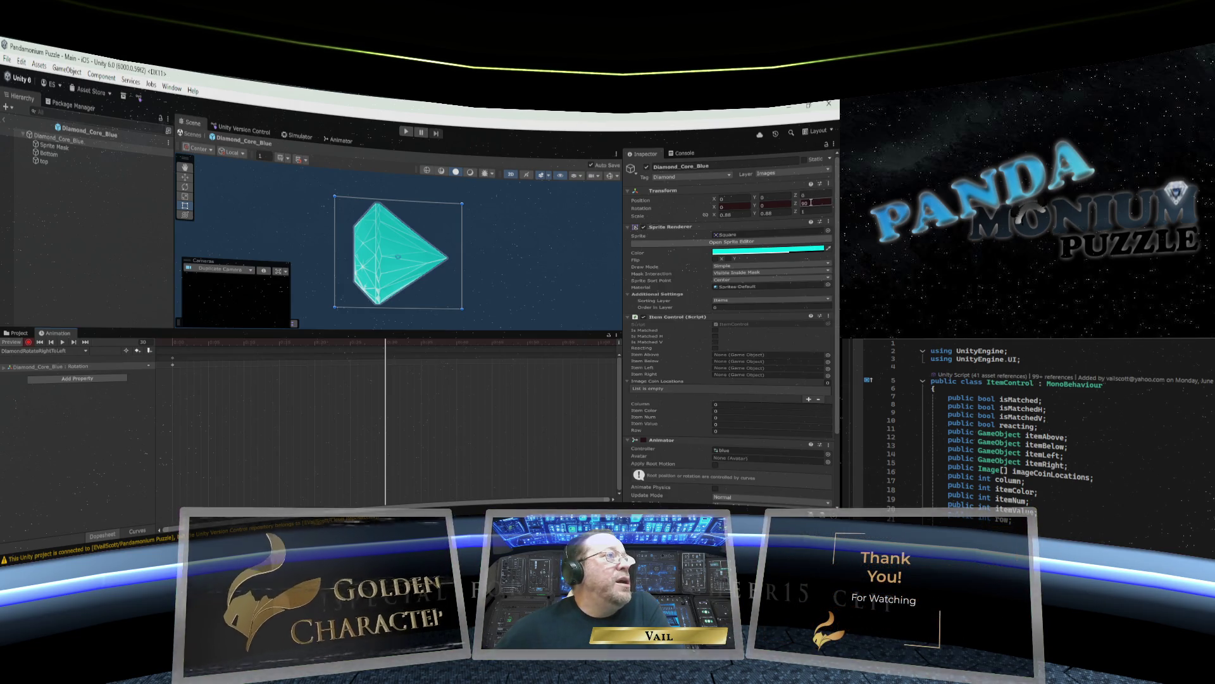
drag(810, 202, 803, 203)
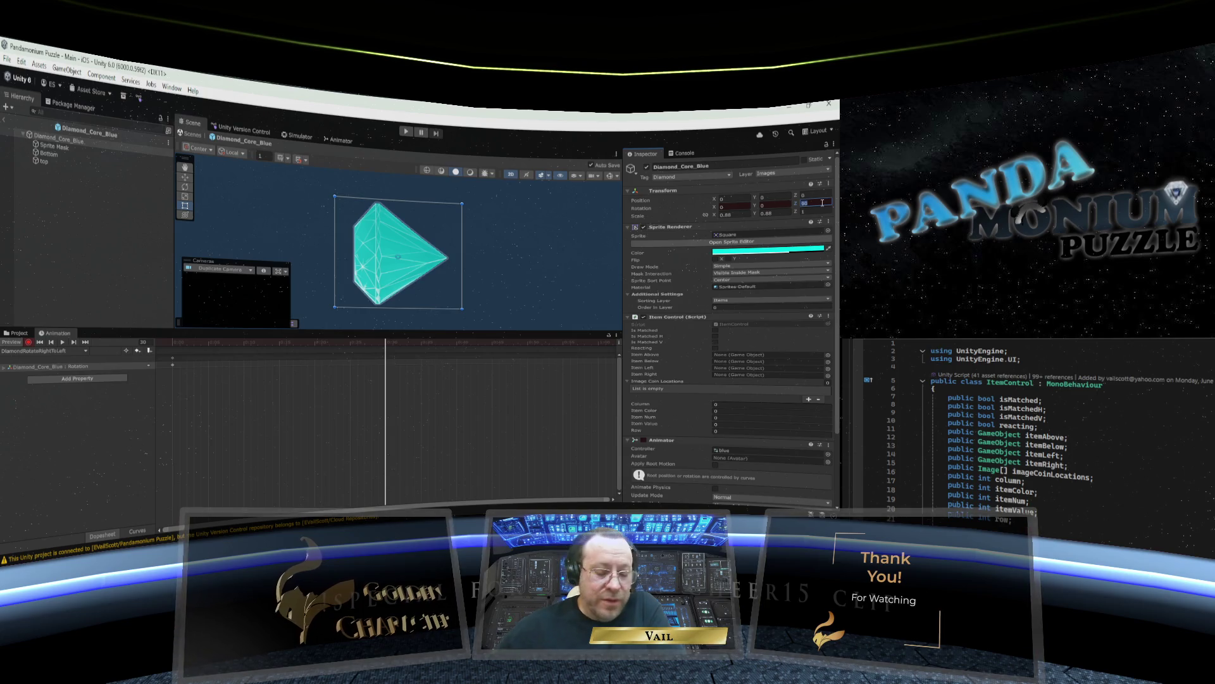
text(450)
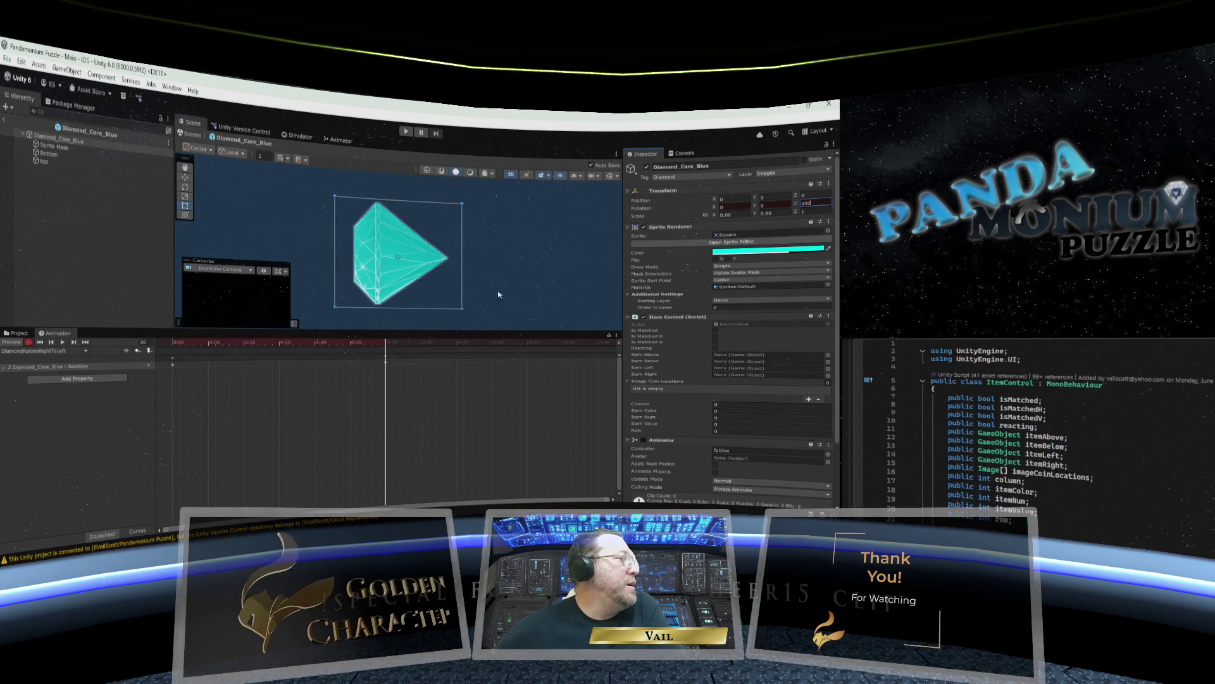
drag(386, 342, 598, 349)
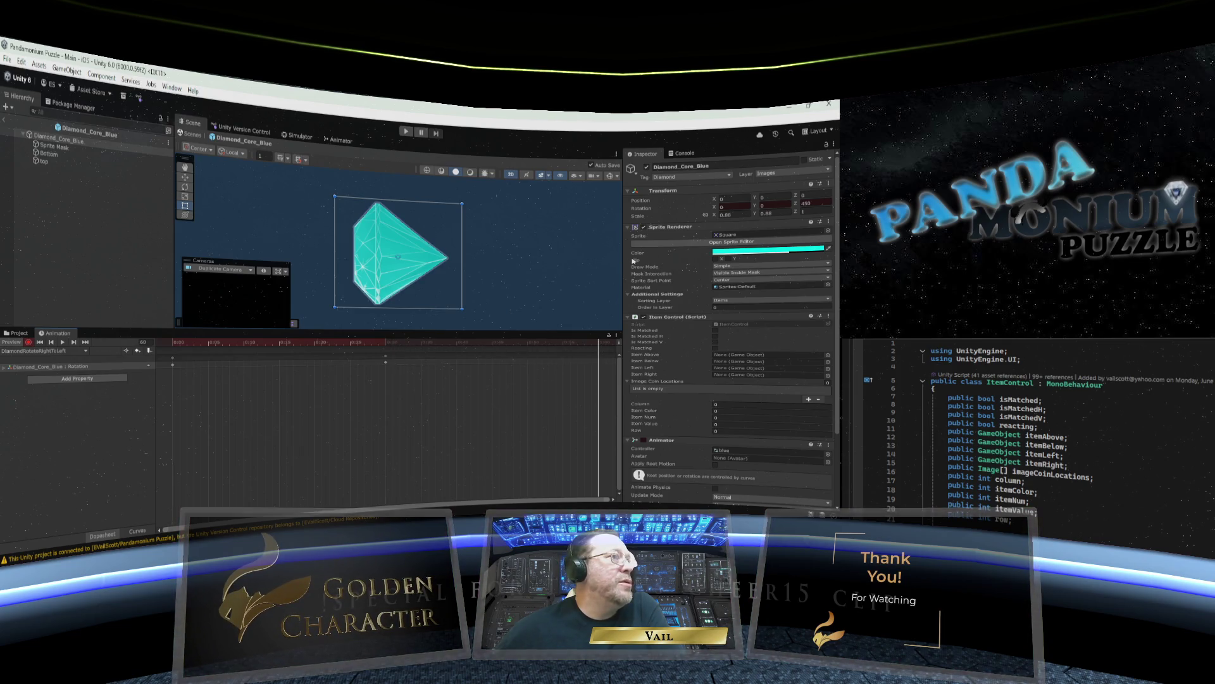
click(816, 203)
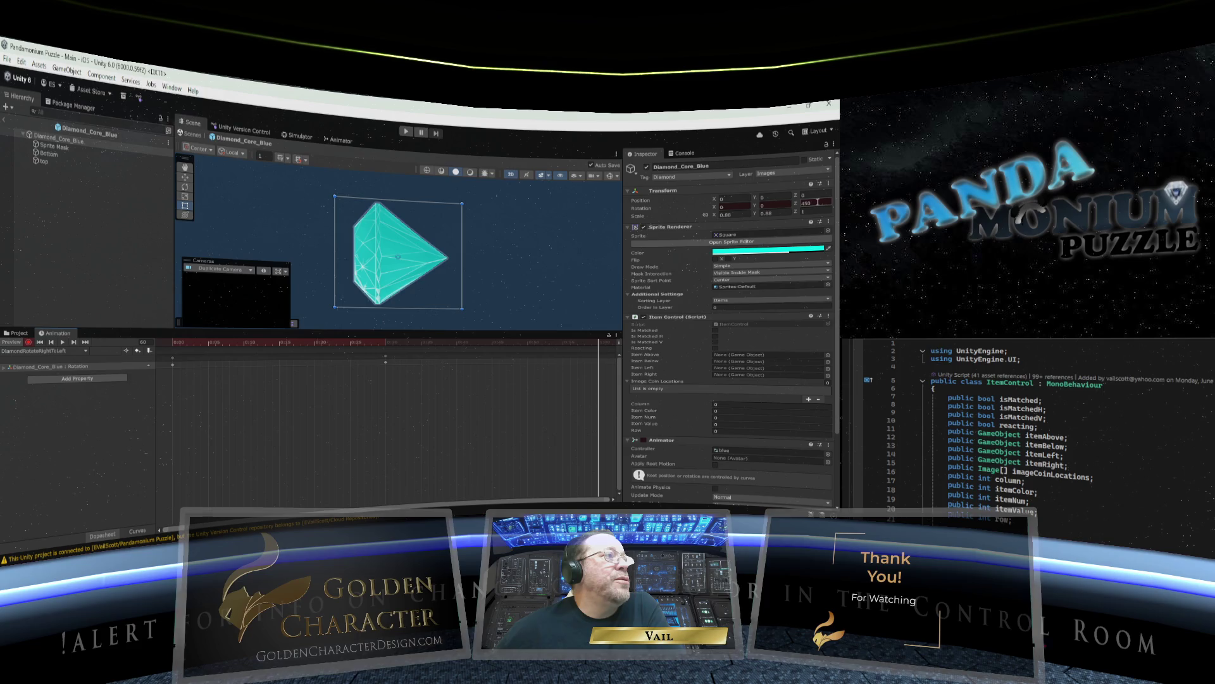
click(817, 202)
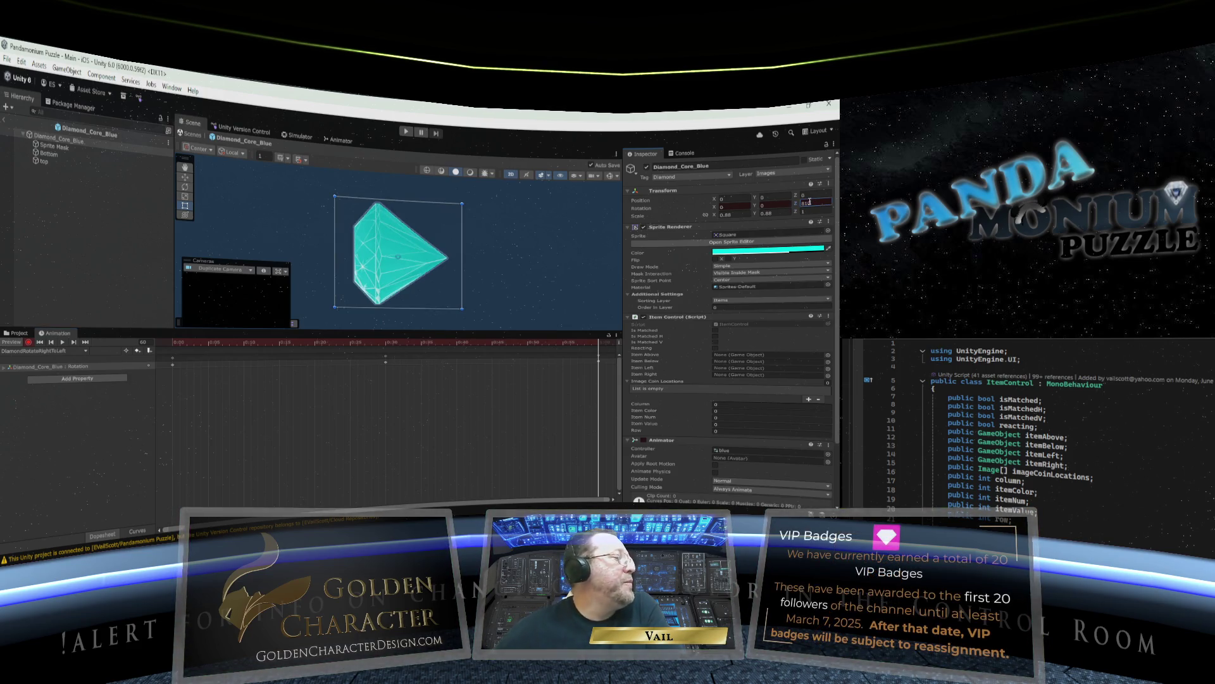
key(Return)
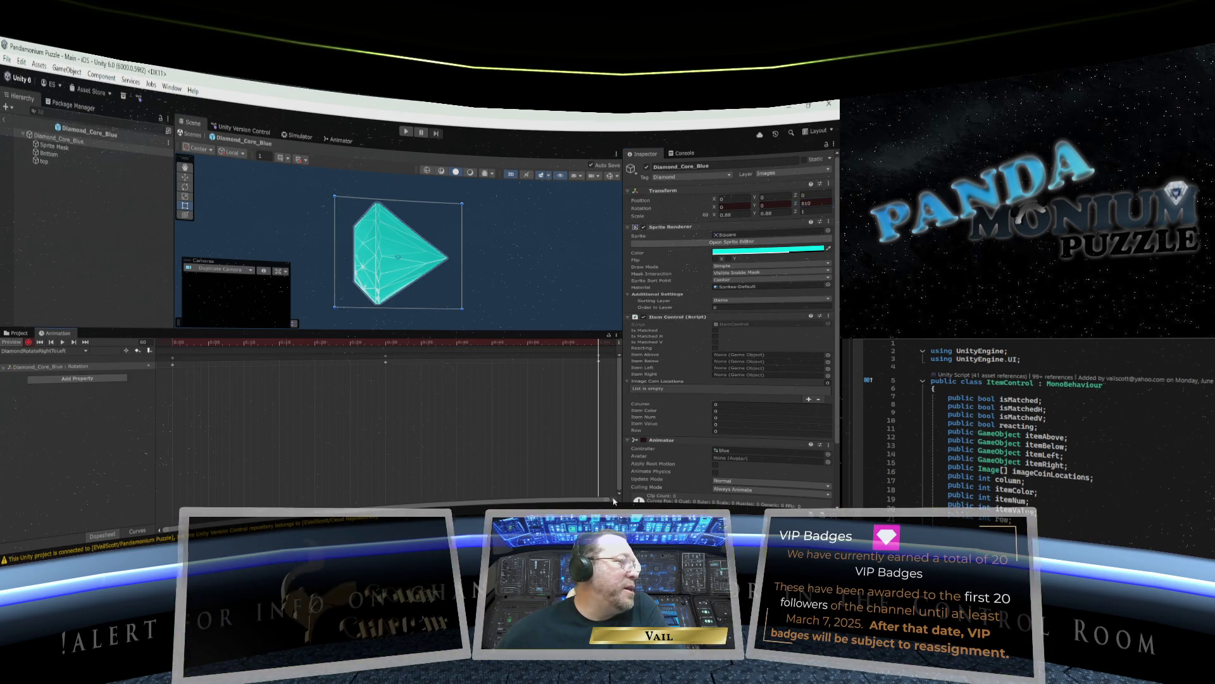
Key the diamond's Rotation Z to 990 at frame 90.
scroll(614, 501, right, 10)
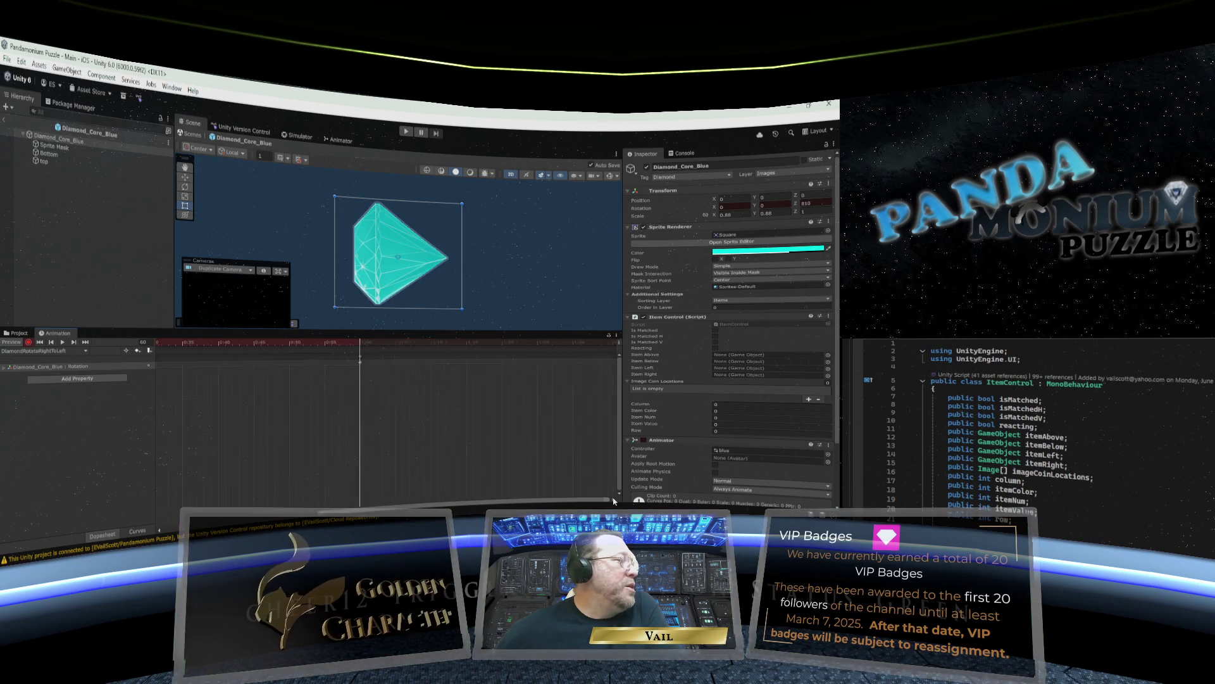
scroll(614, 500, right, 8)
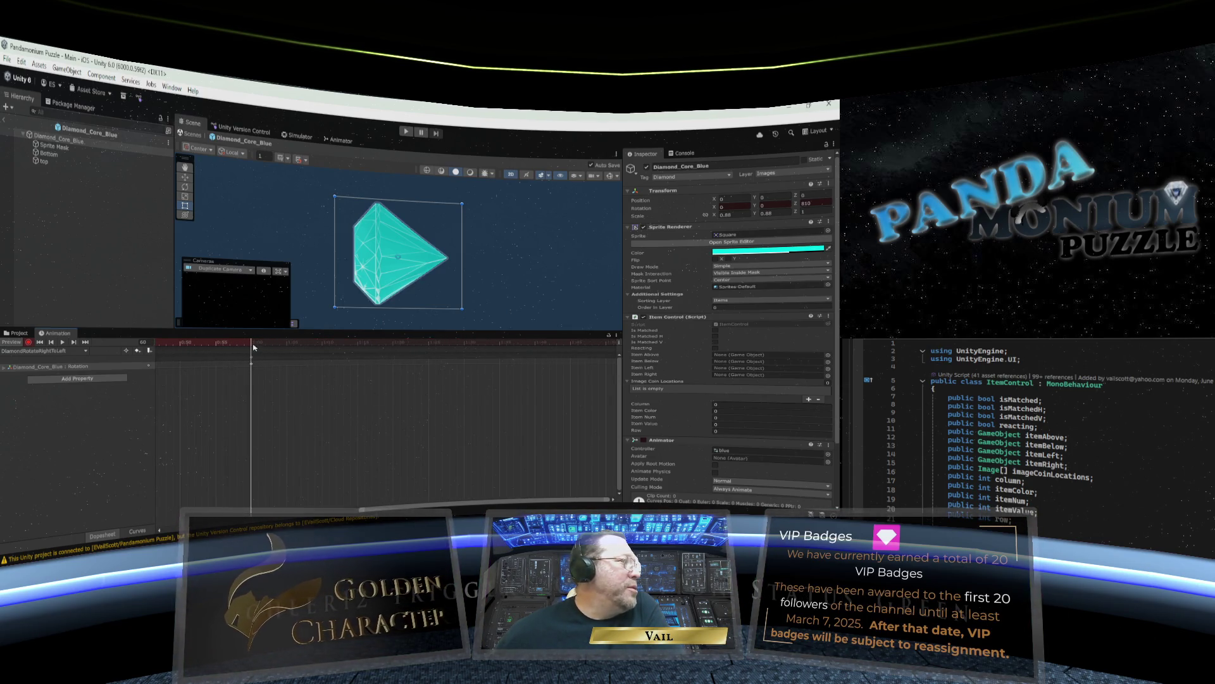
drag(253, 347, 466, 350)
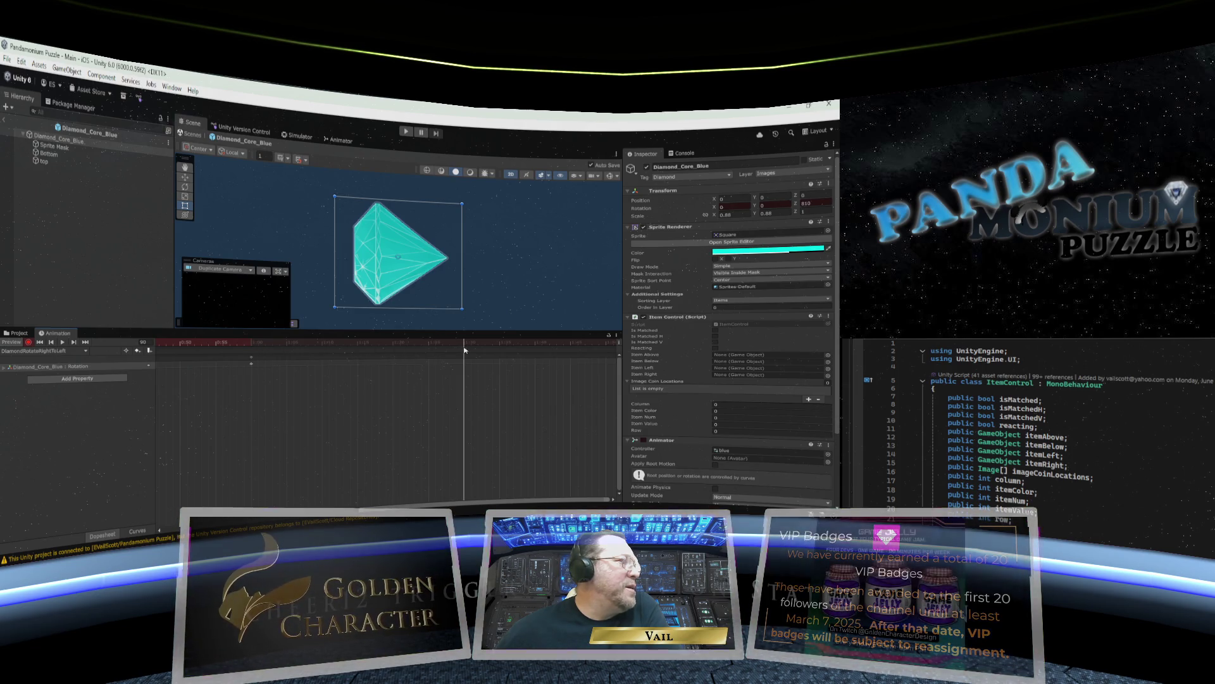
click(815, 203)
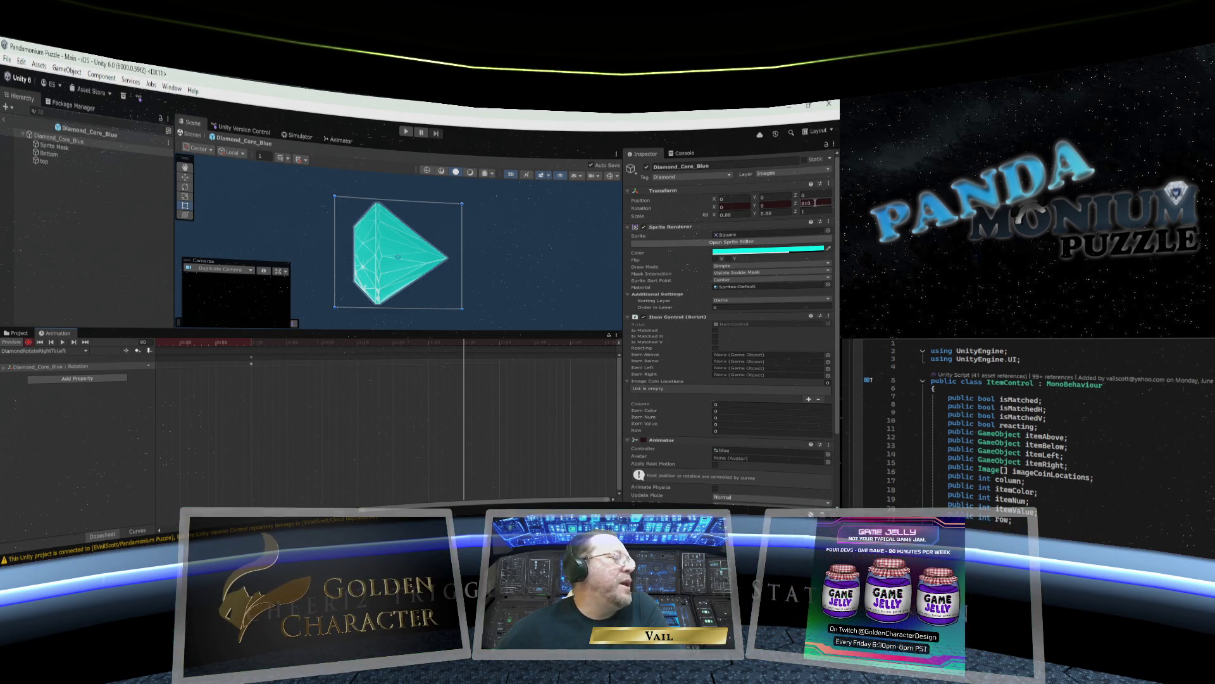
double_click(815, 204)
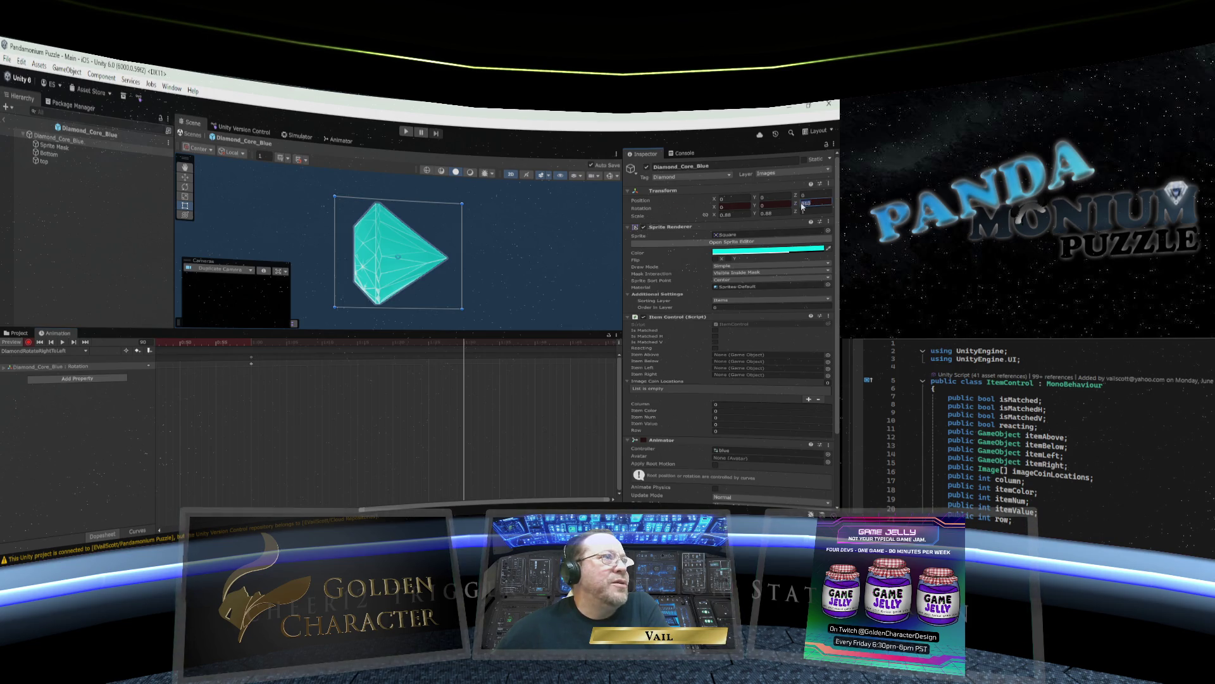
text(990)
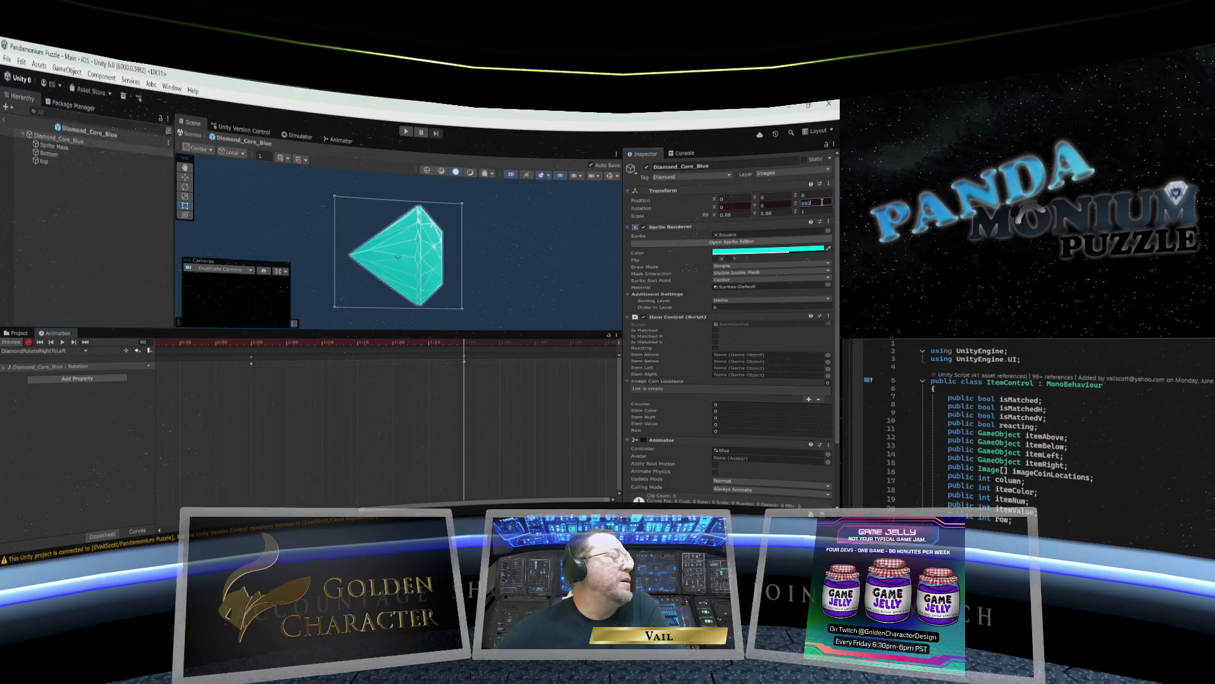
Stop recording and save a new clip named DiamondRotateRightToUp.anim, adapted from DiamondRotateRightToLeft.
click(29, 343)
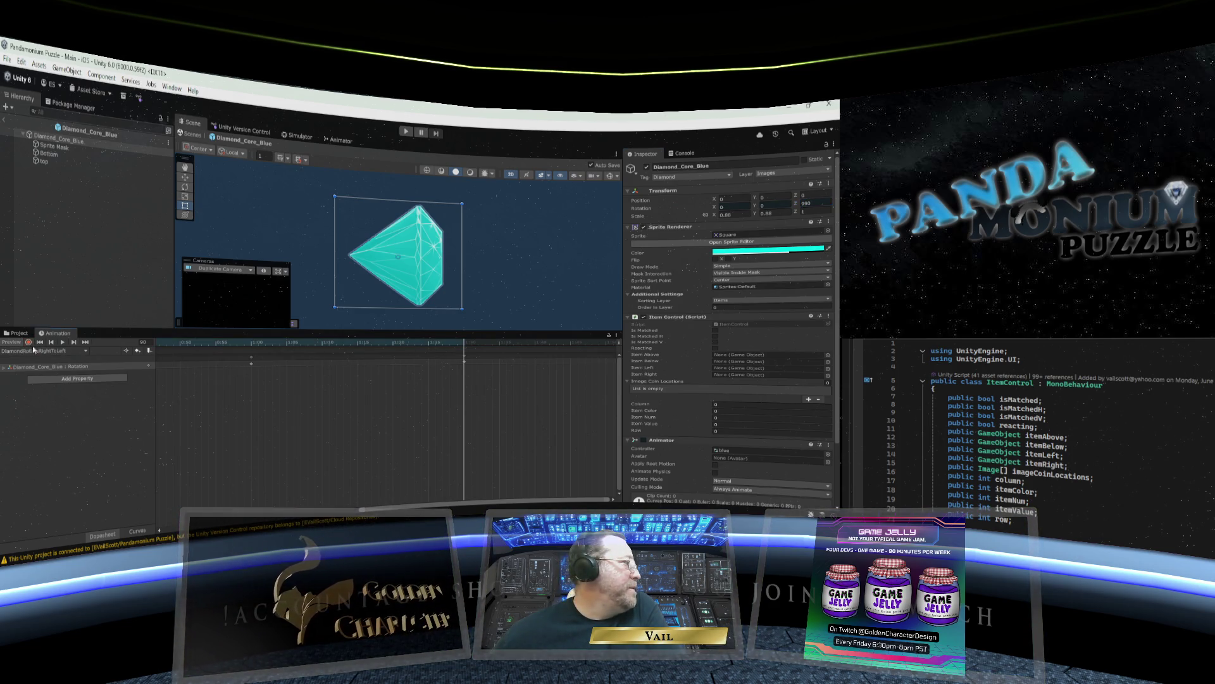
click(65, 351)
click(57, 495)
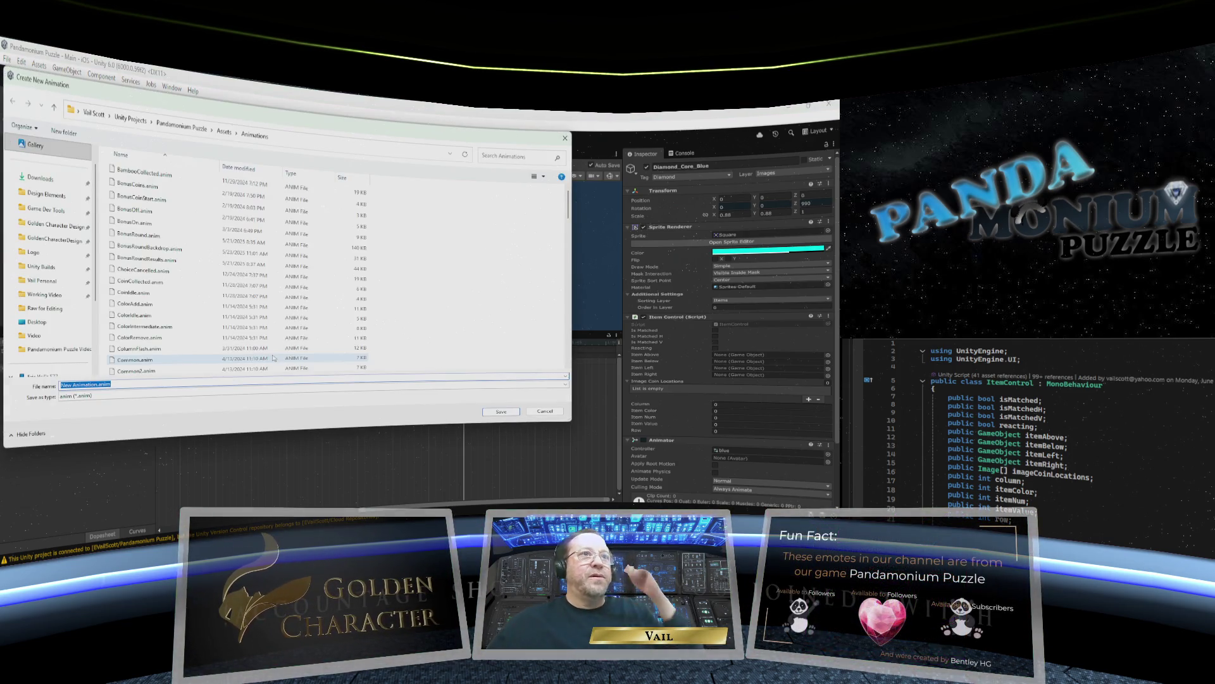
scroll(150, 248, down, 6)
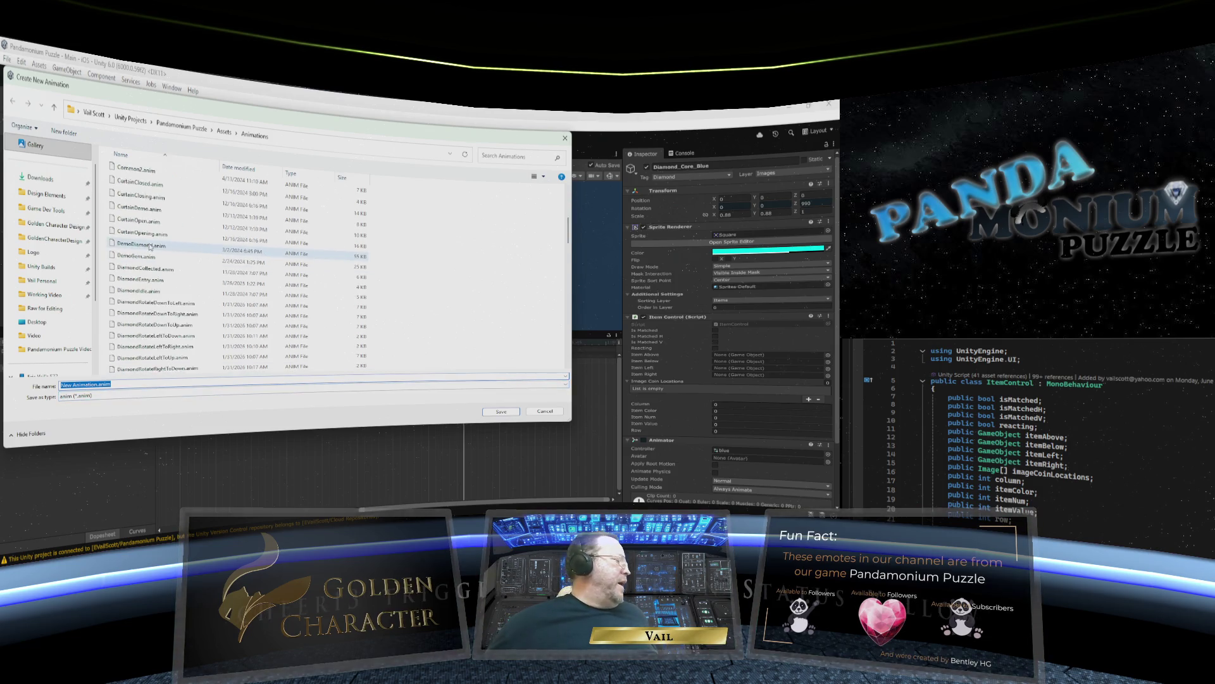
scroll(152, 259, down, 3)
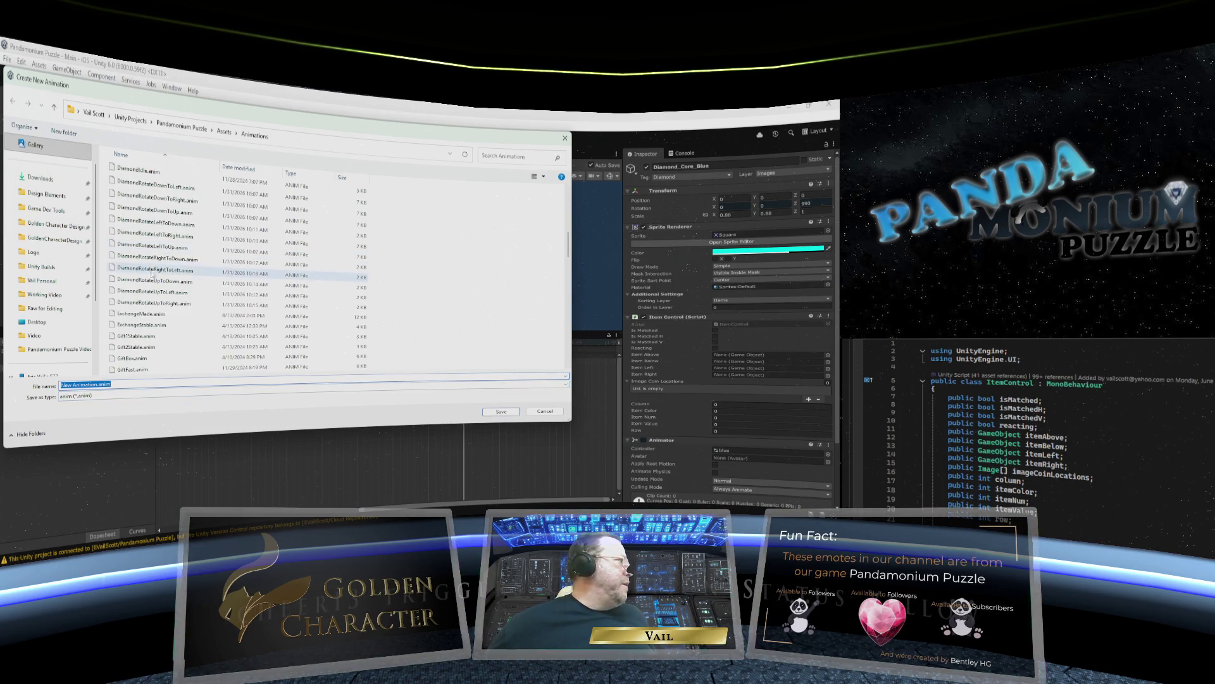
click(153, 273)
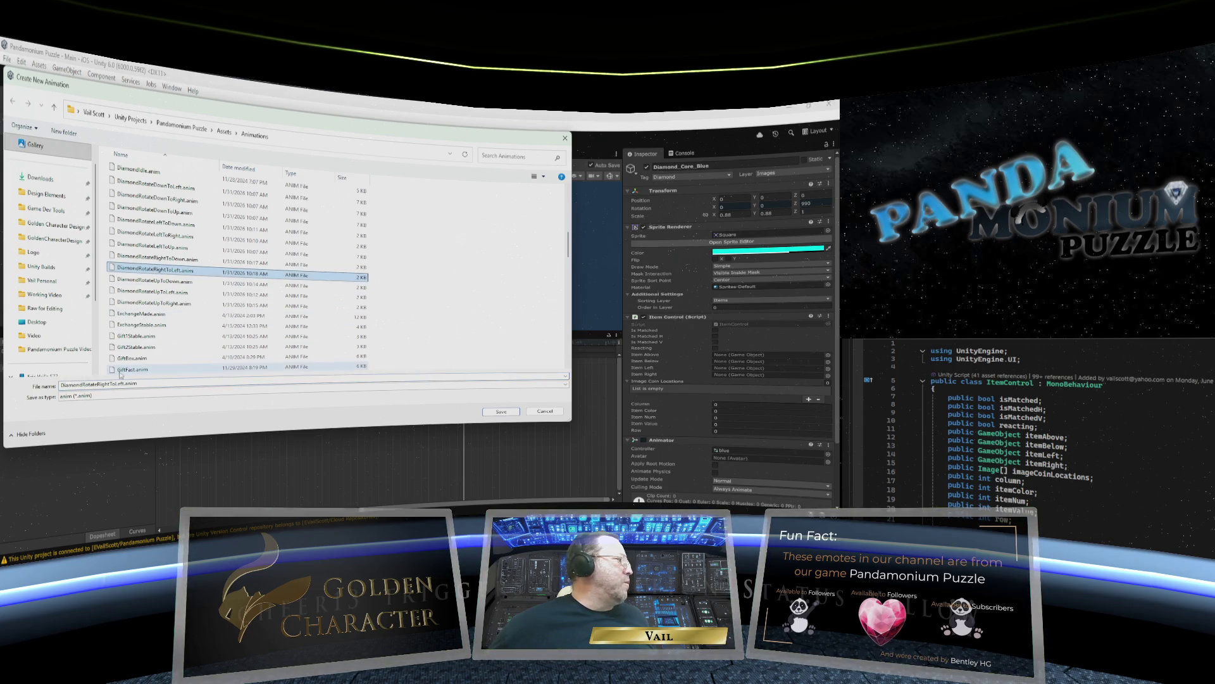
click(122, 384)
drag(124, 383, 116, 383)
text(Up)
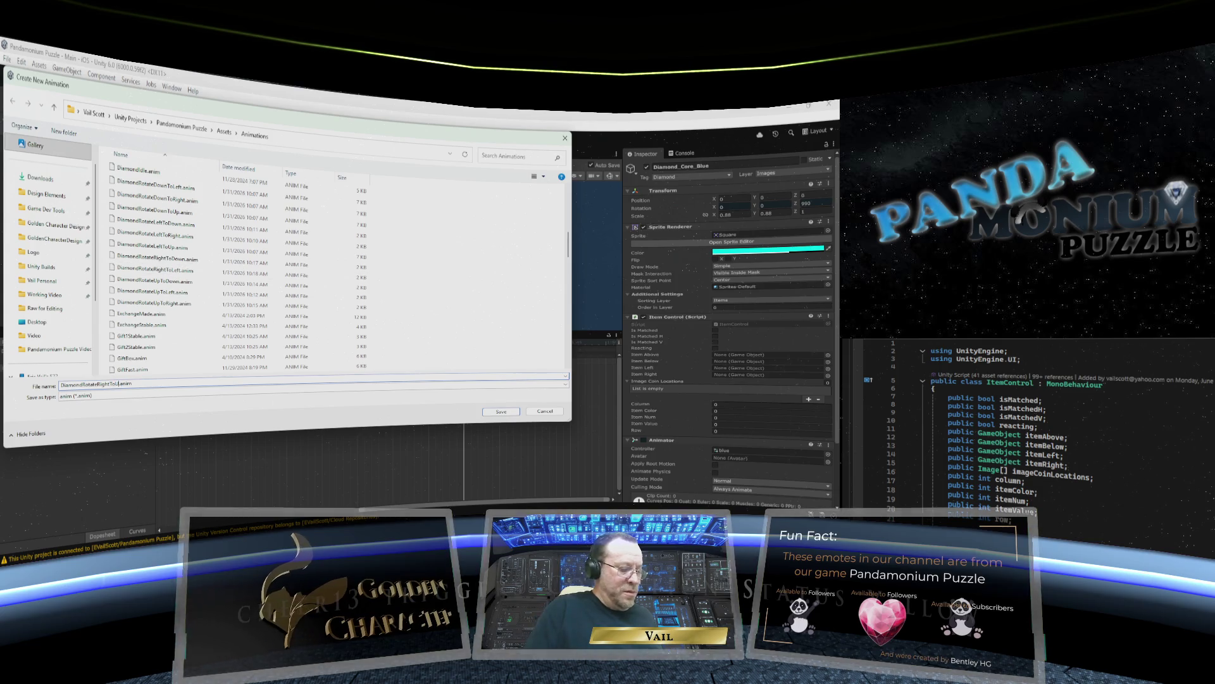
key(Return)
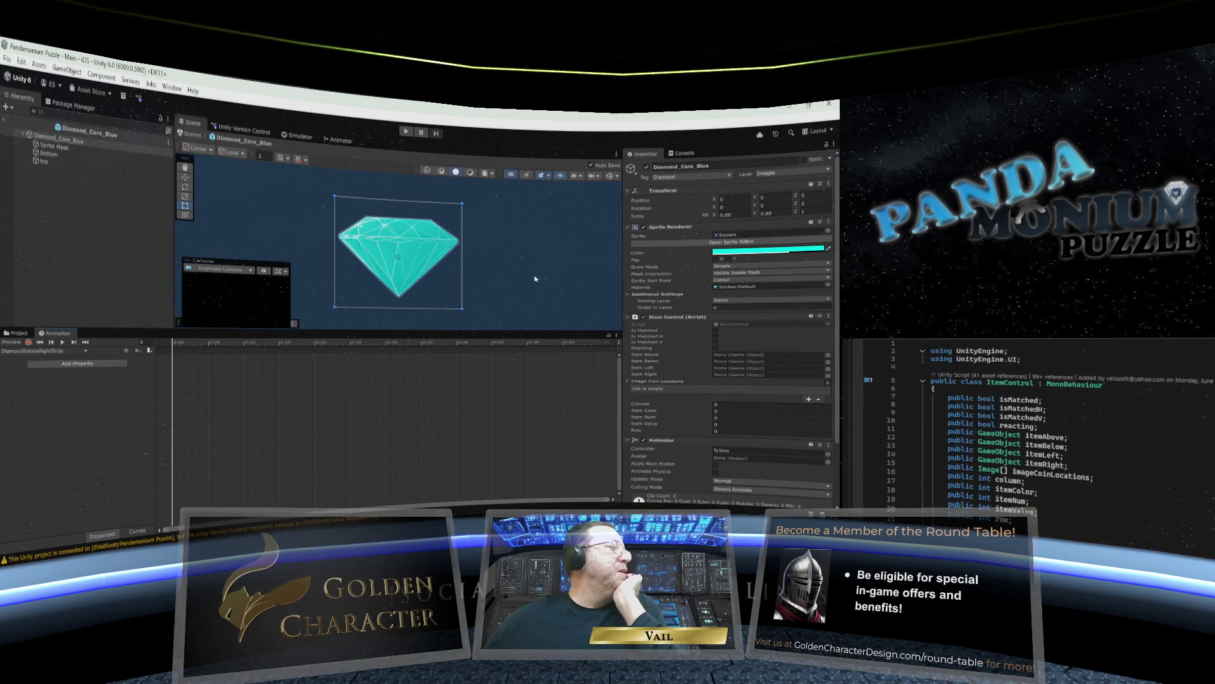
Record the new clip with Rotation Z 90 at the start and 450 at frame 30.
click(28, 341)
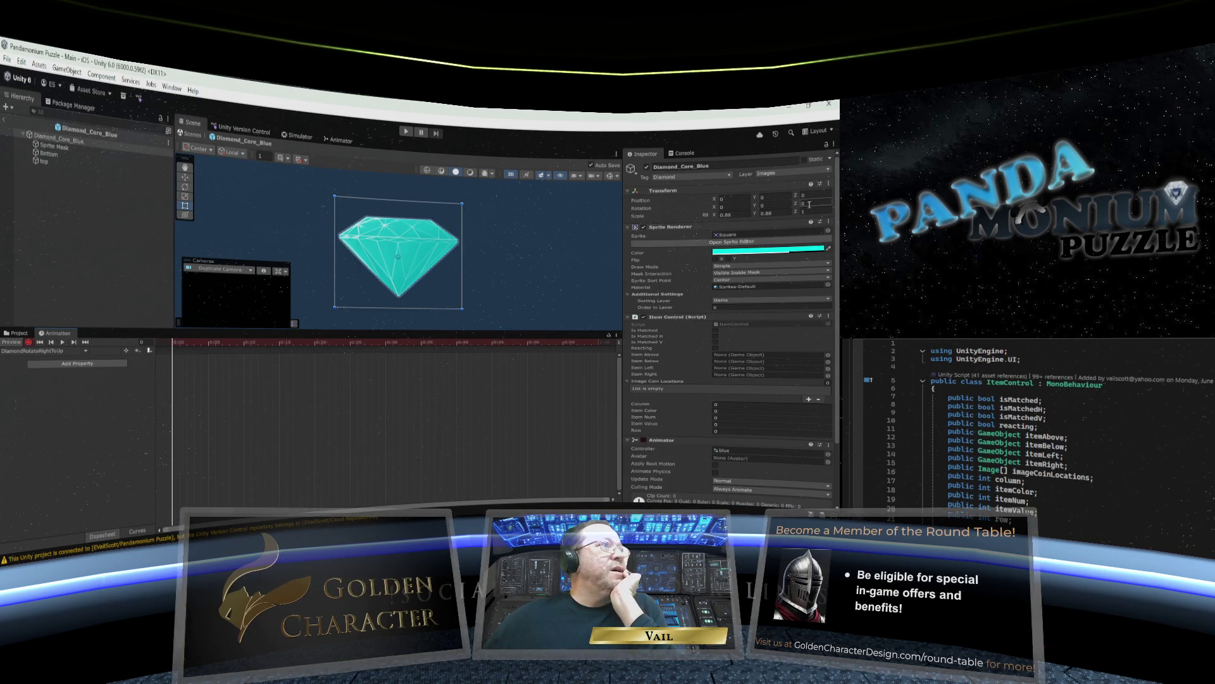
text(90)
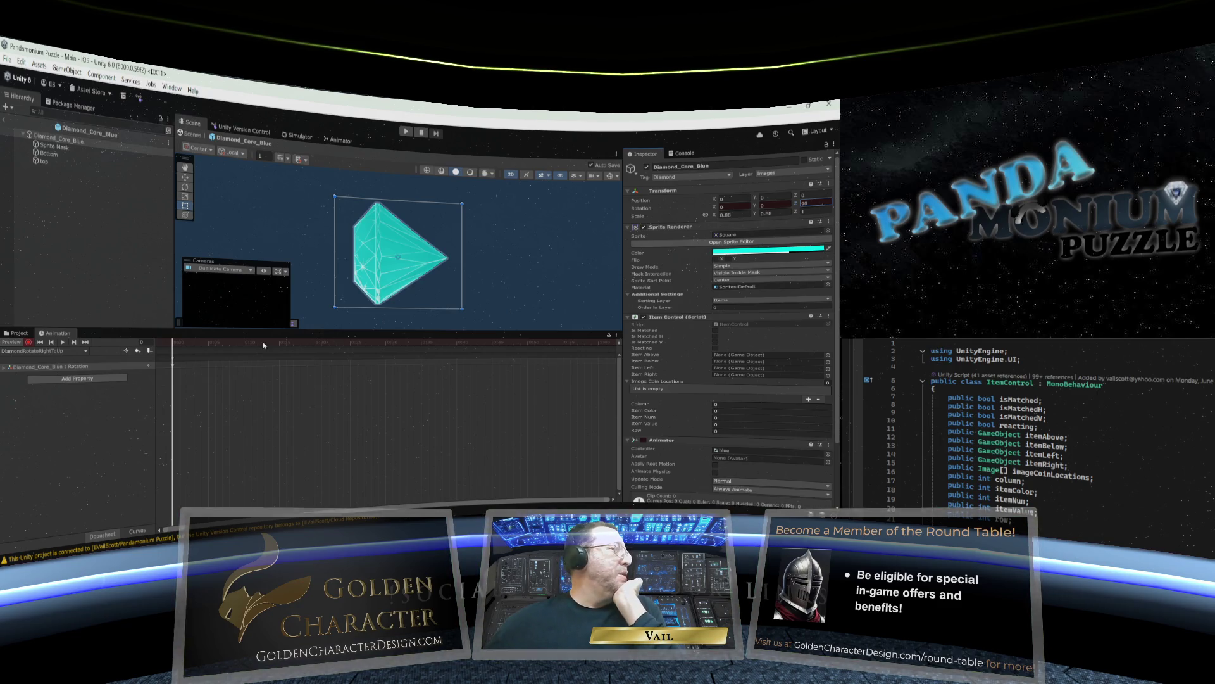
drag(175, 342, 388, 342)
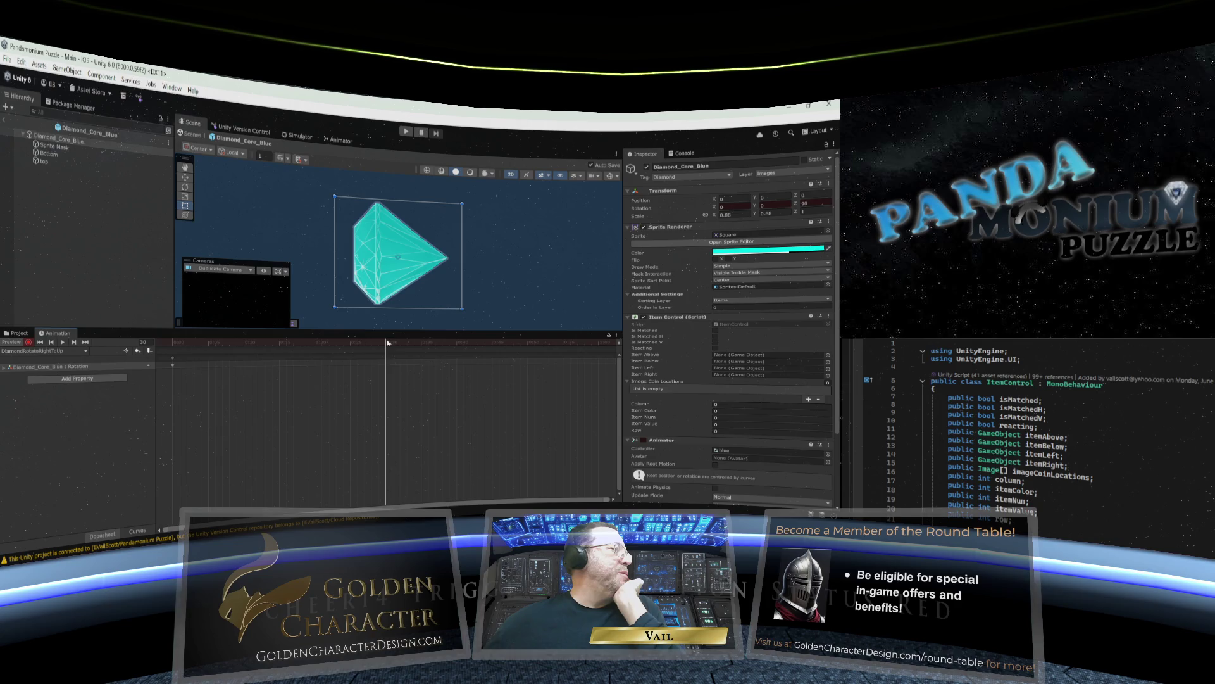
click(810, 204)
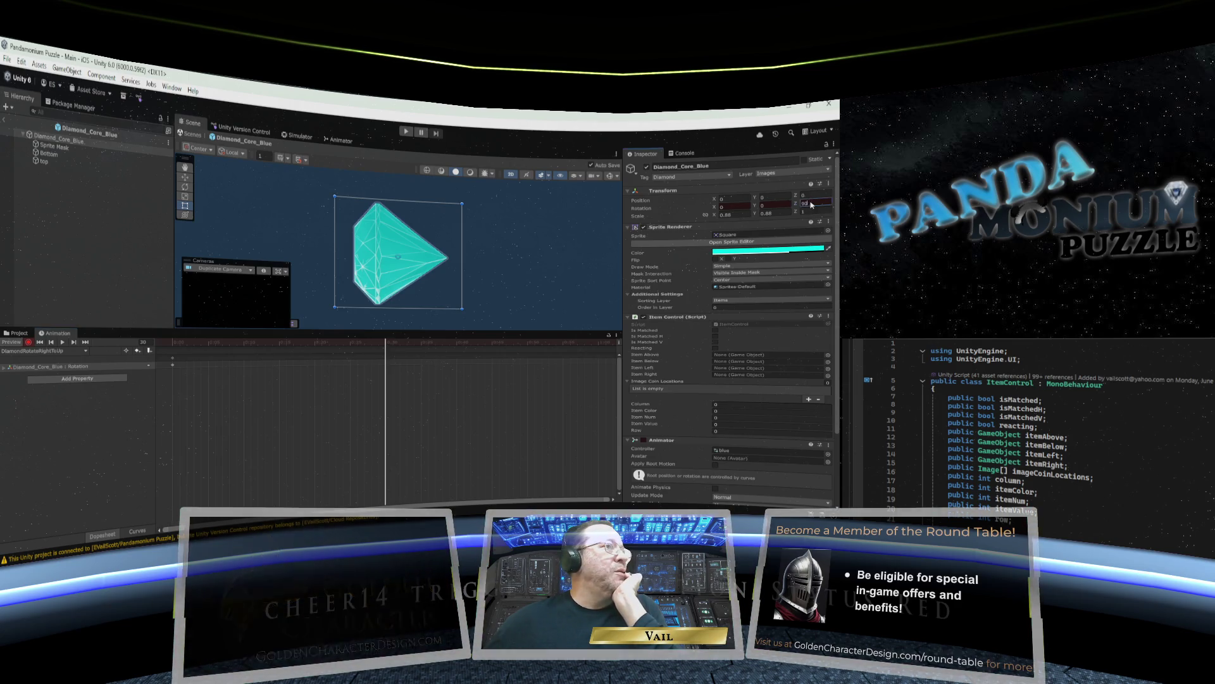
text(450)
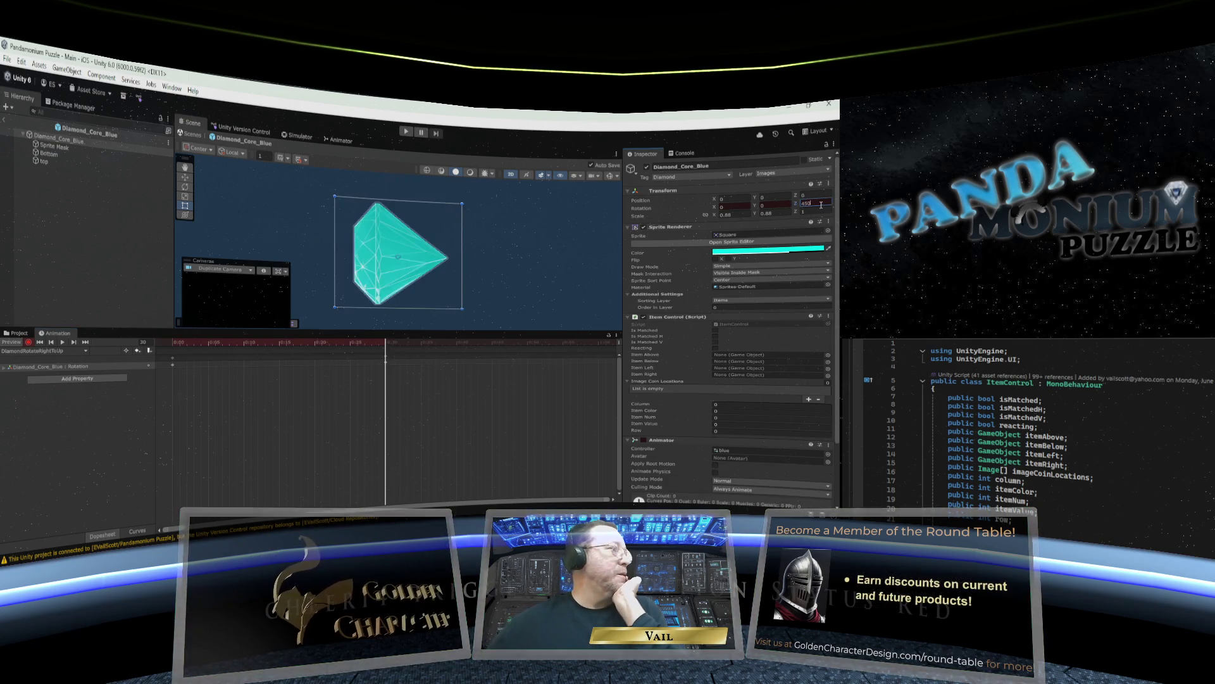
Key Rotation Z to 810 at frame 60 and 900 at frame 75.
drag(388, 344, 599, 347)
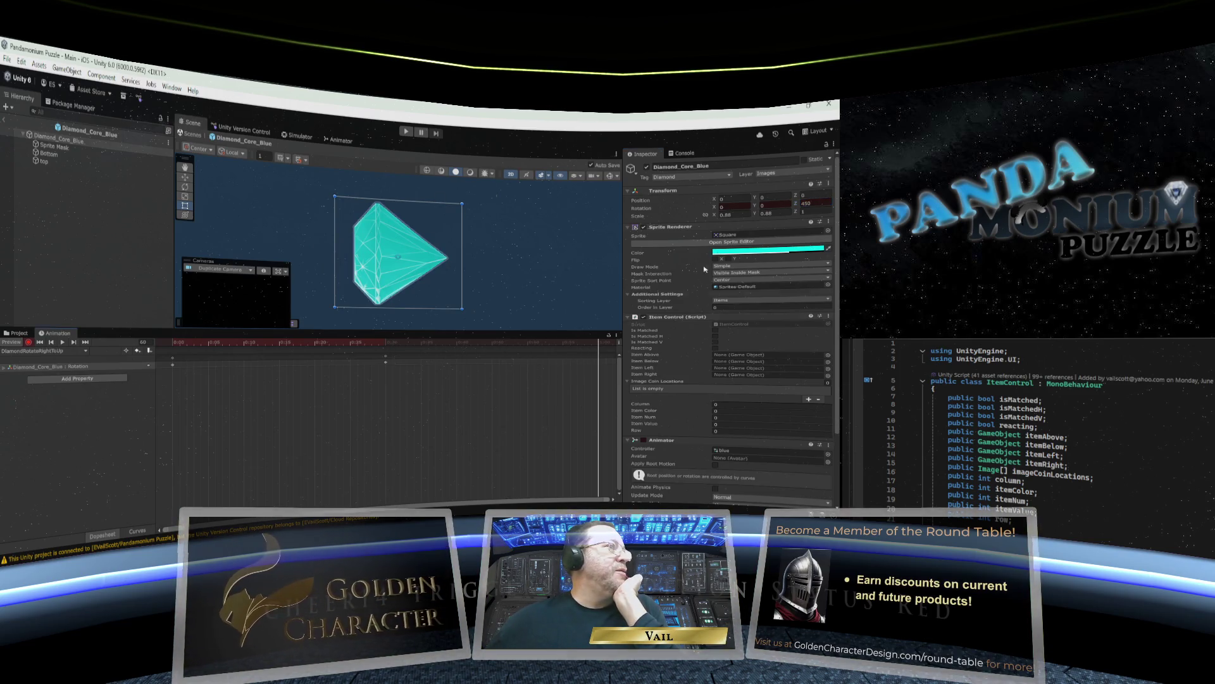
double_click(813, 203)
text(810)
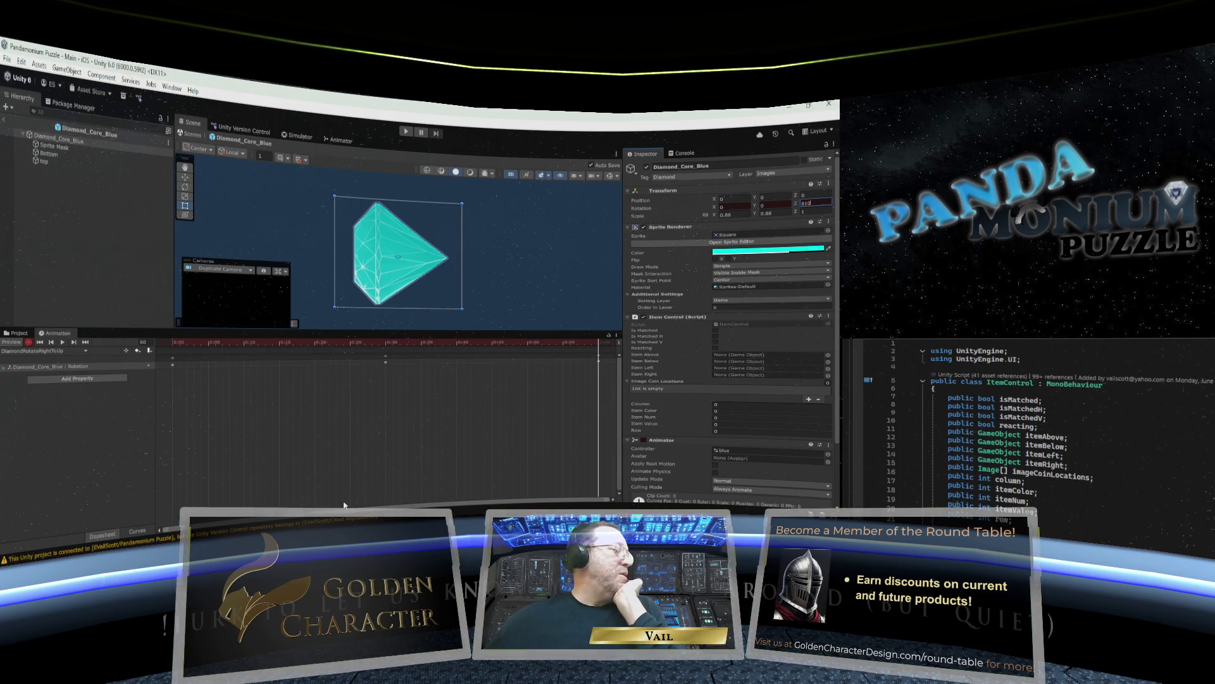
click(403, 506)
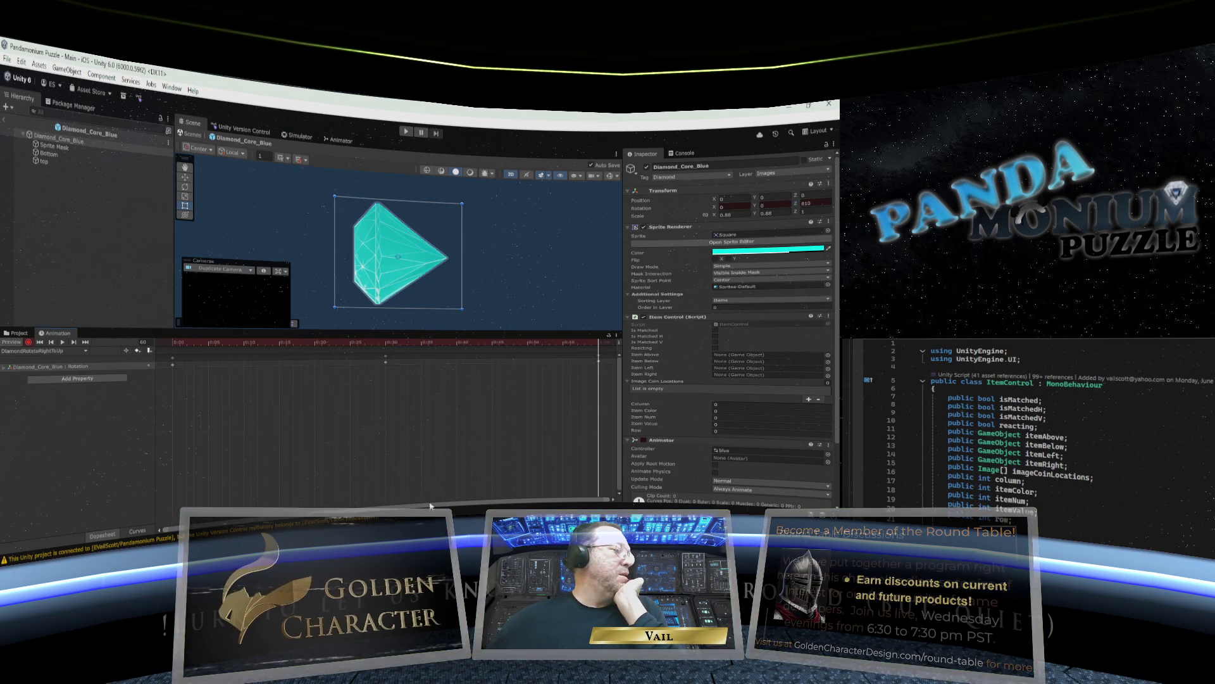
drag(608, 498, 613, 502)
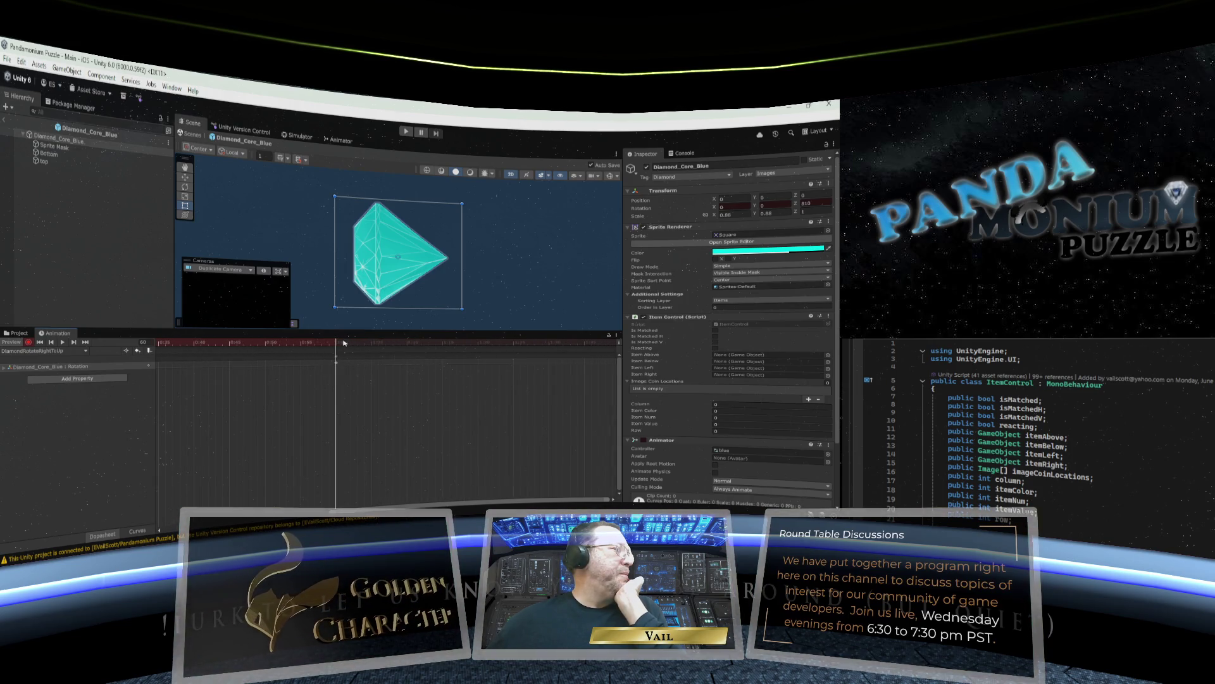
drag(336, 343, 444, 346)
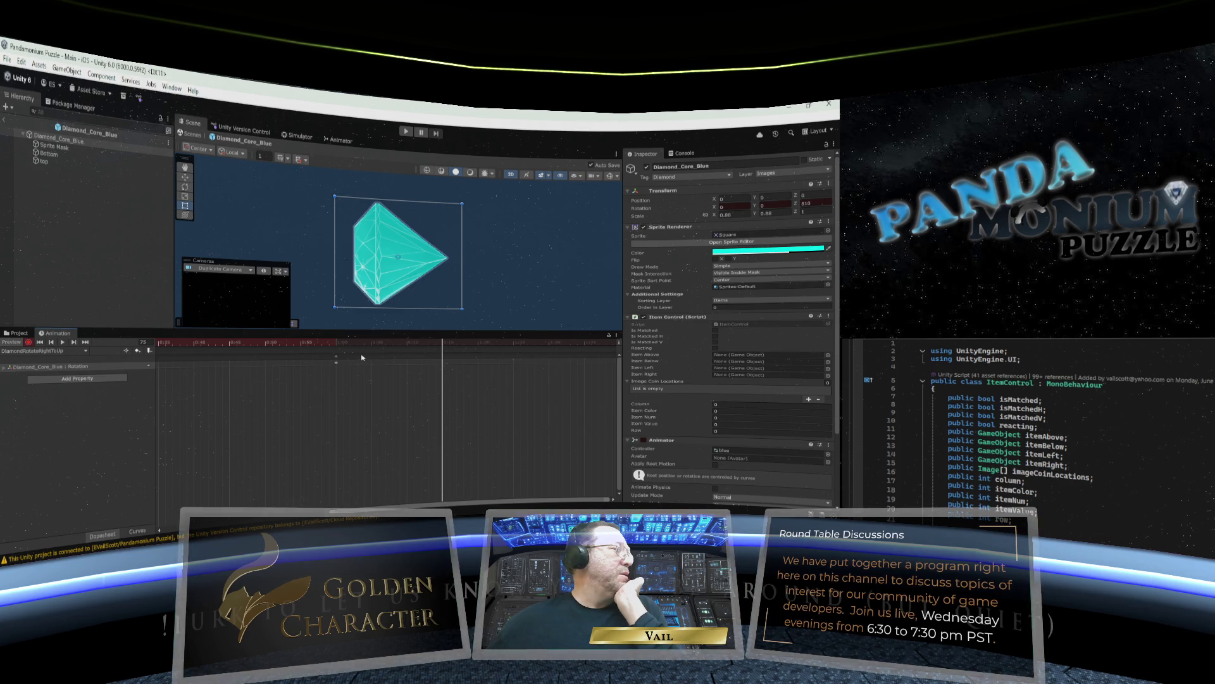
click(814, 202)
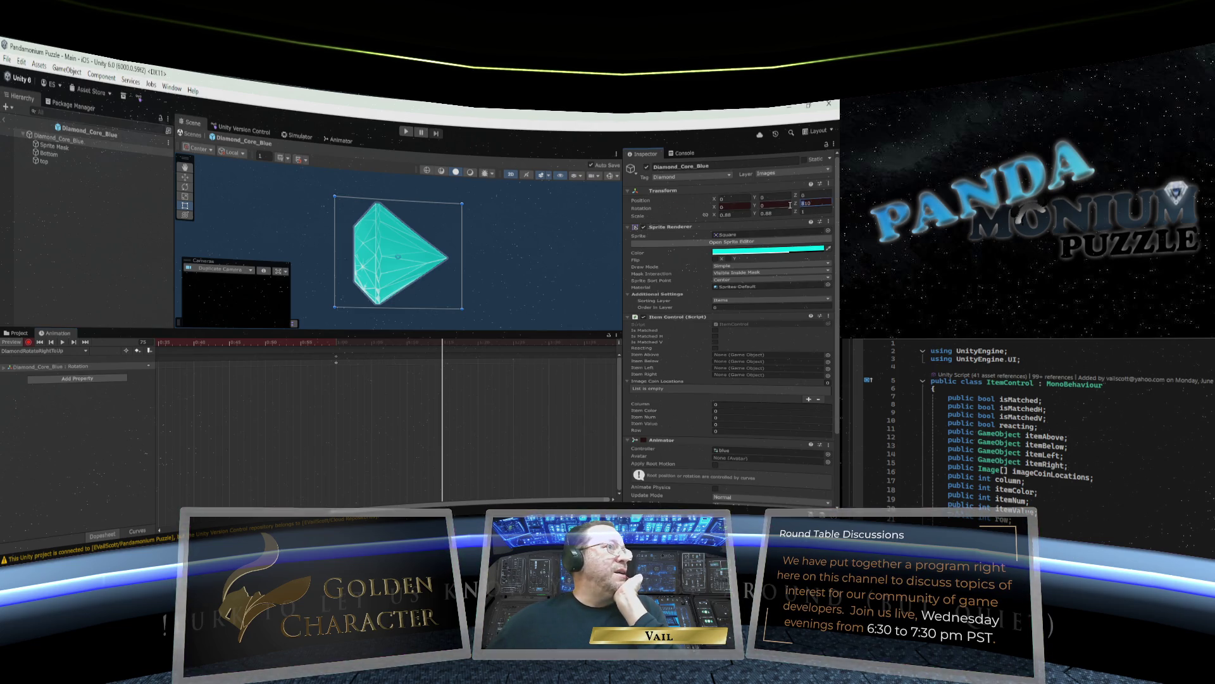
drag(814, 203, 803, 203)
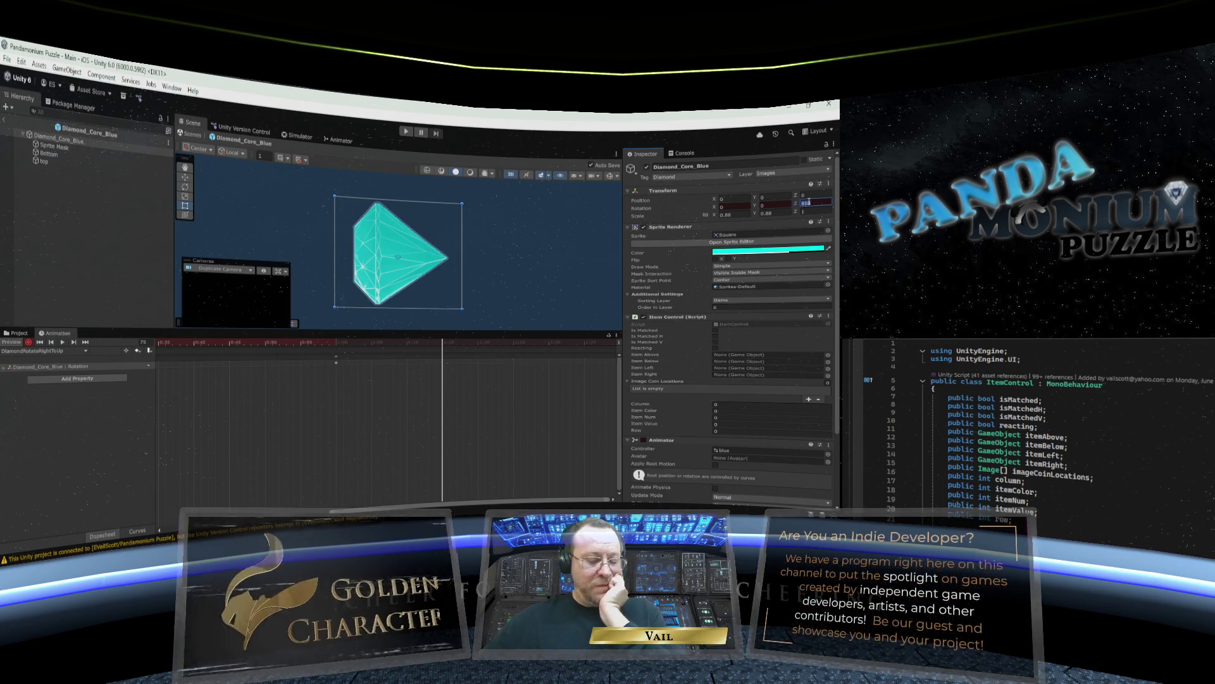
text(900)
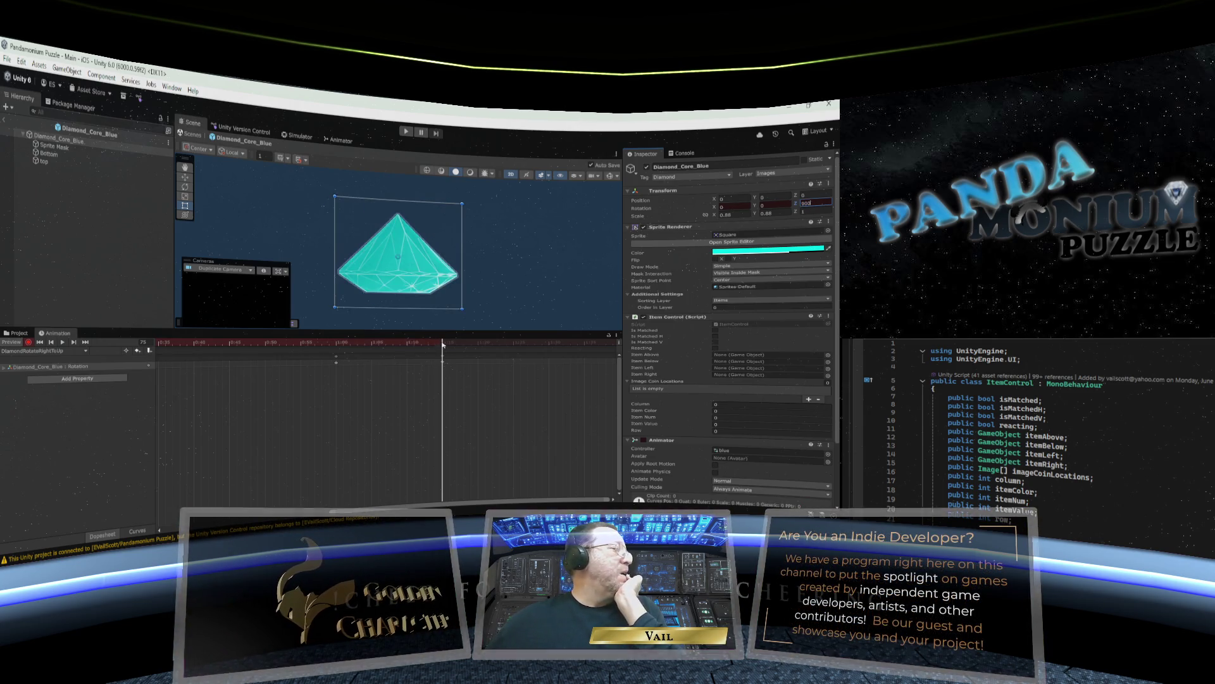
drag(442, 344, 454, 344)
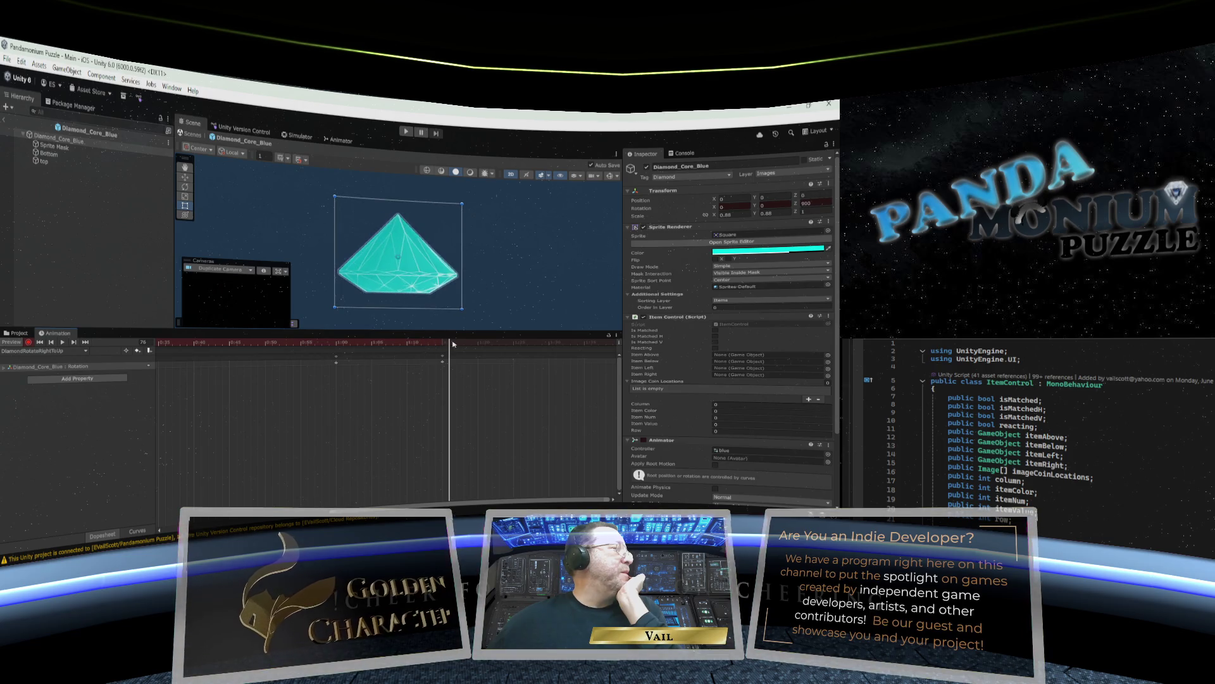
Stop recording, use the File menu, and switch to the Animator state graph.
click(28, 342)
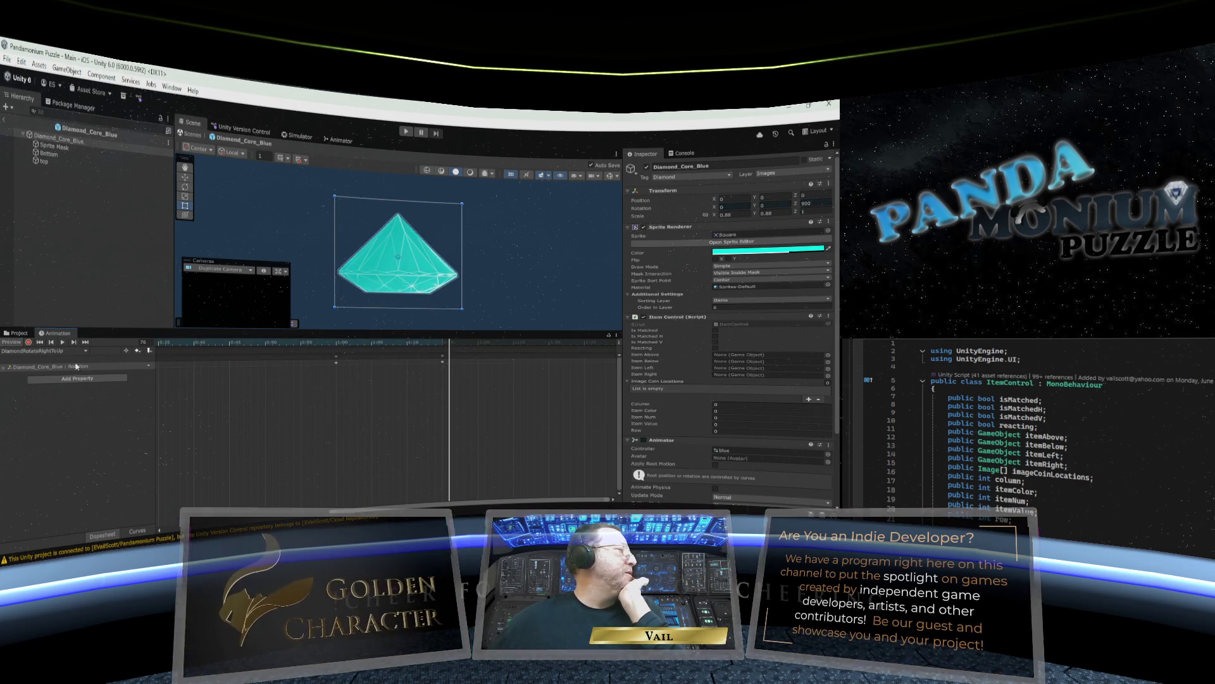
click(8, 61)
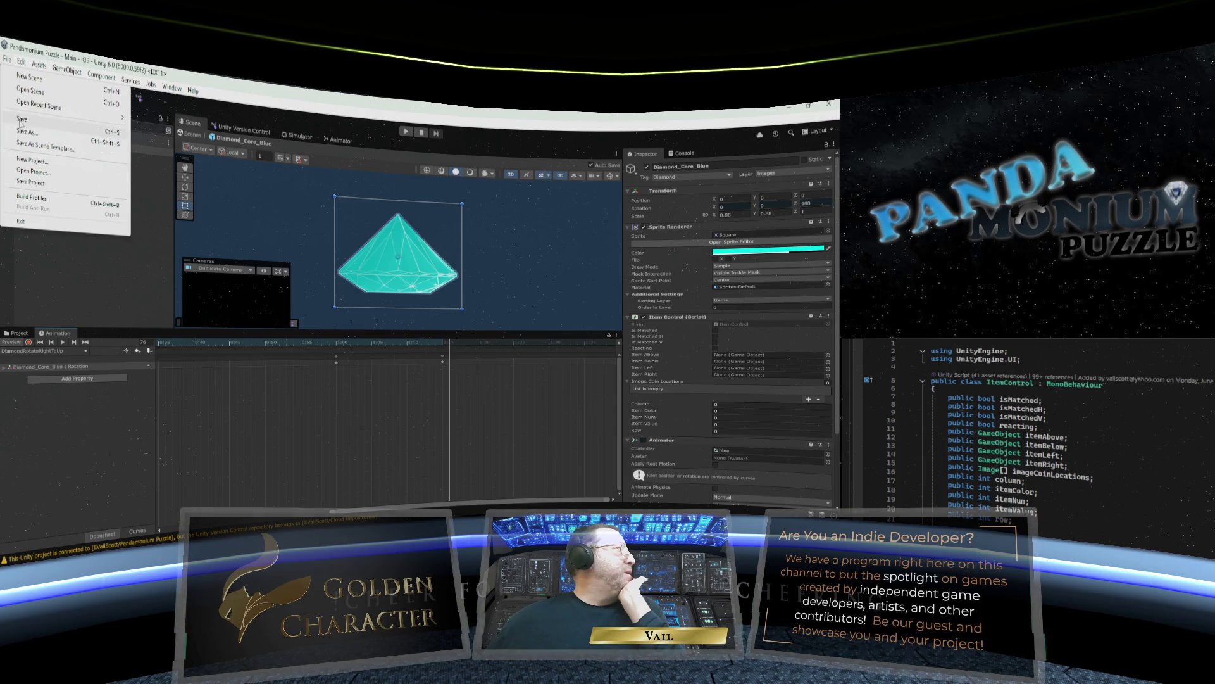
click(163, 307)
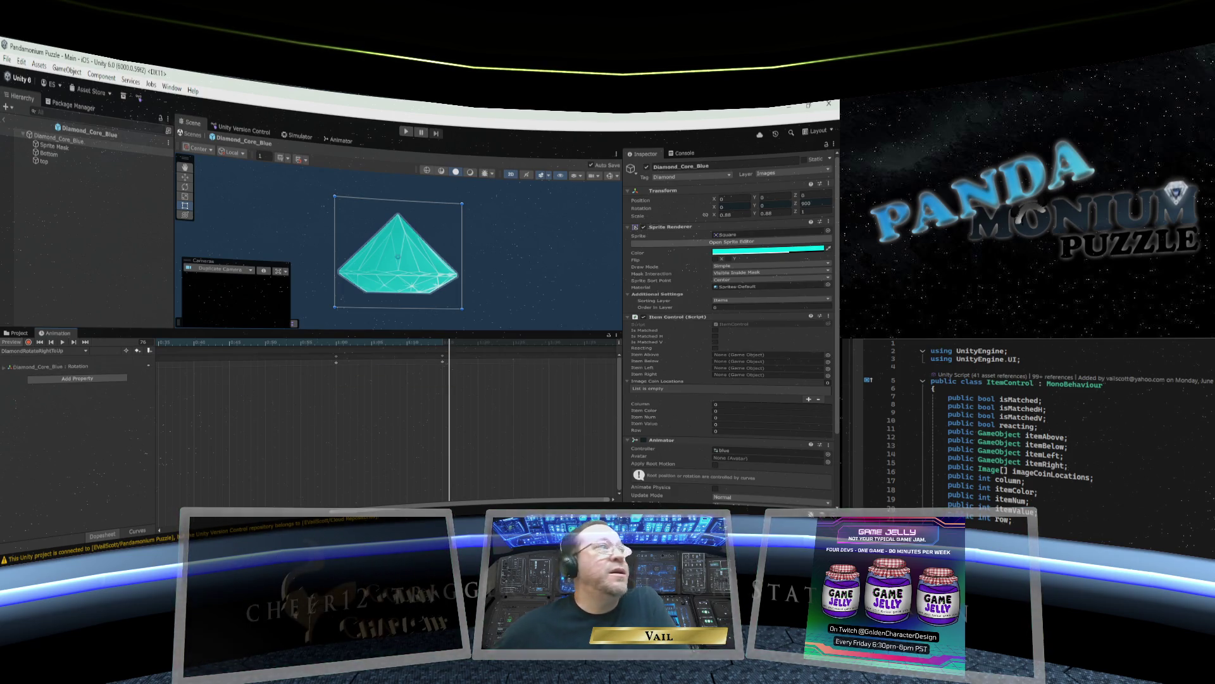
click(343, 141)
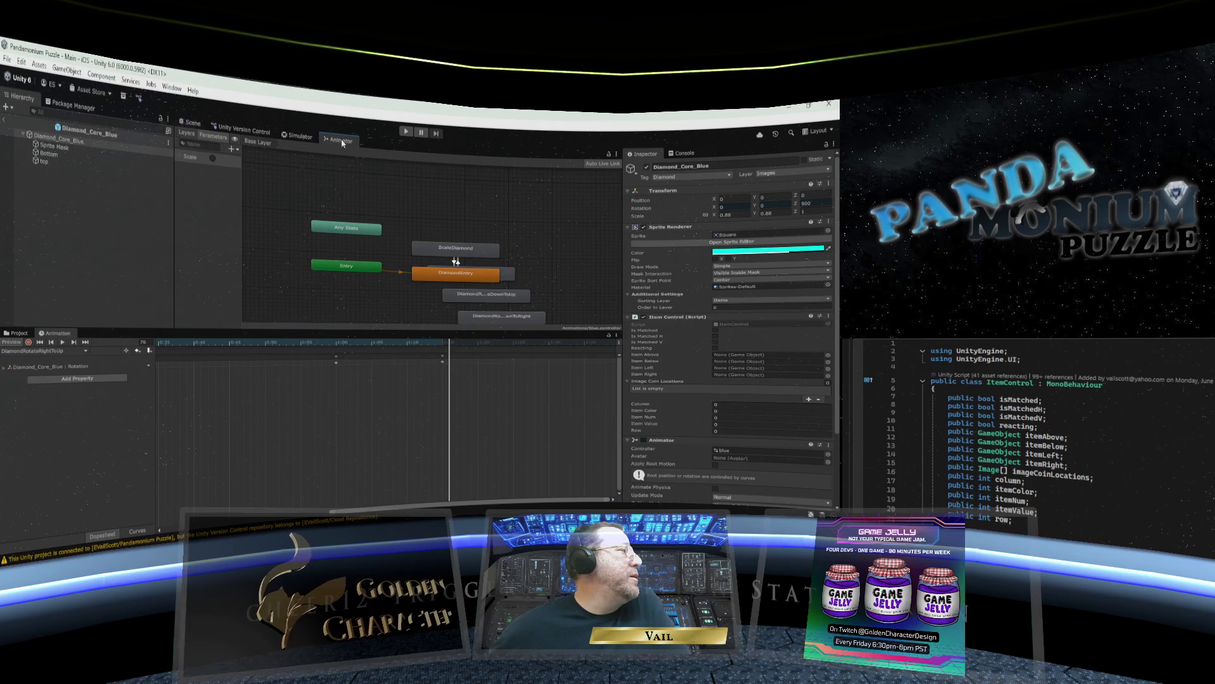
Enlarge the graph area and move Any State, Entry, DiamondEntry and ScaleDiamond toward the upper left.
drag(360, 334, 344, 444)
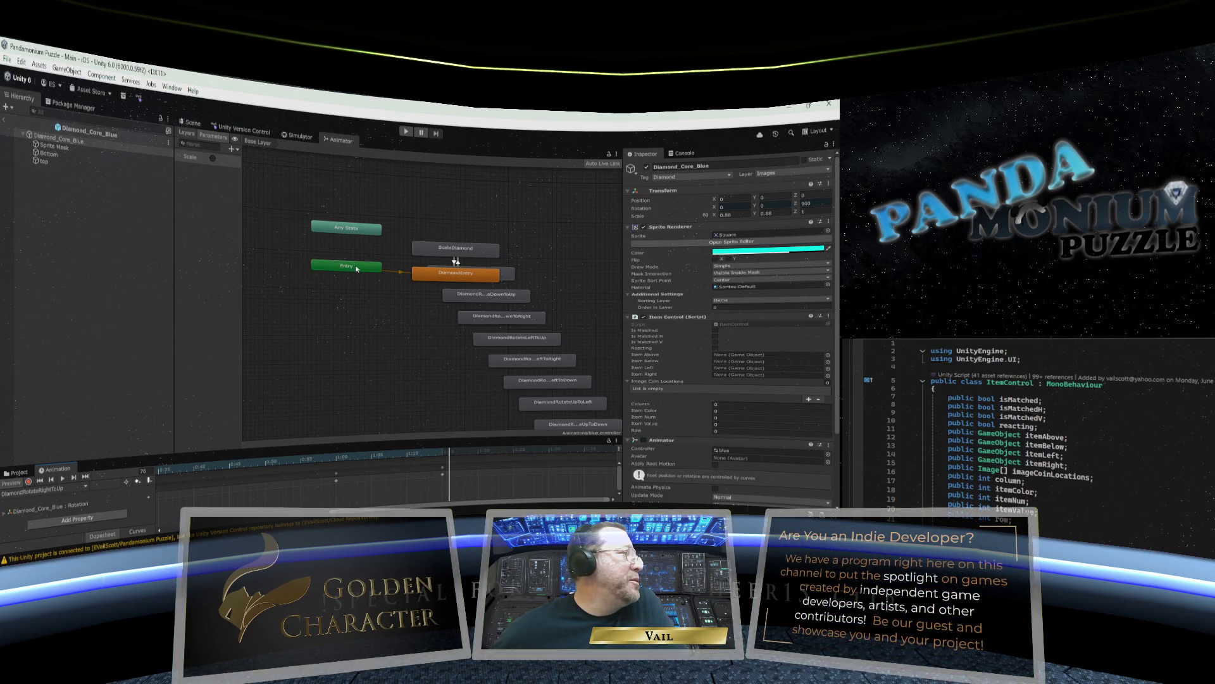
drag(353, 231, 300, 176)
drag(355, 261, 310, 210)
drag(452, 274, 411, 217)
mouse_move(459, 251)
mouse_down()
mouse_move(475, 213)
mouse_move(418, 195)
mouse_up()
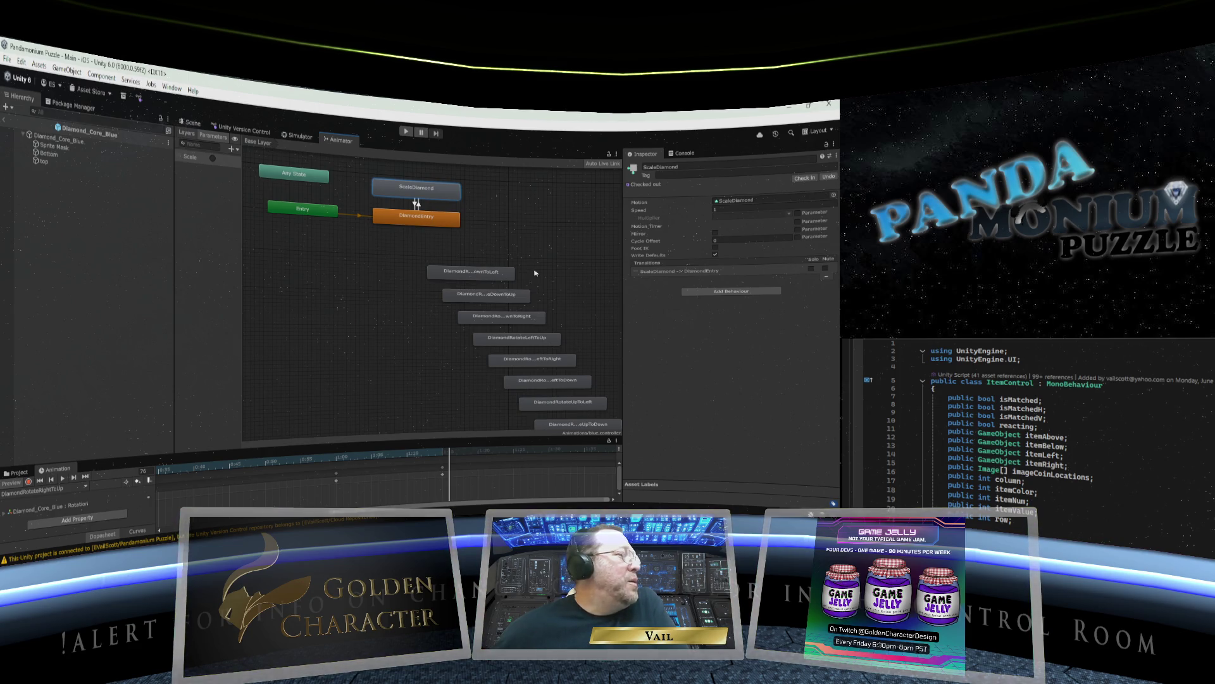
Place DiamondRotateDownToLeft just below DiamondEntry, then select DiamondEntry.
click(478, 275)
mouse_move(480, 276)
mouse_down()
mouse_move(386, 255)
mouse_move(403, 254)
mouse_up()
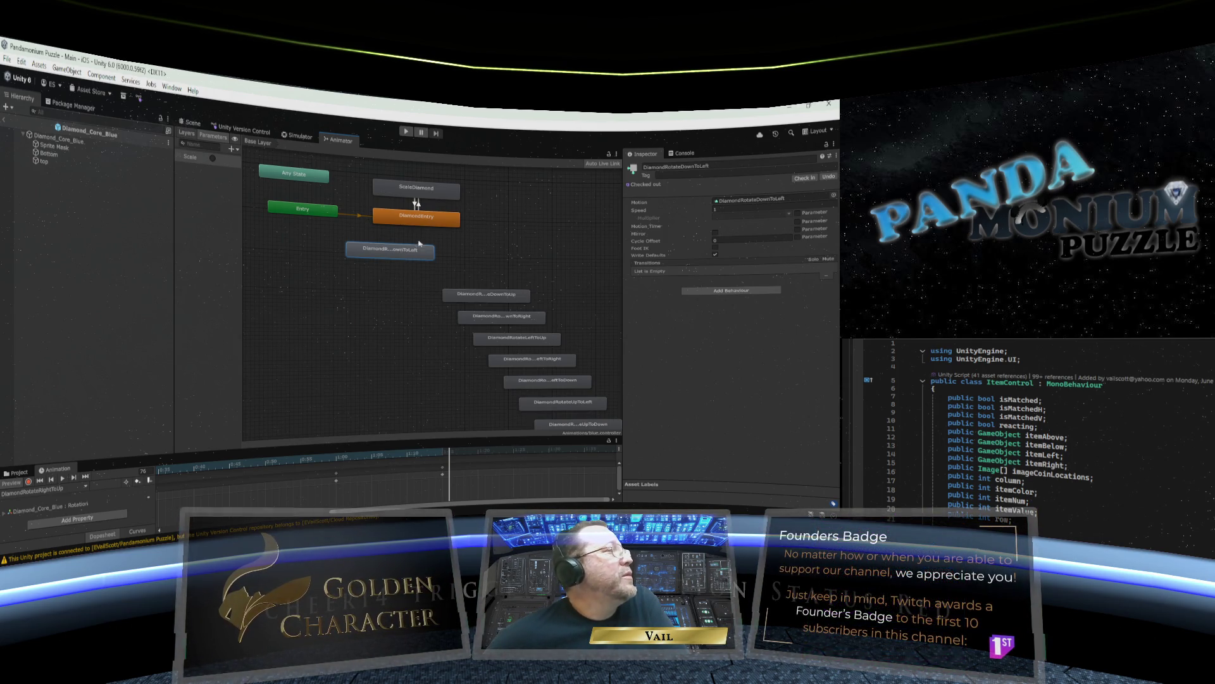
click(417, 224)
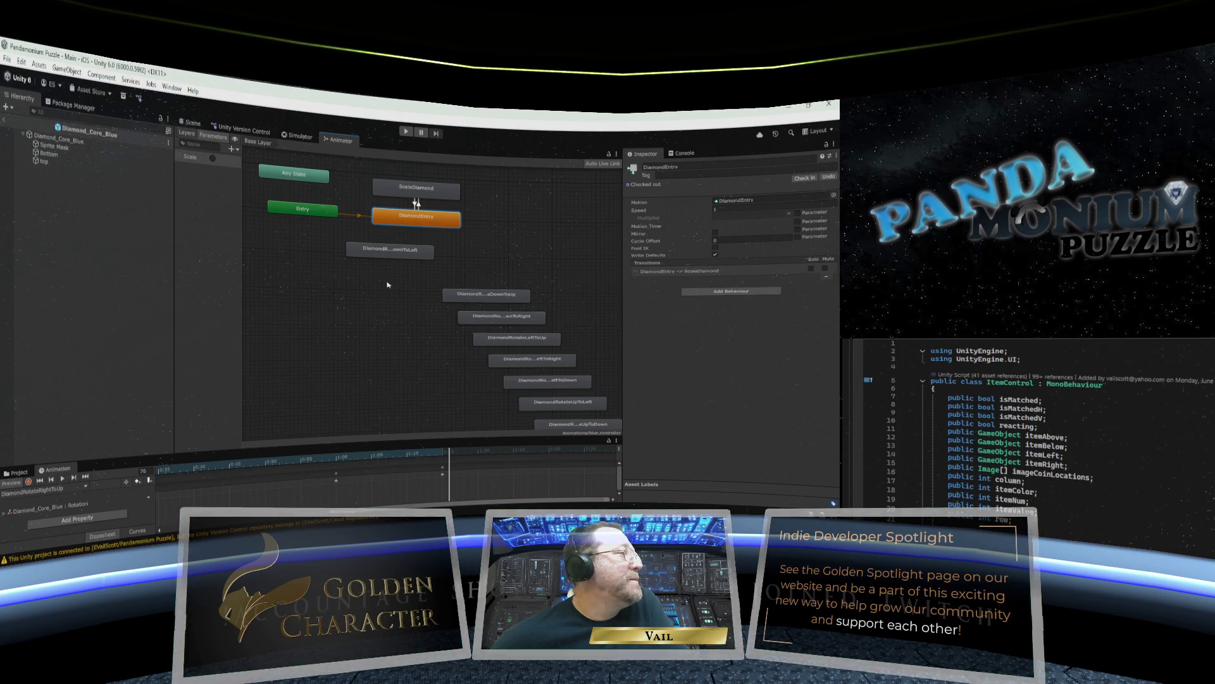
Stack DownToUp, DownToRight and LeftToUp under DownToLeft, and nudge Entry and DiamondEntry.
drag(484, 295, 392, 279)
drag(484, 316, 395, 305)
drag(531, 341, 406, 335)
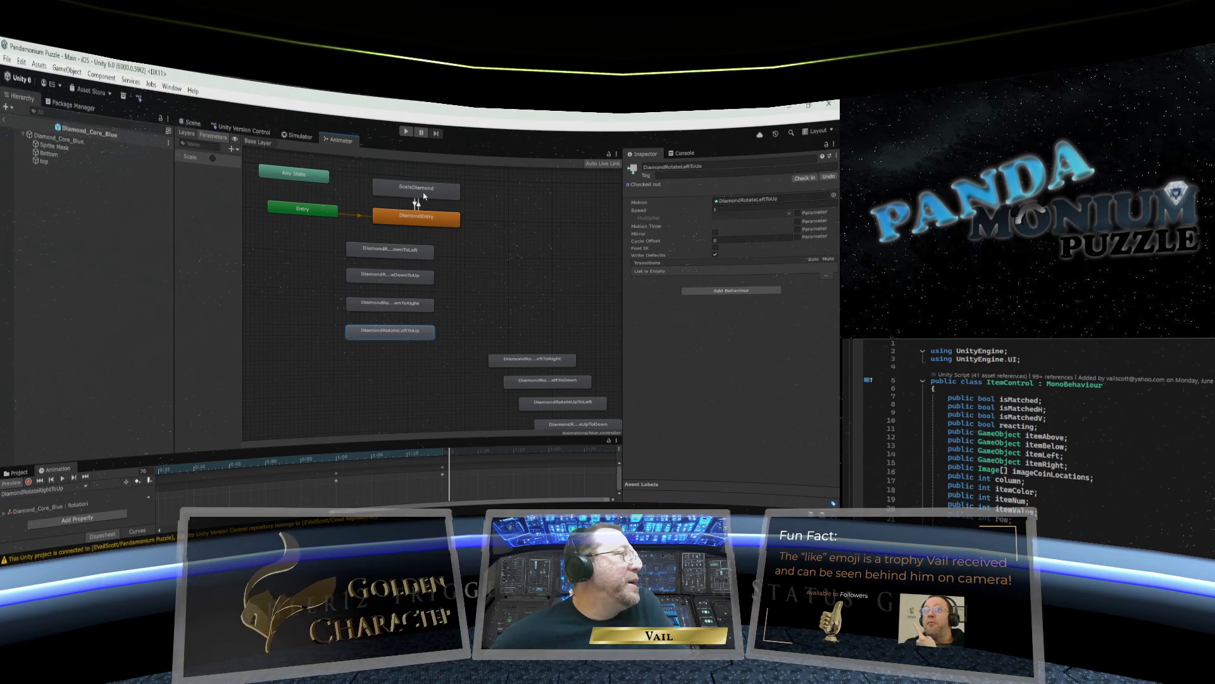
drag(334, 215, 312, 214)
mouse_move(406, 223)
mouse_down()
mouse_move(389, 215)
mouse_move(500, 218)
mouse_move(552, 289)
mouse_move(548, 224)
mouse_up()
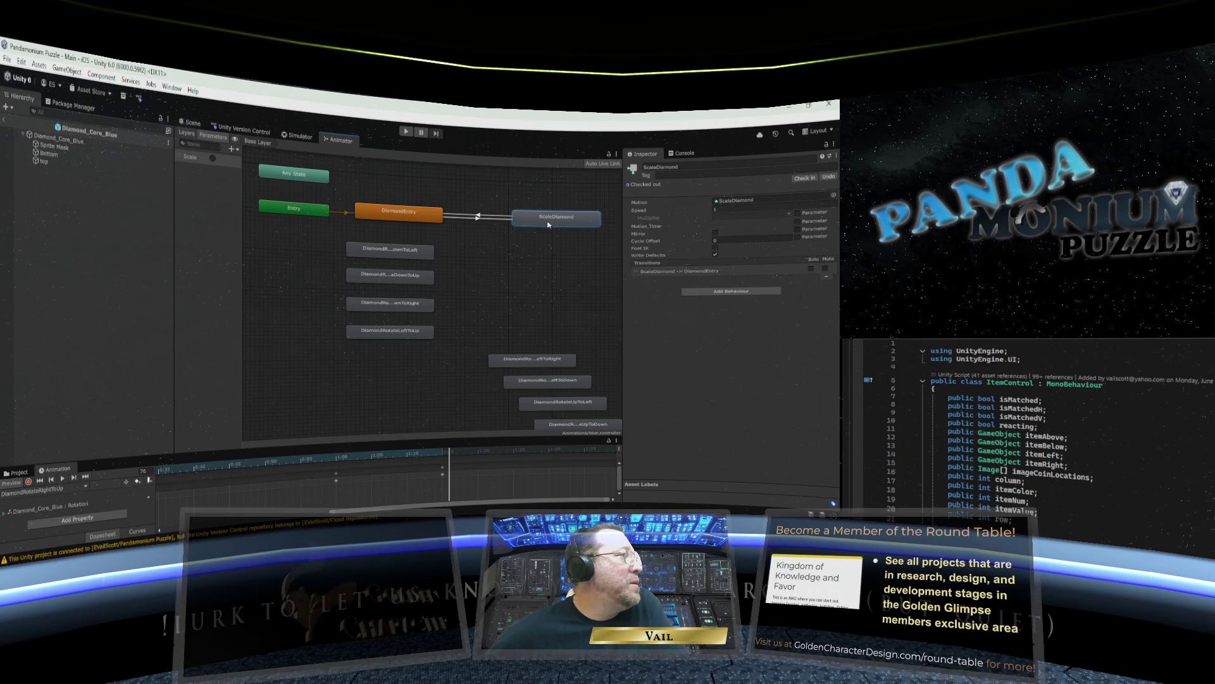
Rearrange the rotation states into three columns, adding LeftToRight, LeftToDown, UpToLeft and UpToDown.
mouse_move(403, 253)
mouse_down()
mouse_move(414, 249)
mouse_move(344, 251)
mouse_move(333, 277)
mouse_up()
drag(392, 312, 337, 305)
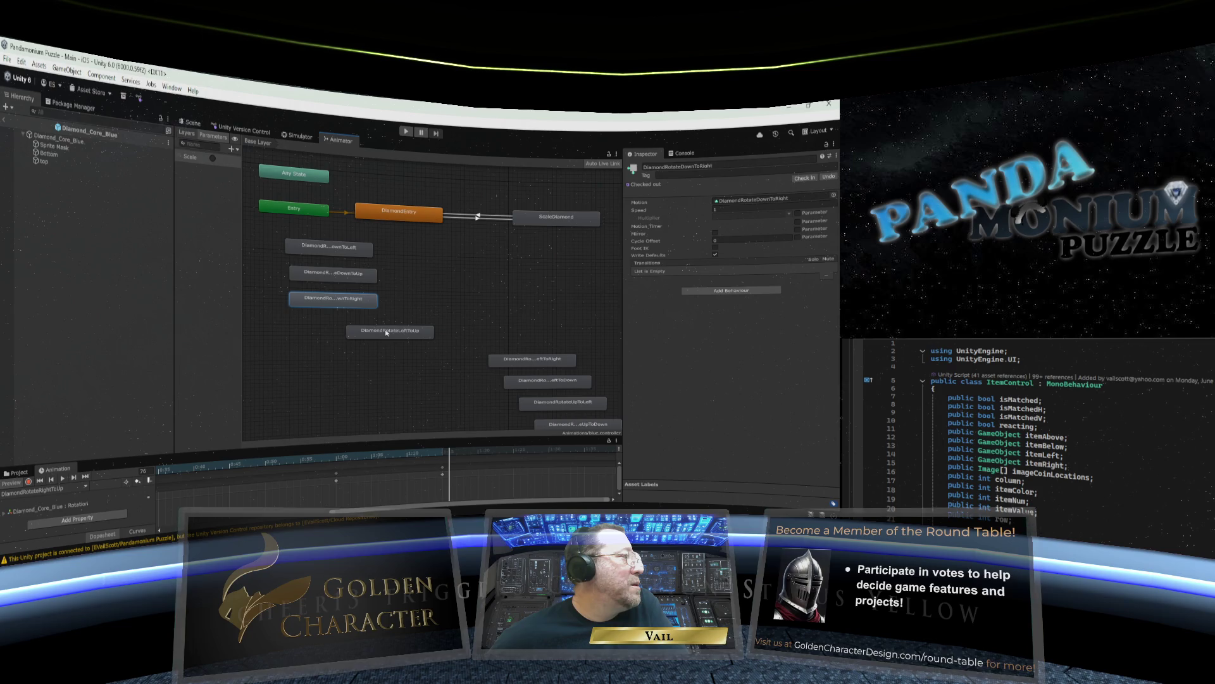
drag(427, 279, 436, 258)
drag(510, 358, 421, 279)
mouse_move(537, 376)
mouse_down()
mouse_move(458, 345)
mouse_move(427, 299)
mouse_up()
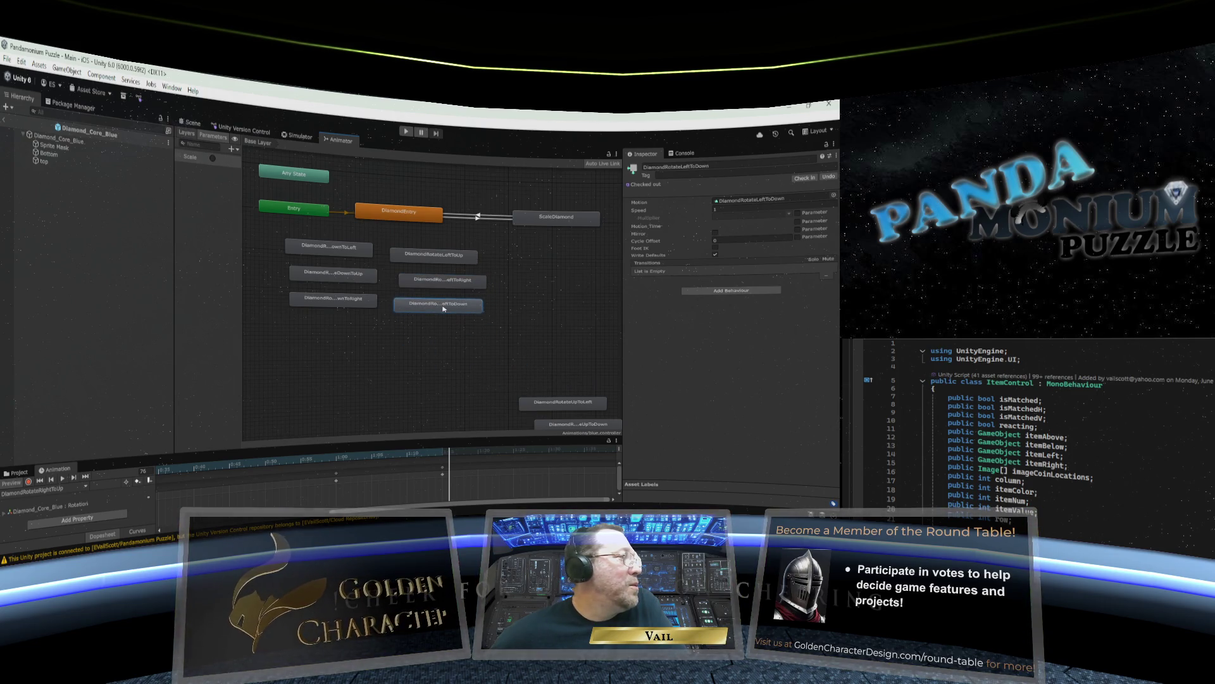
drag(554, 407, 538, 265)
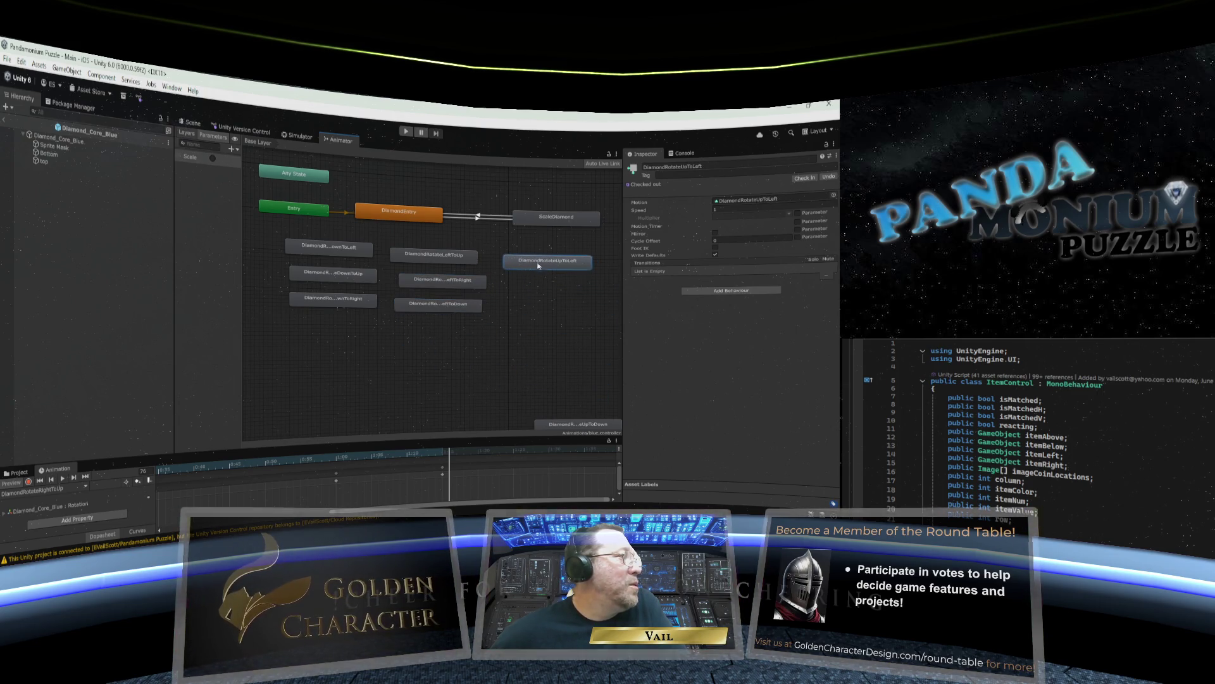
drag(567, 424, 538, 285)
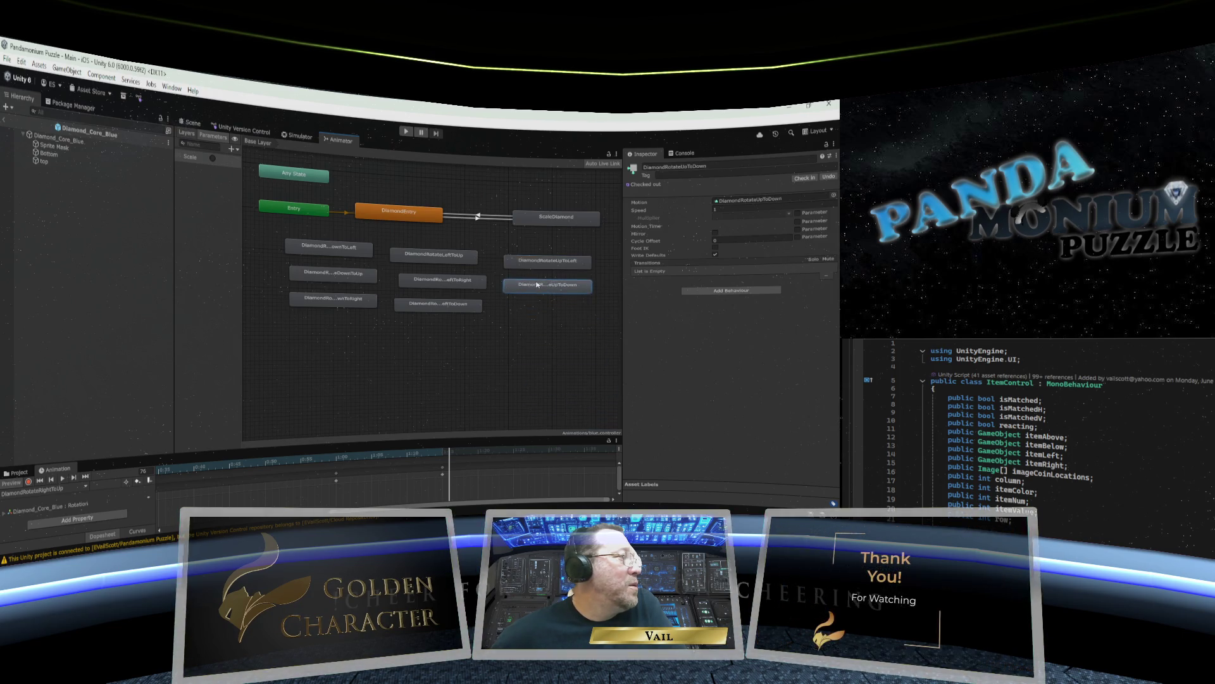
scroll(556, 357, down, 5)
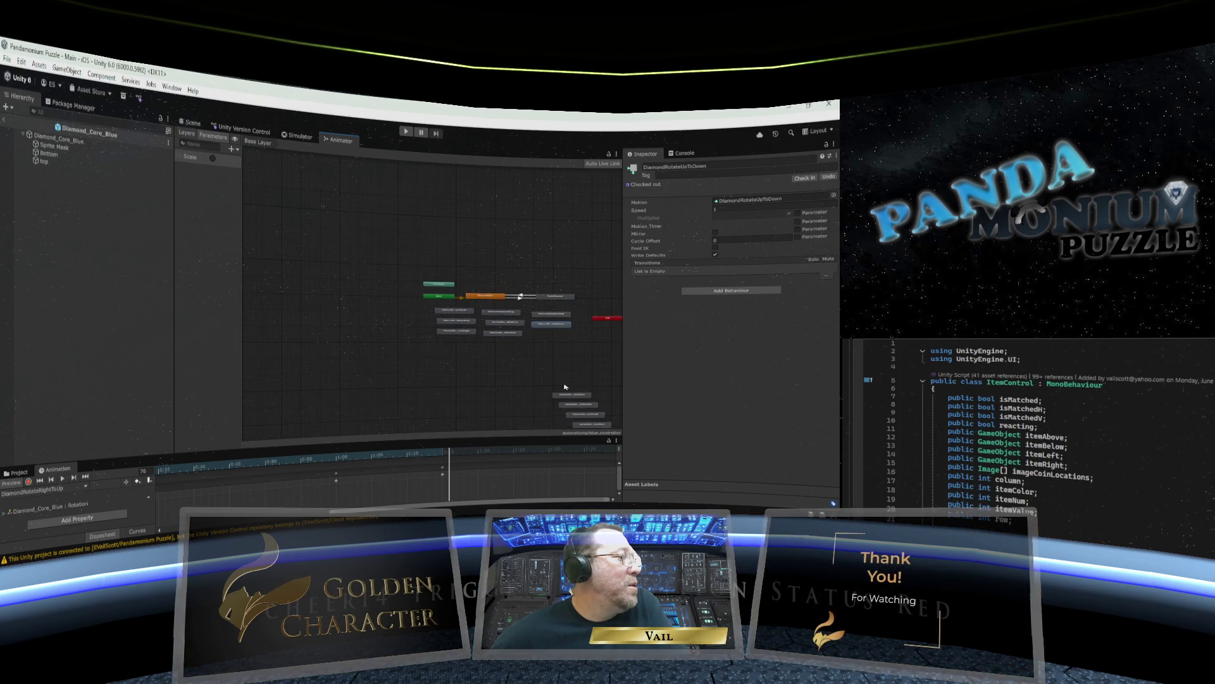
Move the four leftover rotation states, including UpToRight and RightToUp, up into the grid.
drag(569, 400, 548, 340)
drag(569, 403, 583, 346)
drag(587, 416, 587, 364)
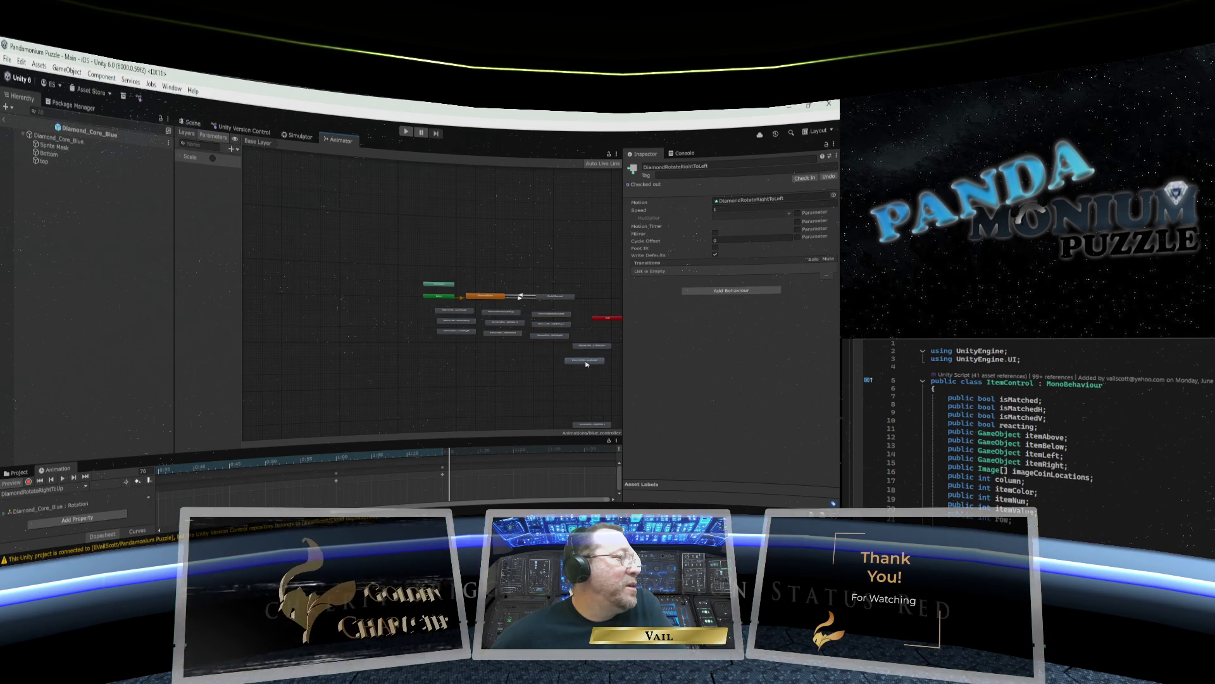
drag(592, 425, 589, 380)
scroll(504, 379, up, 4)
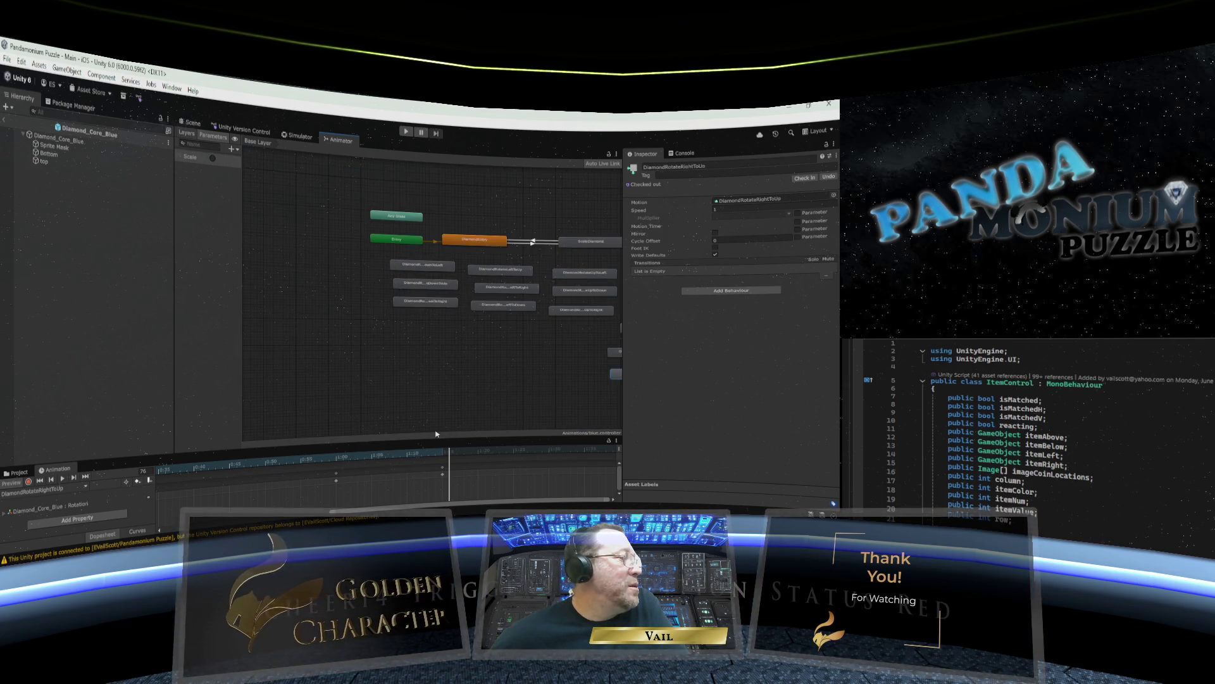
Shift the whole state layout up-left, place the last three states beside the grid, and widen the Animator.
mouse_move(345, 193)
mouse_down()
mouse_move(621, 322)
mouse_move(592, 342)
mouse_up()
drag(415, 221, 310, 187)
scroll(520, 304, down, 4)
click(579, 316)
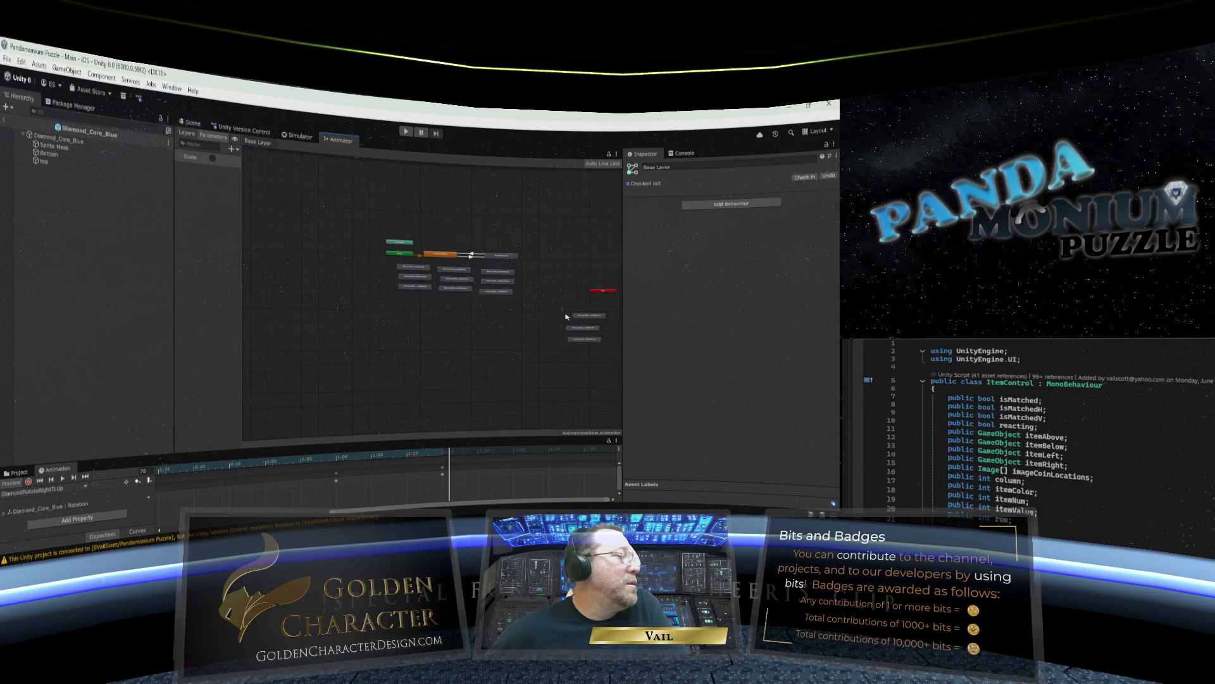
drag(583, 318, 542, 271)
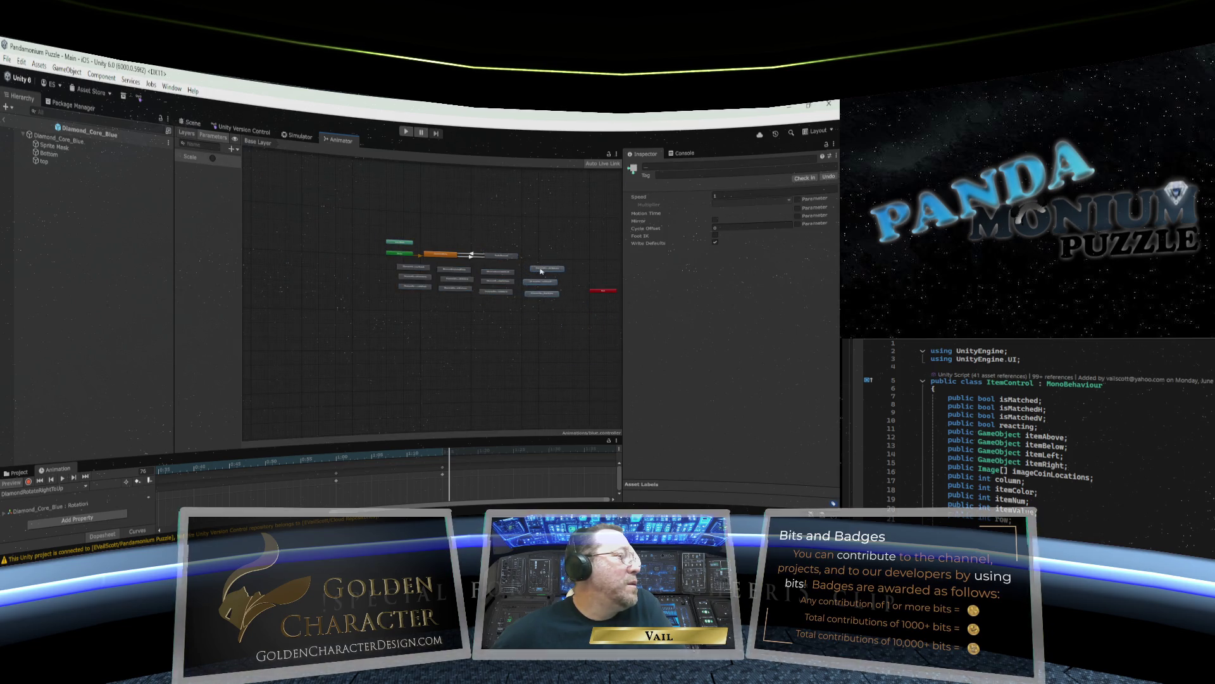
scroll(503, 321, up, 4)
scroll(502, 317, down, 2)
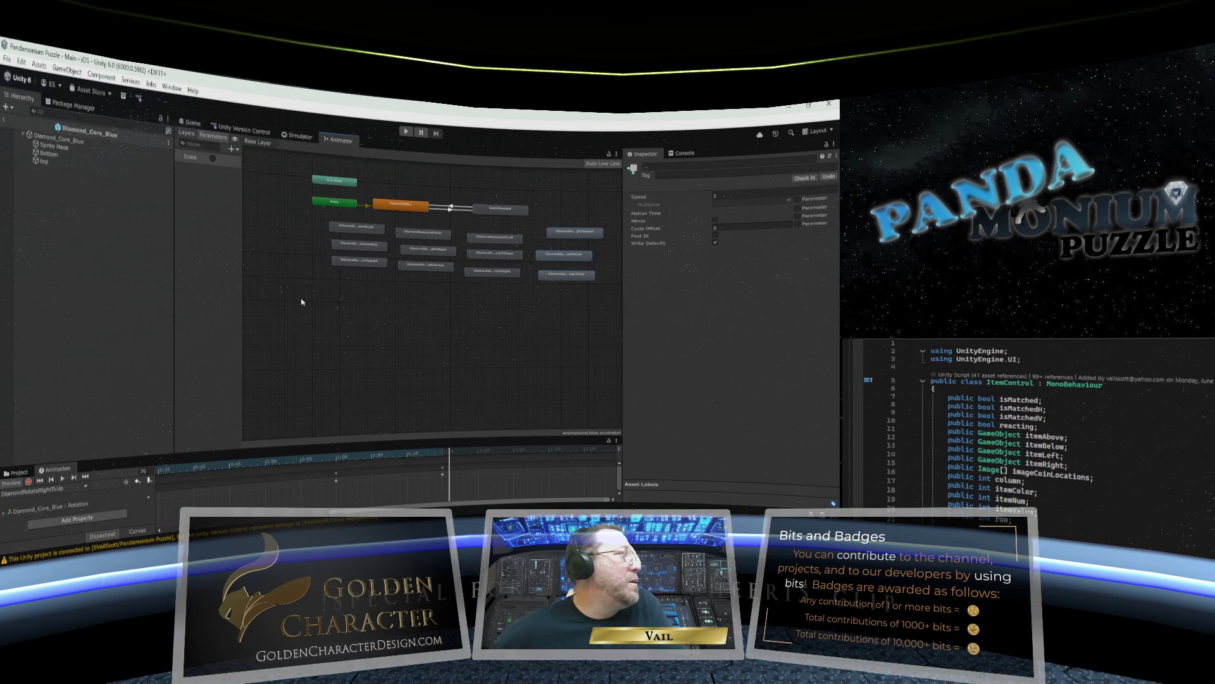
drag(174, 294, 99, 305)
scroll(360, 237, up, 2)
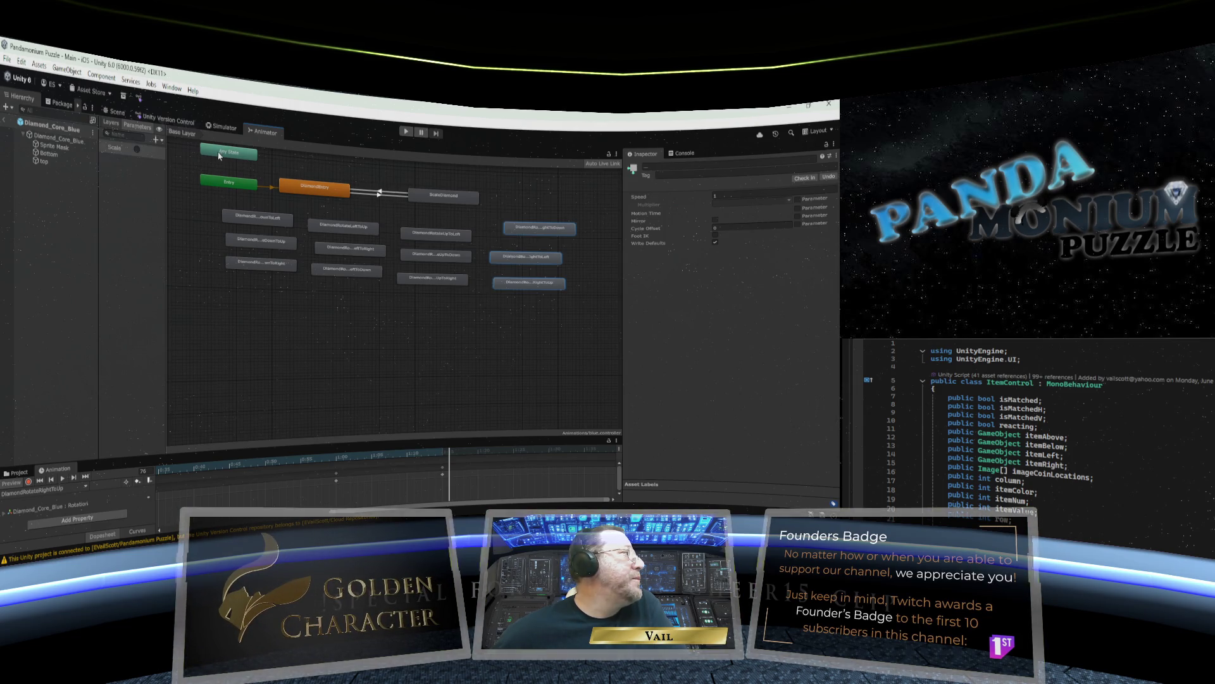
Align Any State, Entry, ScaleDiamond and the RightToDown, UpToRight, LeftToDown and DownToRight states.
mouse_move(221, 154)
mouse_down()
mouse_move(315, 216)
mouse_move(198, 160)
mouse_up()
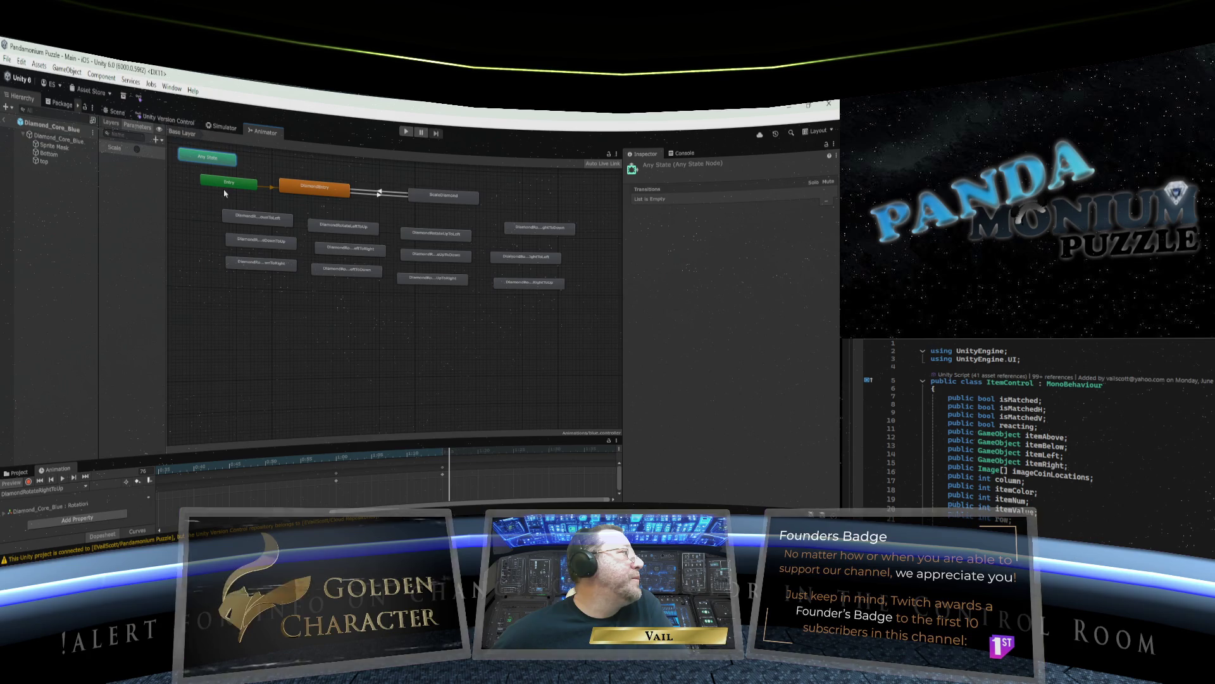
mouse_move(236, 186)
mouse_down()
mouse_move(229, 193)
mouse_move(302, 196)
mouse_up()
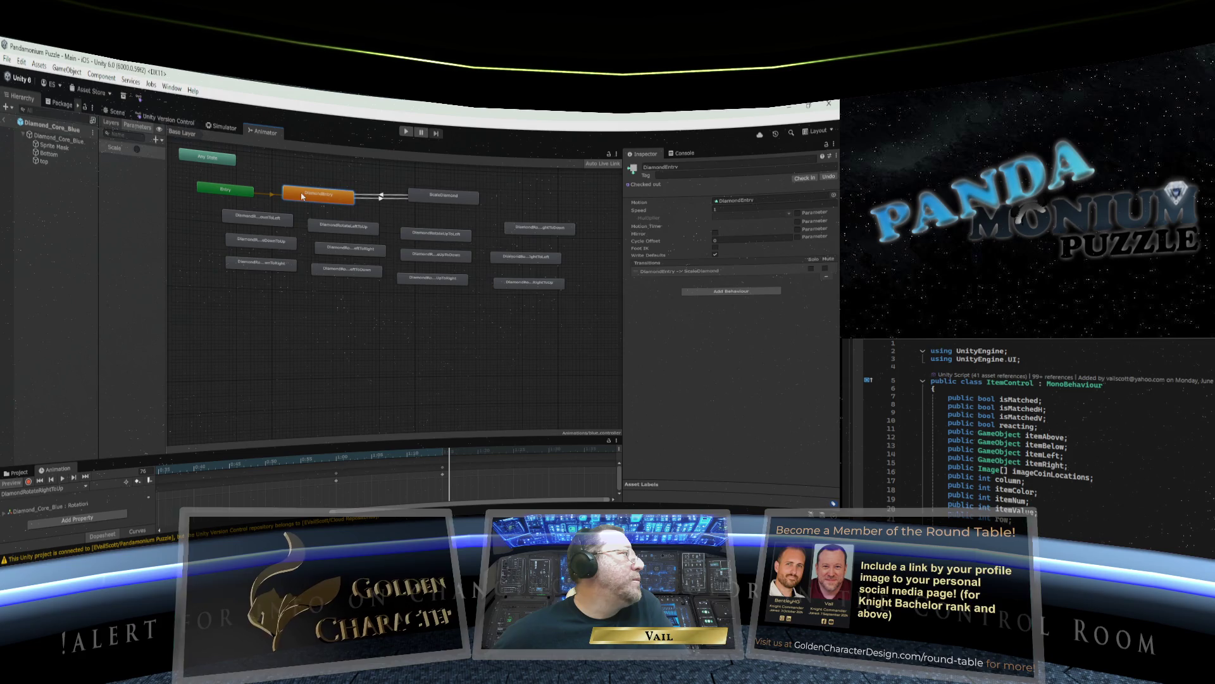
drag(433, 197, 439, 204)
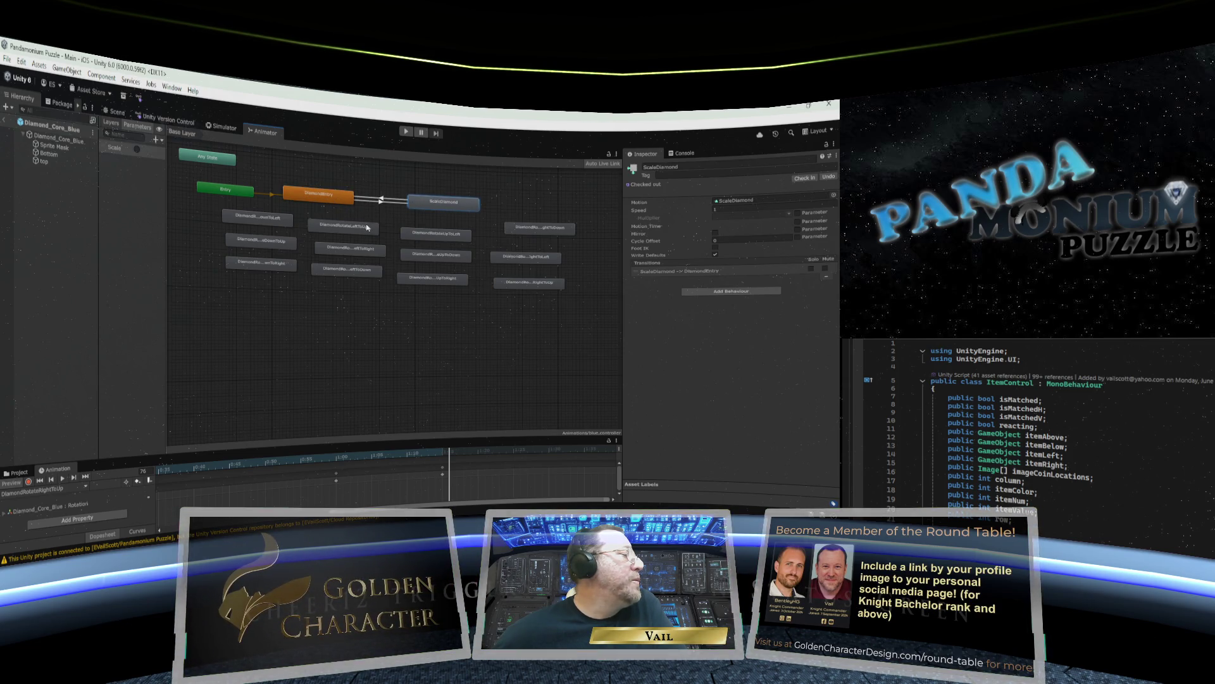
drag(512, 229, 529, 285)
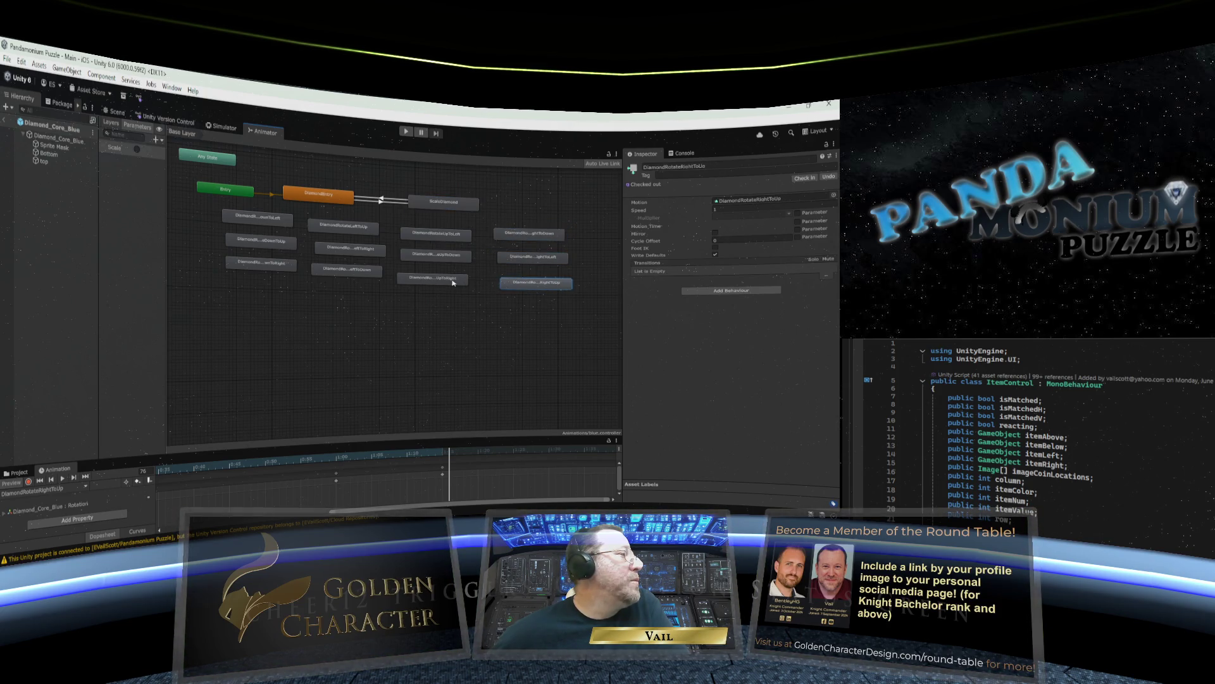
drag(454, 283, 460, 283)
drag(361, 274, 362, 282)
mouse_move(279, 265)
mouse_down()
mouse_move(269, 277)
mouse_move(262, 246)
mouse_up()
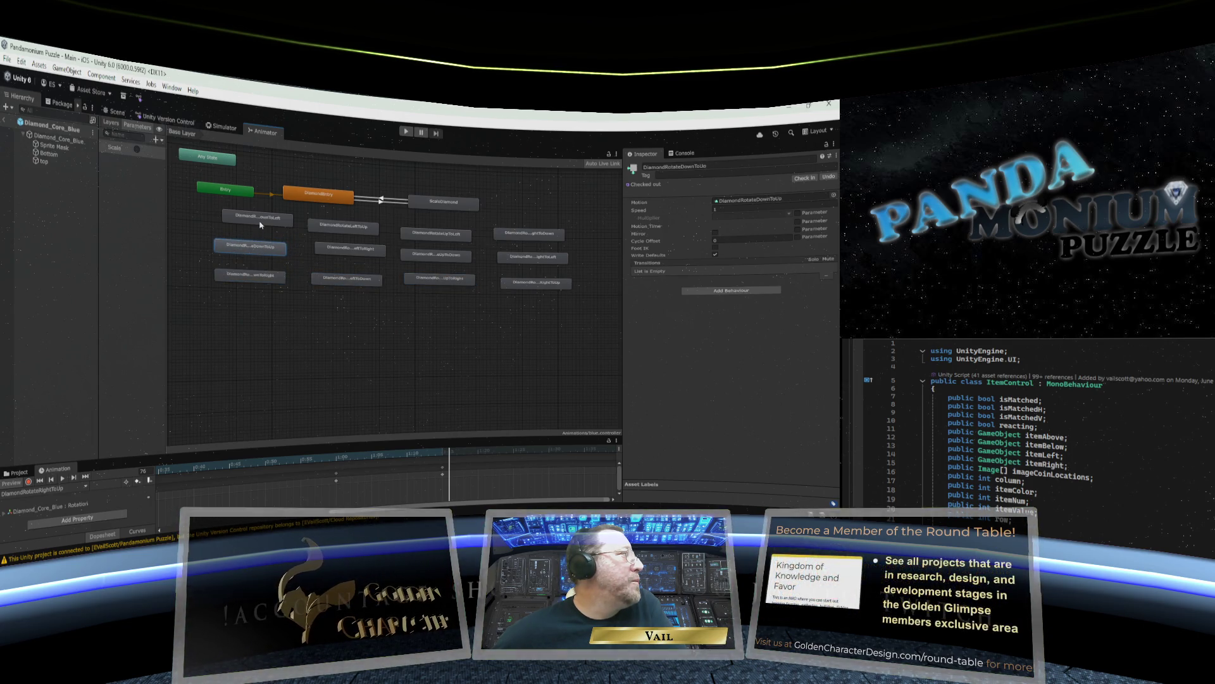
Fine-tune Any State, DownToLeft, LeftToRight and DownToRight positions, then widen the parameters list.
click(212, 163)
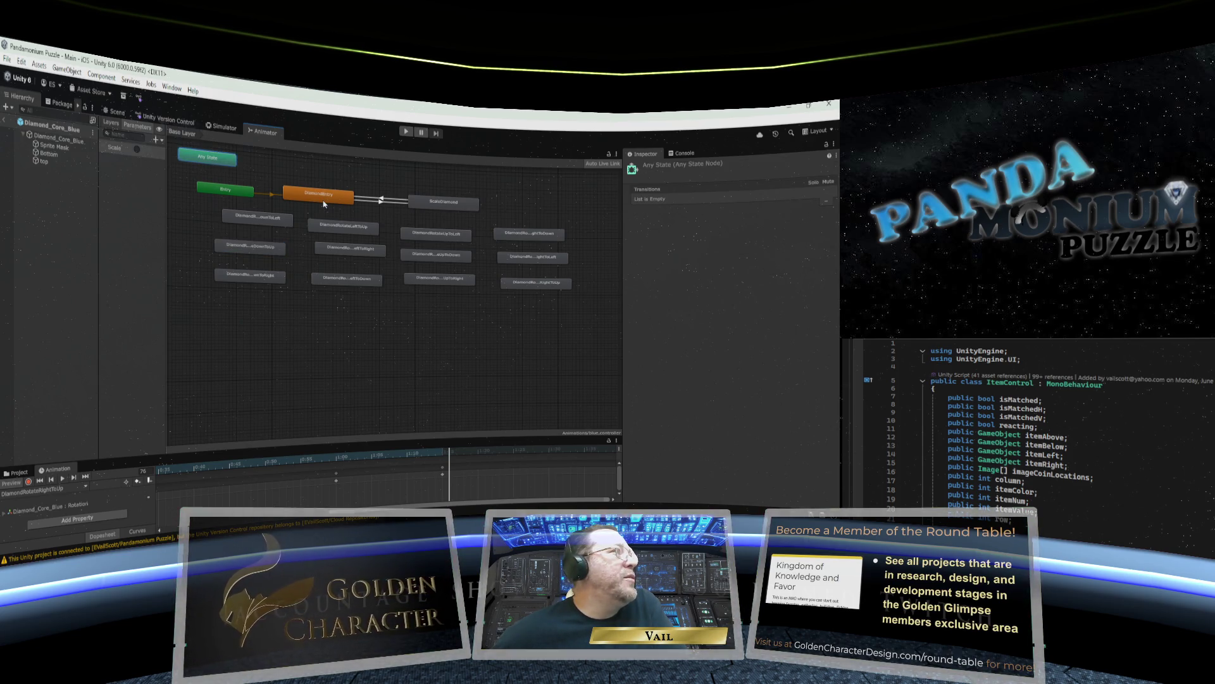
drag(216, 167, 218, 167)
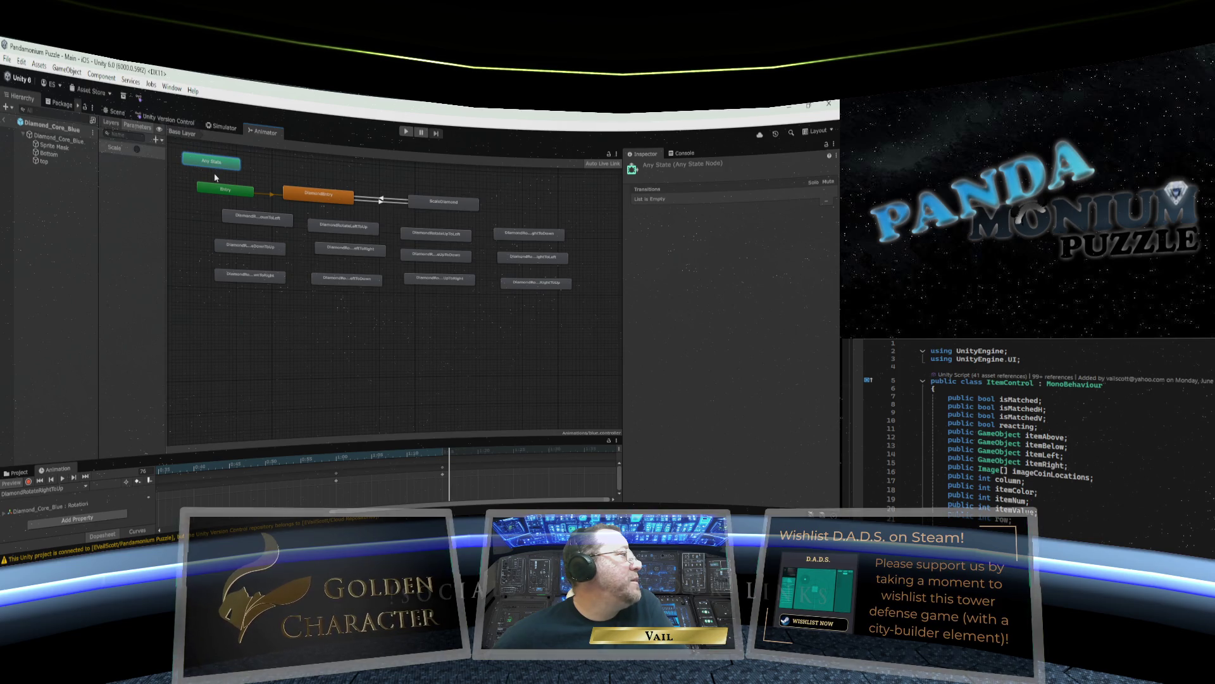
click(271, 223)
drag(271, 223, 267, 226)
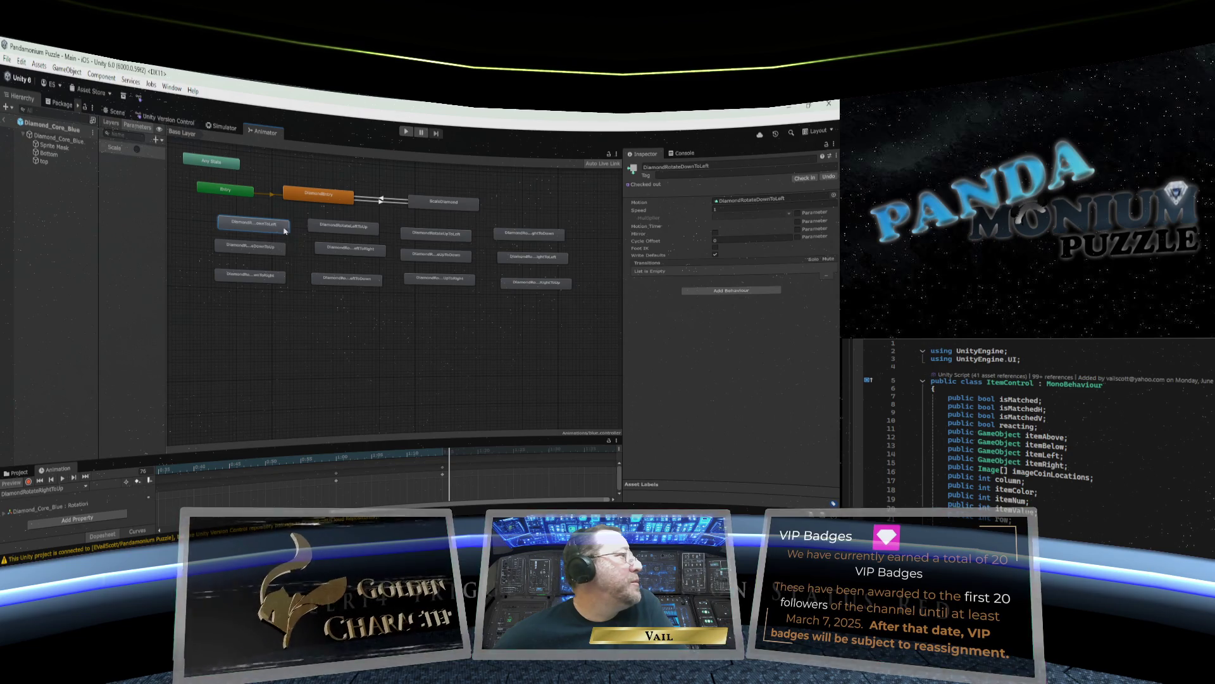
click(223, 166)
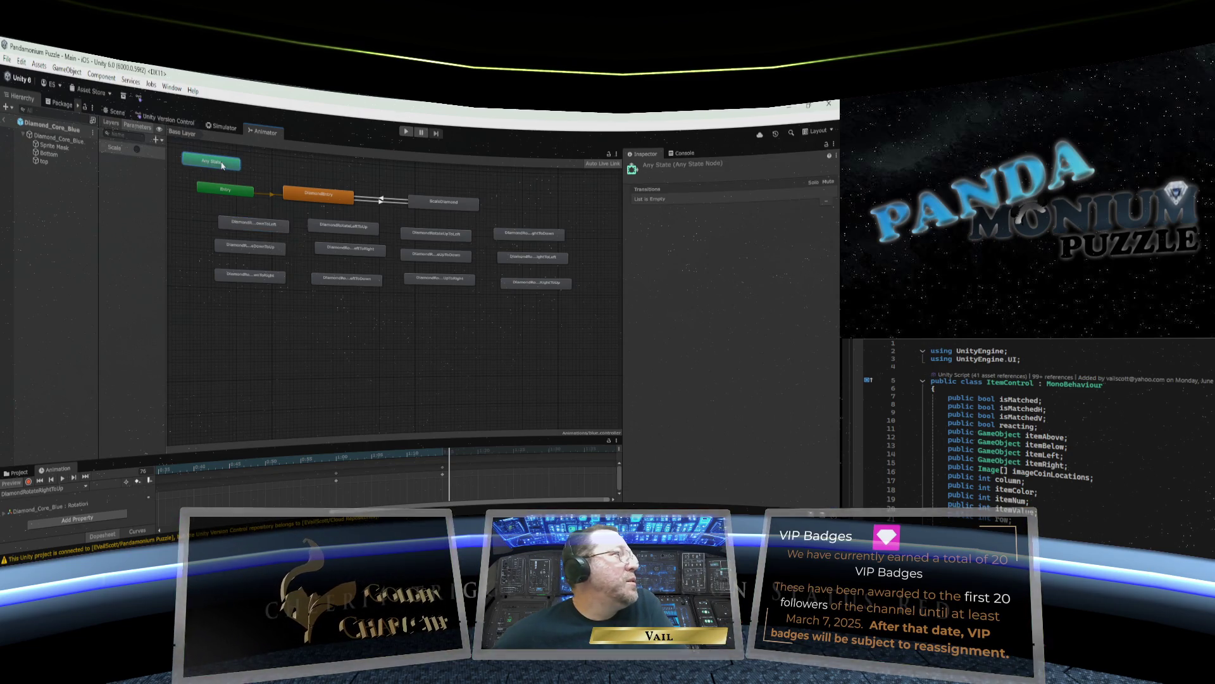
click(251, 222)
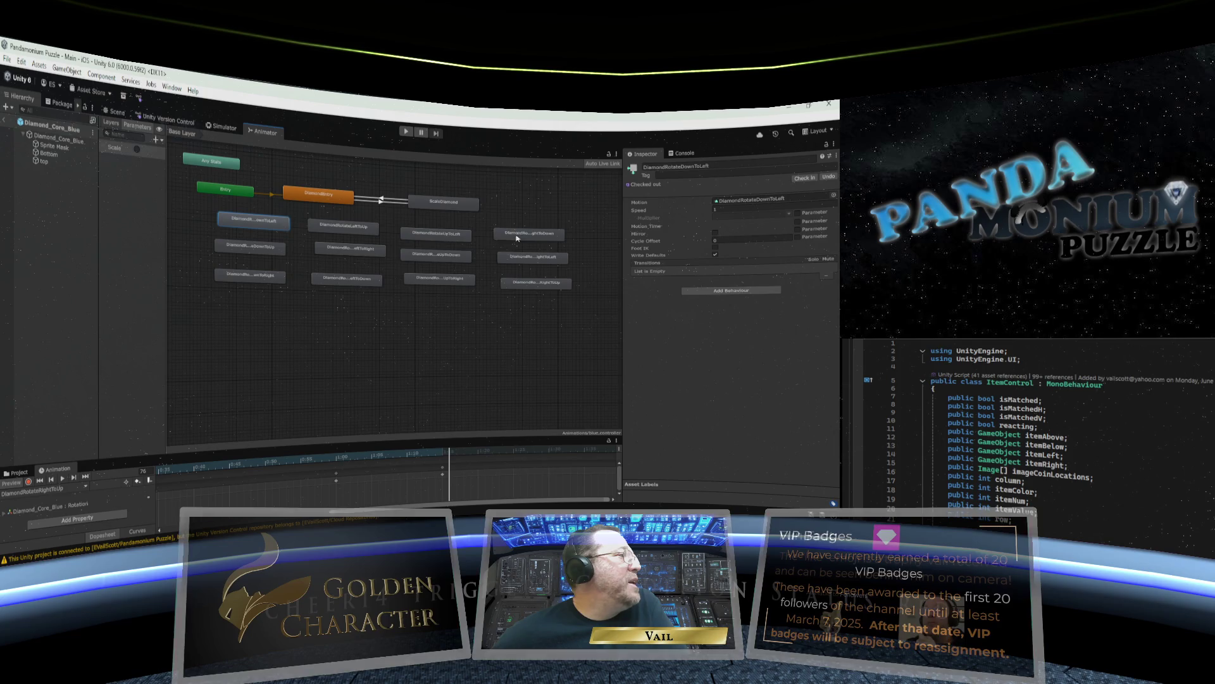
drag(371, 256, 362, 268)
click(364, 287)
mouse_move(262, 279)
mouse_down()
mouse_move(257, 235)
mouse_move(332, 237)
mouse_up()
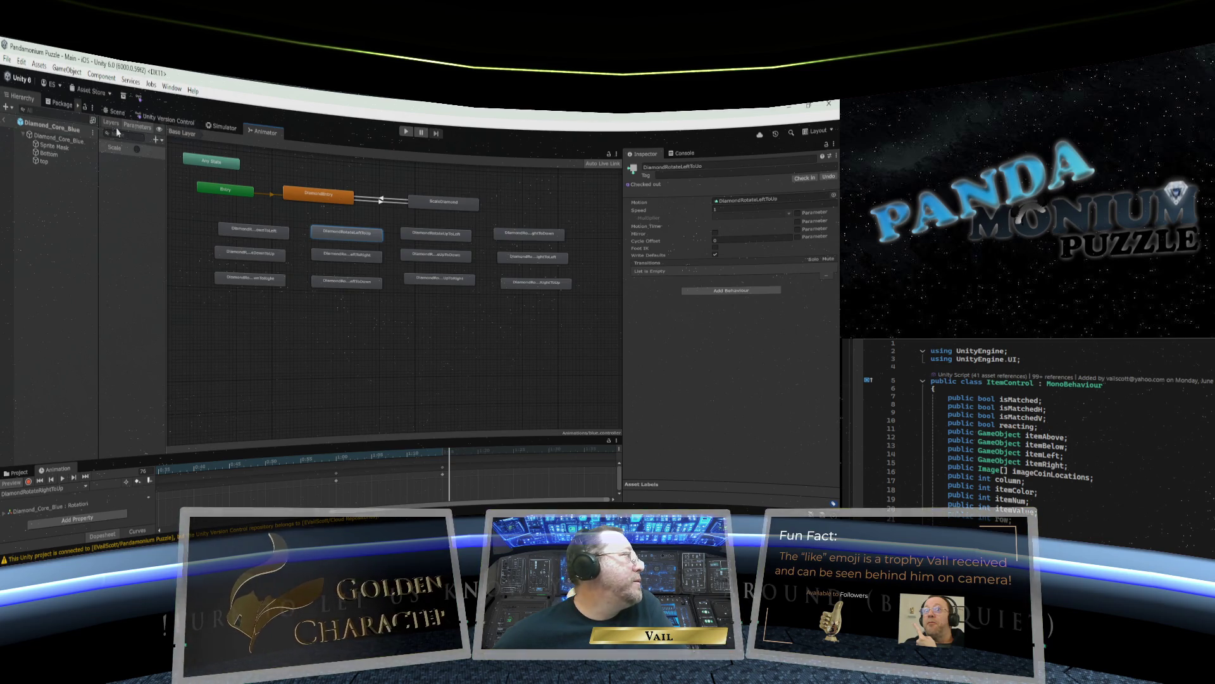
drag(165, 170, 211, 162)
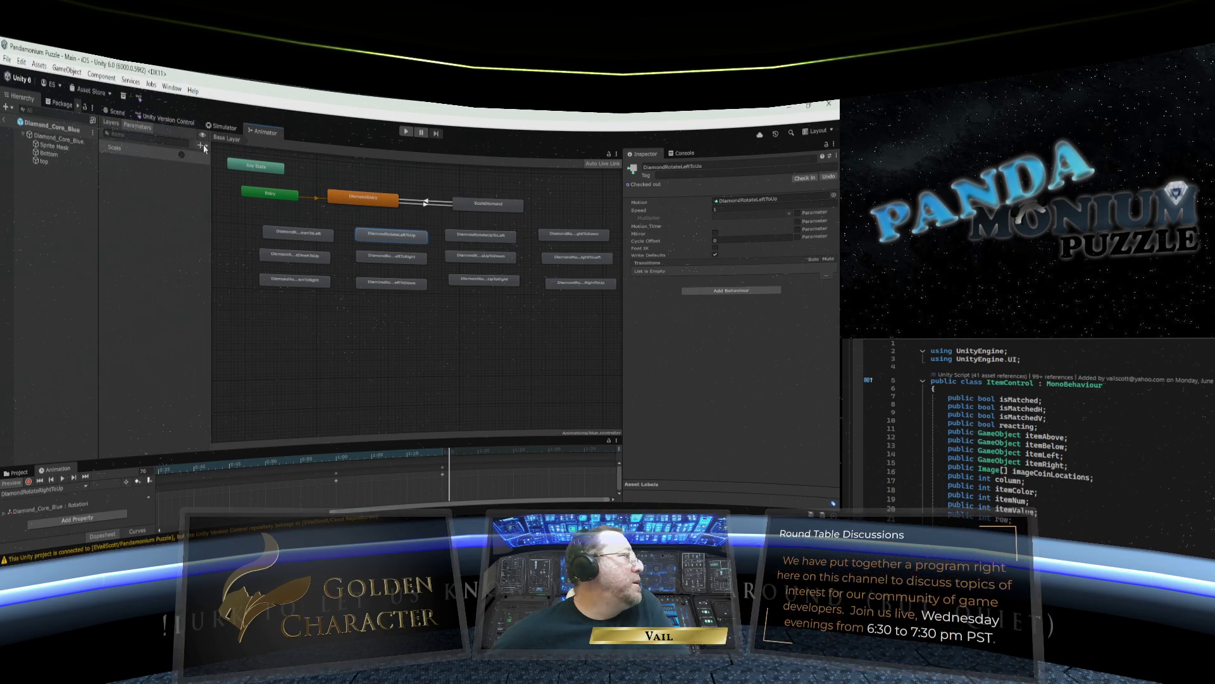
Add trigger parameters named RotateLU and RotateRU.
click(202, 145)
click(219, 189)
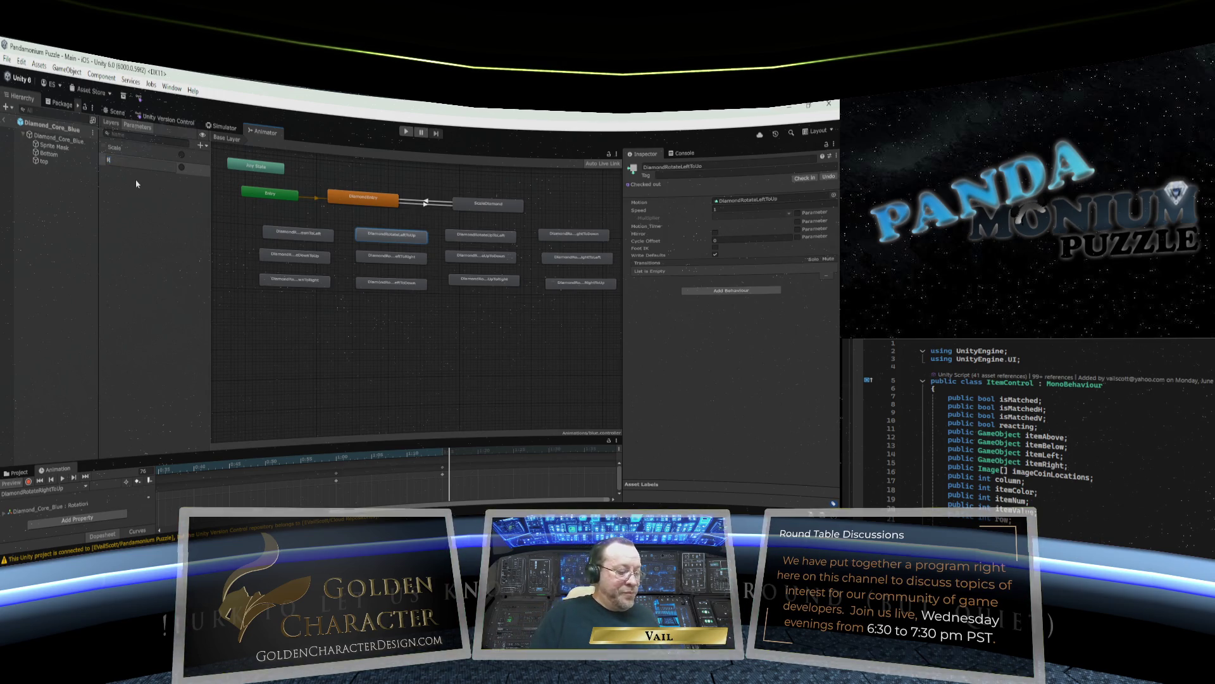
text(RotateLU)
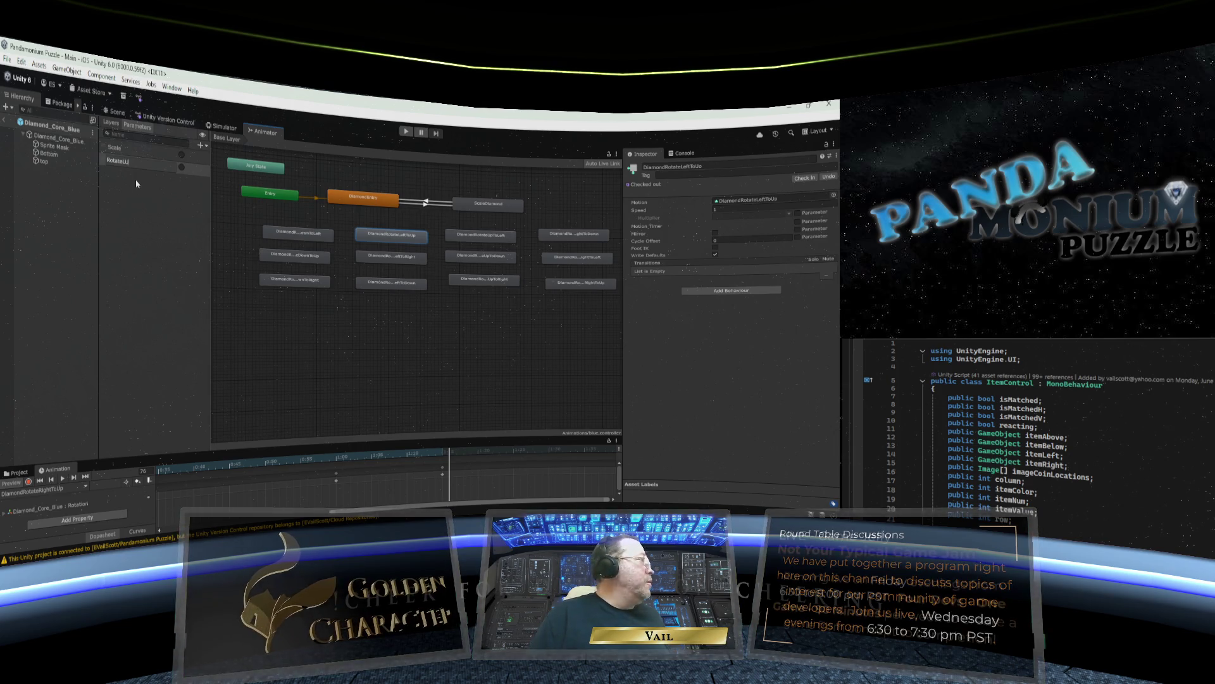
key(Return)
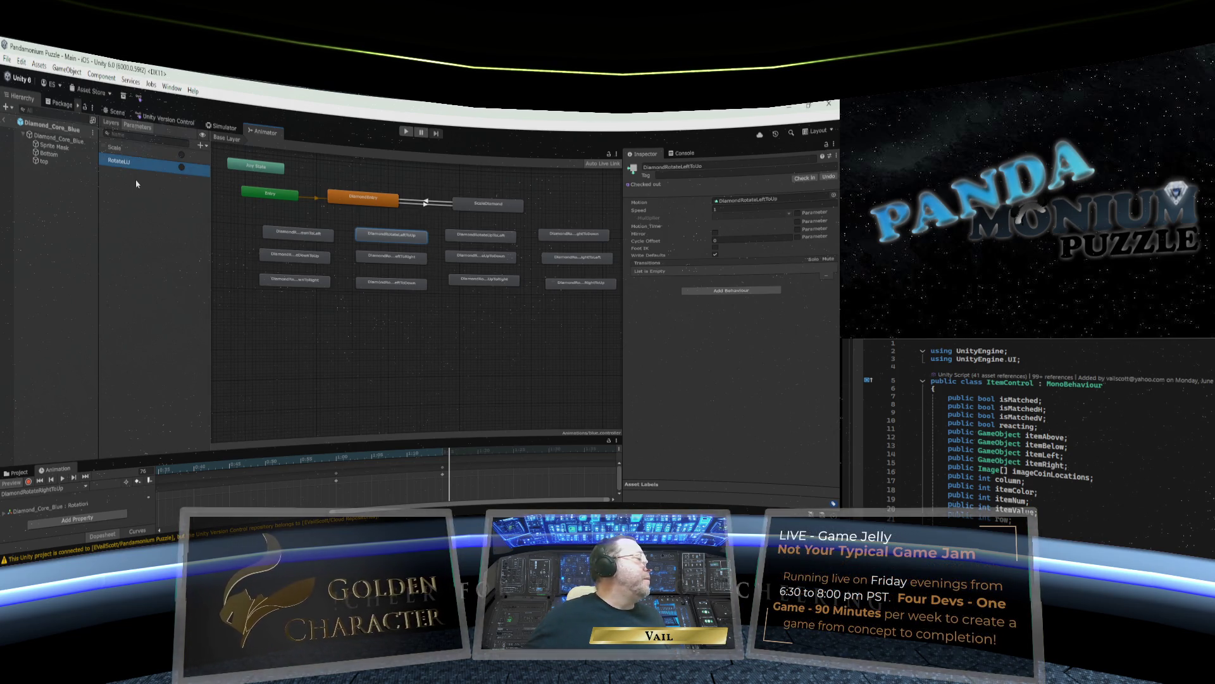
click(207, 148)
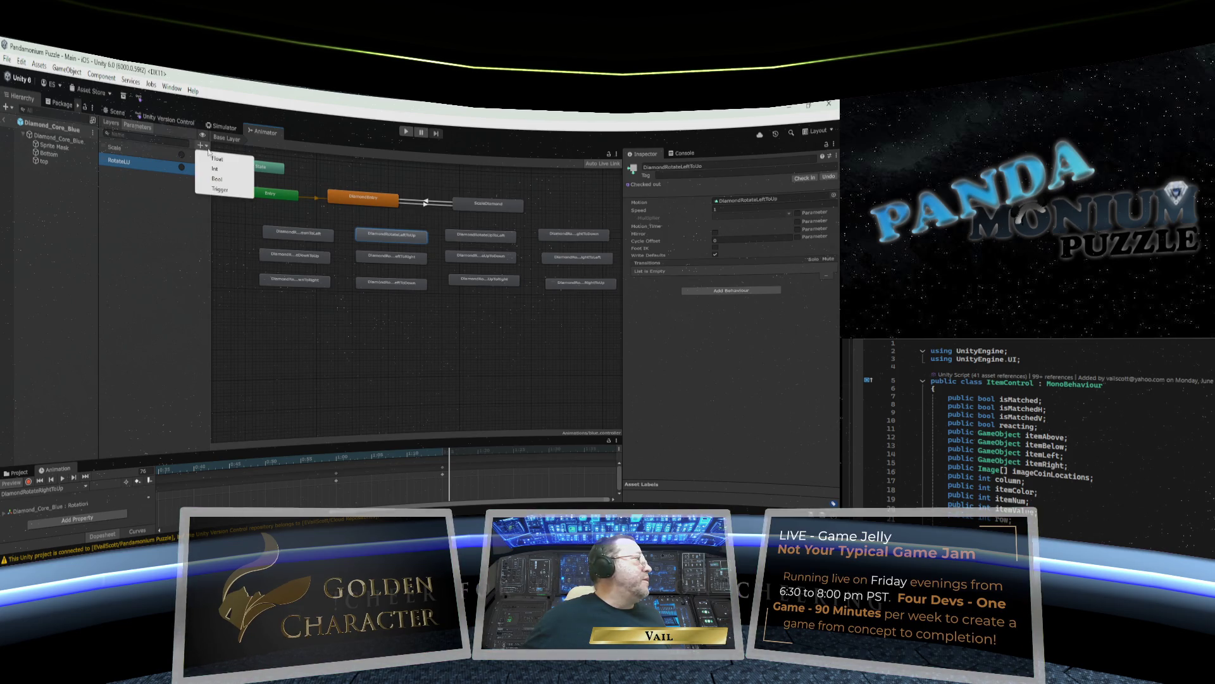
click(214, 191)
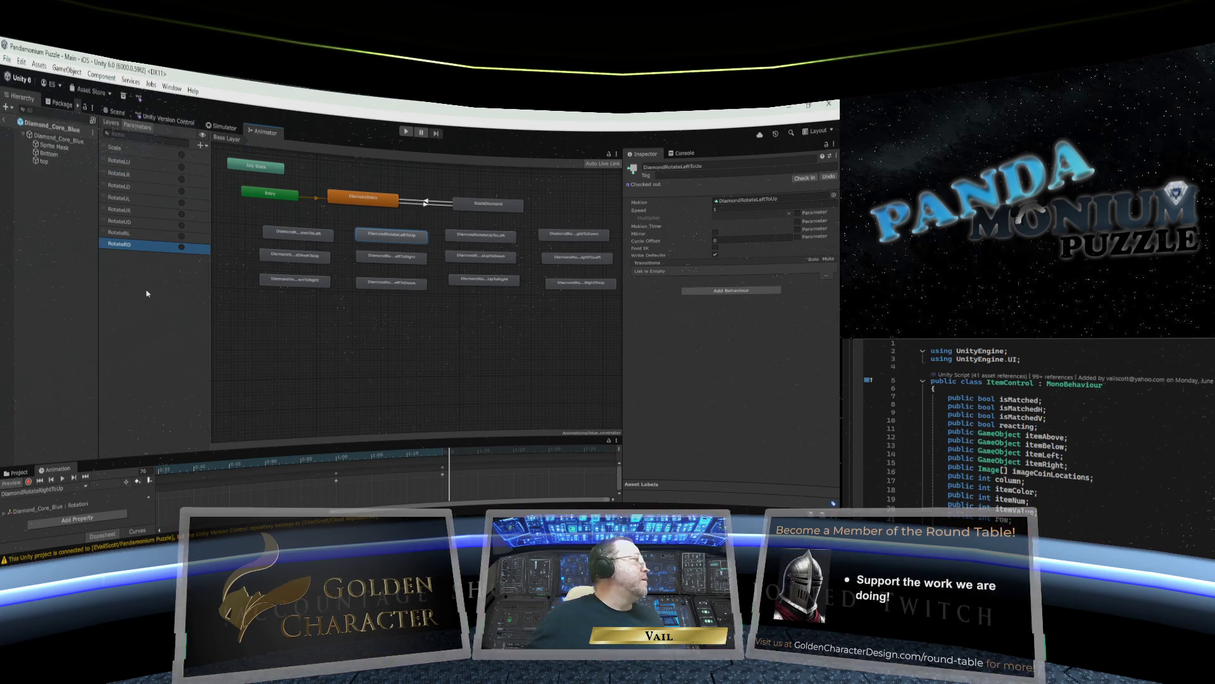
click(205, 147)
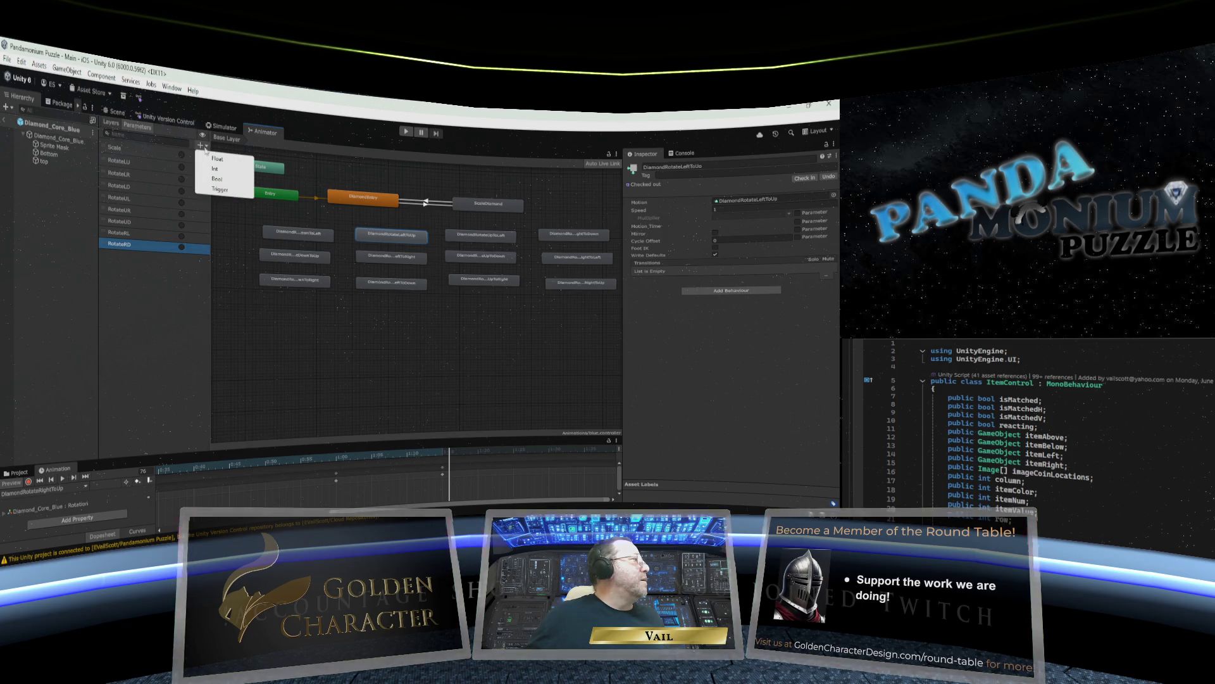
click(214, 192)
text(RotateRU)
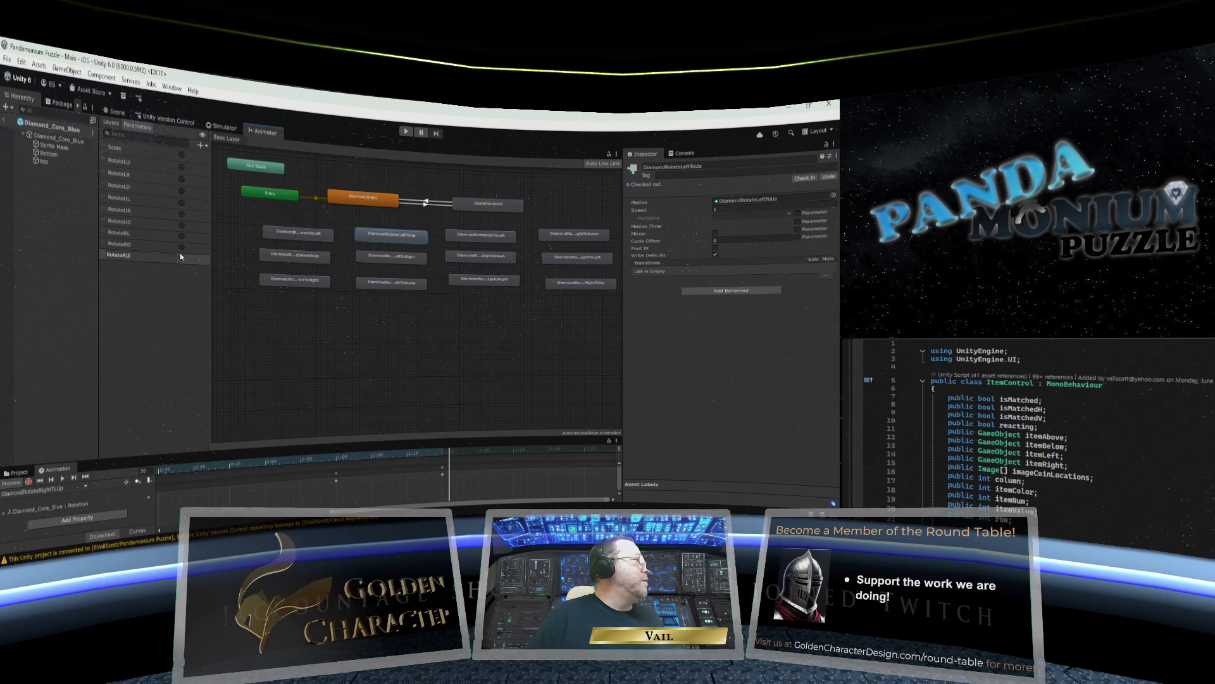
key(Return)
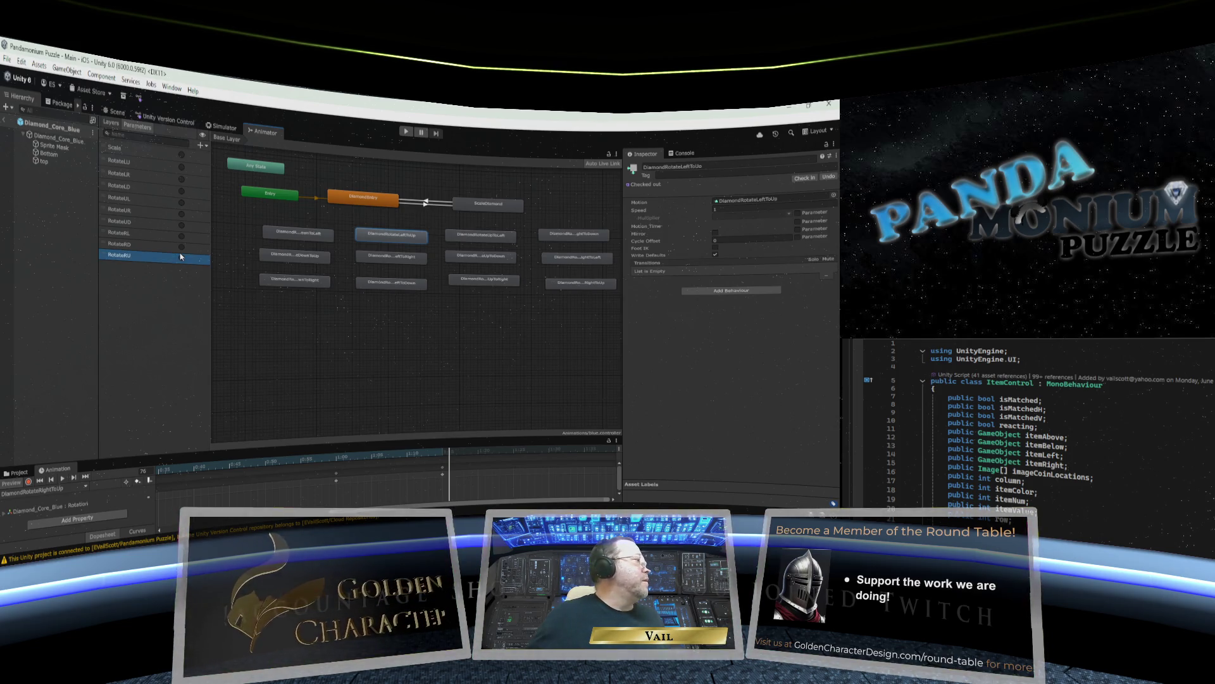
Add trigger parameters RotateDU, RotateDR and RotateDL.
click(201, 146)
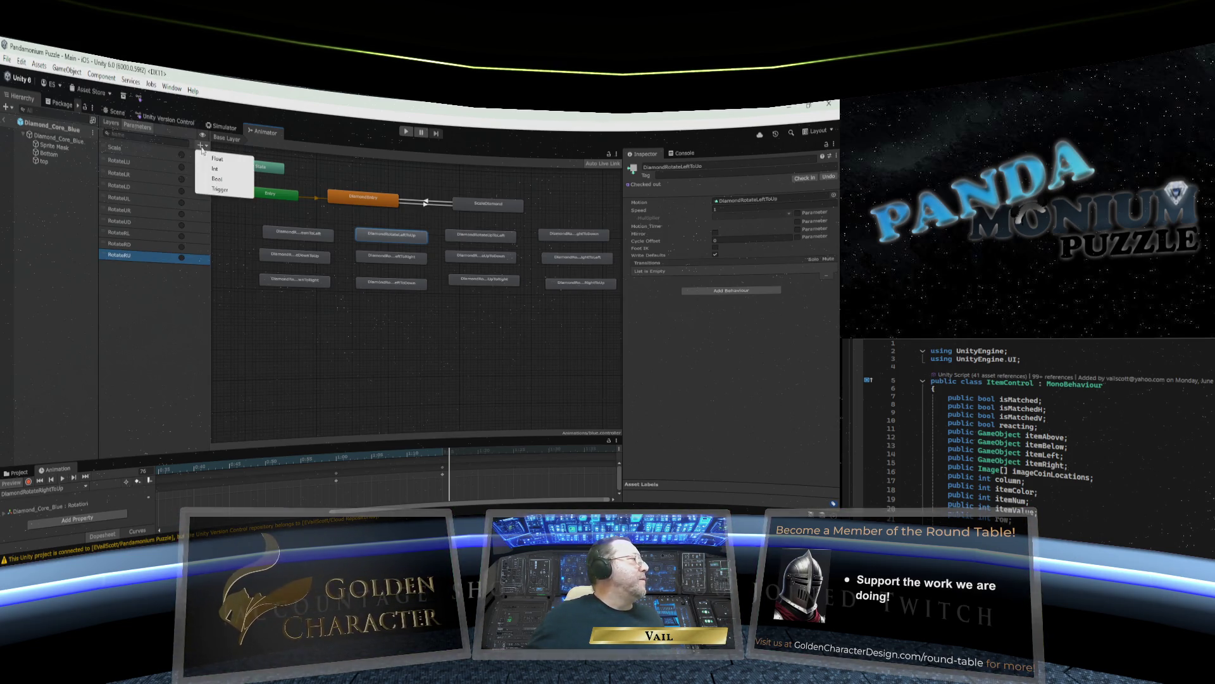
click(214, 191)
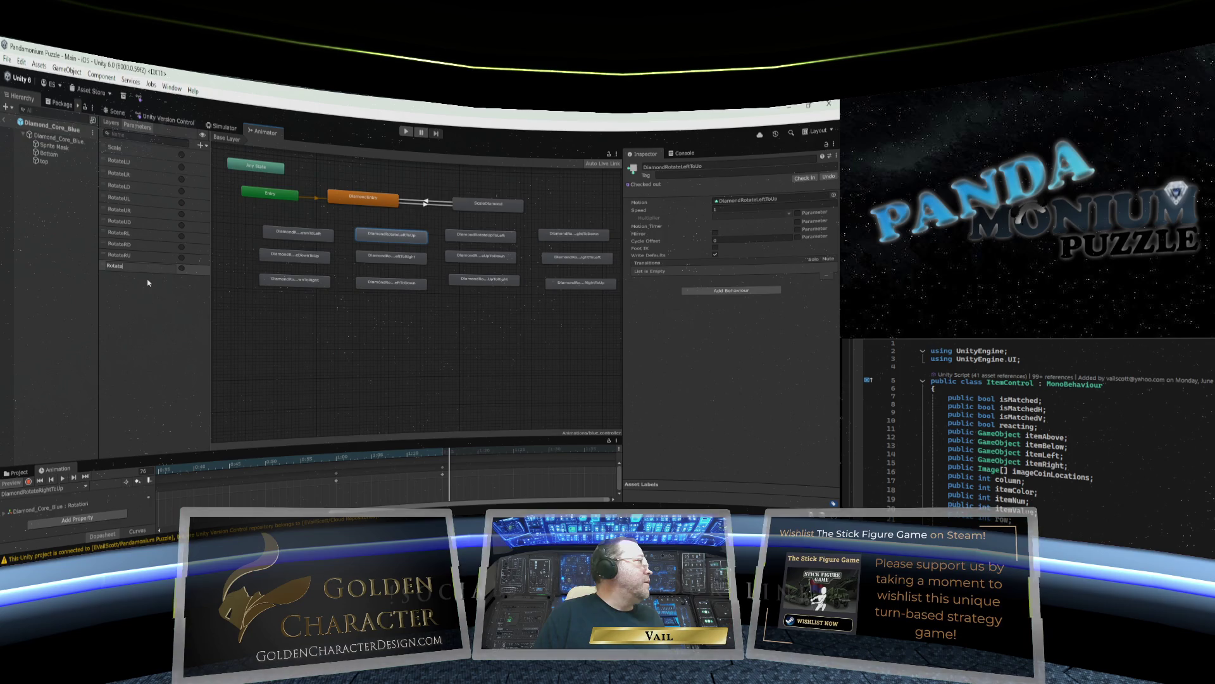
text(RotateDU)
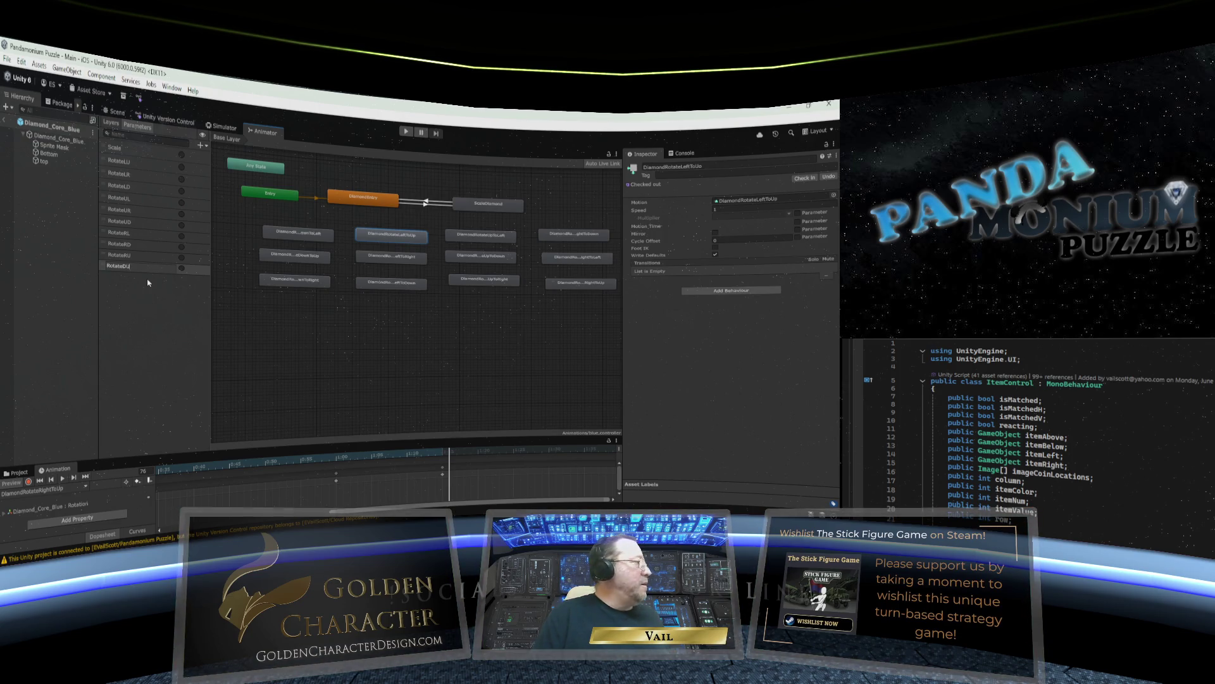
click(201, 146)
click(211, 192)
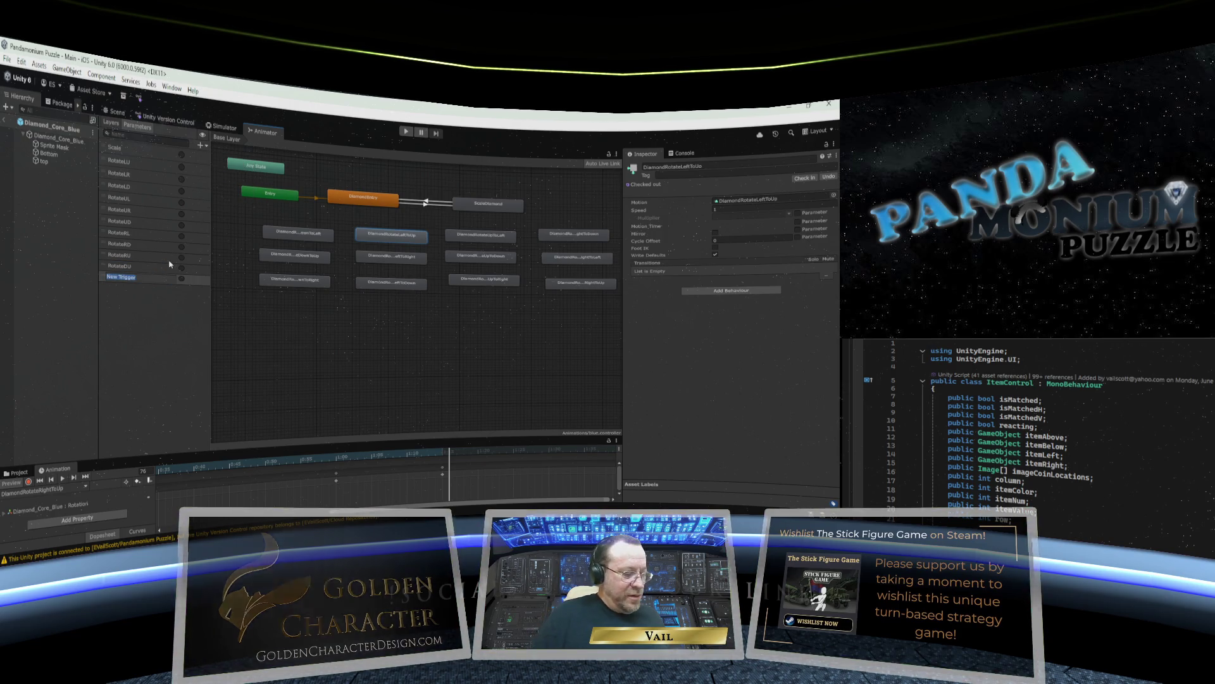
text(Rotate)
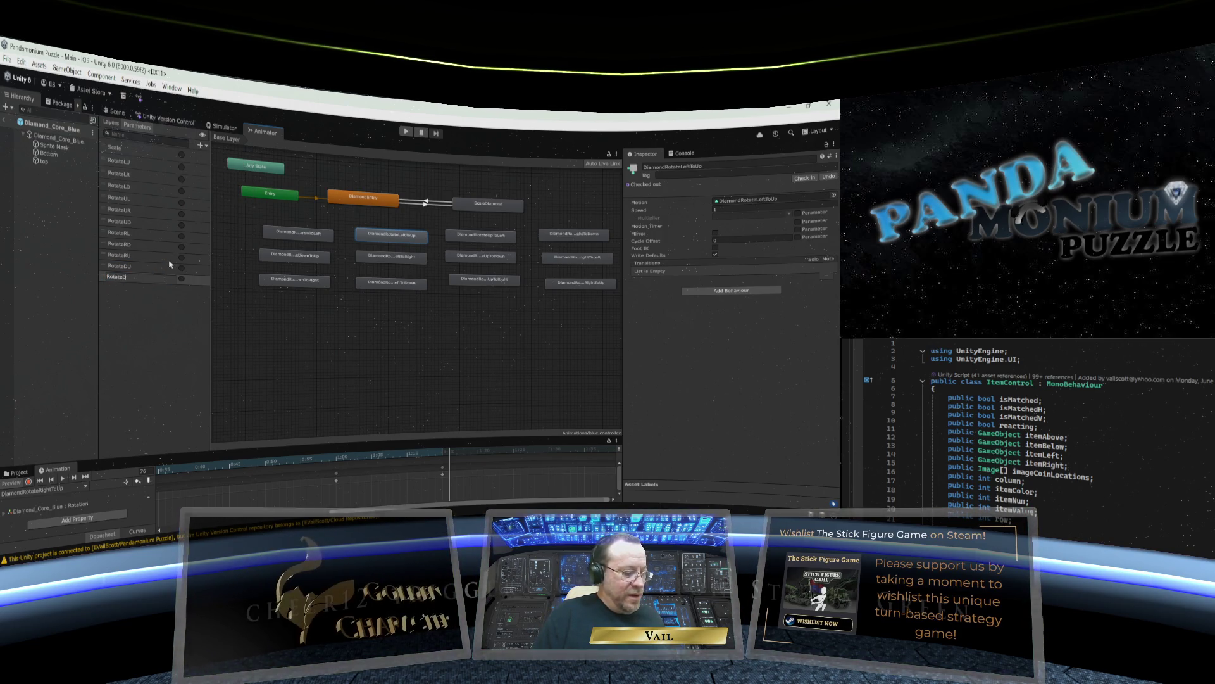
key(Return)
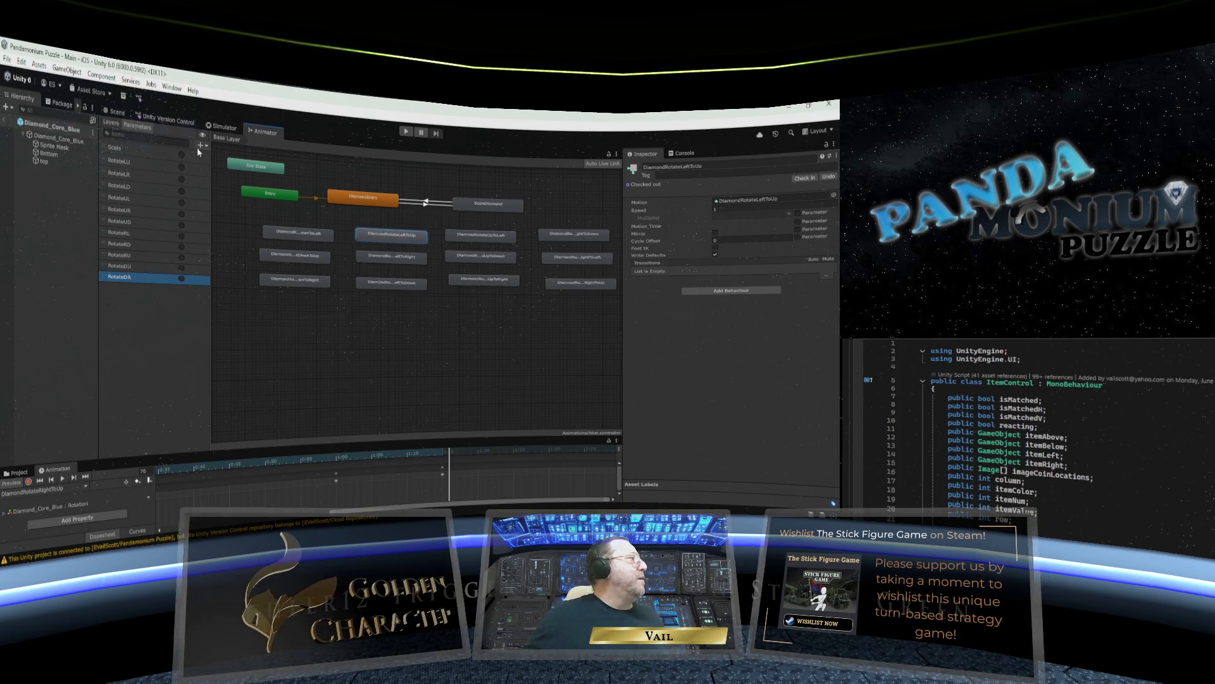
click(201, 146)
click(214, 195)
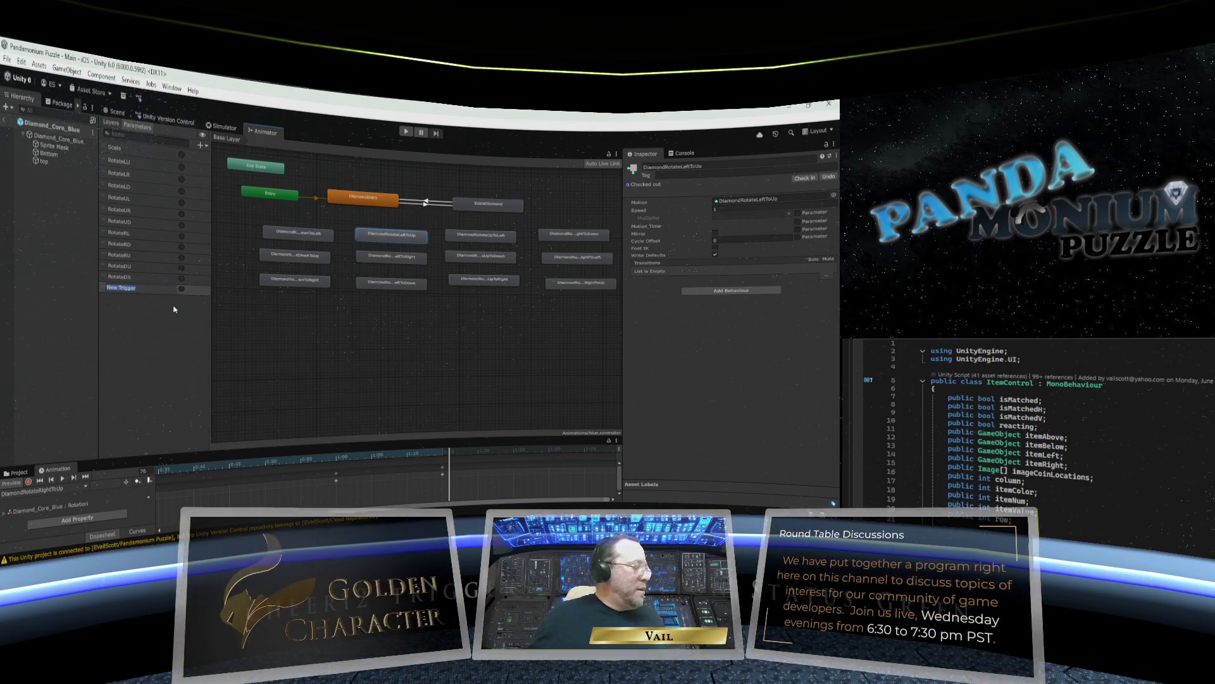
text(RotateDL)
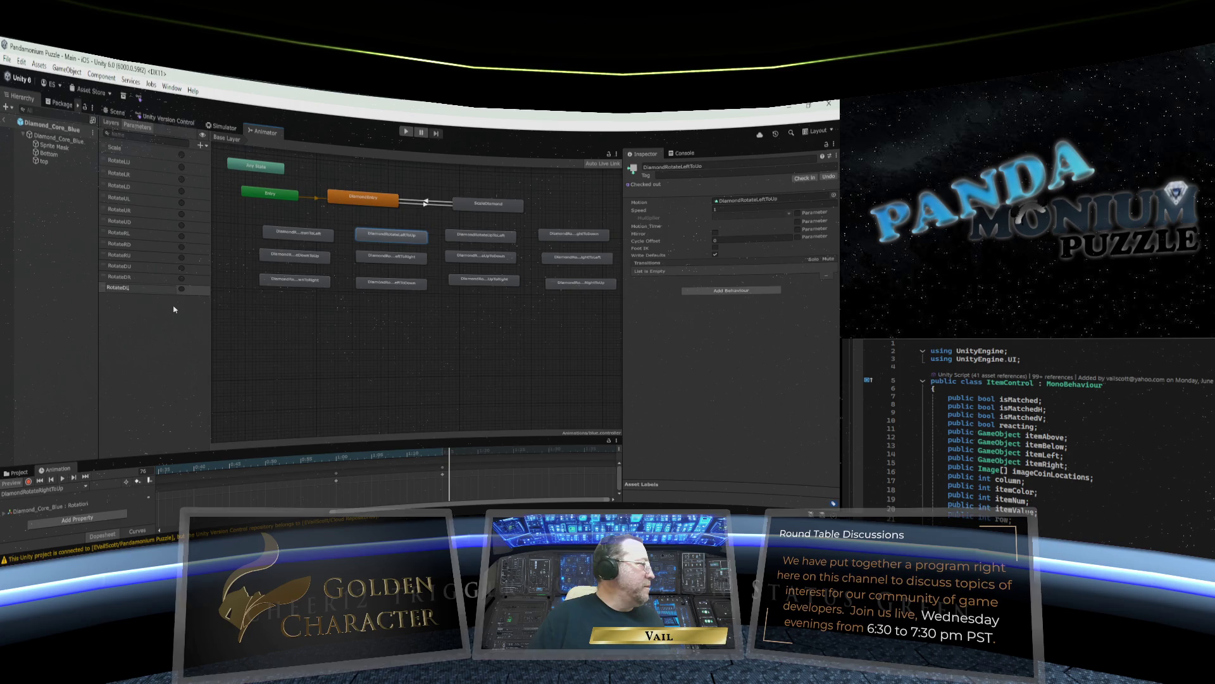
key(Return)
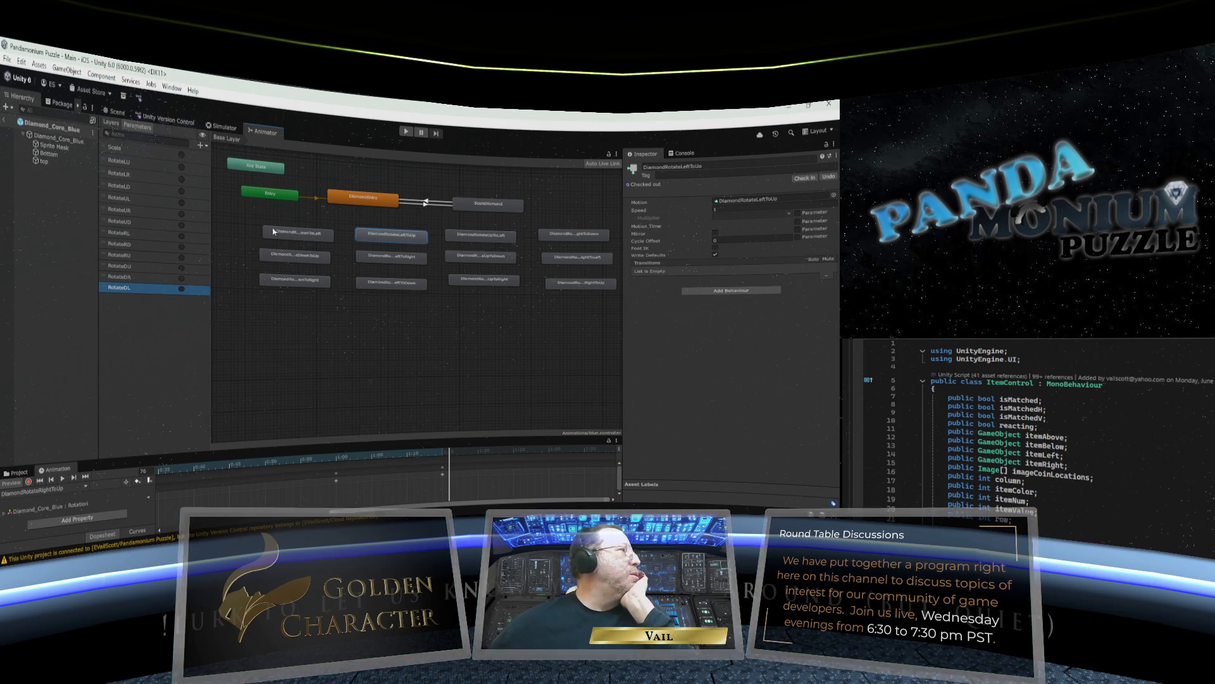
Nudge DiamondRotateDownToLeft up-left so it sits just below and left of DiamondEntry.
click(297, 233)
mouse_move(299, 236)
mouse_down()
mouse_move(291, 229)
mouse_move(285, 248)
mouse_up()
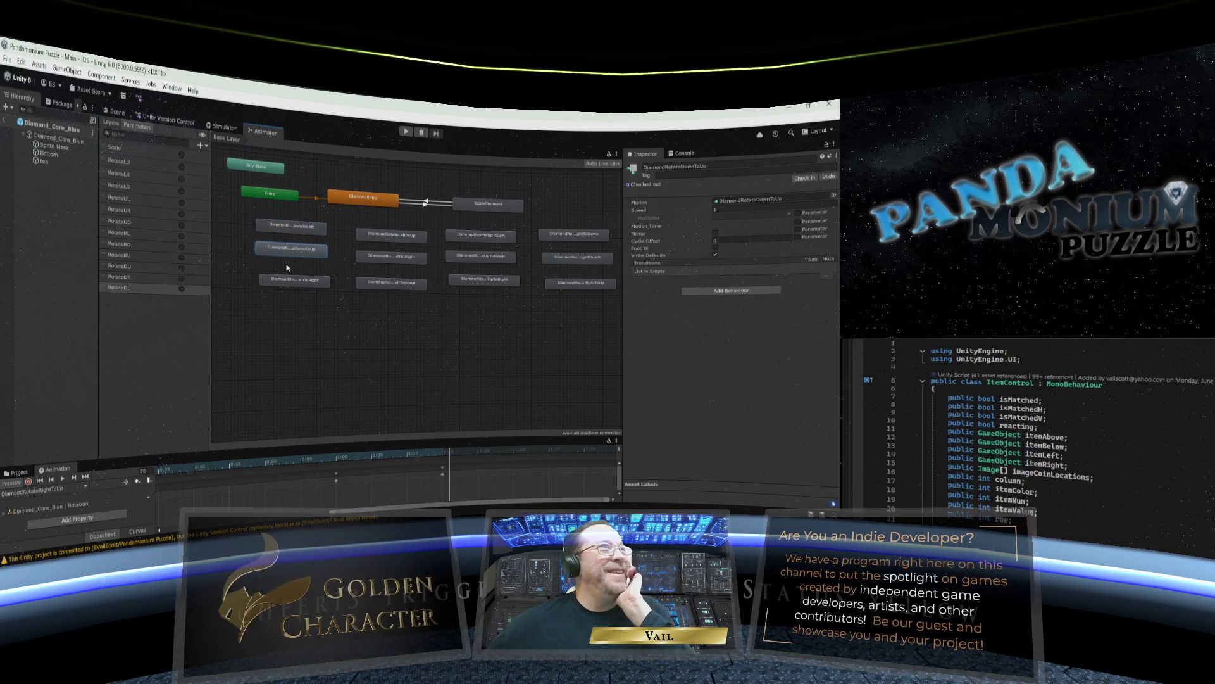
drag(288, 231, 285, 230)
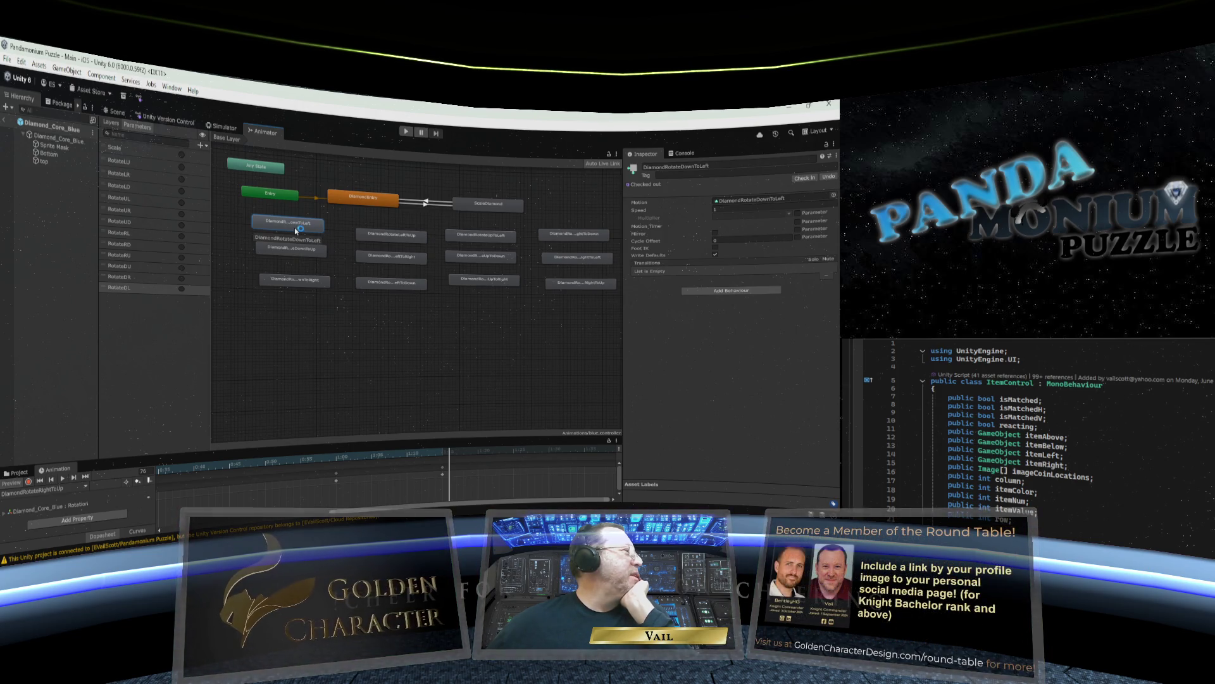
Create a transition from DiamondEntry to DiamondRotateDownToLeft and select it.
click(364, 203)
right_click(364, 203)
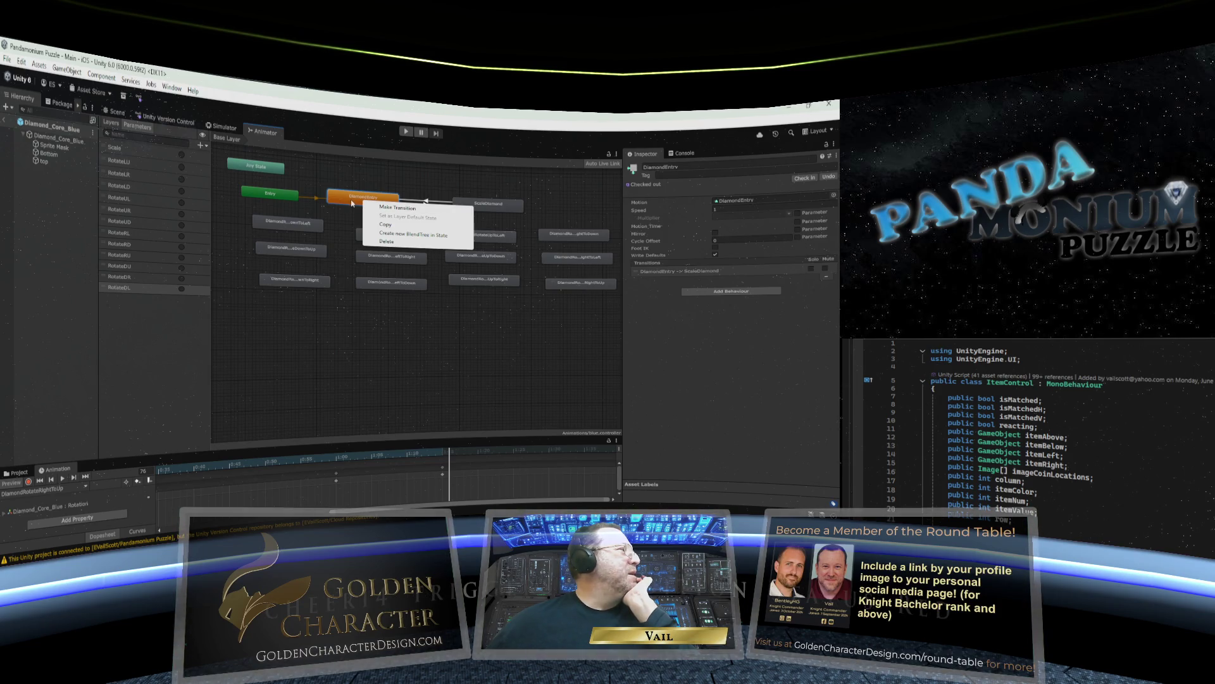
click(378, 208)
click(306, 225)
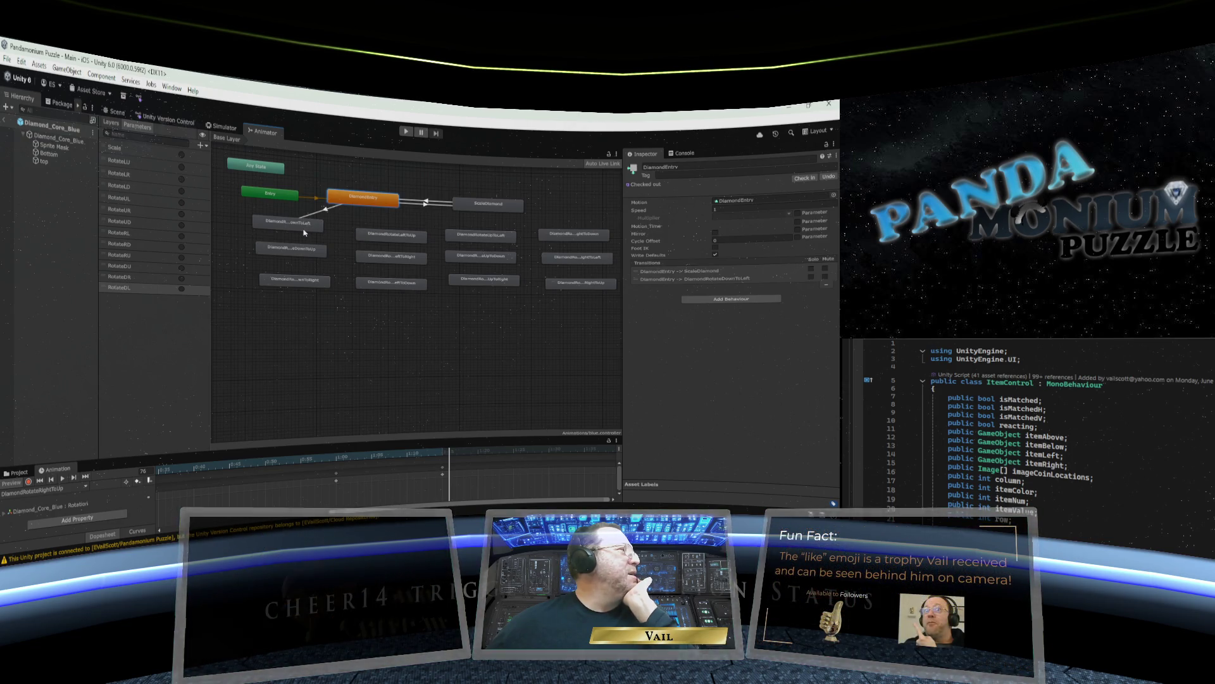
click(312, 229)
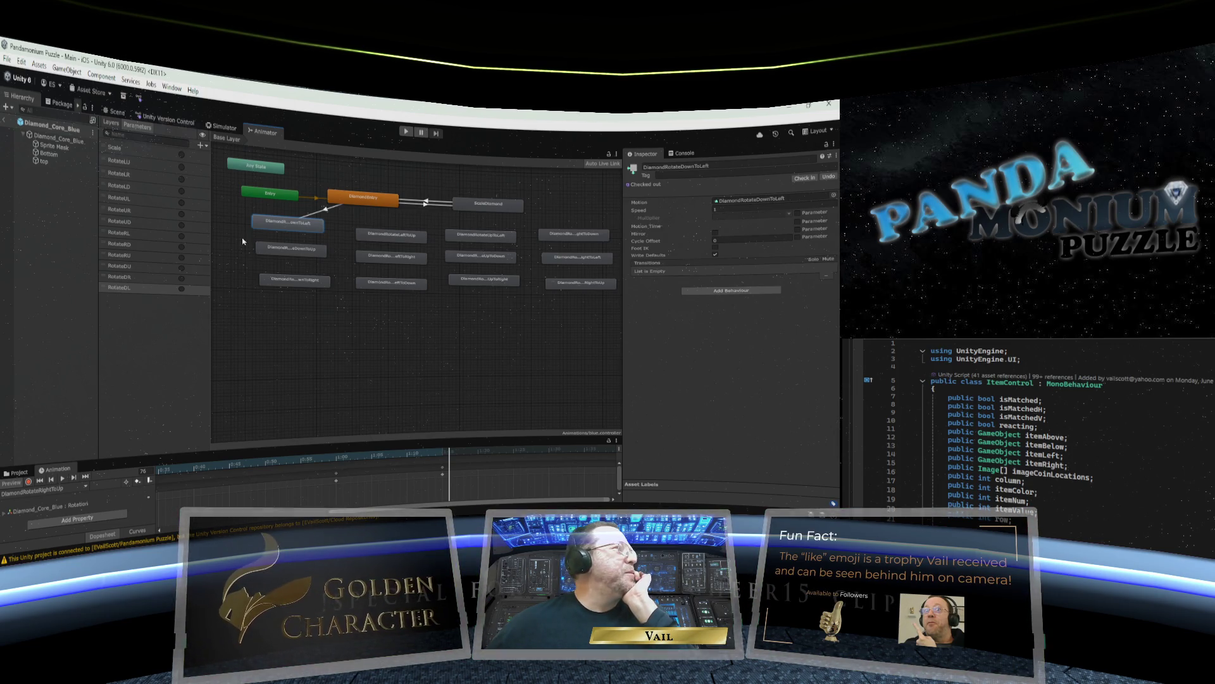
click(325, 211)
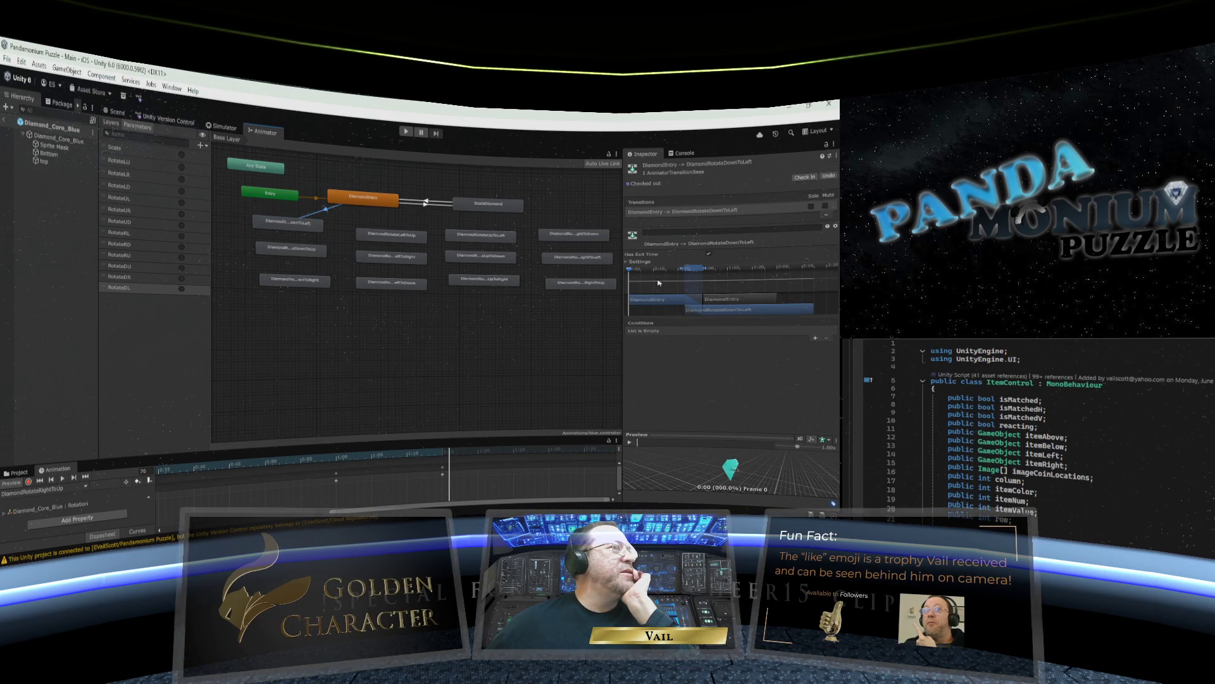
Set the transition's Exit Time to 0 and turn off Fixed Duration and Has Exit Time.
click(628, 261)
click(703, 269)
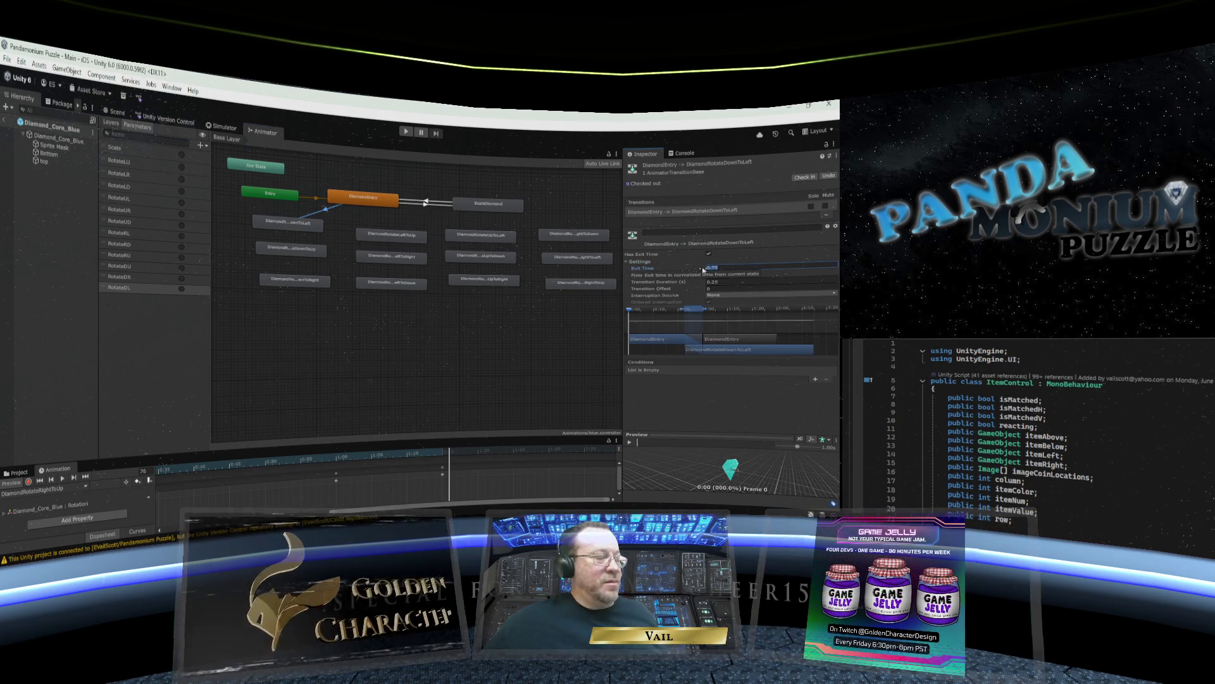
text(0)
key(Return)
click(710, 278)
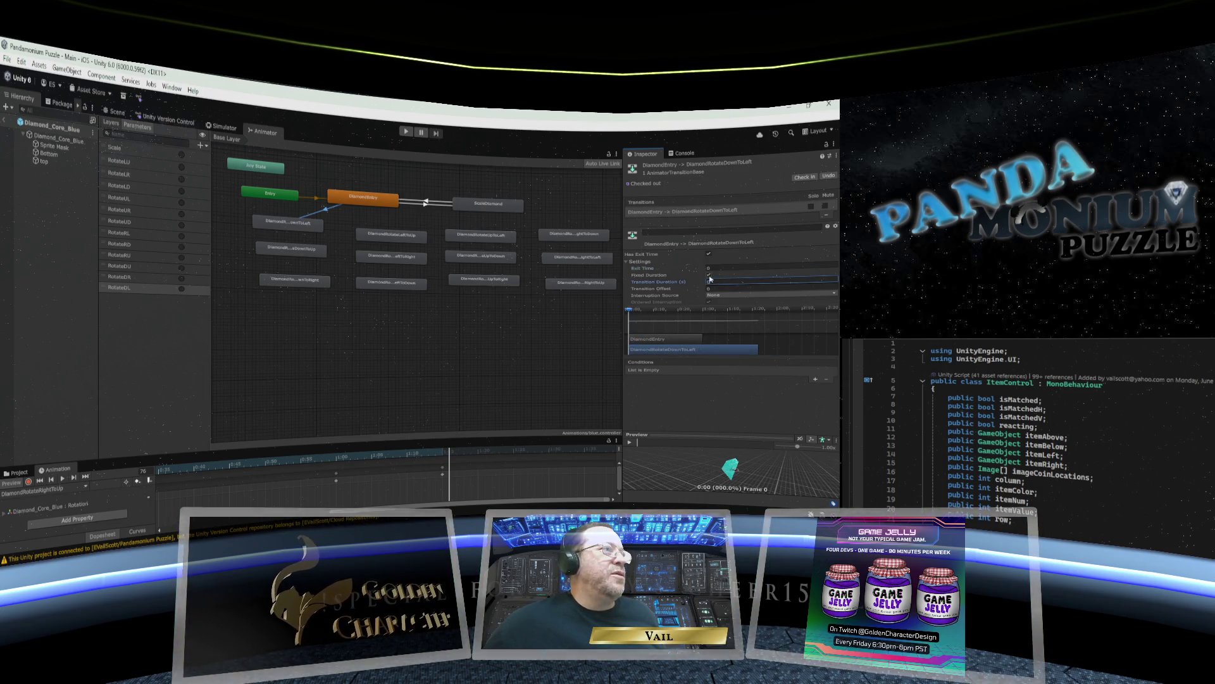
click(708, 275)
click(709, 254)
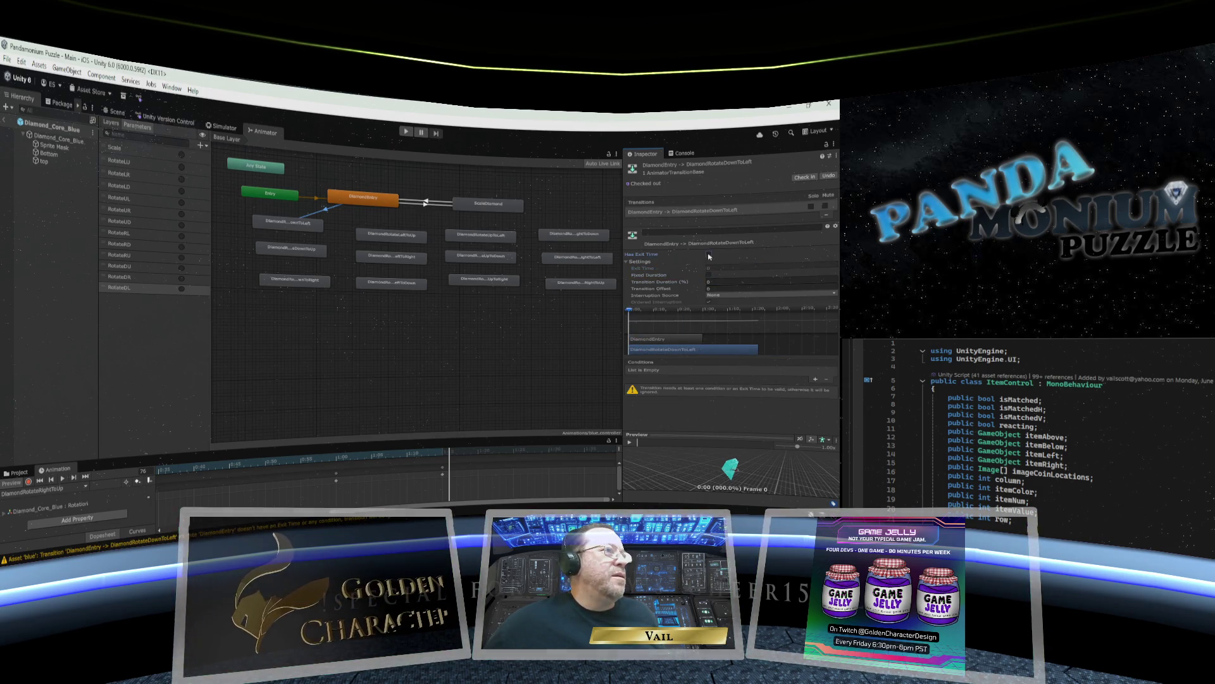
Add a RotateDL trigger condition to the DownToLeft transition.
click(815, 380)
click(696, 370)
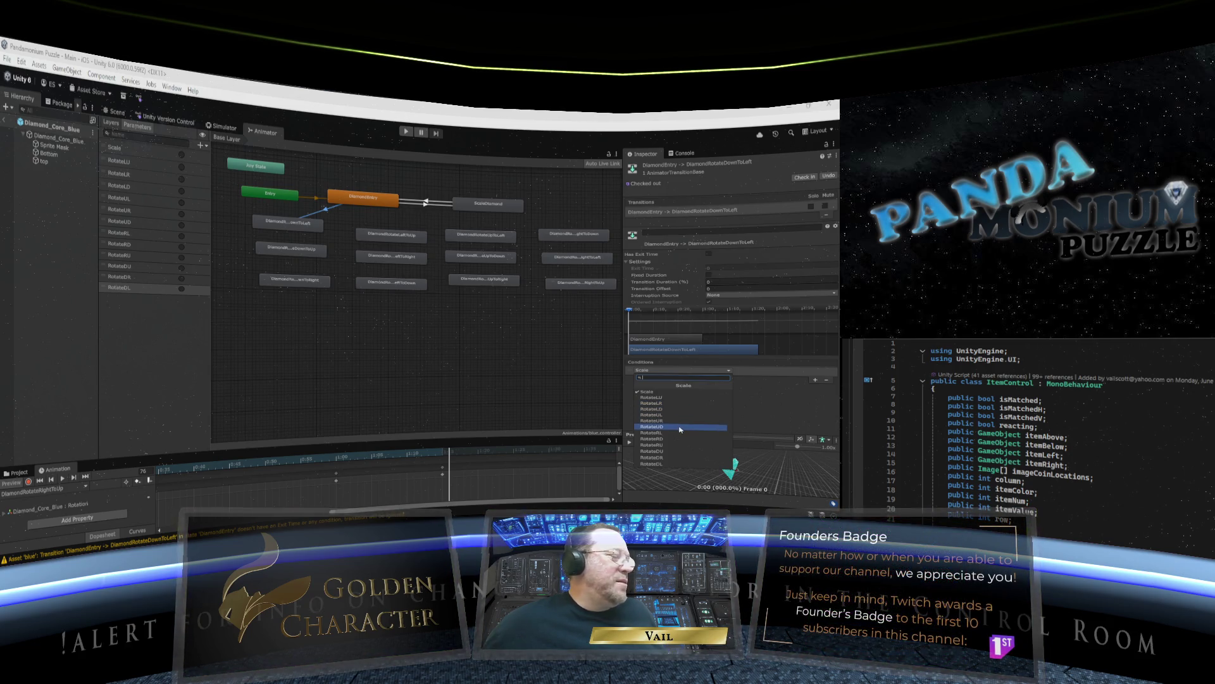
click(672, 463)
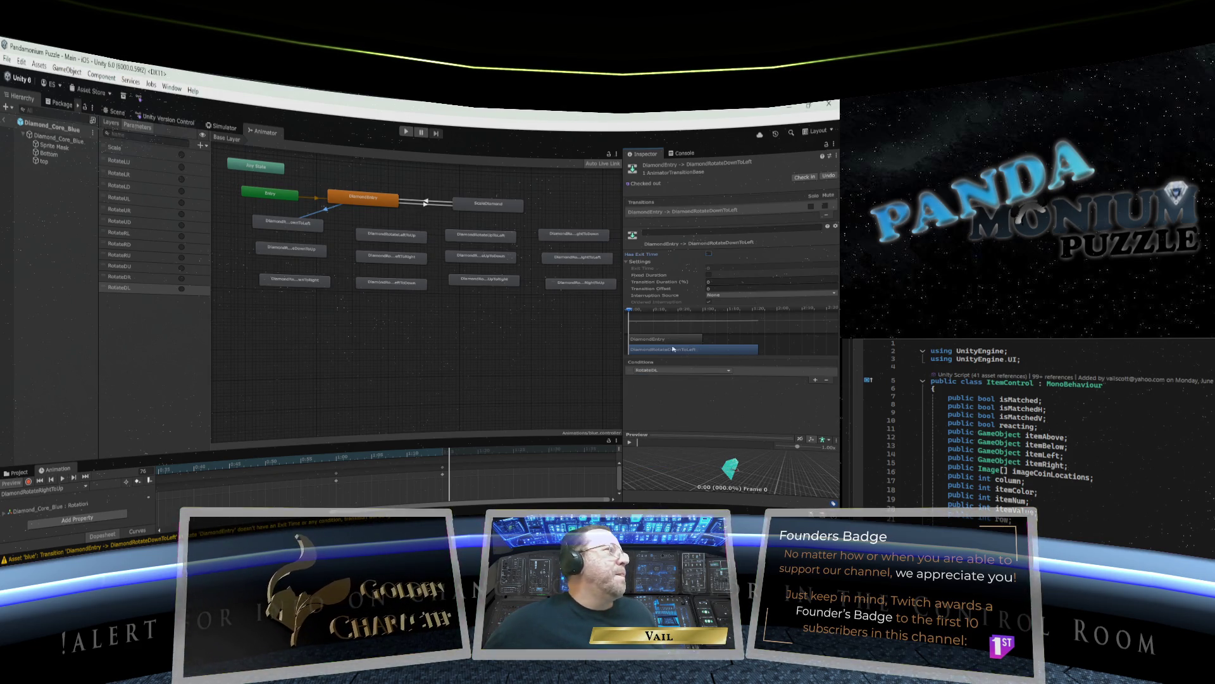
click(310, 227)
right_click(310, 228)
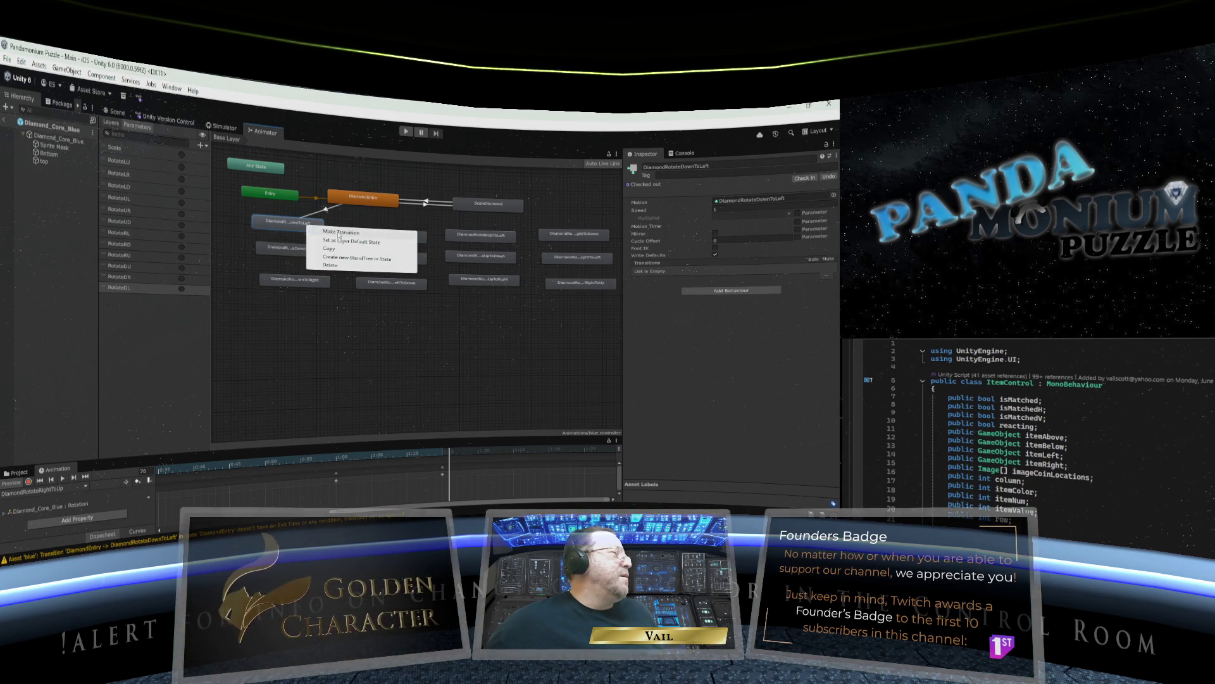
click(312, 233)
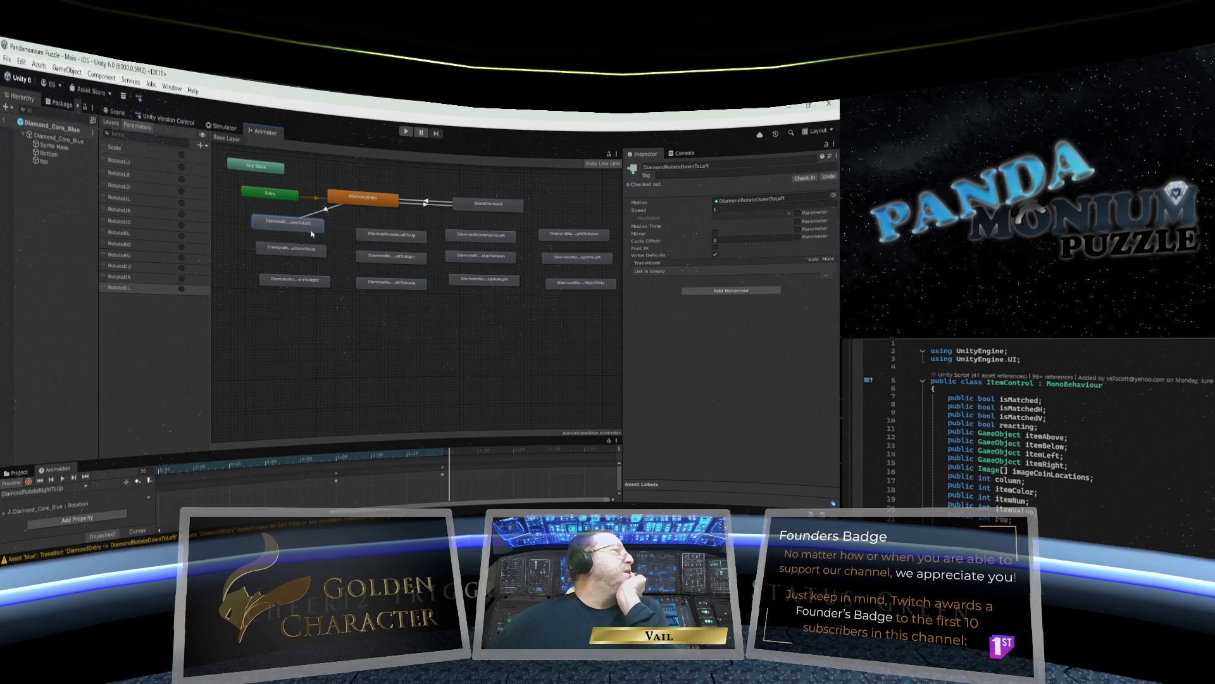
drag(306, 229, 313, 230)
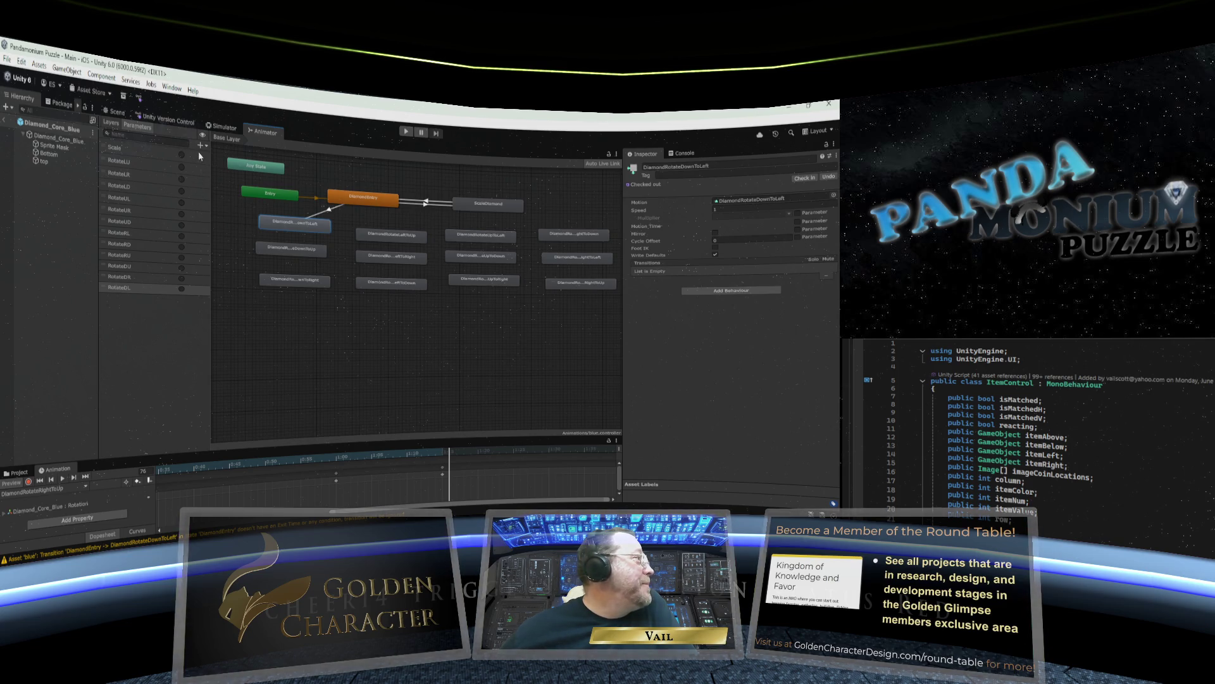
Shift the DownToLeft, LeftToUp, DownToRight, LeftToDown, UpToRight, RightToUp and RightToDown states slightly left and down.
mouse_move(302, 228)
mouse_down()
mouse_move(276, 231)
mouse_move(269, 255)
mouse_move(278, 238)
mouse_move(281, 258)
mouse_up()
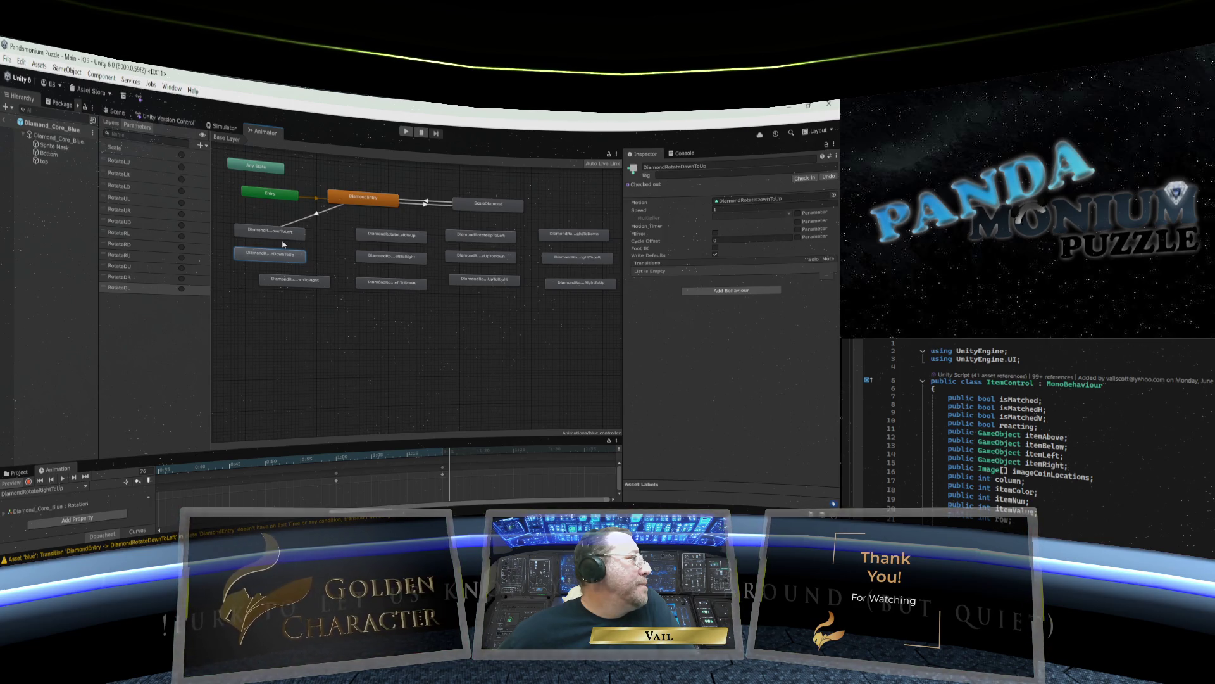
drag(398, 241, 365, 268)
drag(296, 285, 276, 285)
mouse_move(399, 286)
mouse_down()
mouse_move(384, 290)
mouse_move(376, 261)
mouse_move(369, 300)
mouse_up()
drag(273, 290, 270, 267)
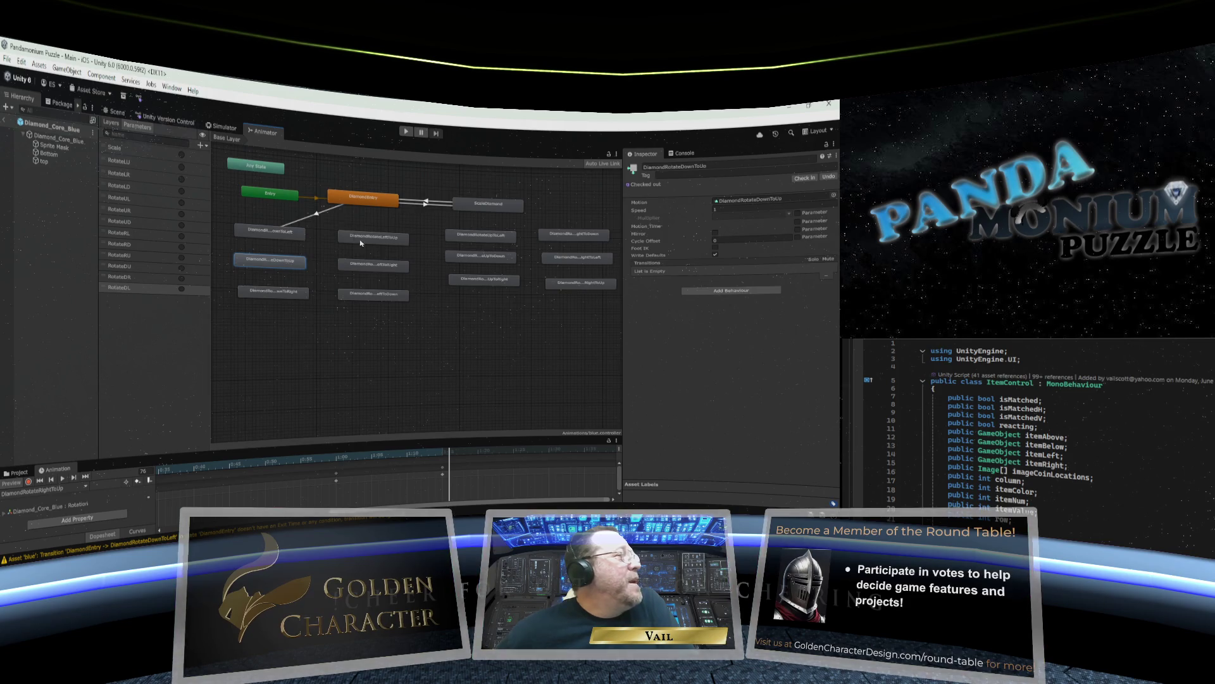
mouse_move(468, 283)
mouse_down()
mouse_move(460, 300)
mouse_move(458, 243)
mouse_up()
mouse_move(572, 284)
mouse_down()
mouse_move(566, 302)
mouse_move(563, 277)
mouse_up()
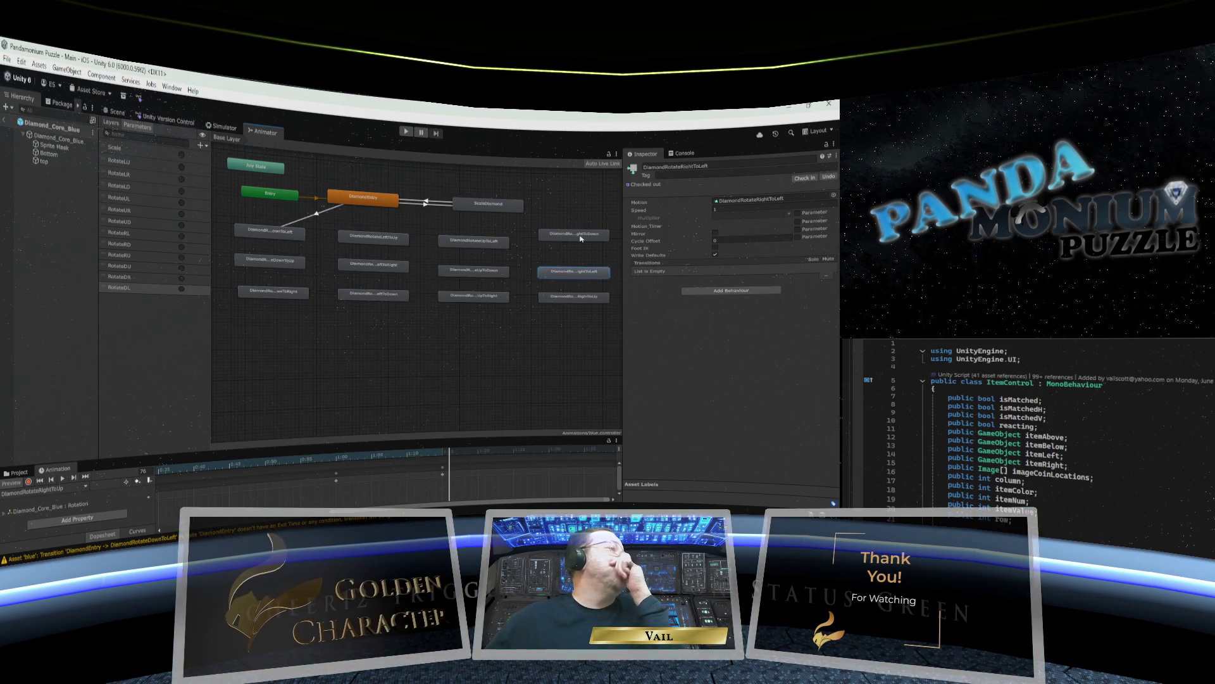
drag(579, 239, 577, 248)
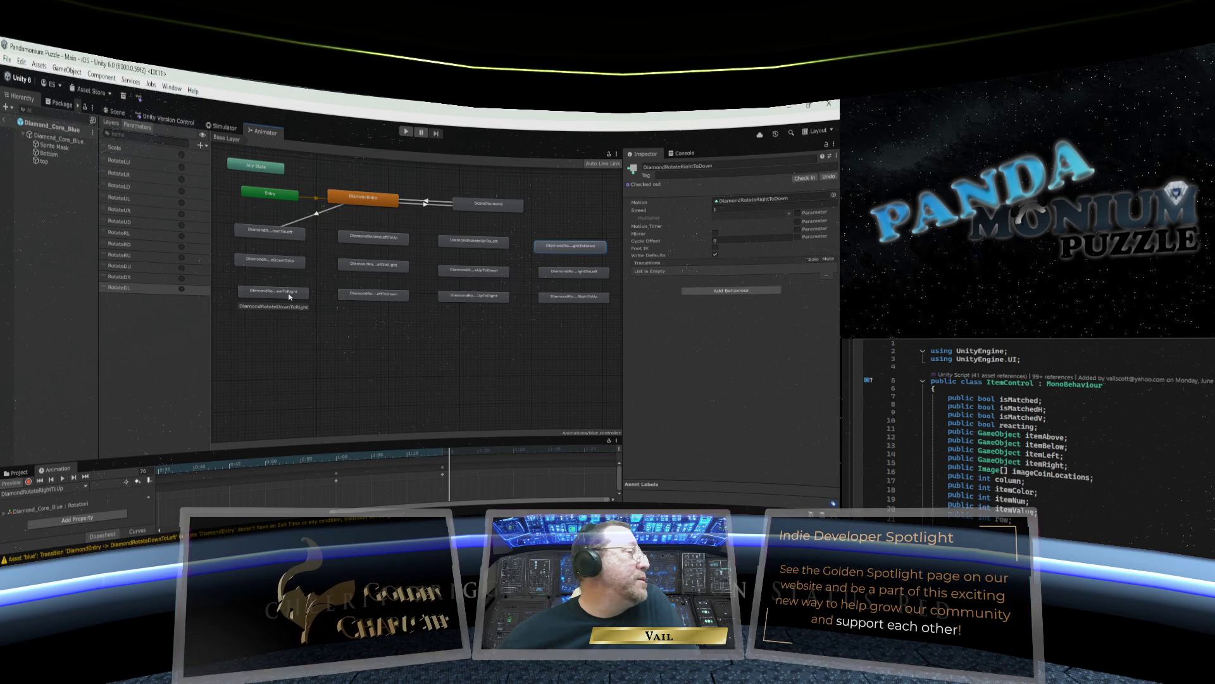
drag(288, 296, 283, 302)
Review the existing DiamondEntry to DiamondRotateDownToLeft transition.
click(276, 267)
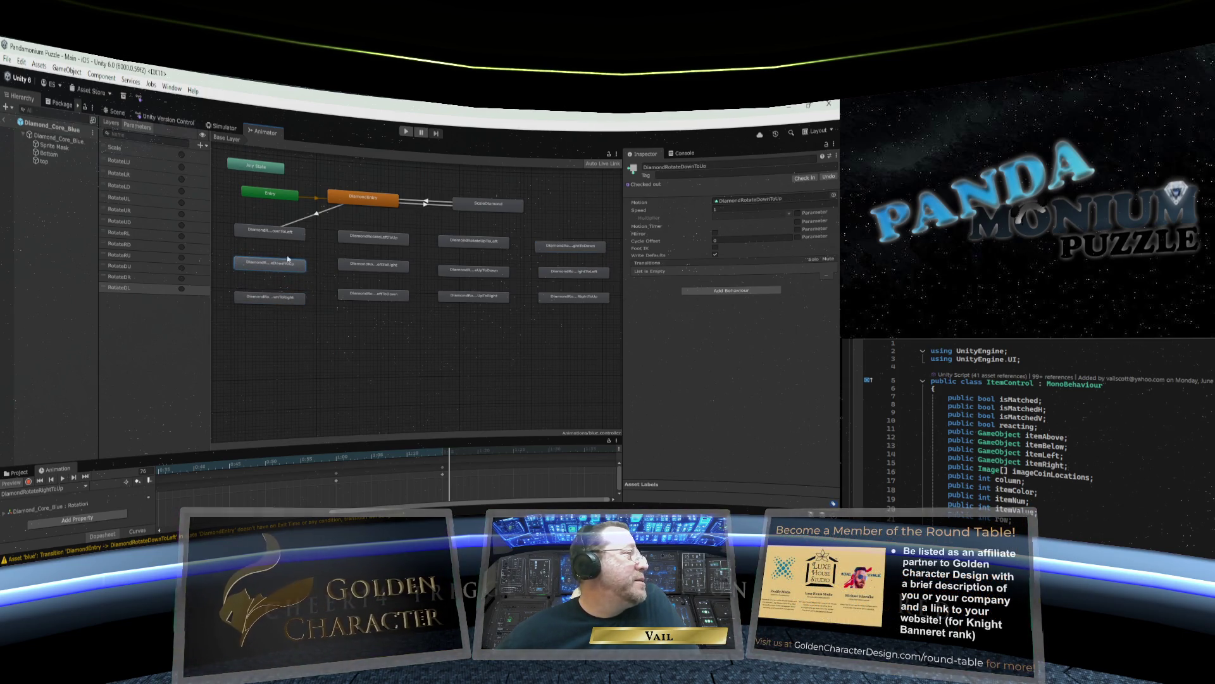
click(317, 216)
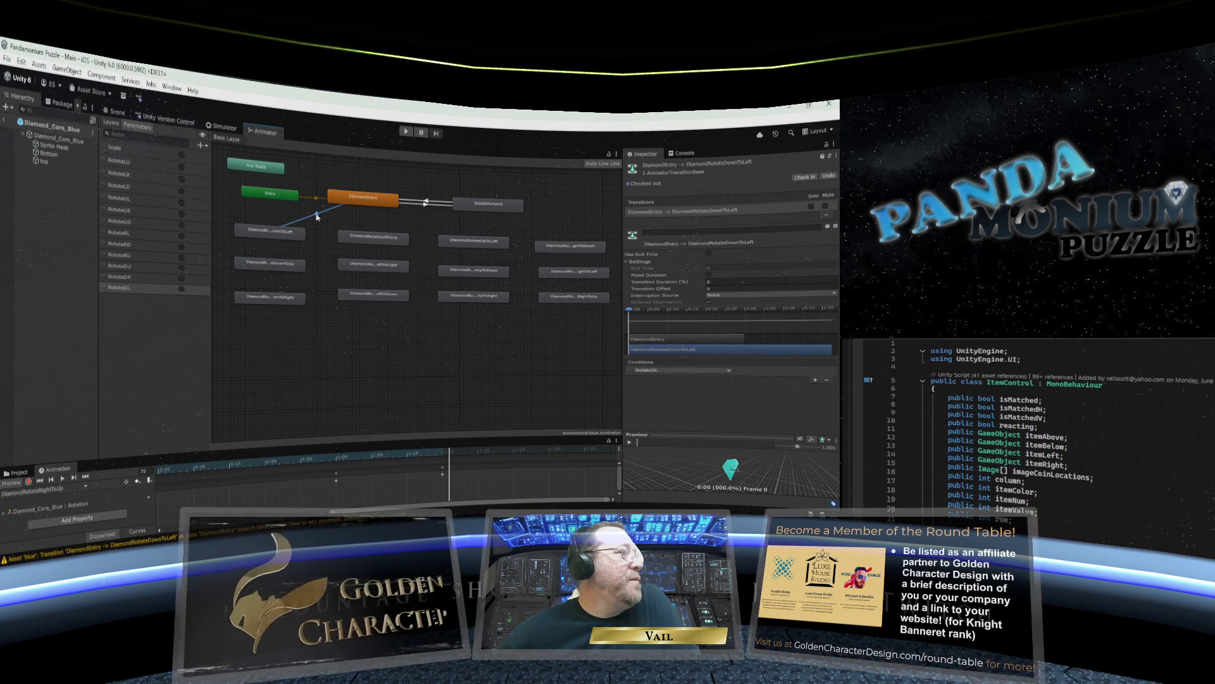
right_click(317, 217)
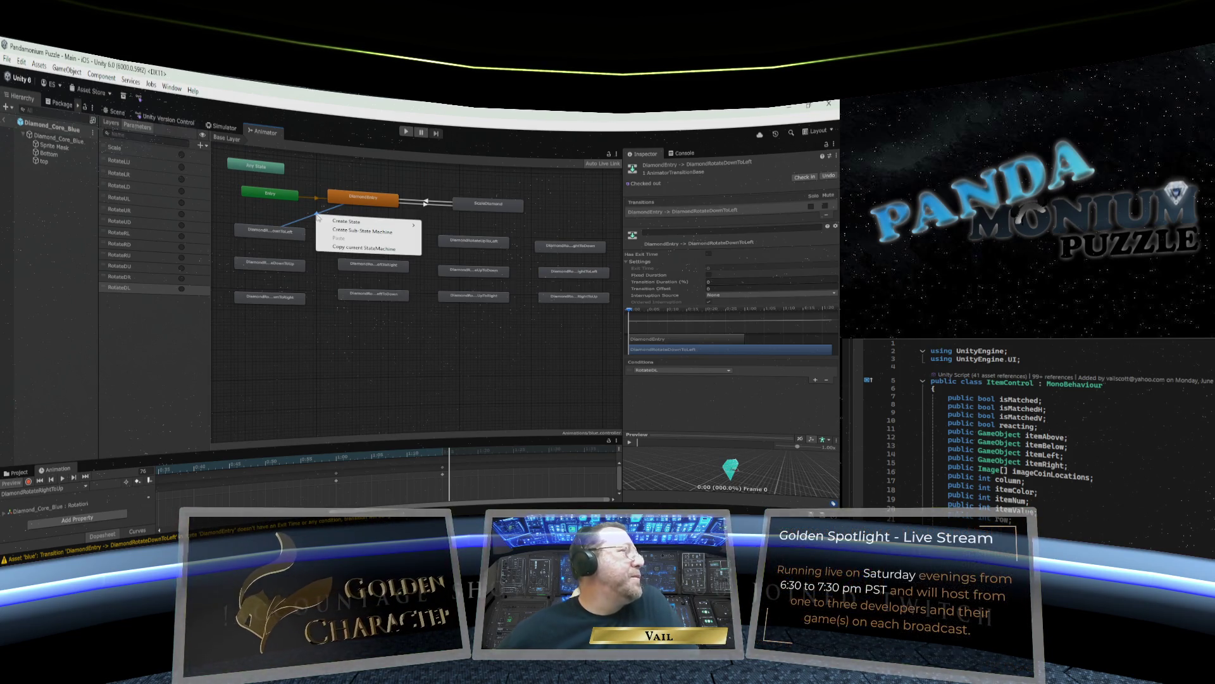
click(318, 216)
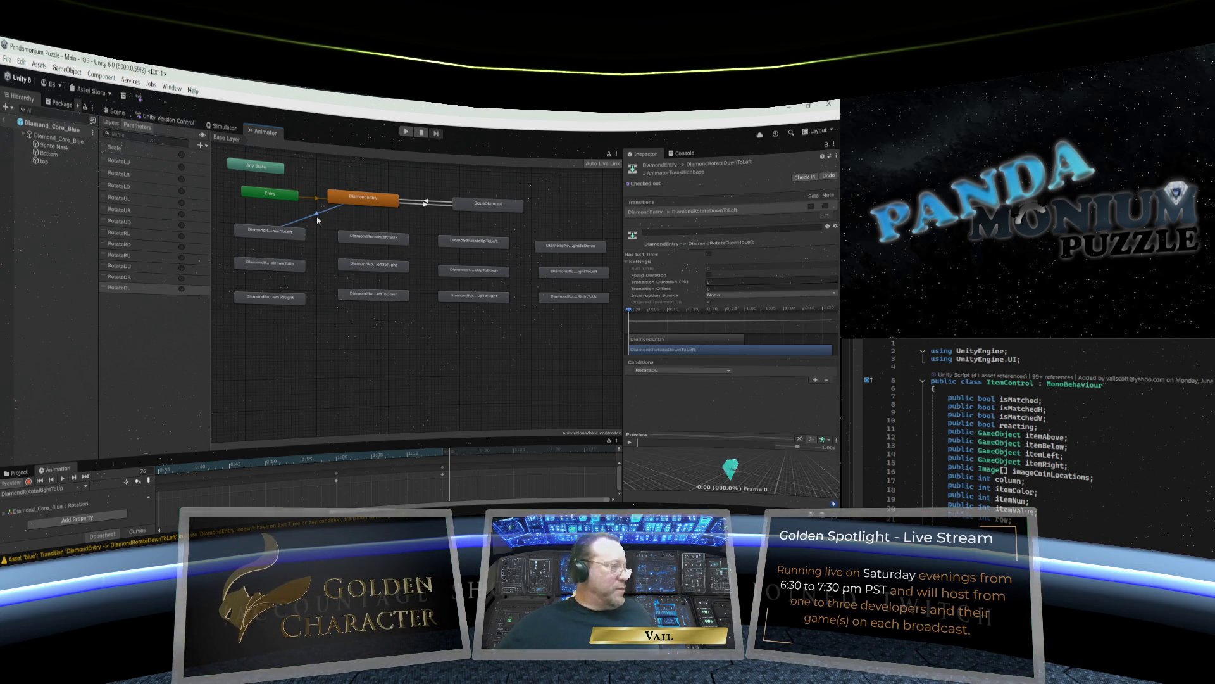
Add a DiamondEntry to DiamondRotateDownToUp transition conditioned on RotateDU.
click(358, 202)
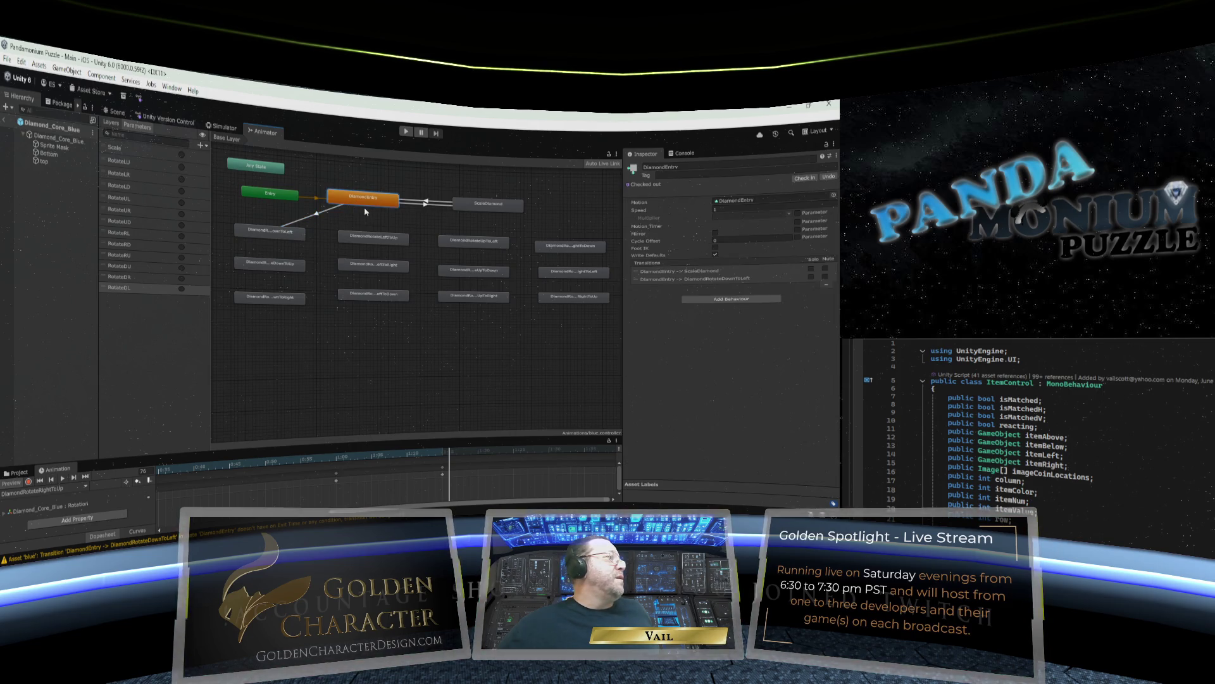
right_click(359, 204)
click(374, 211)
click(284, 266)
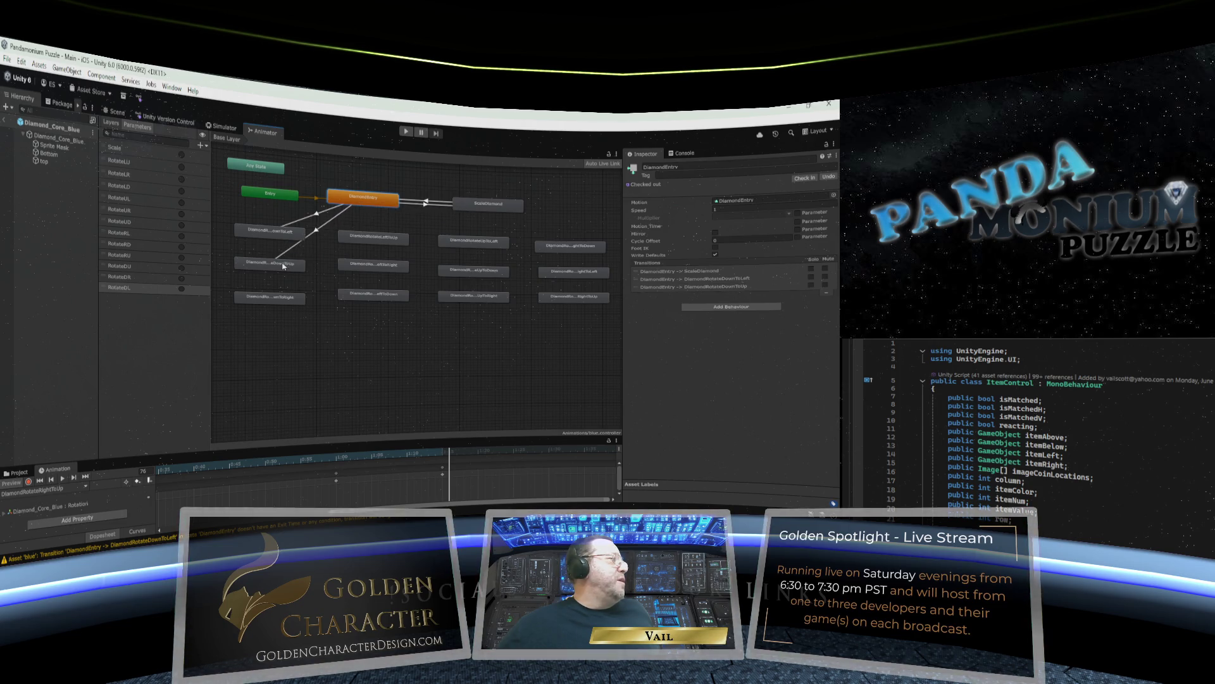
click(318, 232)
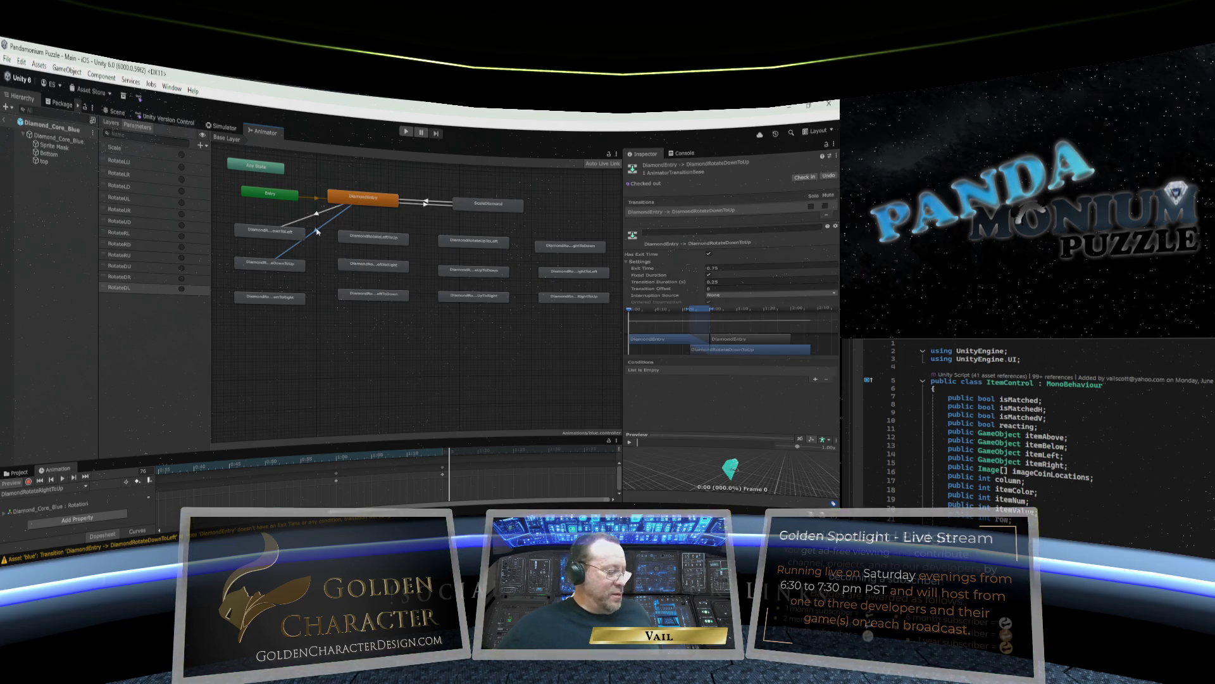
click(324, 233)
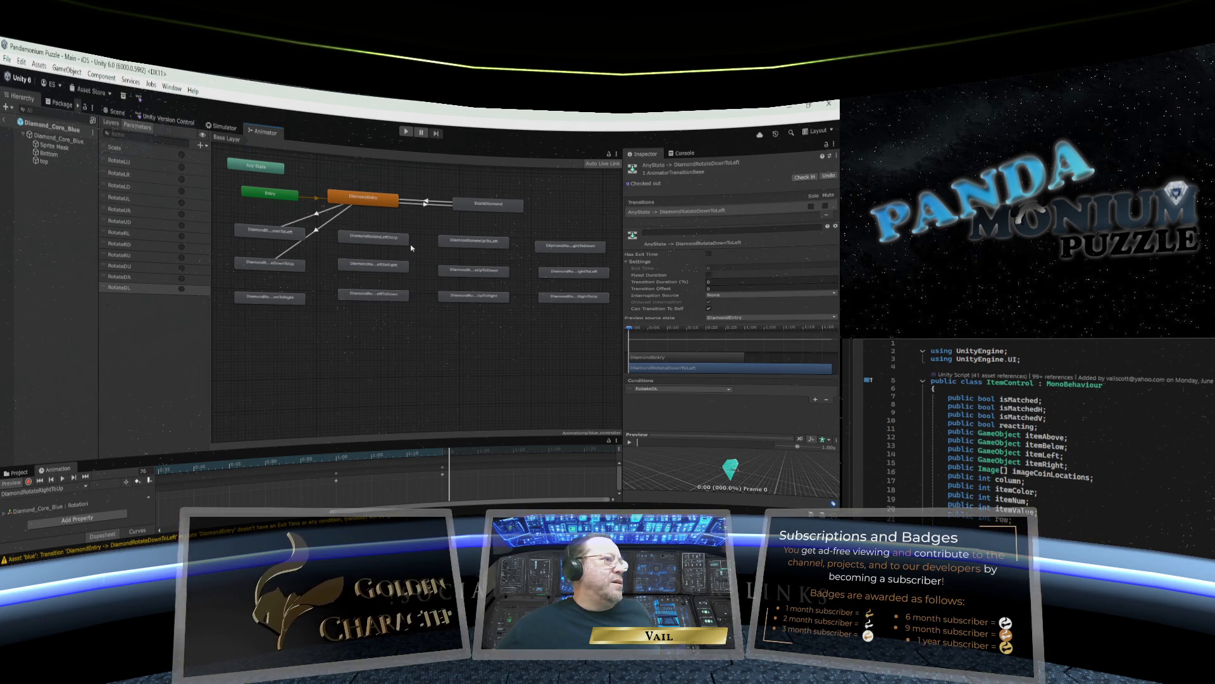
click(727, 390)
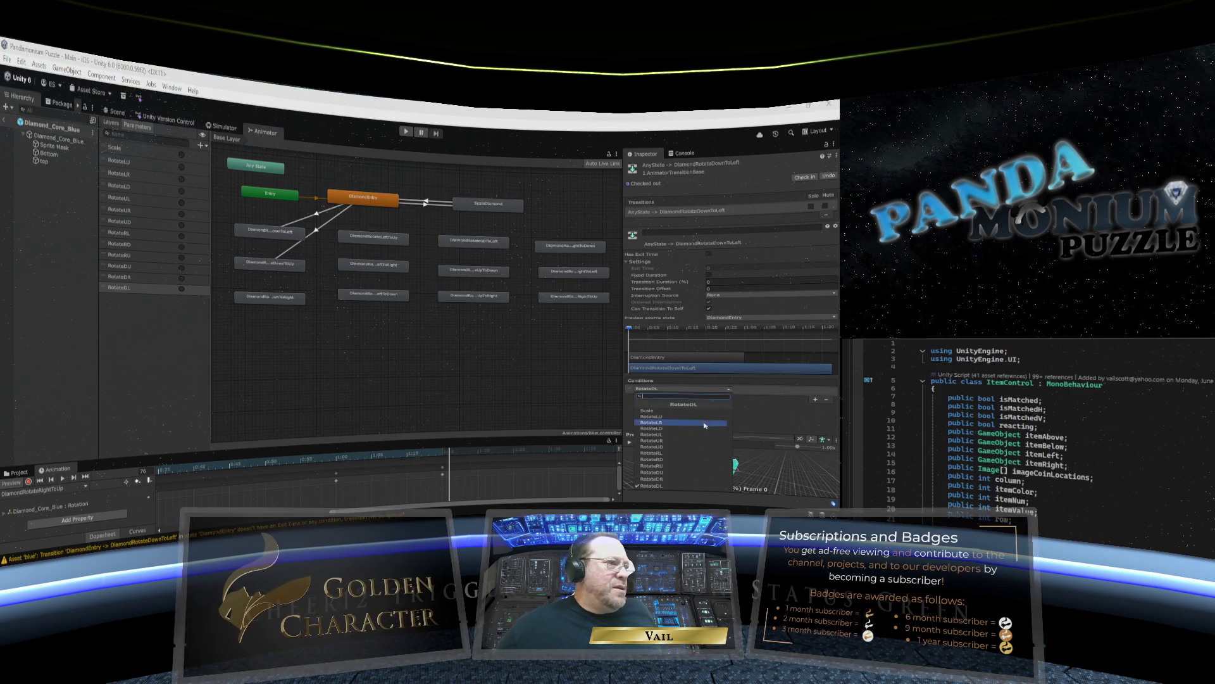
click(673, 474)
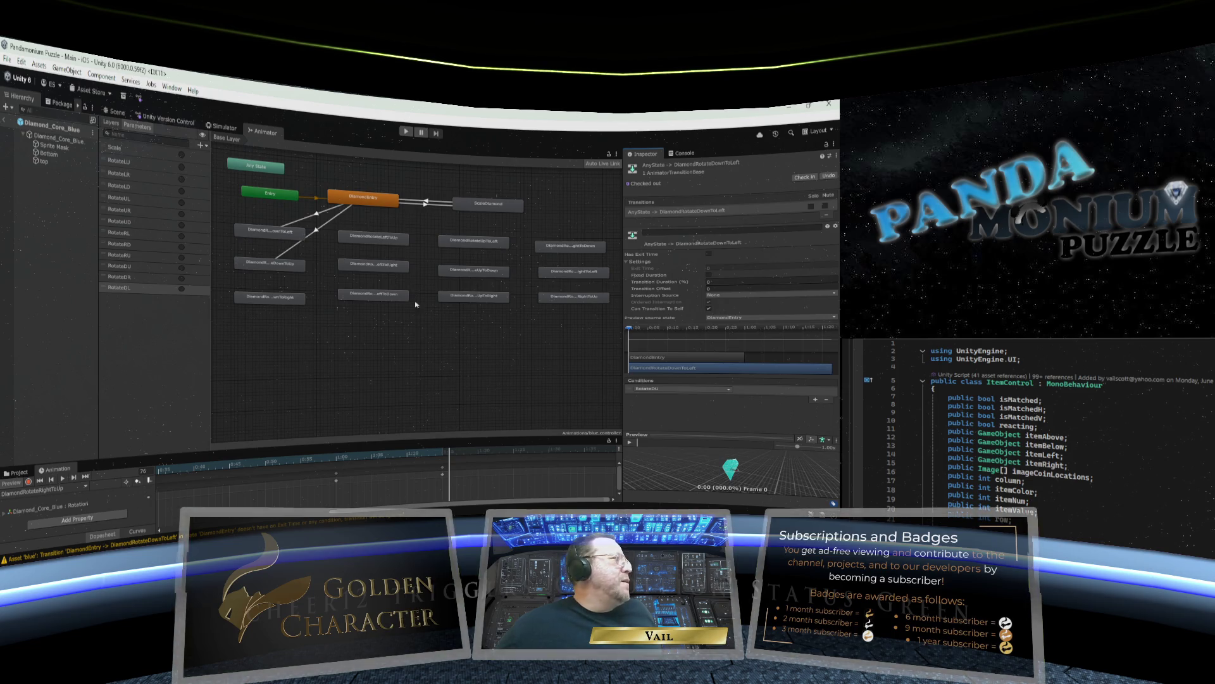
Add a DiamondEntry to DiamondRotateDownToRight transition conditioned on RotateDR.
click(363, 202)
right_click(363, 202)
click(383, 208)
click(286, 302)
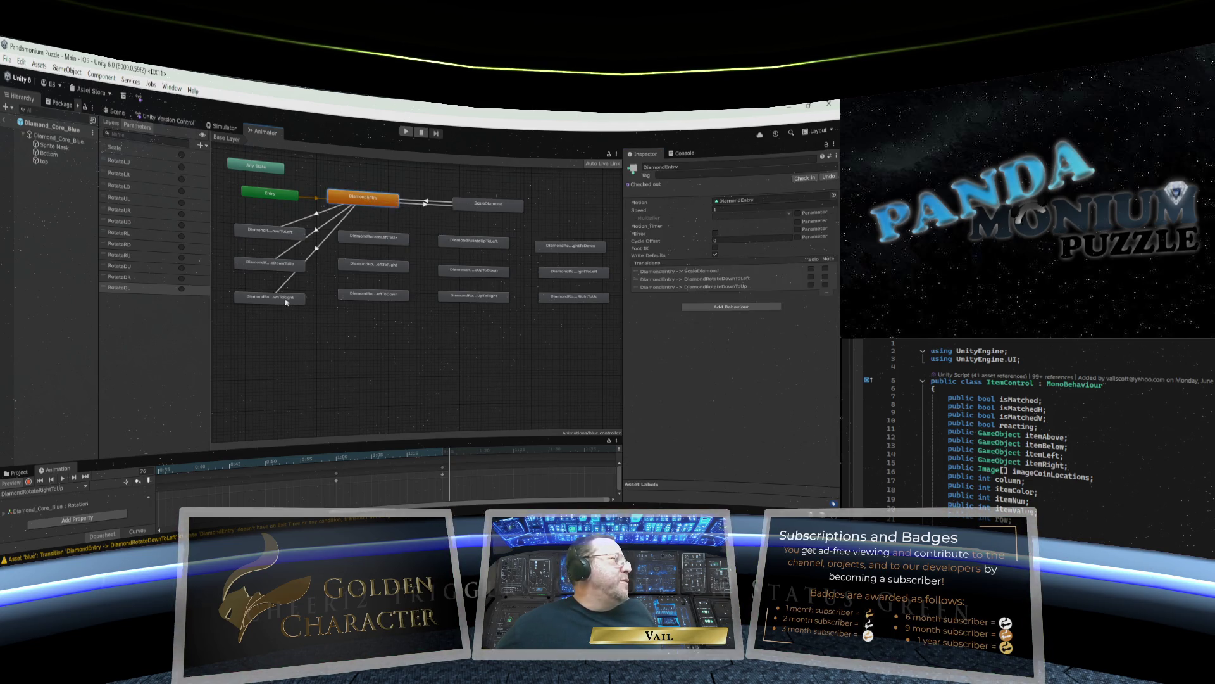
click(316, 251)
click(318, 251)
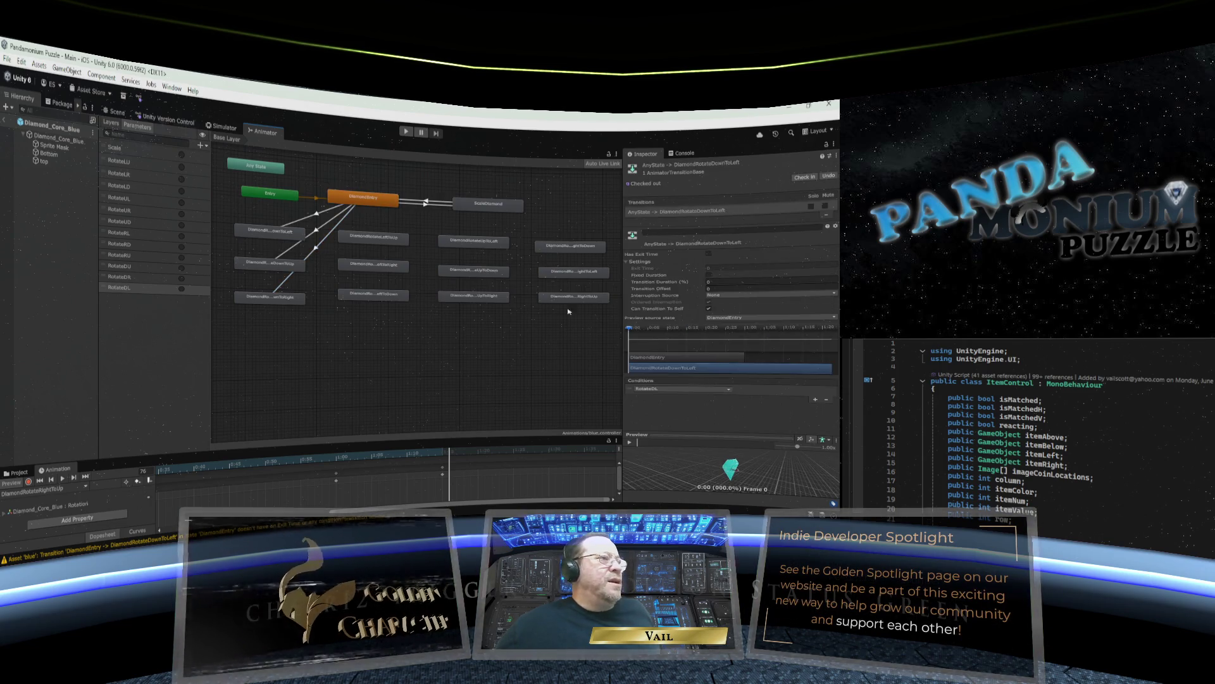
click(717, 390)
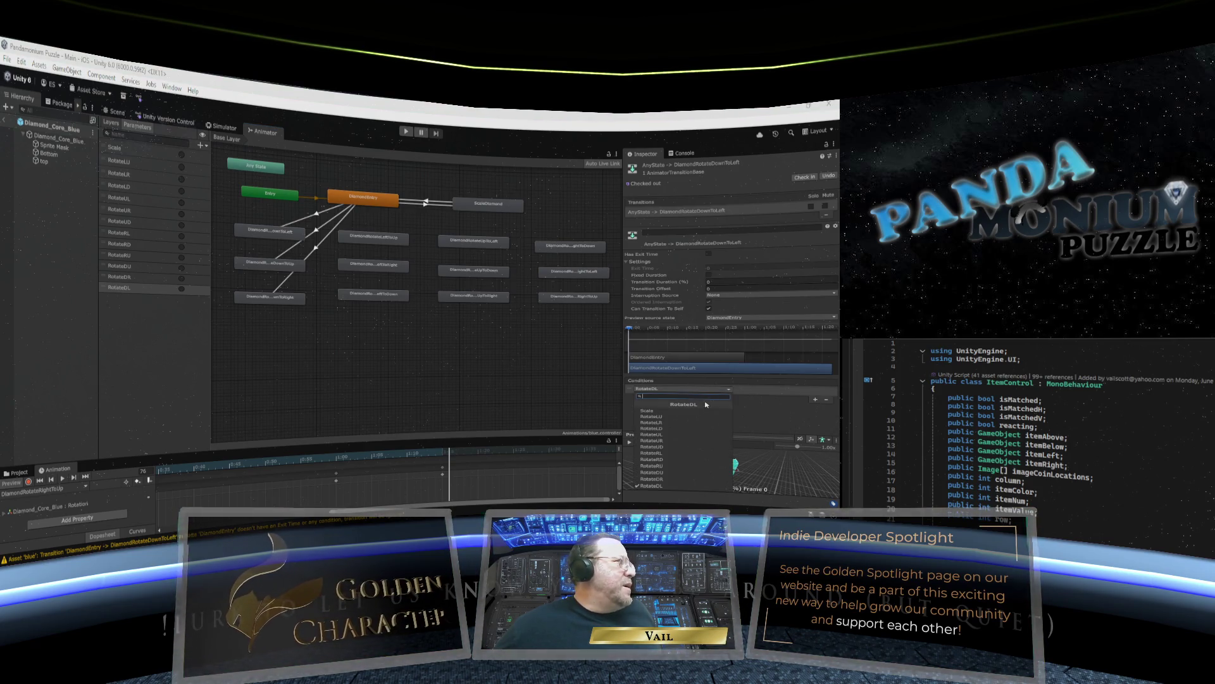
click(679, 477)
click(374, 204)
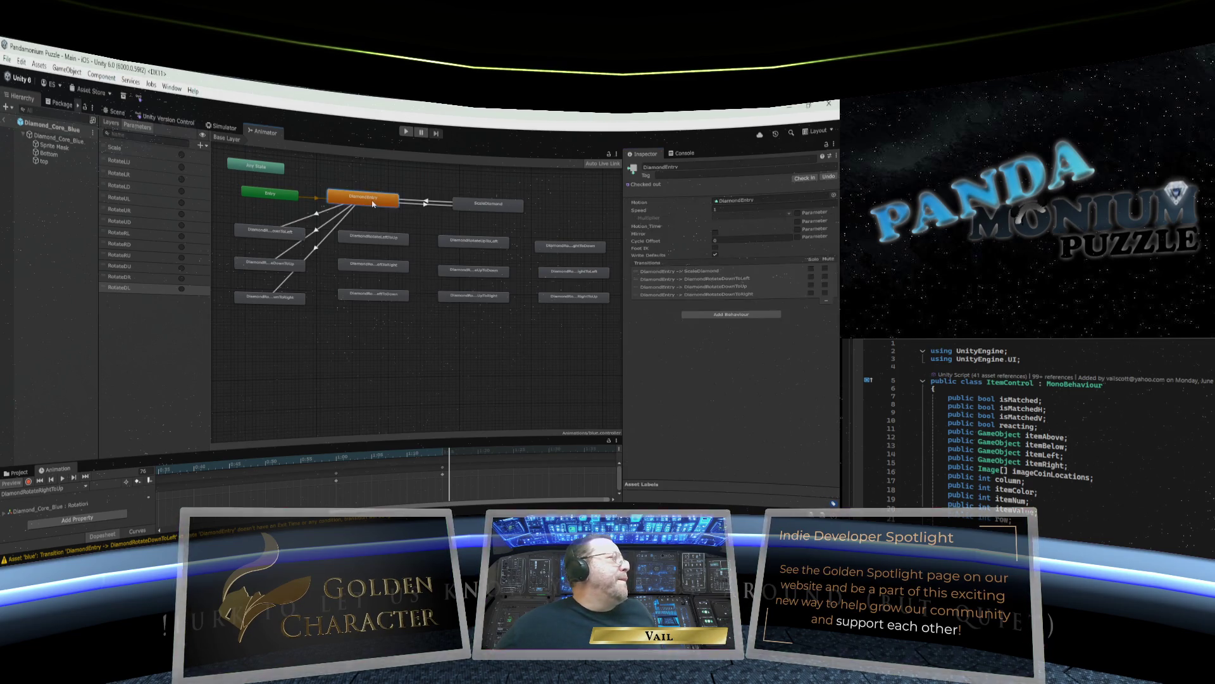
right_click(374, 204)
Add a transition from DiamondEntry to DiamondRotateLeftToUp and select it.
click(389, 212)
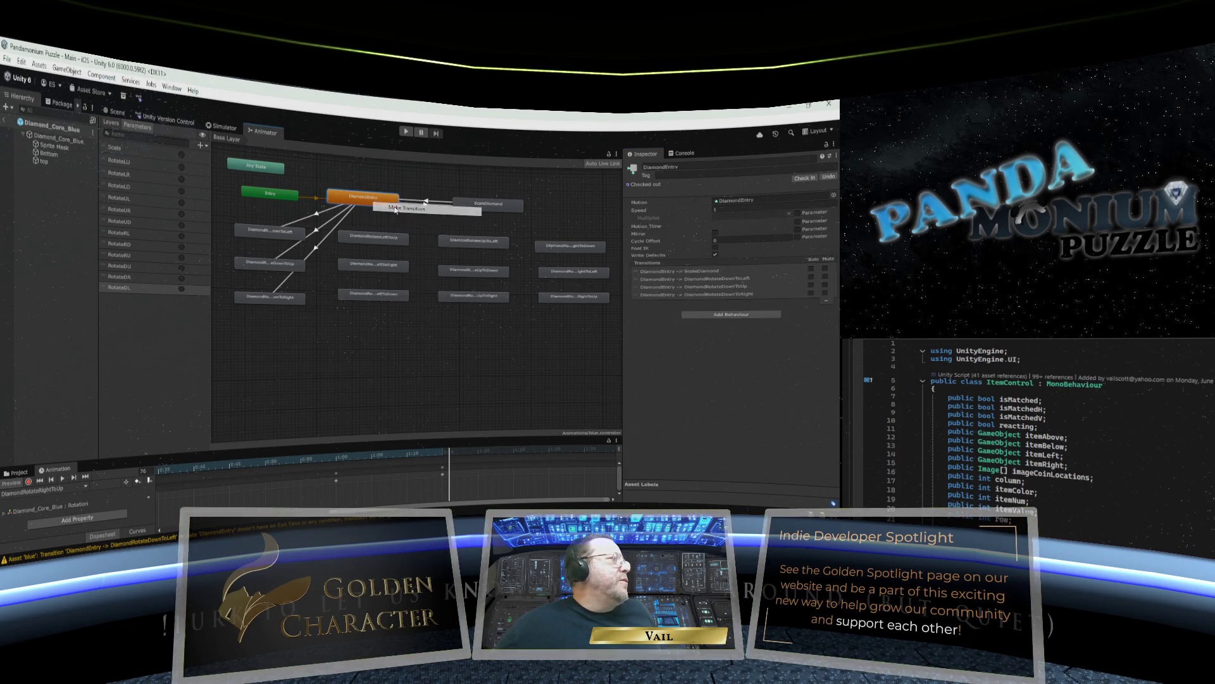
click(371, 243)
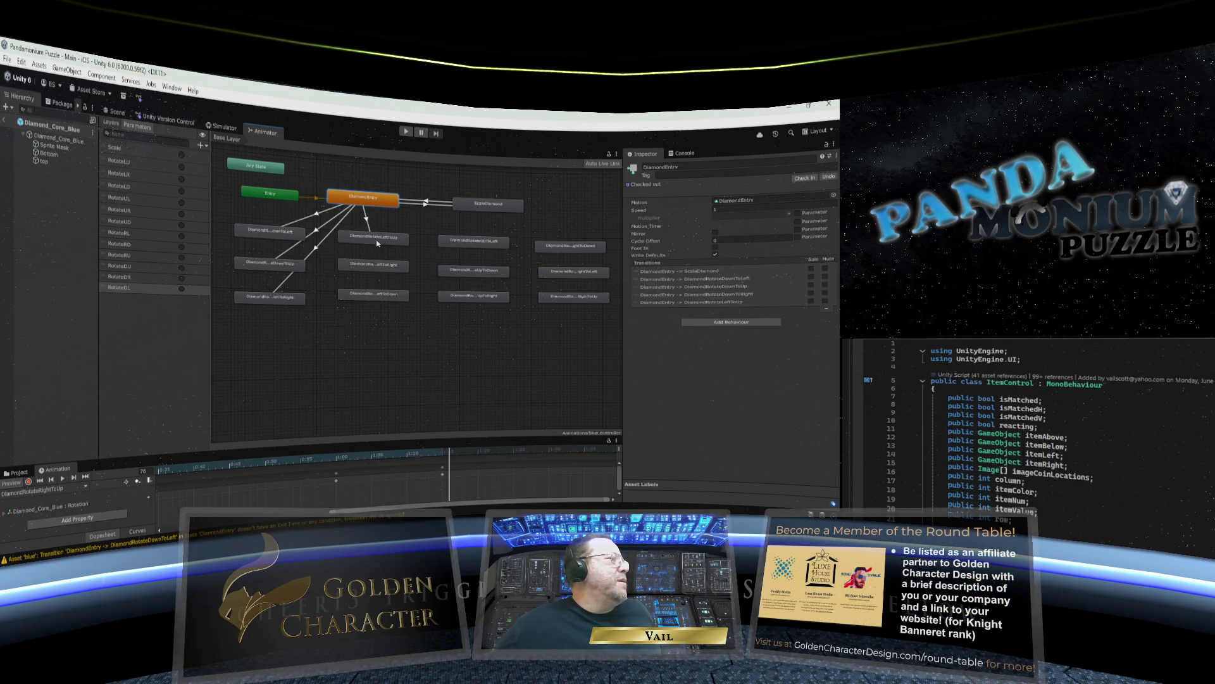
click(368, 223)
click(367, 222)
click(366, 221)
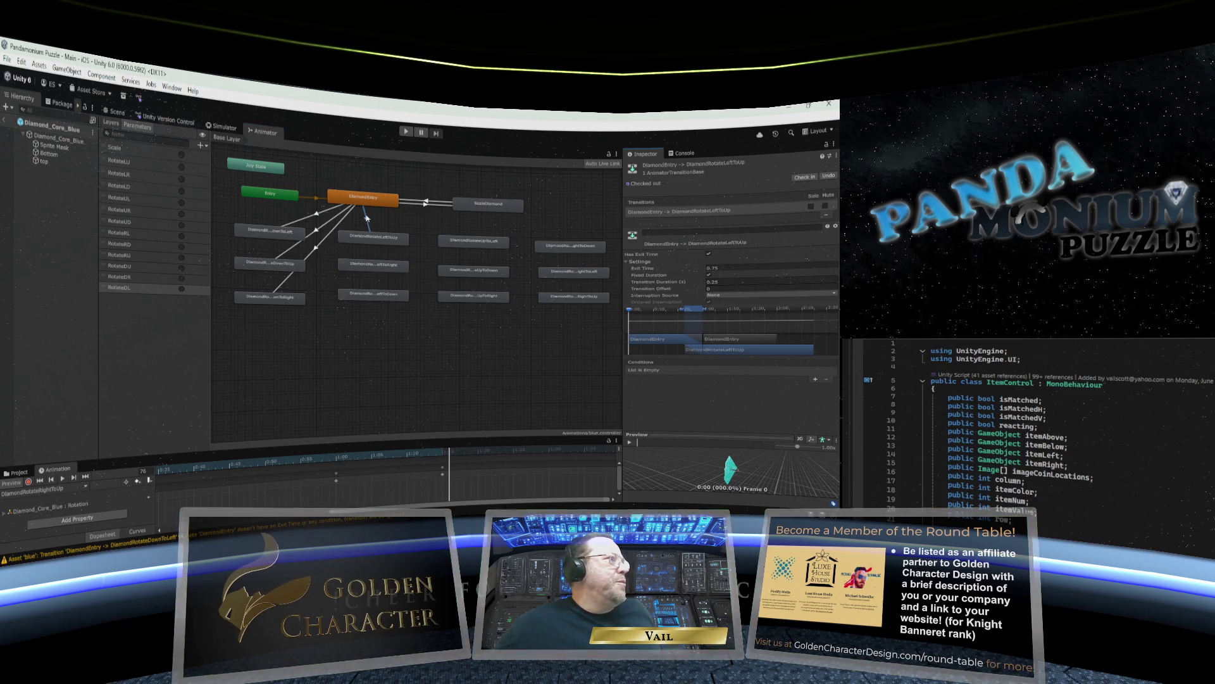
Compare the DiamondEntry transitions, confirming DownToLeft fires on RotateDL, then return to DownToUp.
click(315, 250)
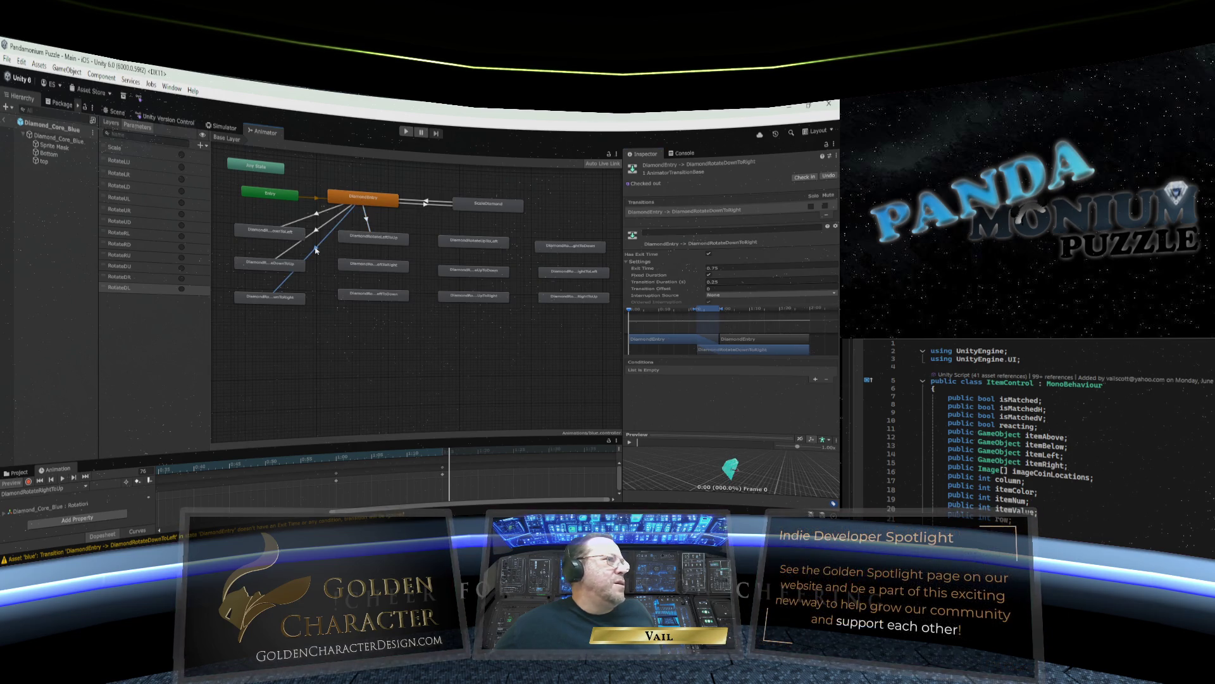
click(319, 232)
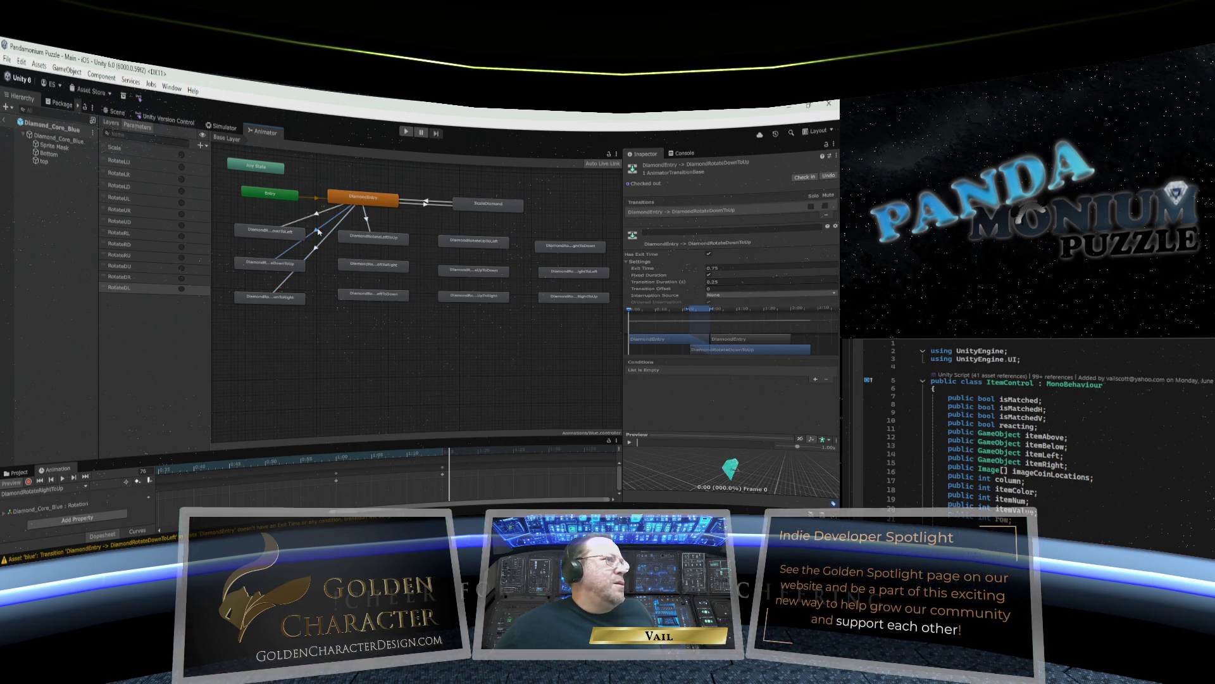
click(318, 218)
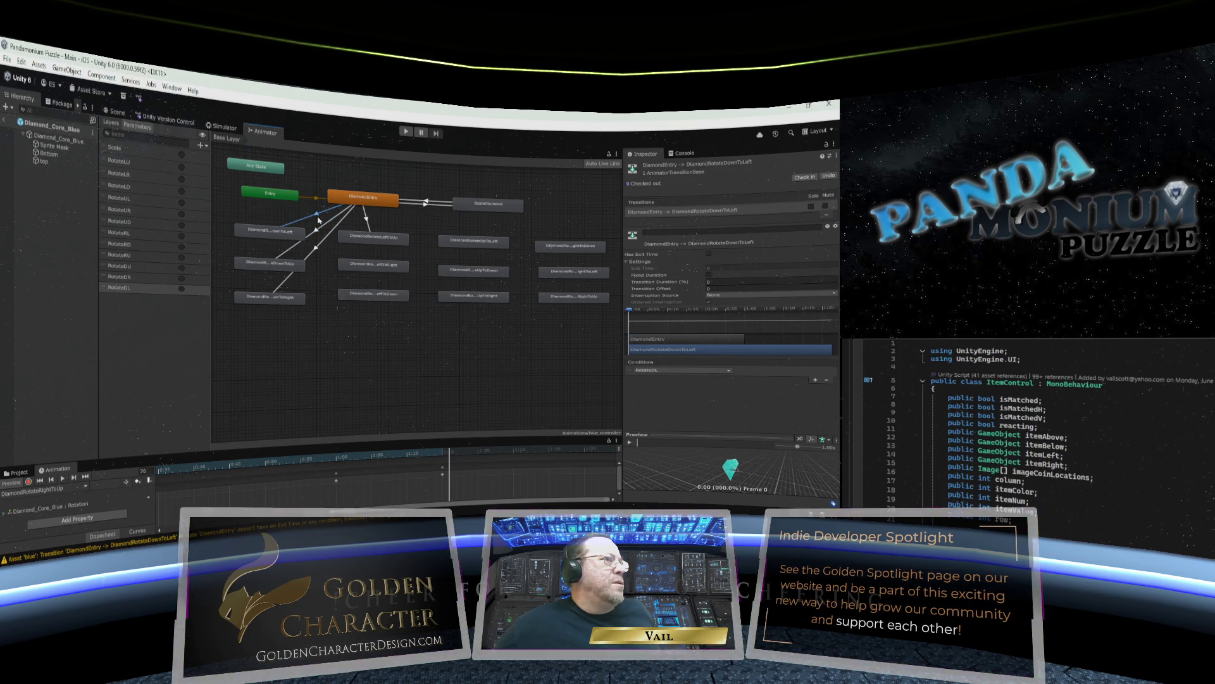
click(318, 234)
click(316, 220)
click(317, 233)
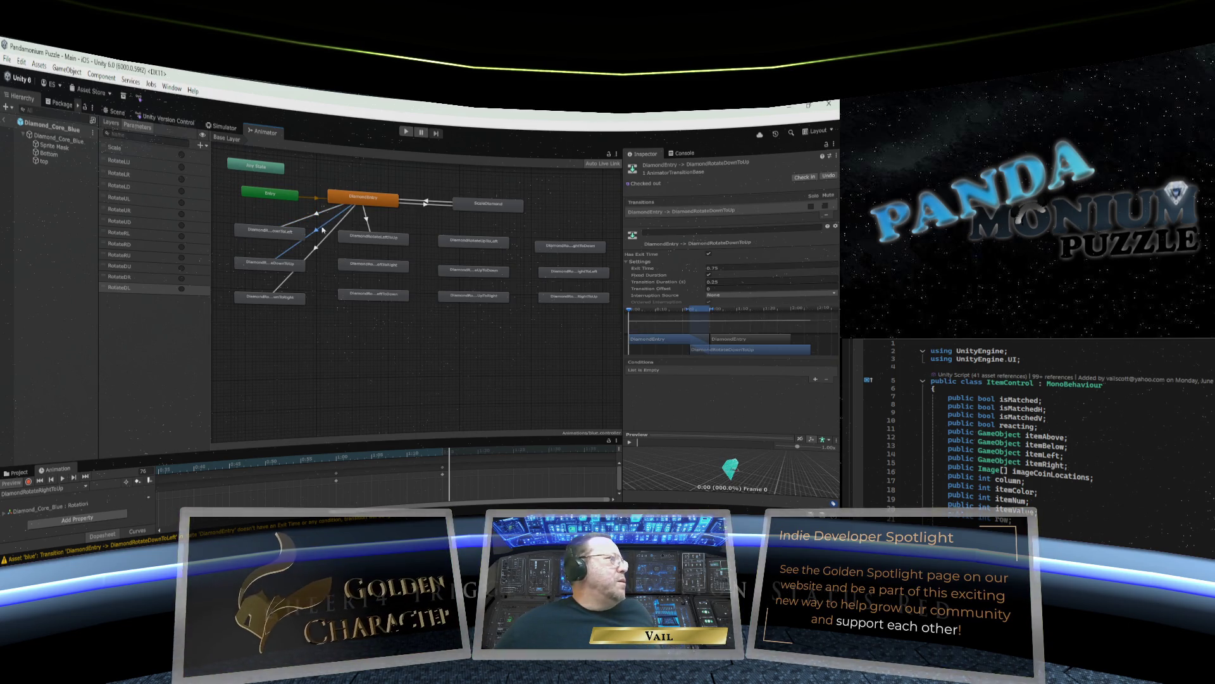
click(318, 216)
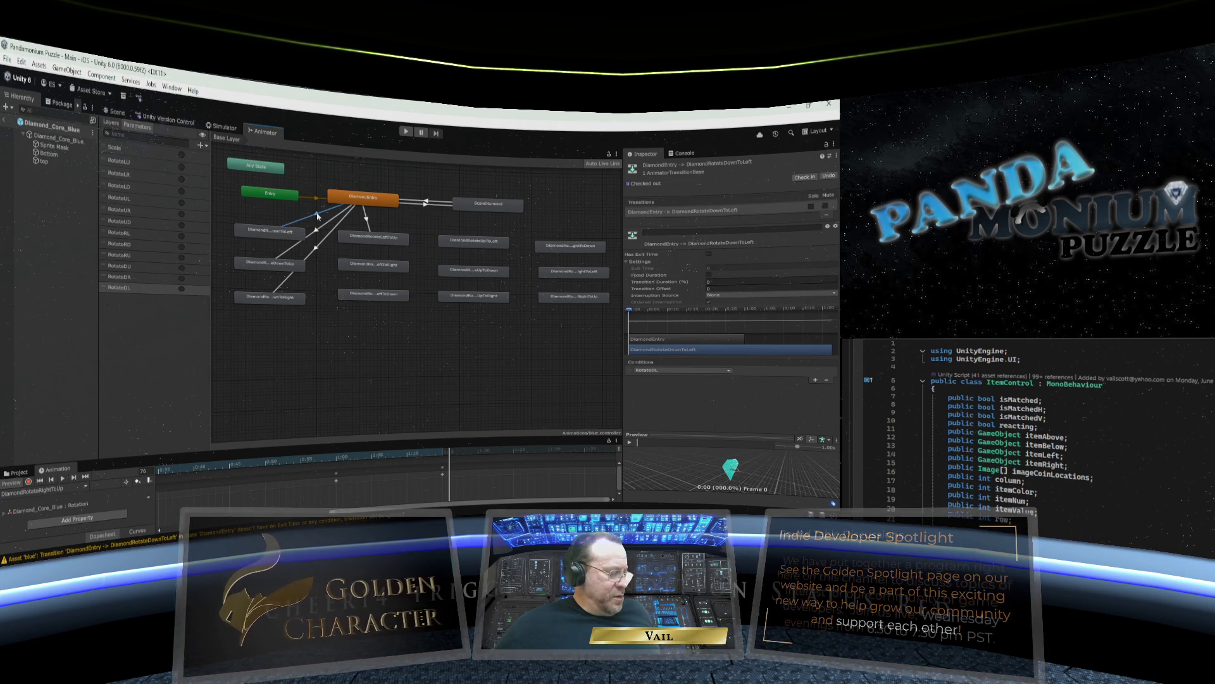
click(317, 233)
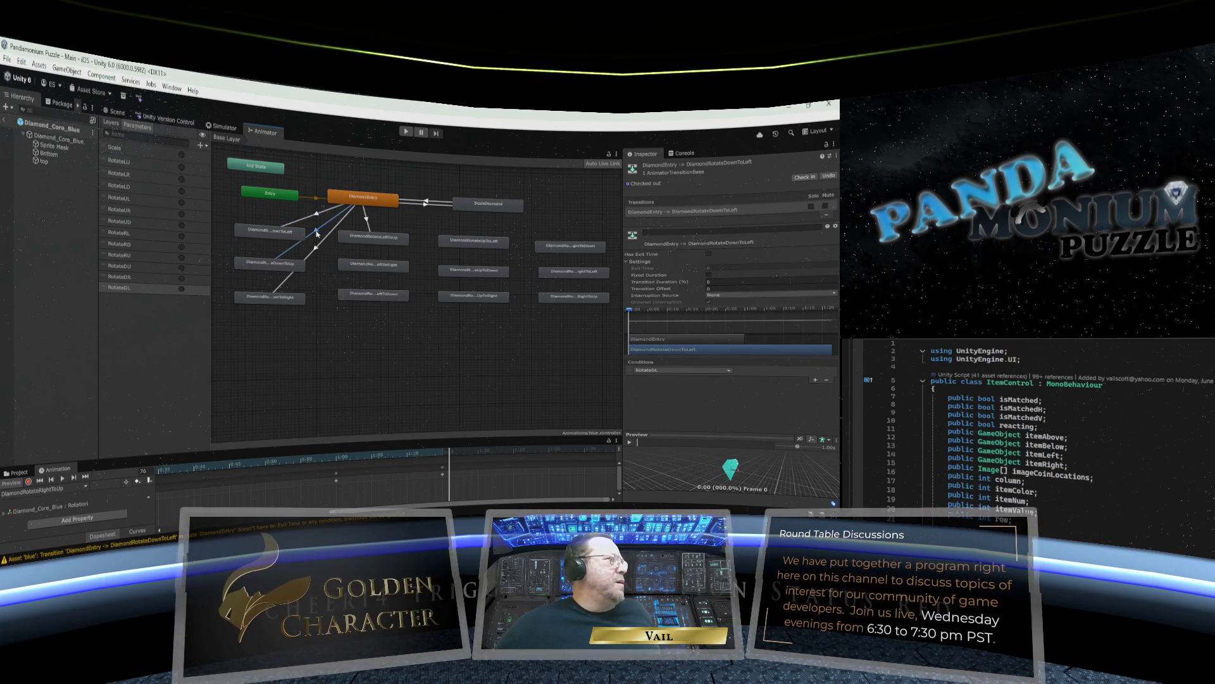
click(317, 234)
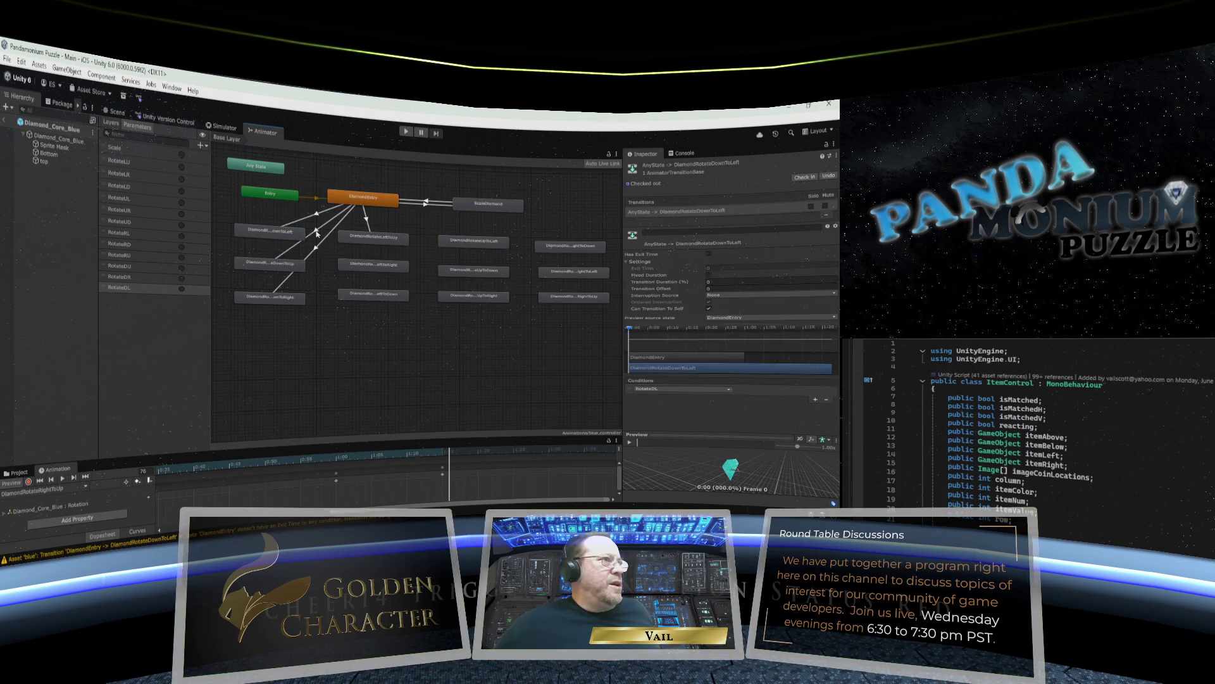
click(317, 233)
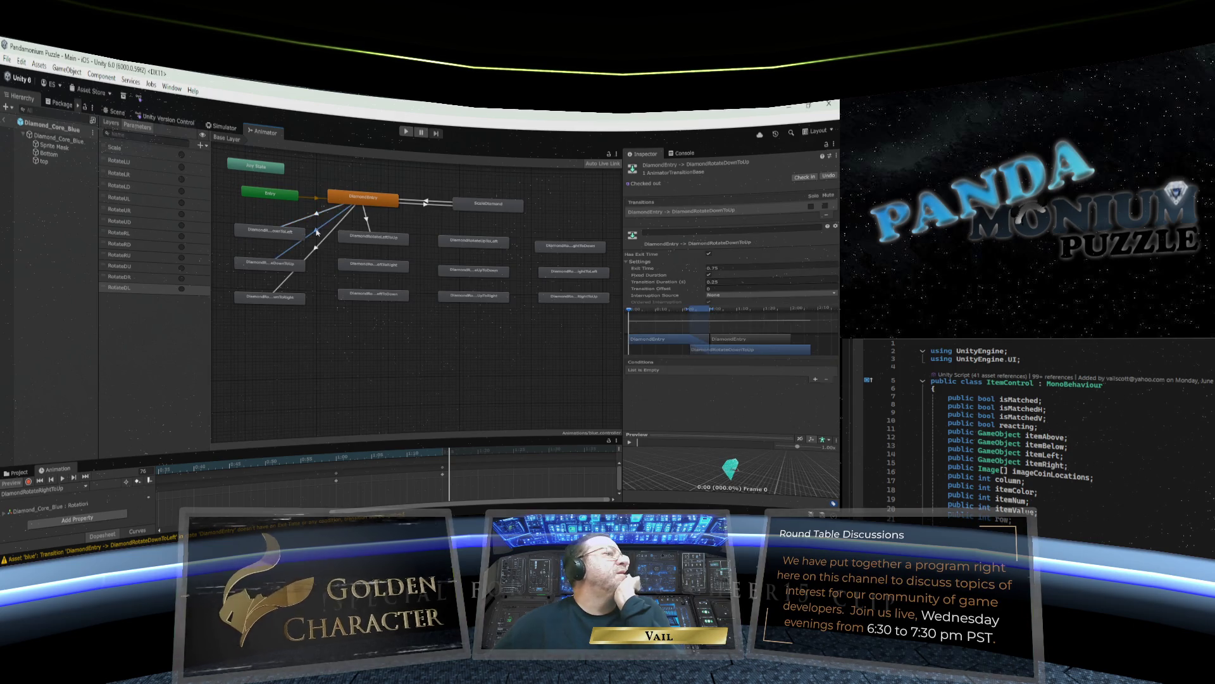
click(317, 216)
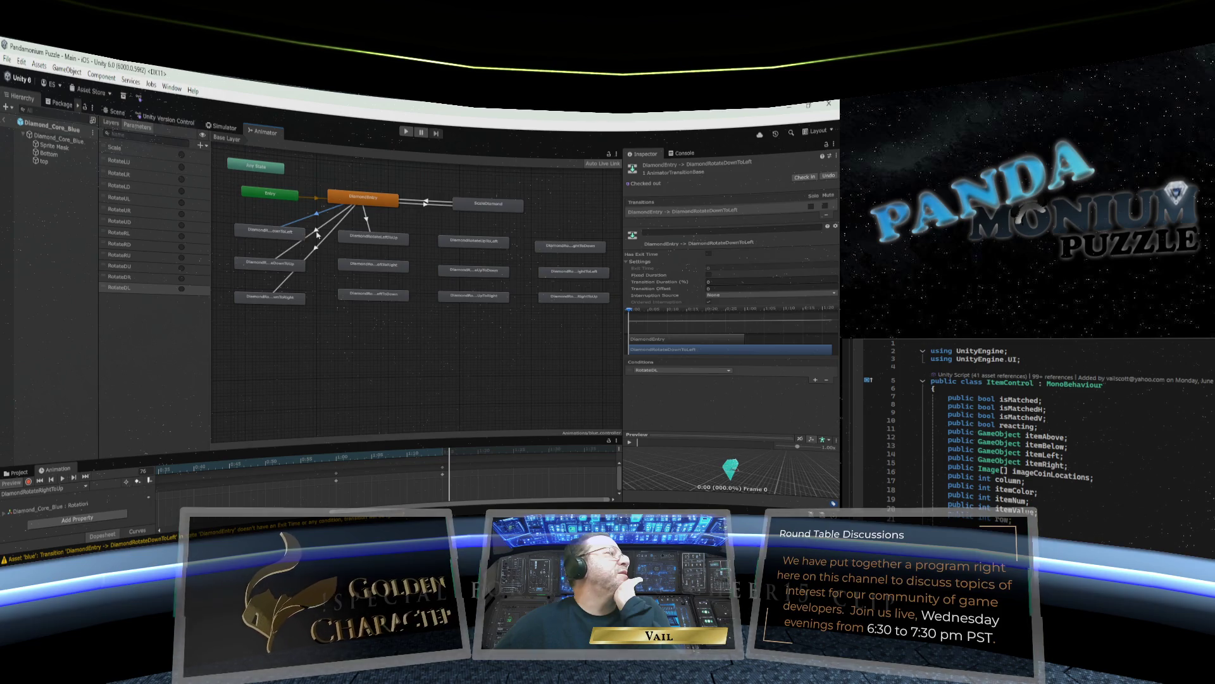
click(317, 232)
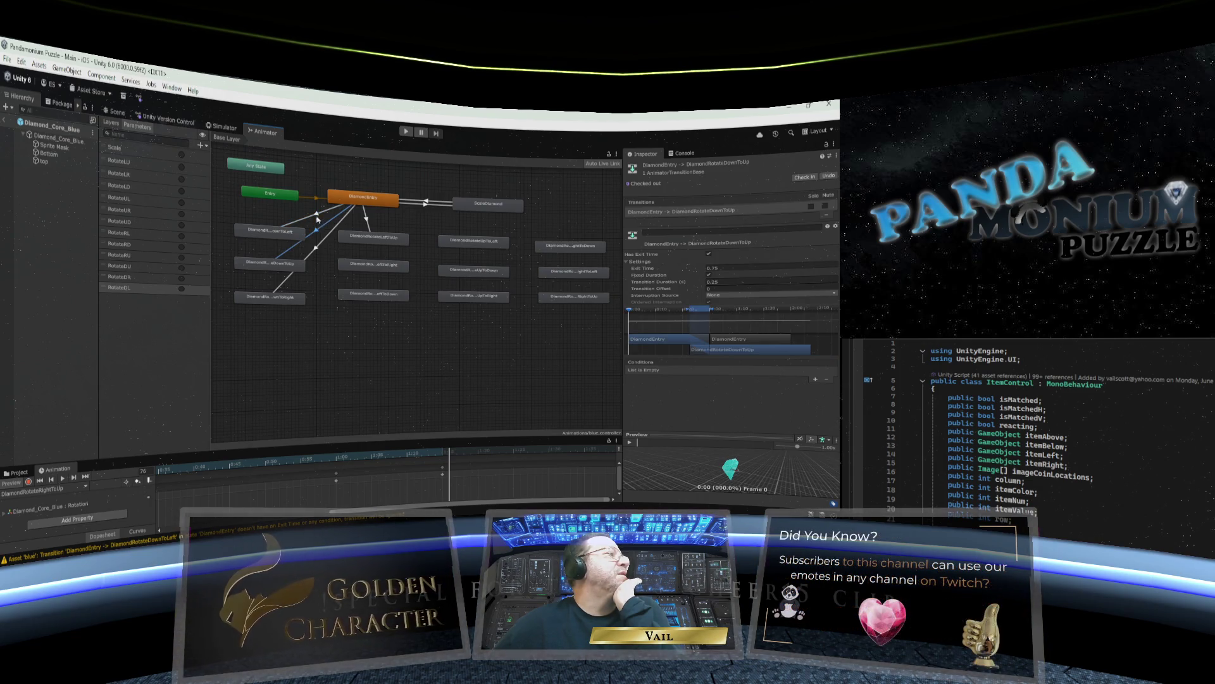
click(318, 217)
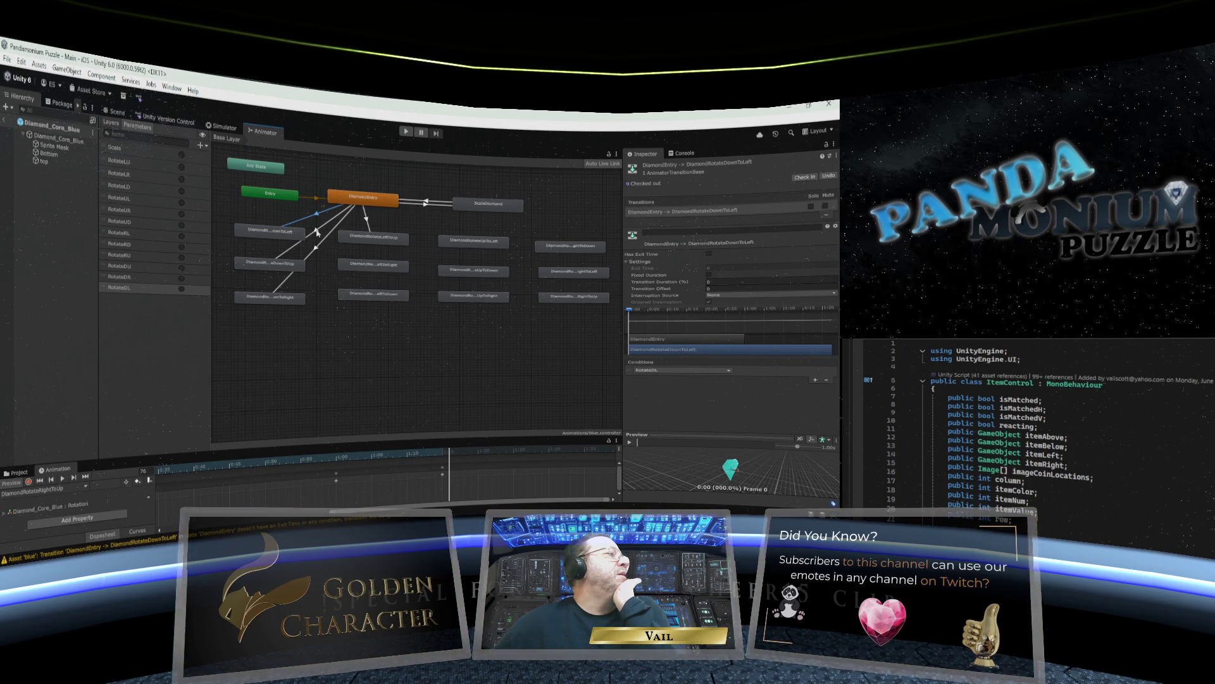
click(317, 233)
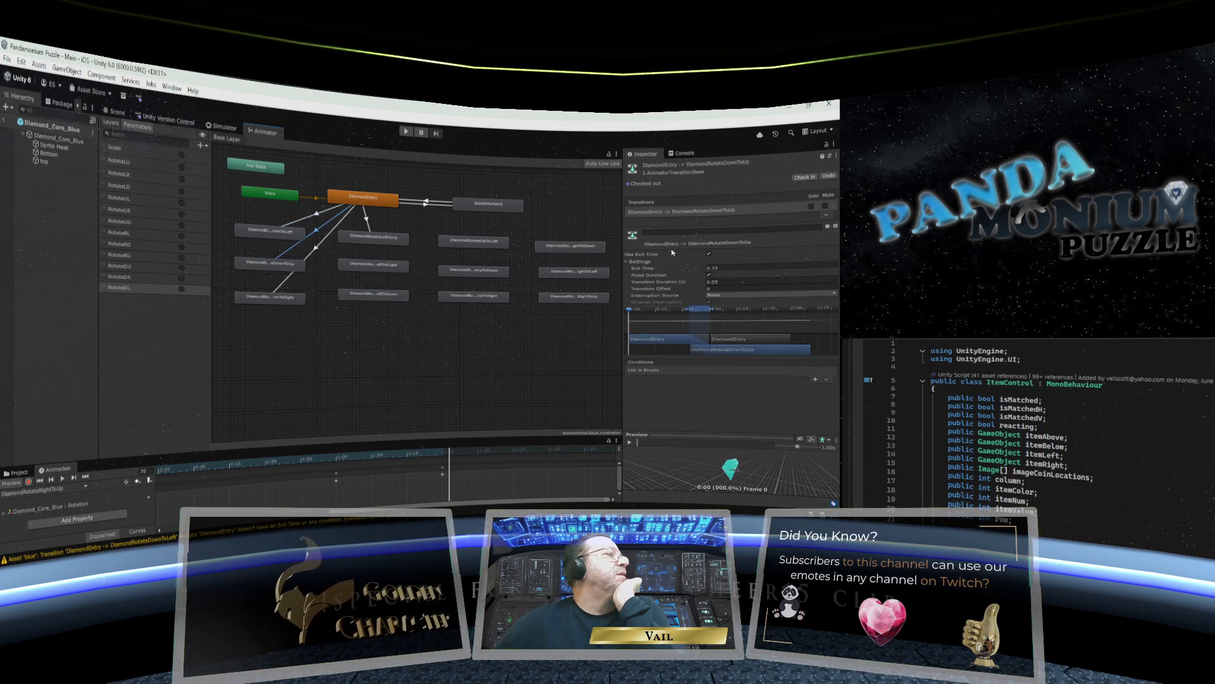
click(724, 268)
Give the DownToUp transition 0 exit time, 0 duration, no exit time, and a RotateDU condition.
text(0)
click(688, 282)
text(0)
key(Return)
click(708, 253)
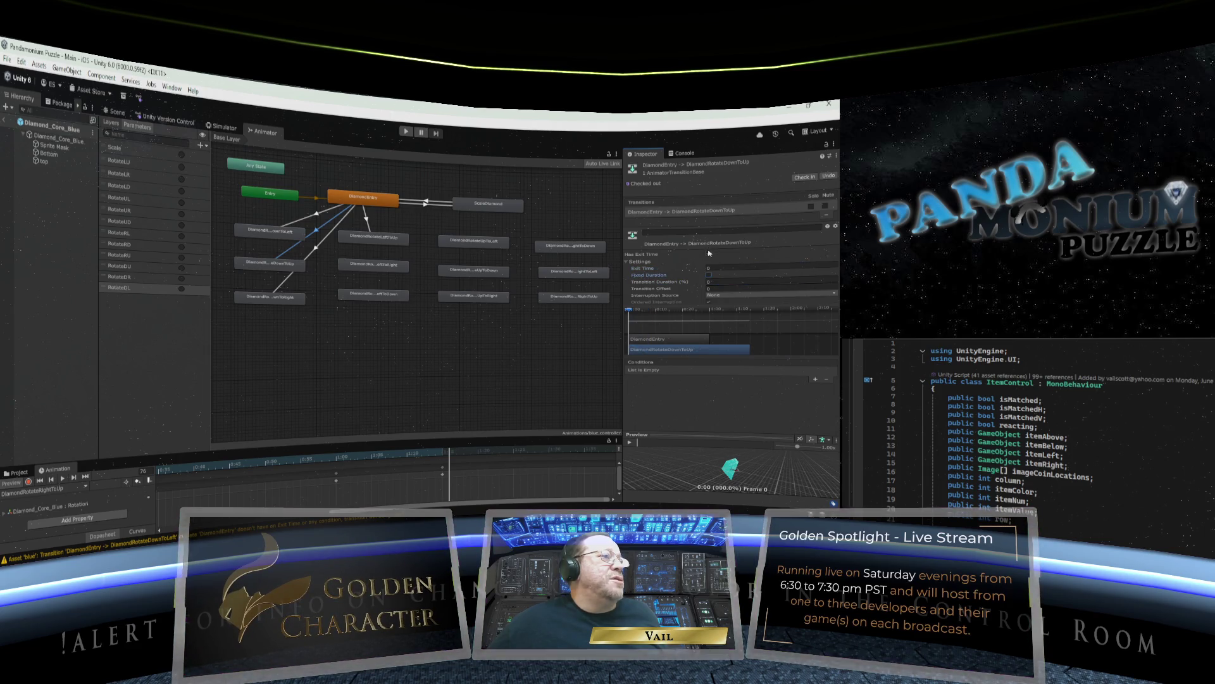
click(816, 379)
click(721, 372)
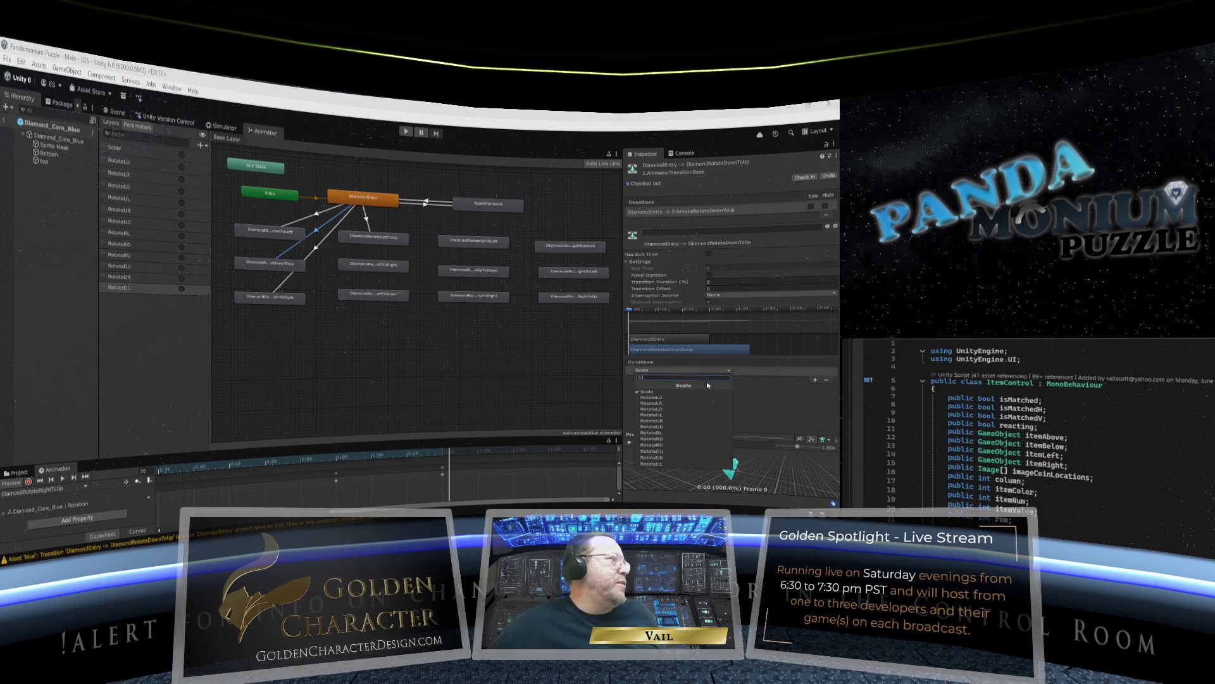
click(689, 451)
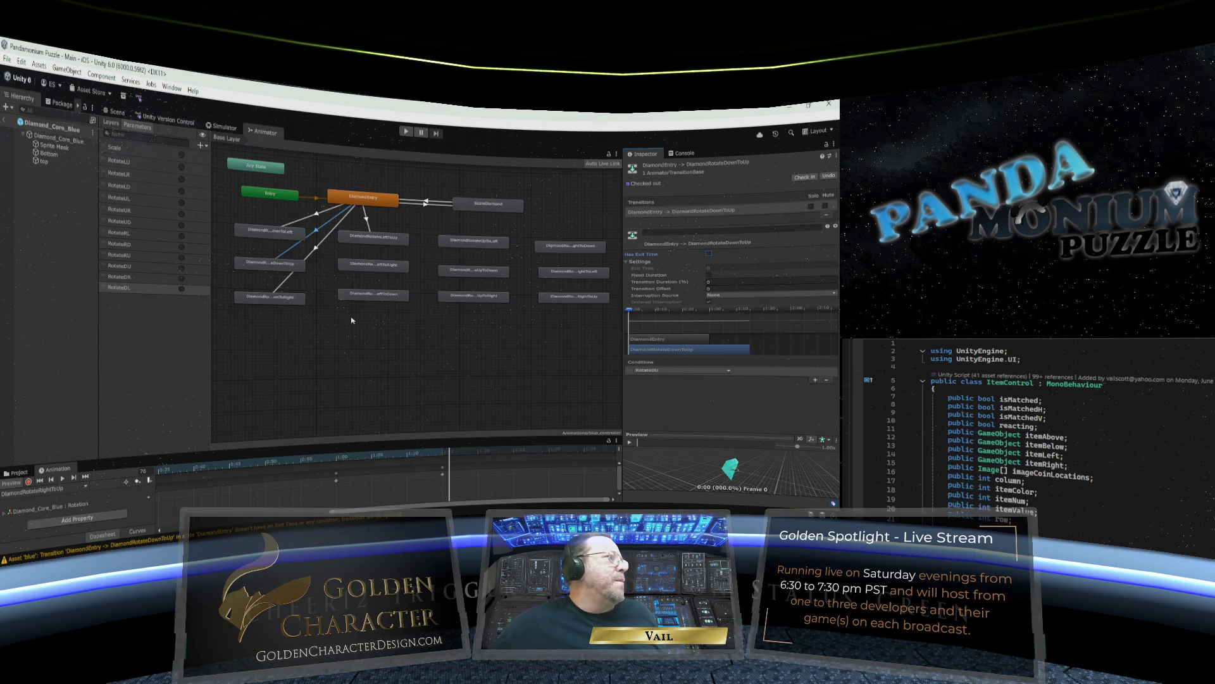
Give the DownToRight transition 0 exit time and duration, no fixed duration or exit time, and RotateDR.
click(316, 250)
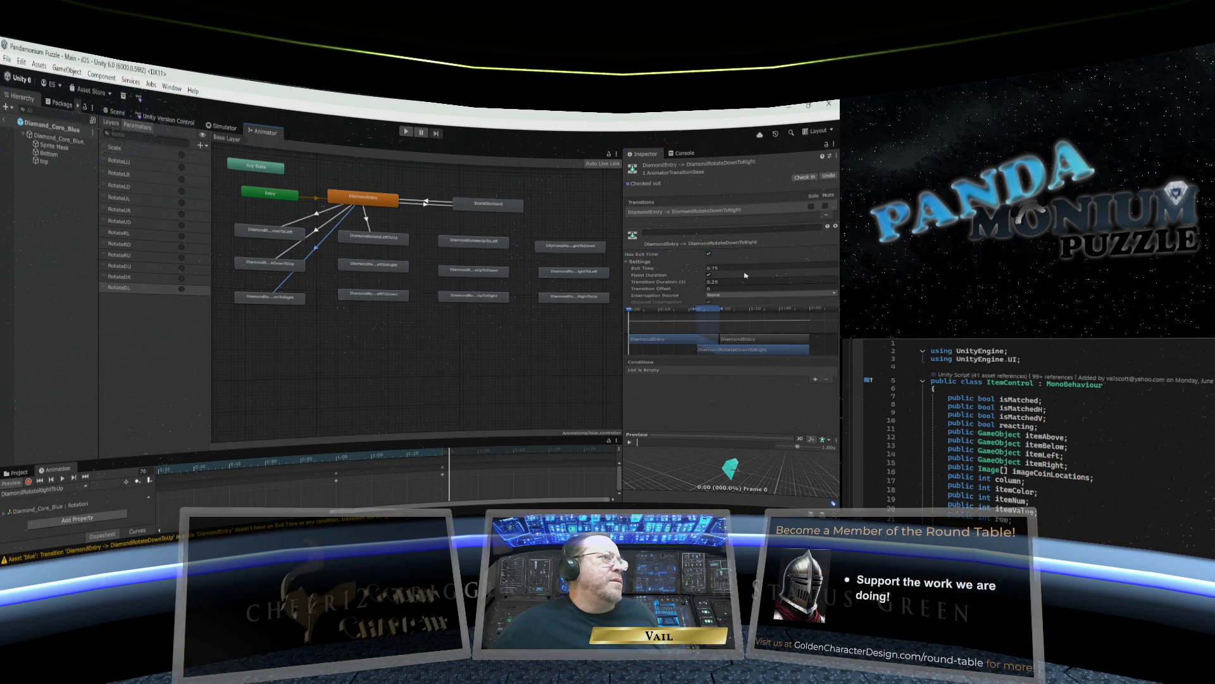
click(712, 268)
text(0)
click(715, 282)
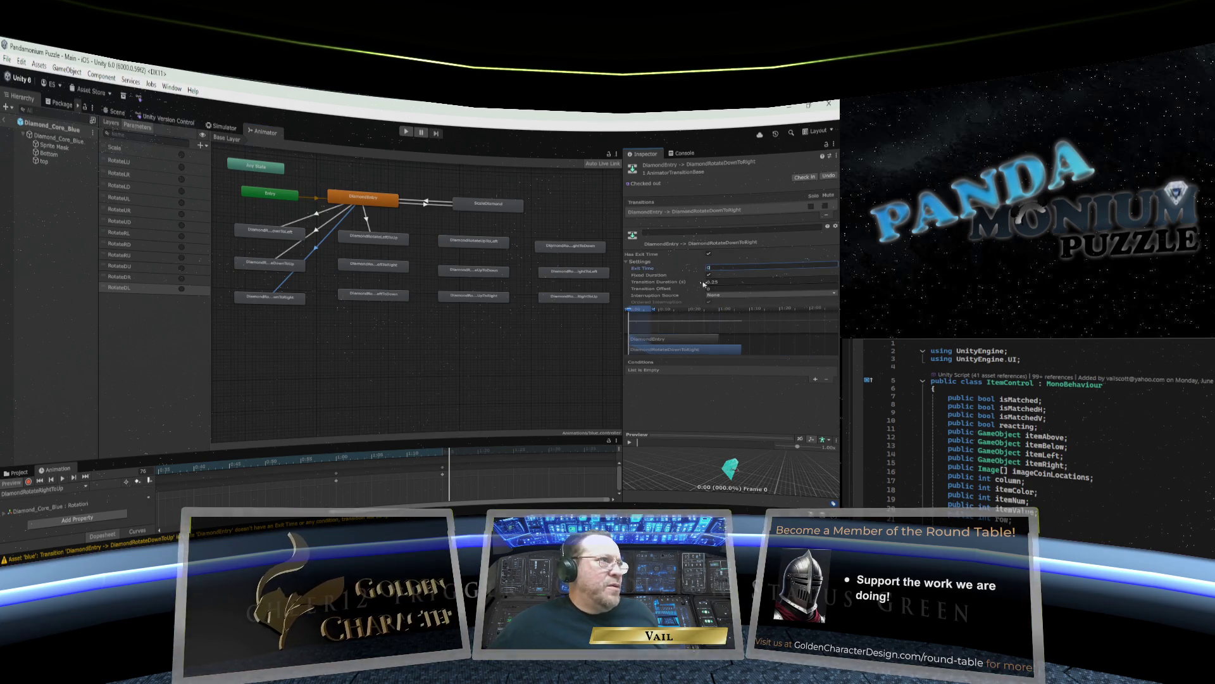
text(0)
click(709, 275)
click(709, 253)
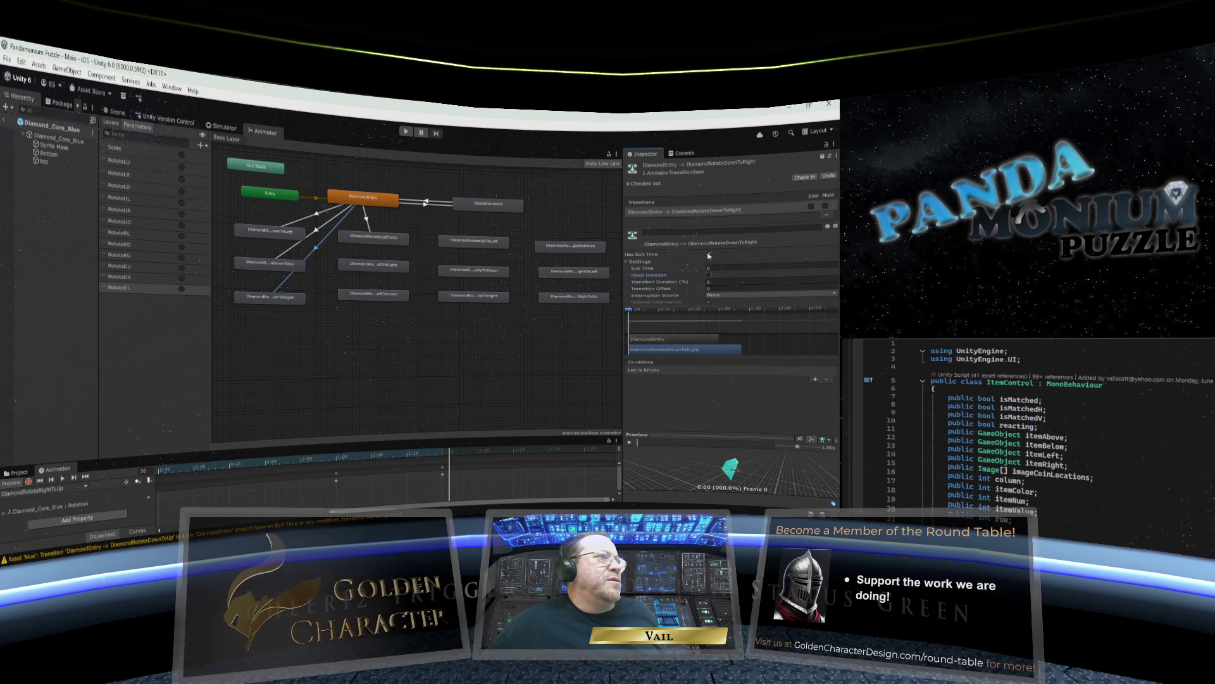
click(816, 379)
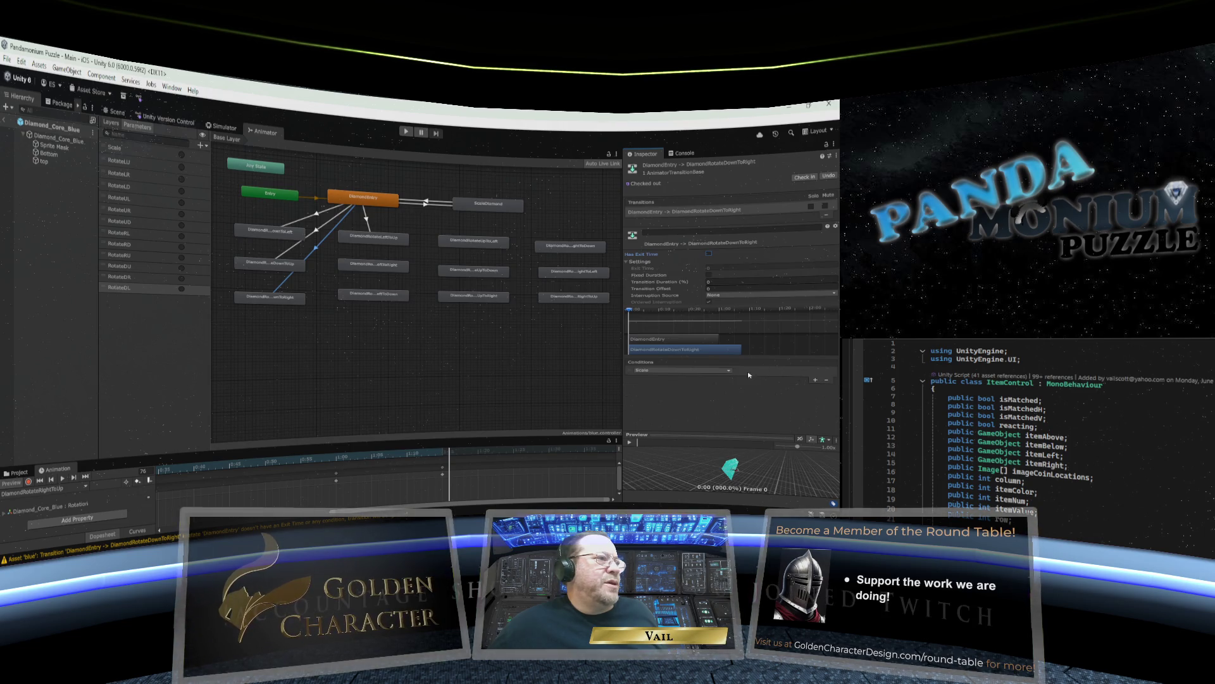
click(729, 371)
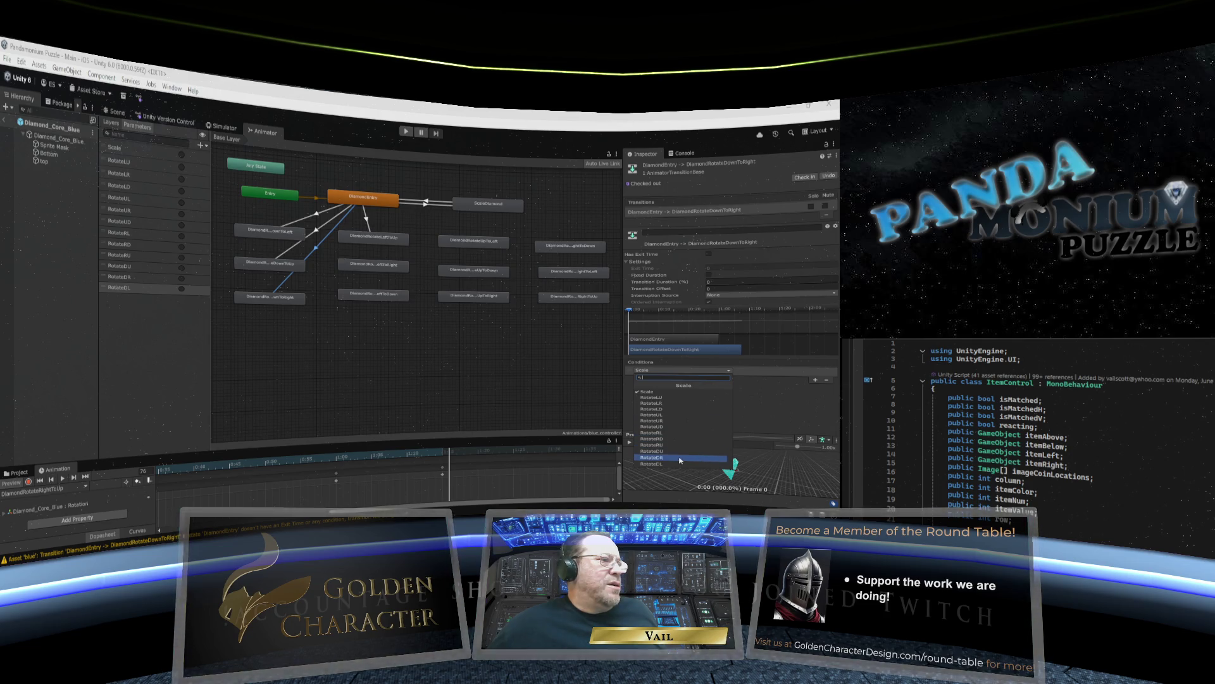
click(658, 457)
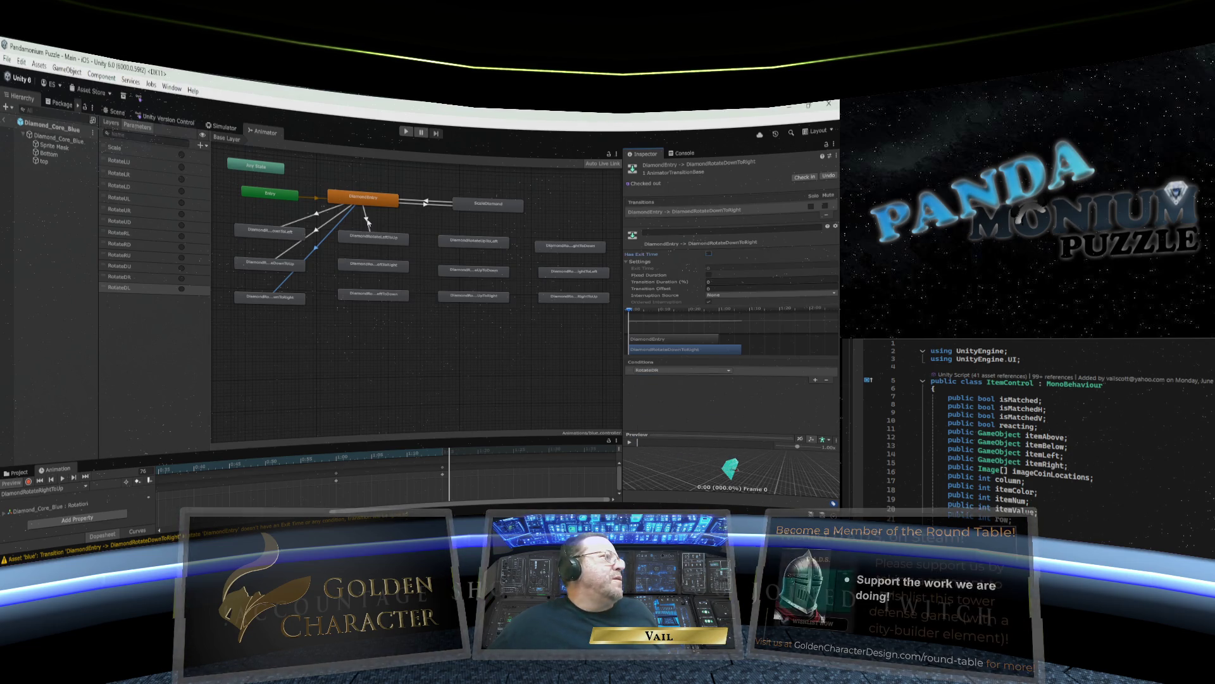
Give the LeftToUp transition 0 exit time, no fixed duration or exit time, and a RotateLU condition.
click(367, 221)
click(715, 267)
text(0)
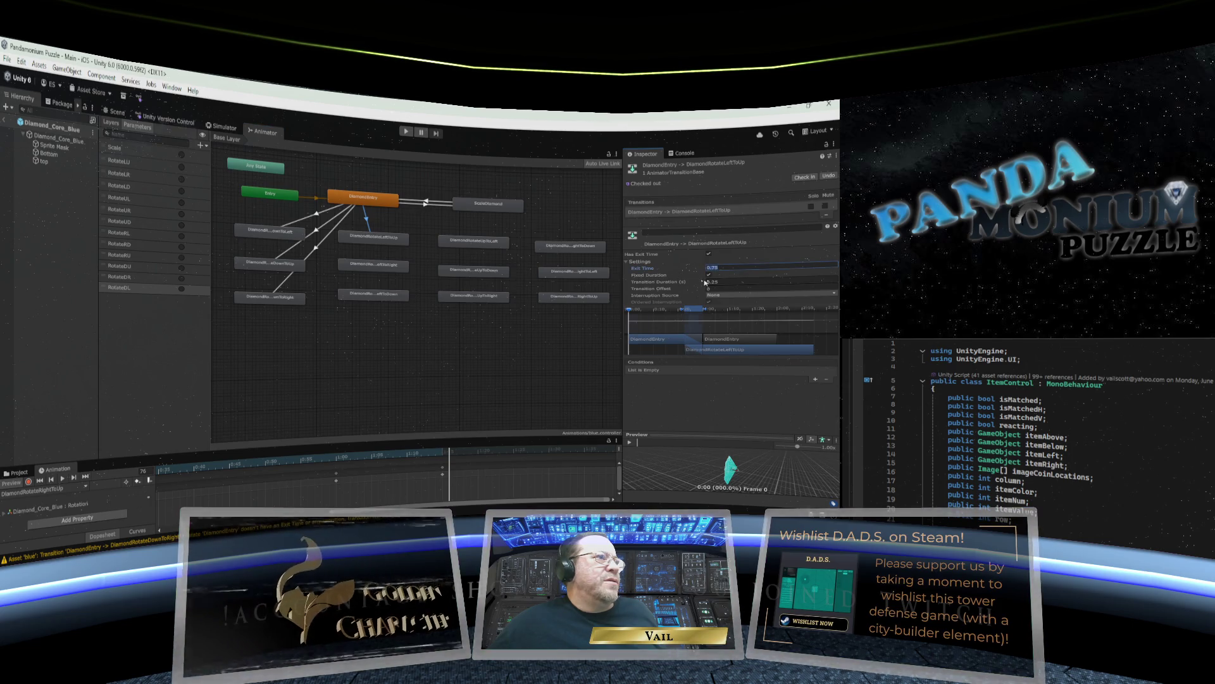
key(Return)
click(711, 281)
click(708, 275)
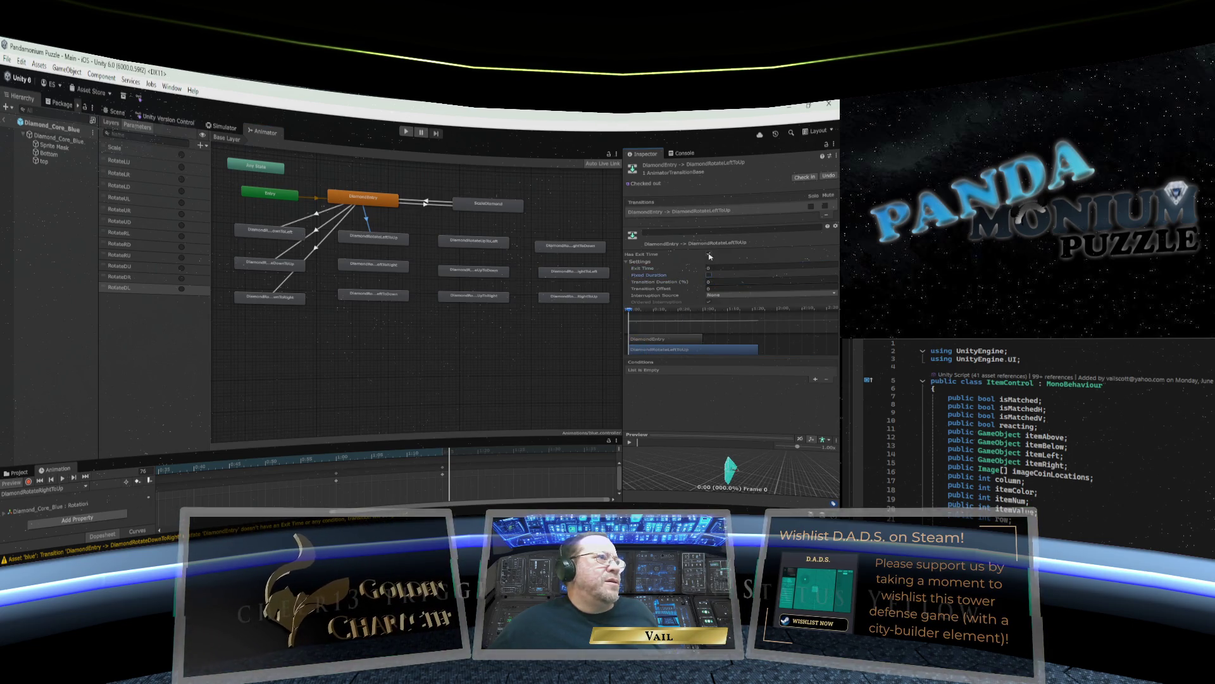
click(708, 253)
click(816, 378)
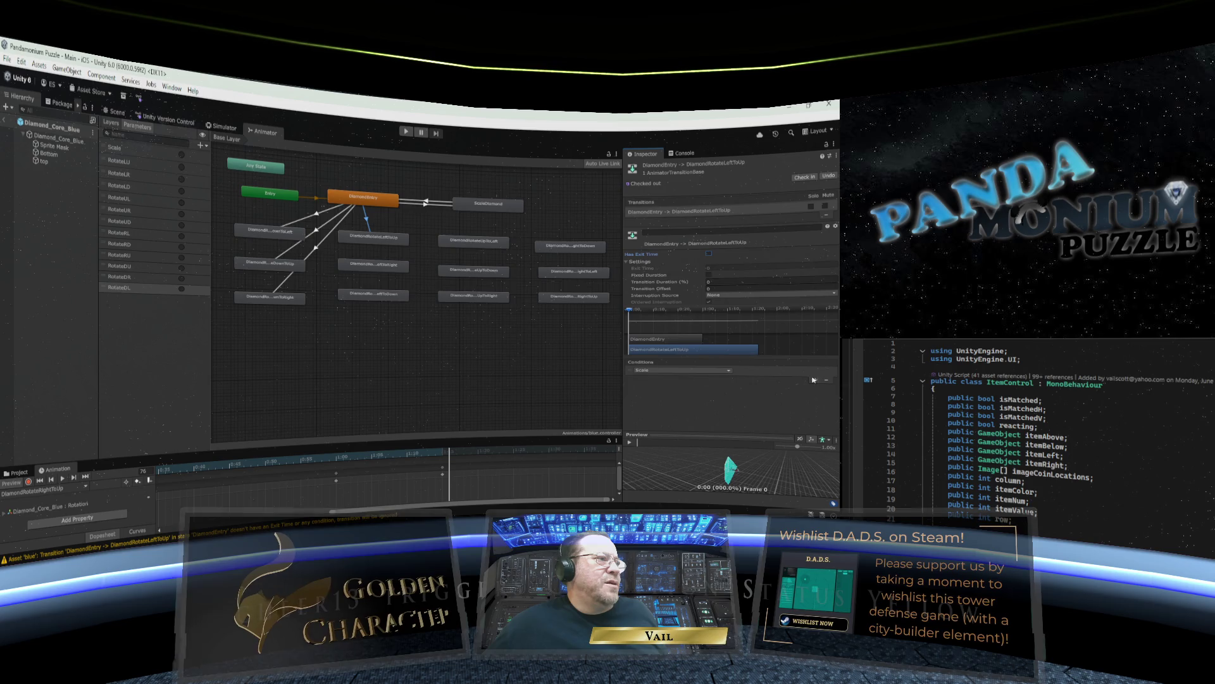
click(708, 372)
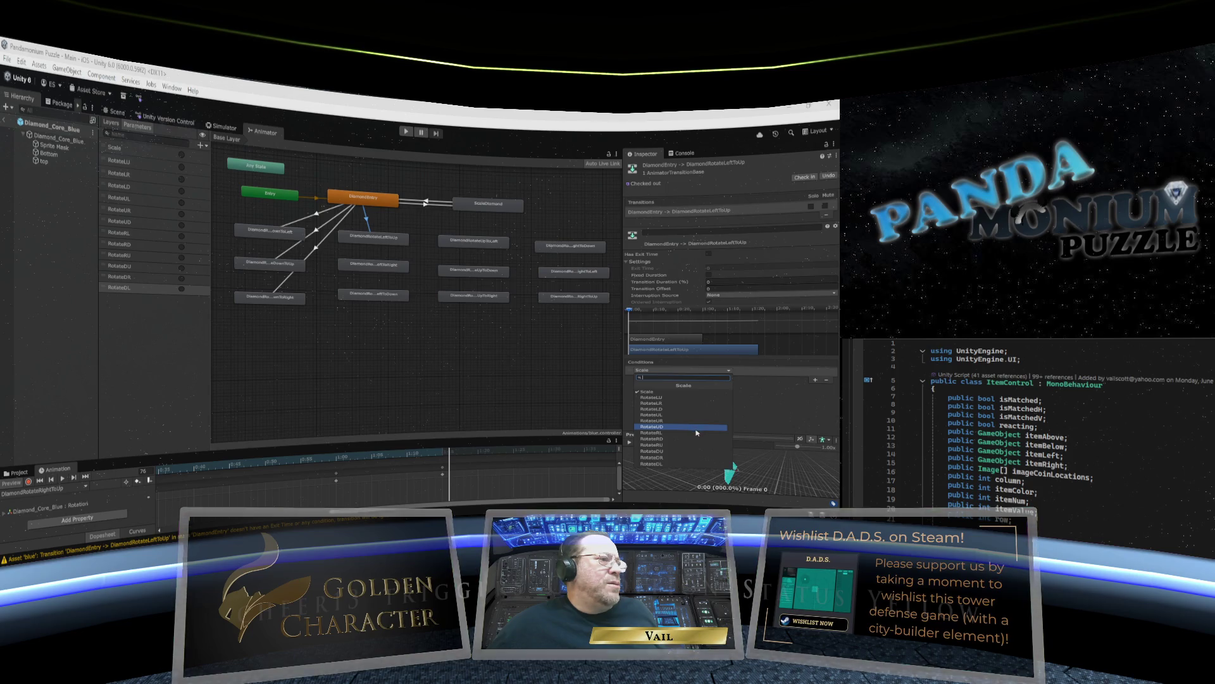
click(670, 397)
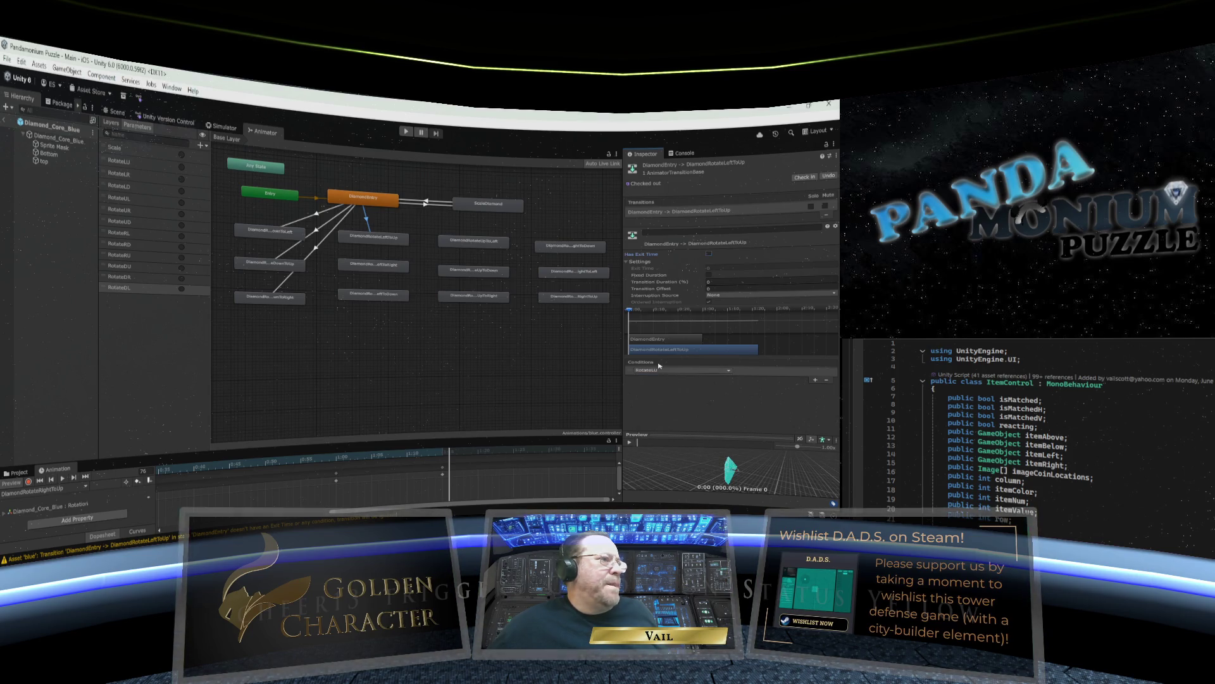
click(366, 201)
right_click(370, 199)
Add an instant DiamondEntry to DiamondRotateLeftToRight transition with no exit time, conditioned on RotateLR.
click(394, 209)
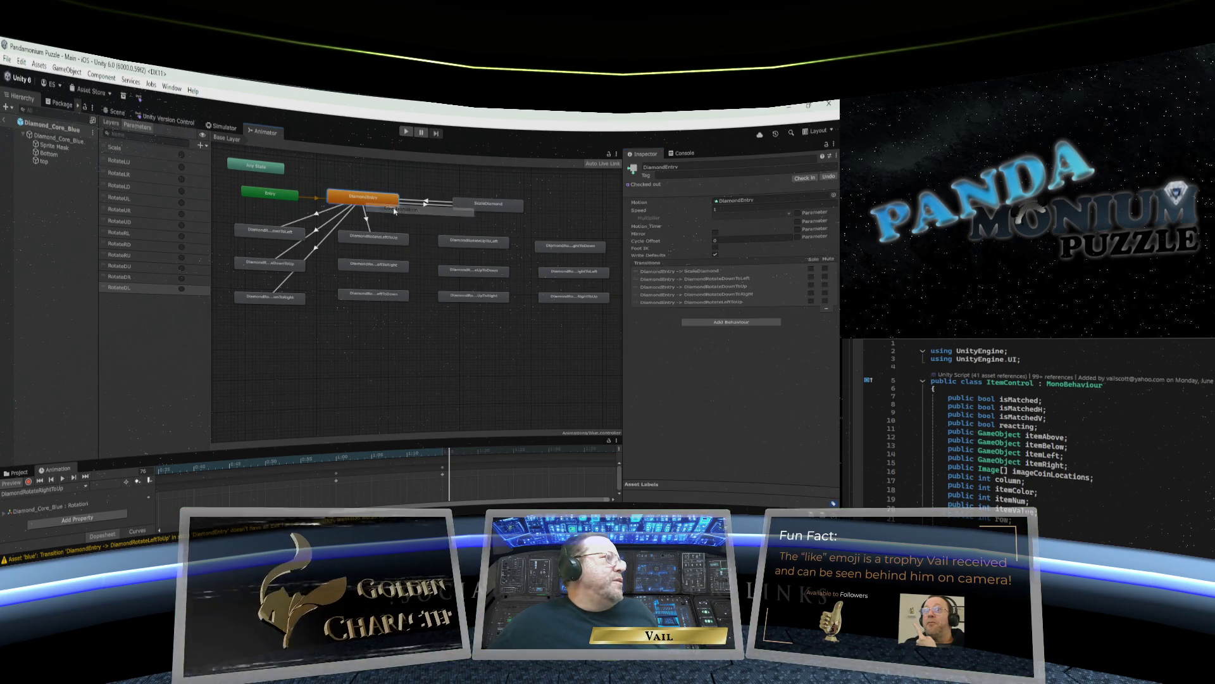
click(372, 269)
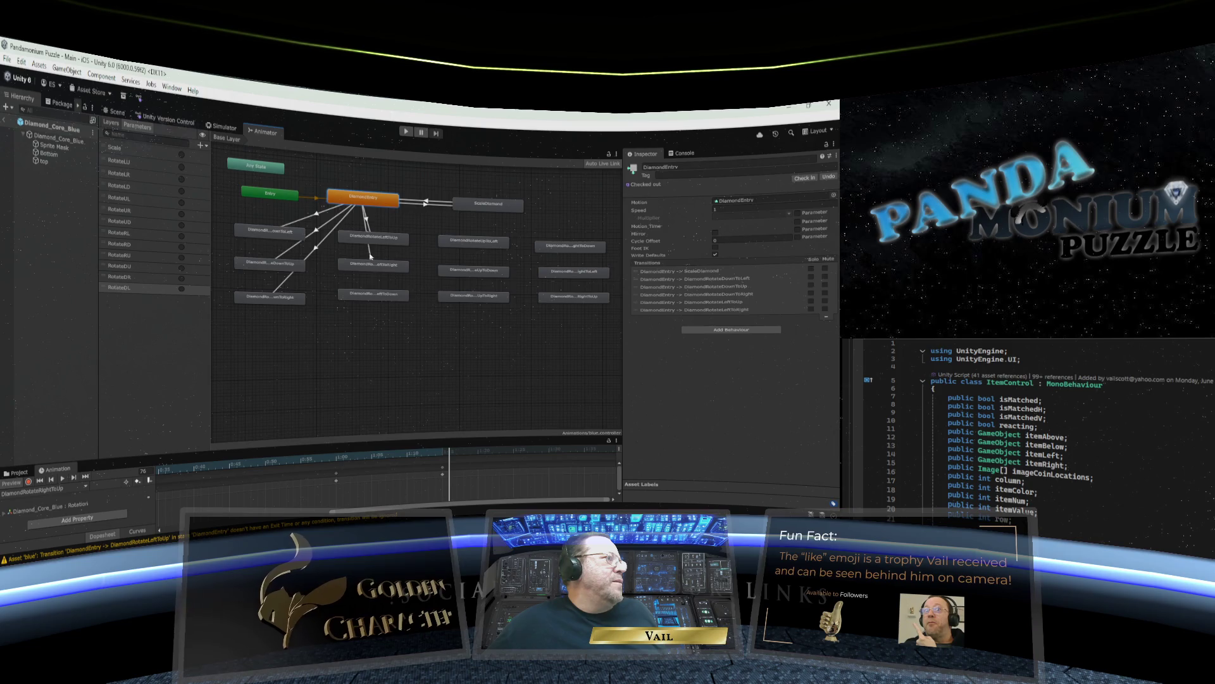
drag(366, 236, 373, 241)
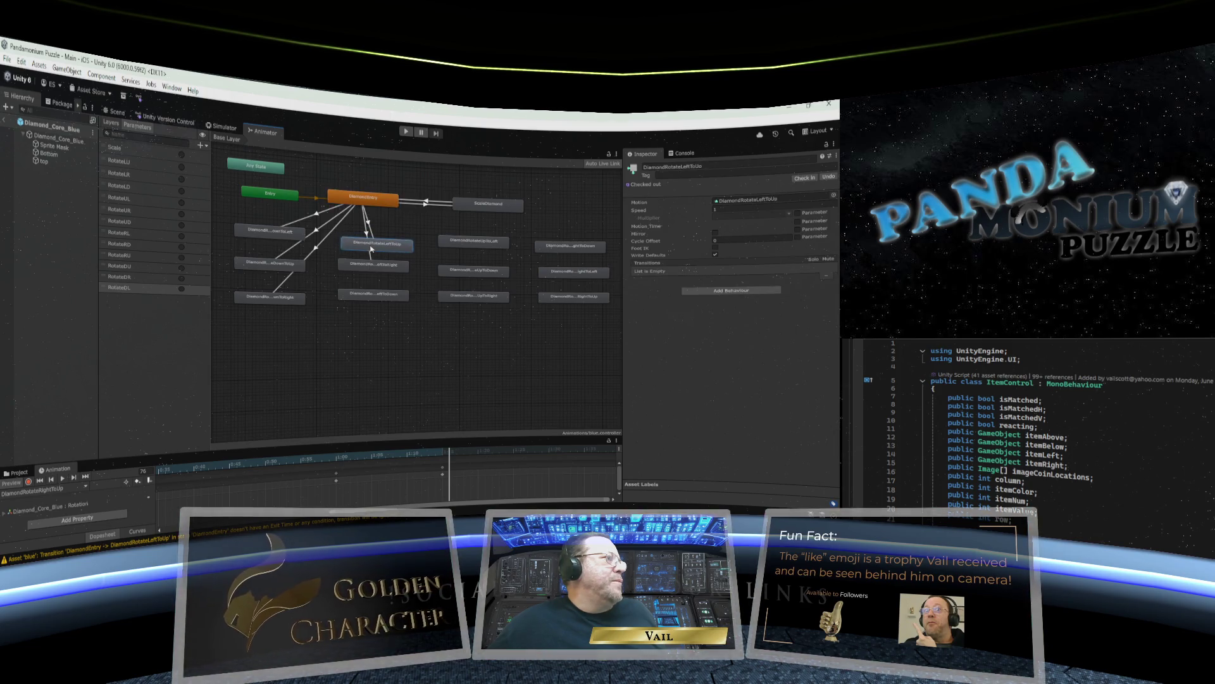
click(373, 242)
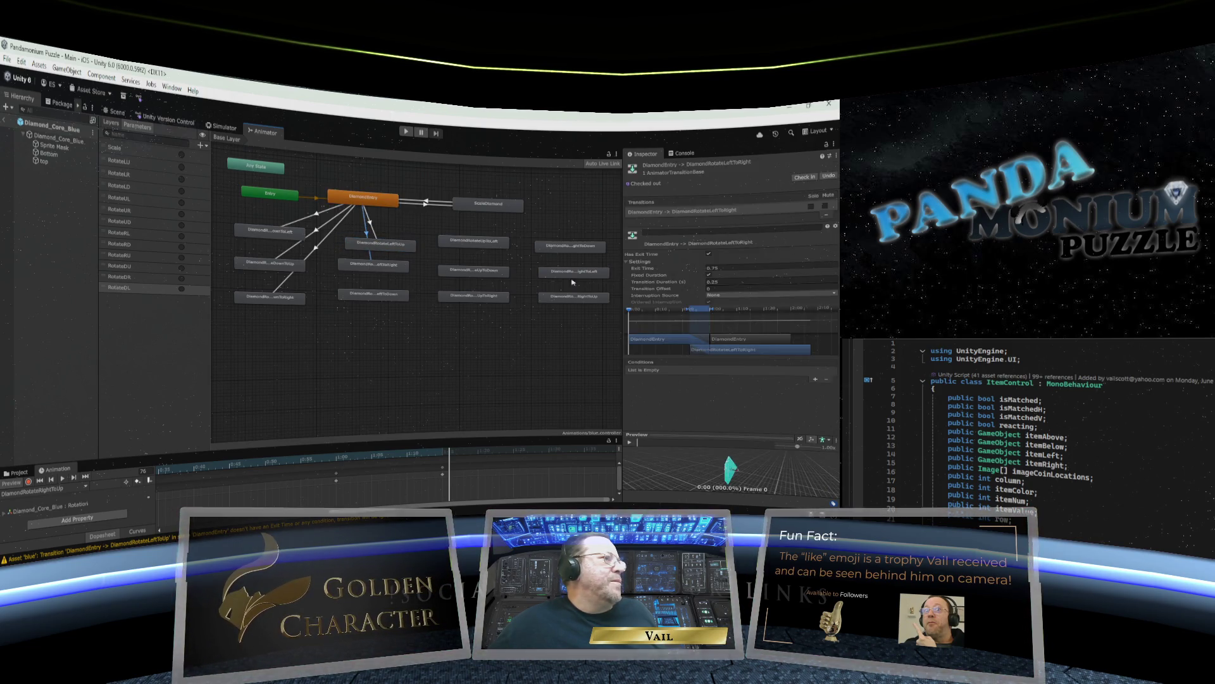
click(673, 280)
text(0)
click(712, 268)
text(0)
click(709, 275)
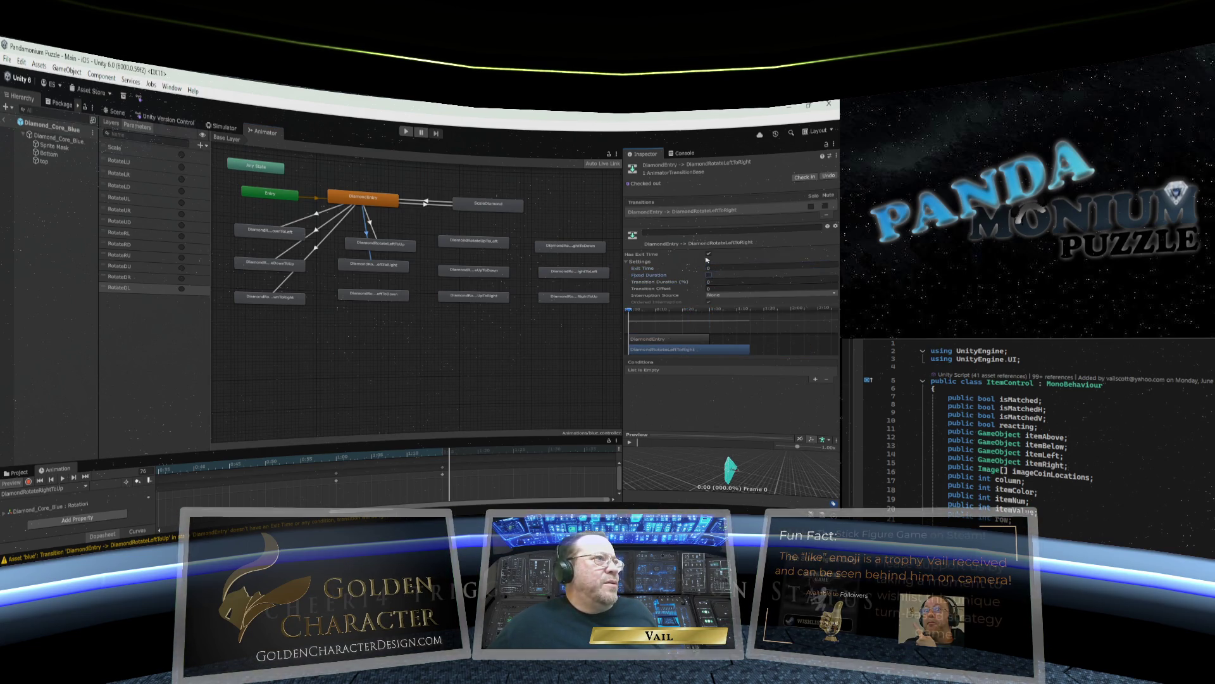
click(708, 253)
click(816, 379)
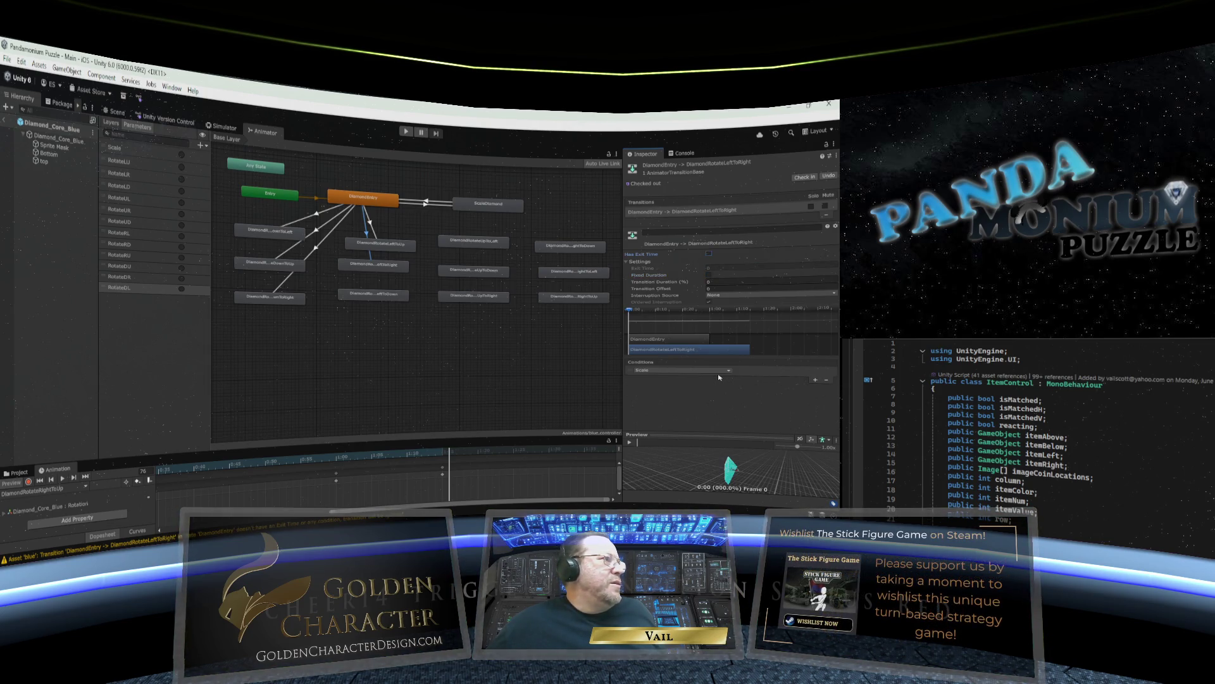
click(719, 370)
click(707, 404)
Add a DiamondEntry to DiamondRotateLeftToDown transition with 0 duration and exit time, triggered by RotateLD.
right_click(362, 201)
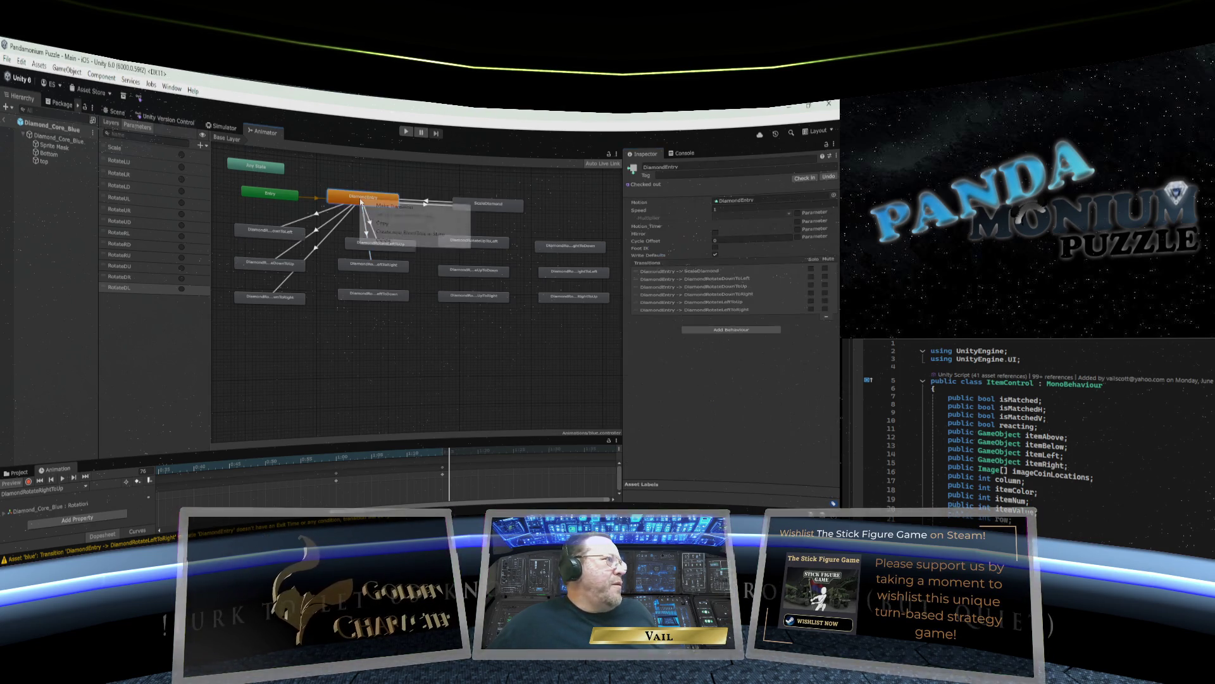
click(387, 211)
click(371, 296)
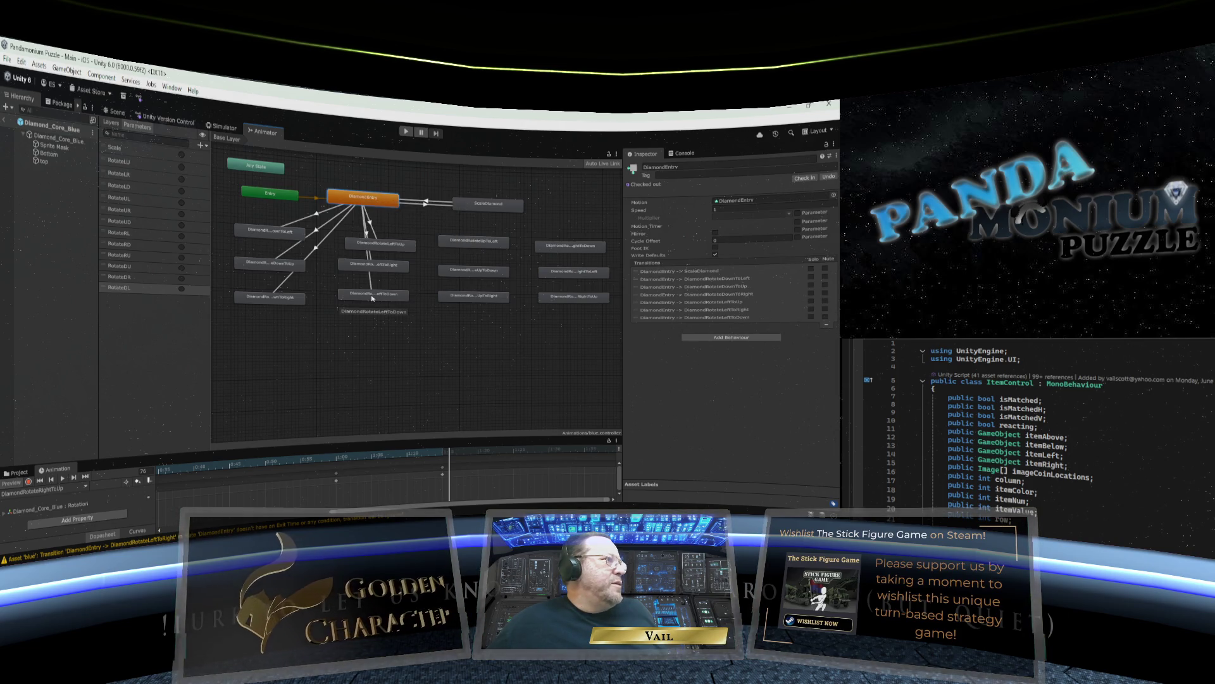
mouse_move(361, 246)
mouse_down()
mouse_move(376, 246)
mouse_move(361, 235)
mouse_up()
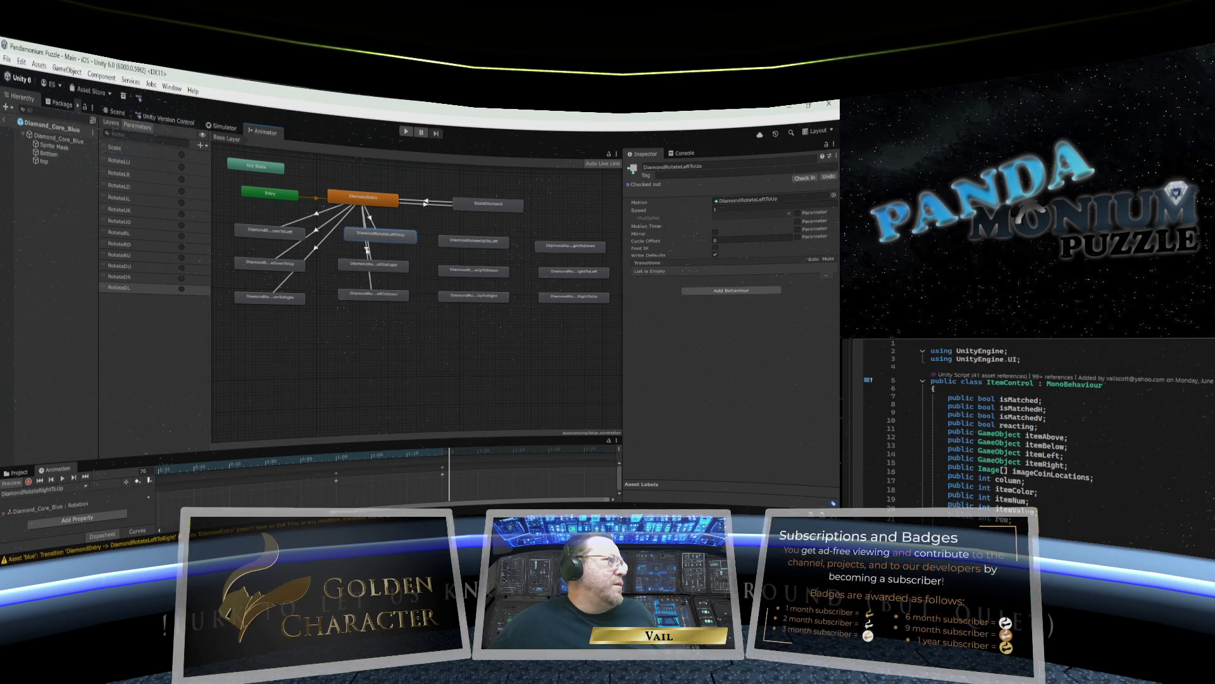
click(367, 256)
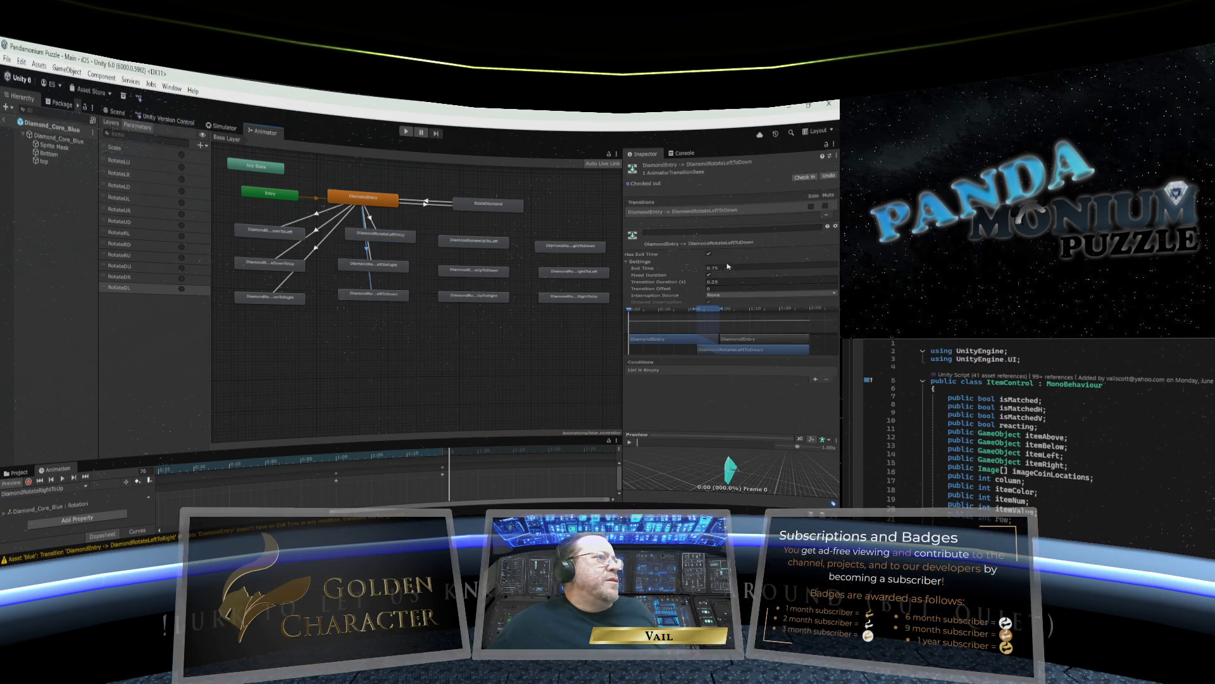
click(722, 281)
text(0)
click(708, 268)
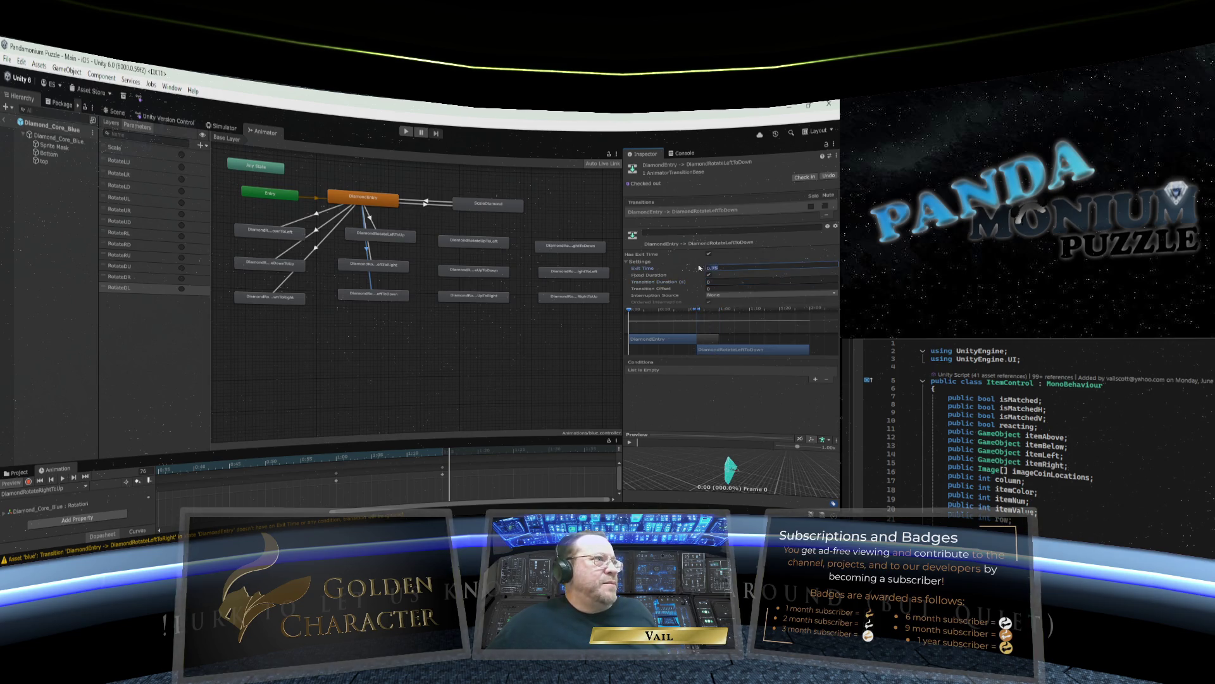
text(0)
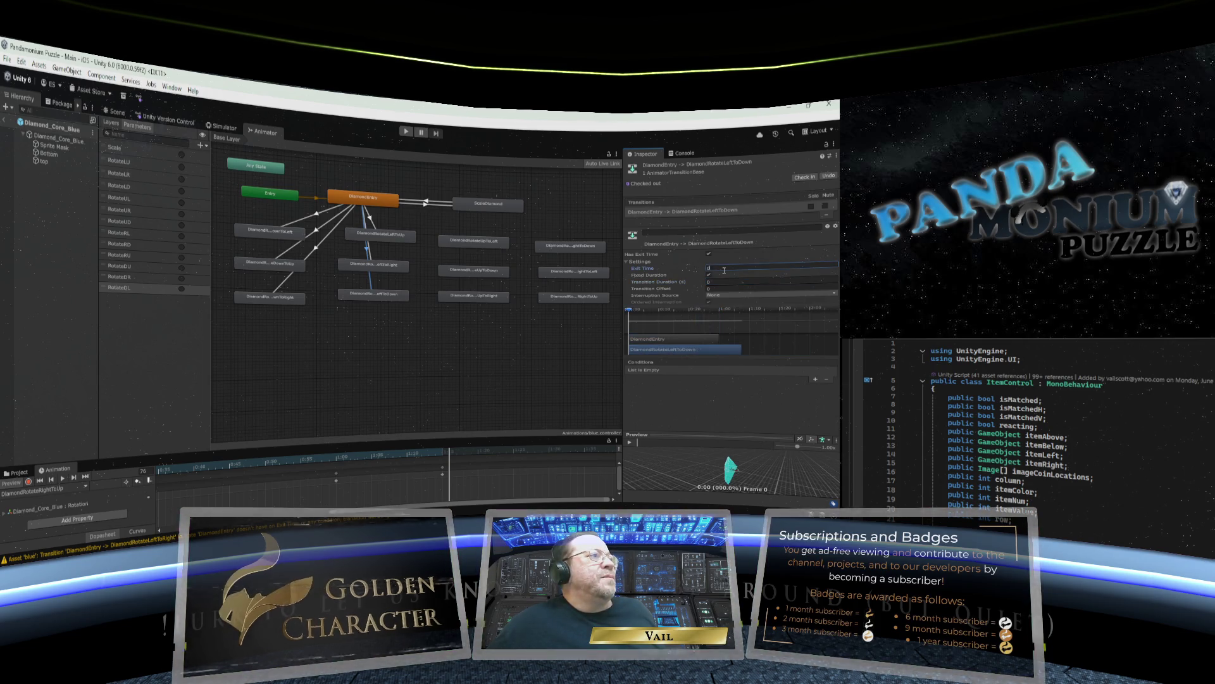
click(709, 254)
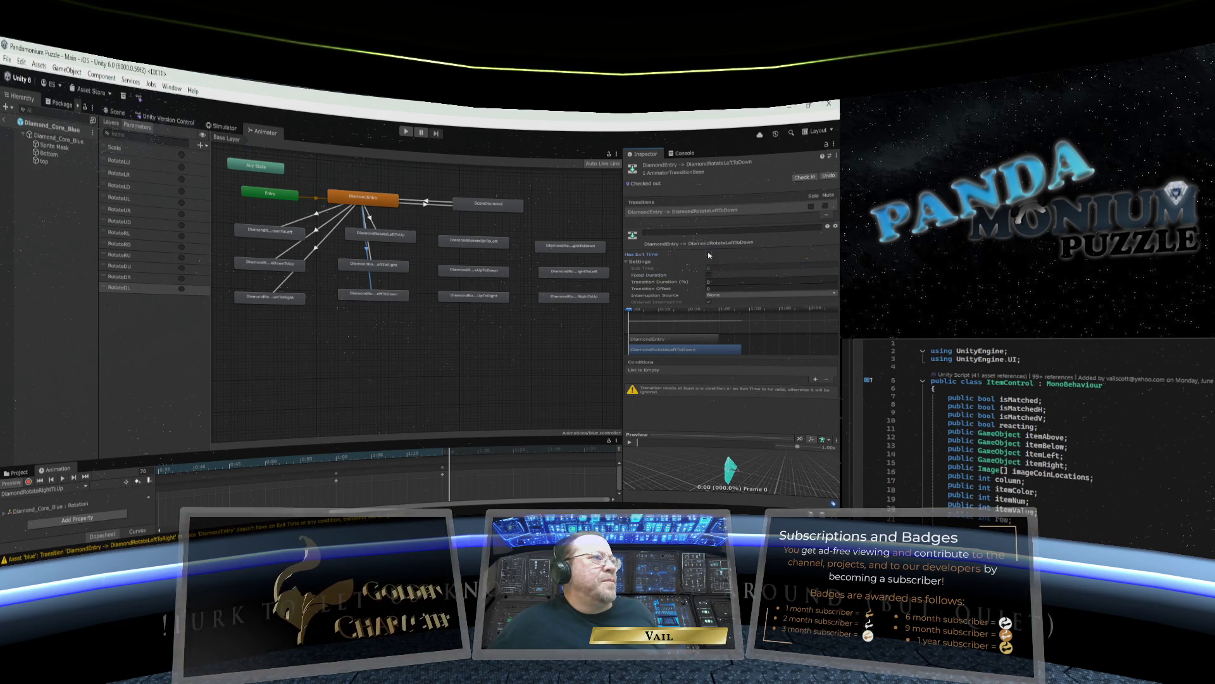
click(816, 379)
click(714, 370)
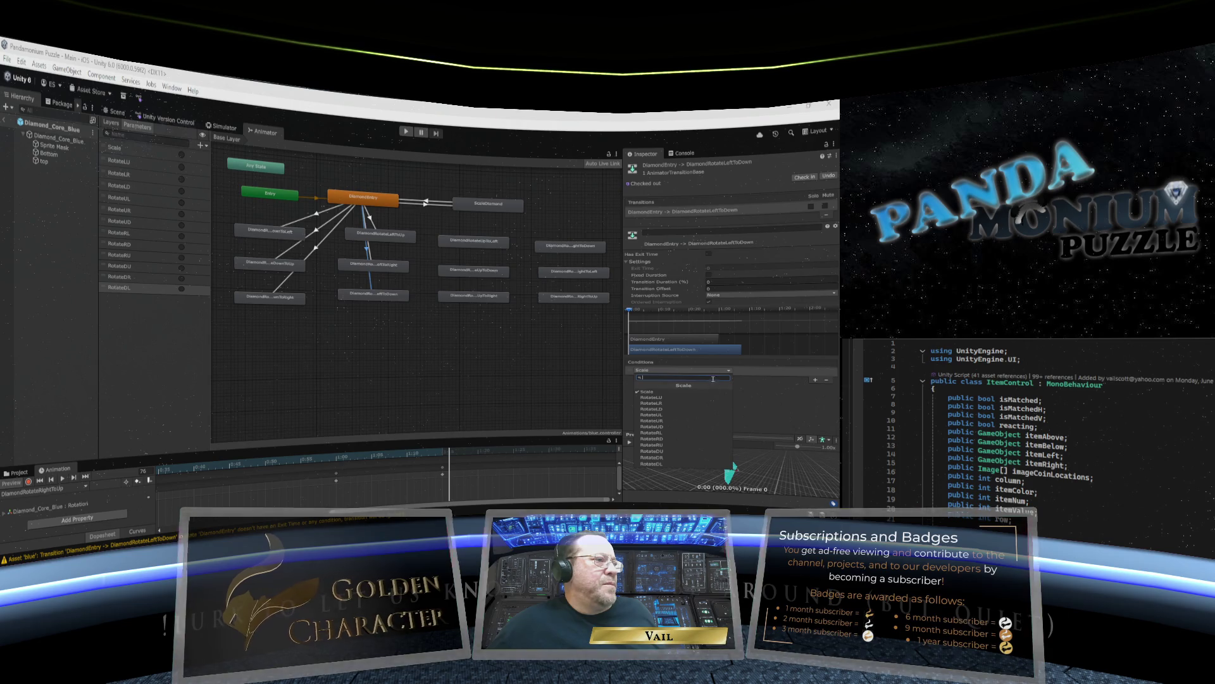
click(675, 410)
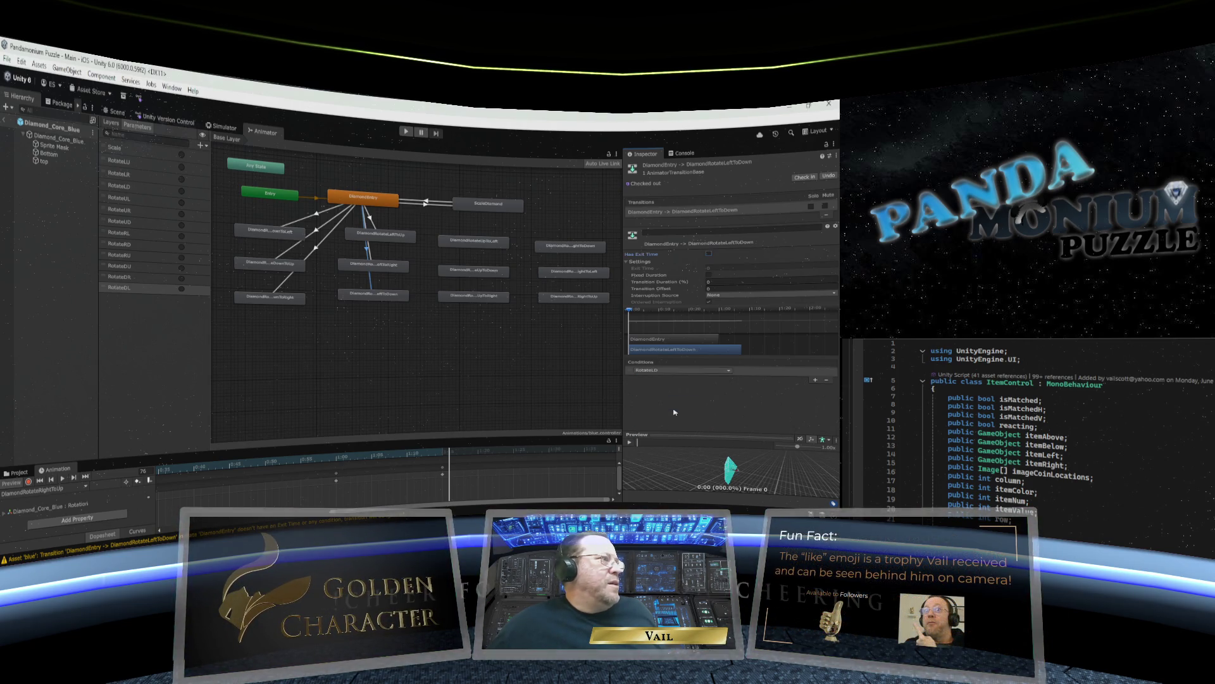
click(374, 200)
Create a transition from DiamondEntry to DiamondRotateUpToLeft and select it.
right_click(374, 200)
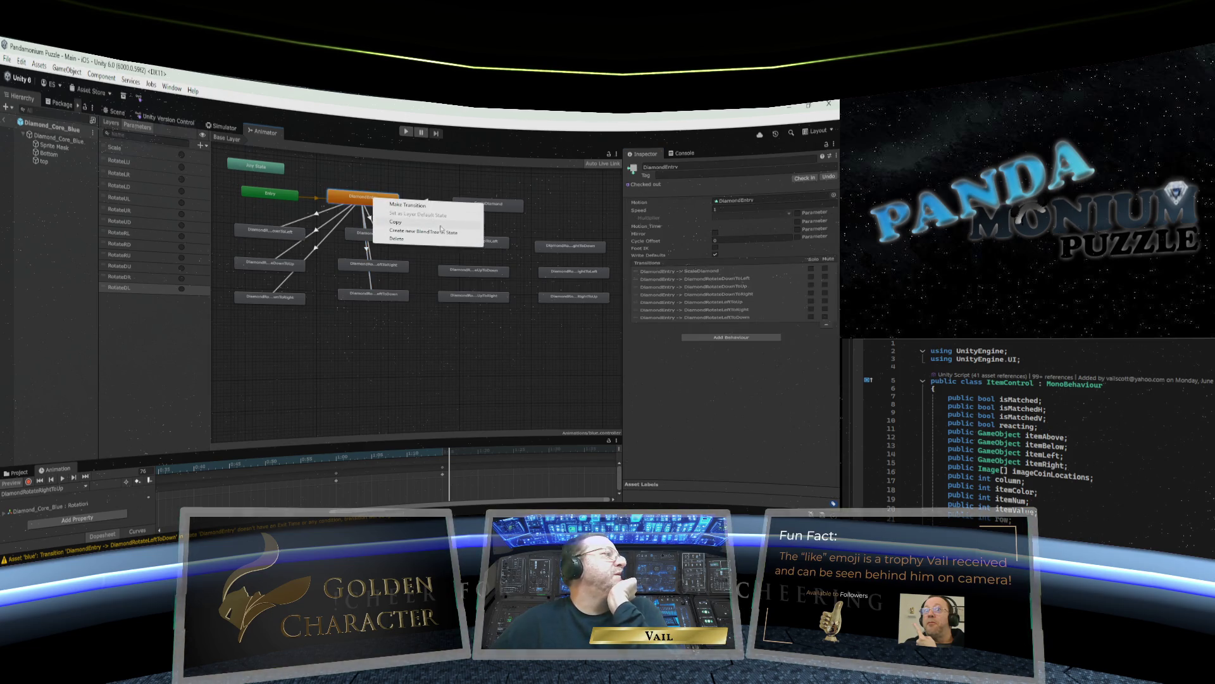
click(405, 207)
click(464, 242)
click(471, 245)
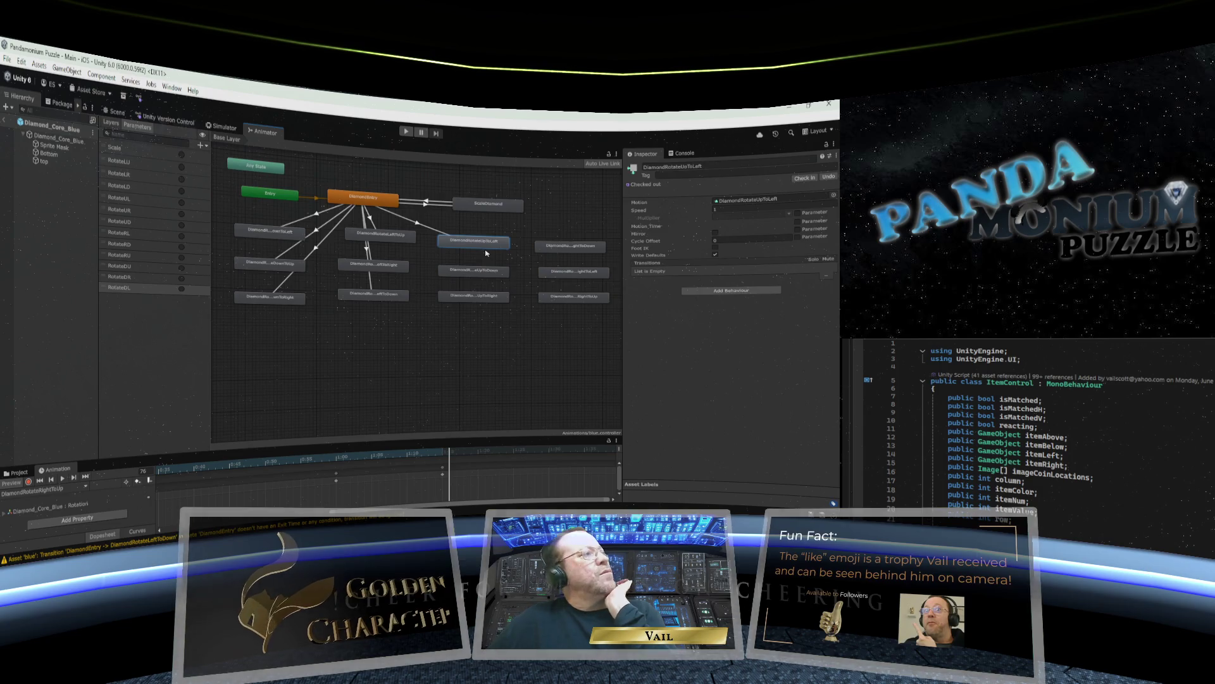
click(417, 224)
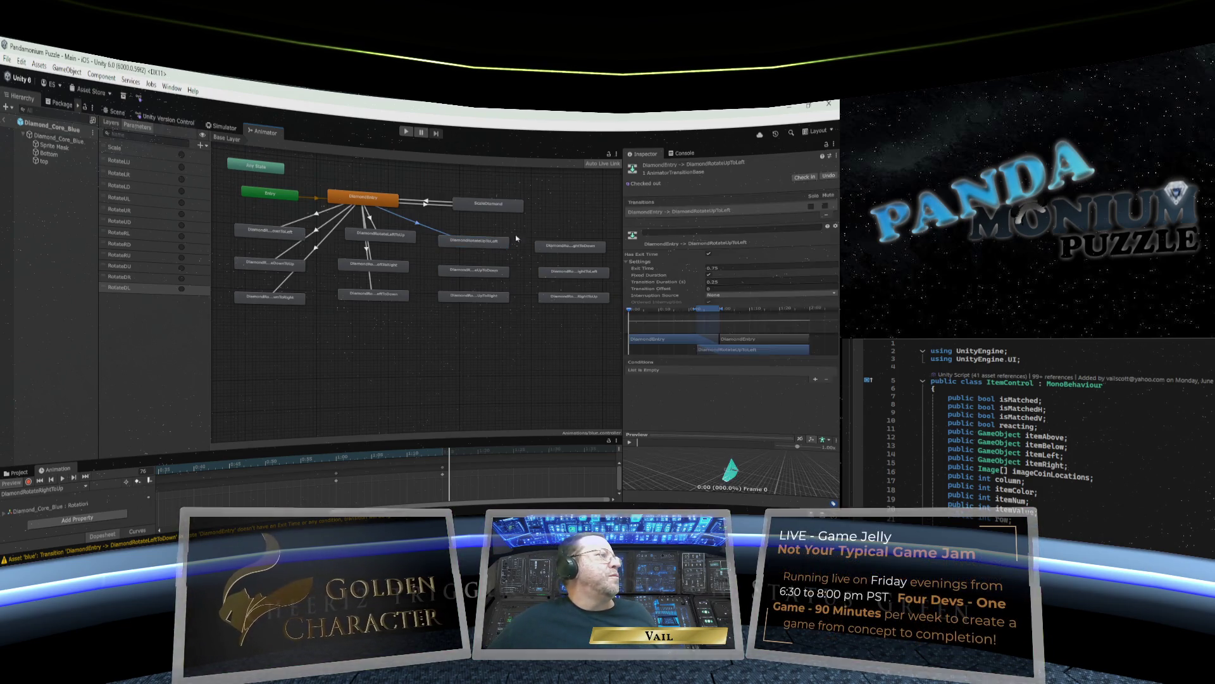
Set its exit time and duration to 0, disable Has Exit Time, and add a RotateRL condition.
click(715, 269)
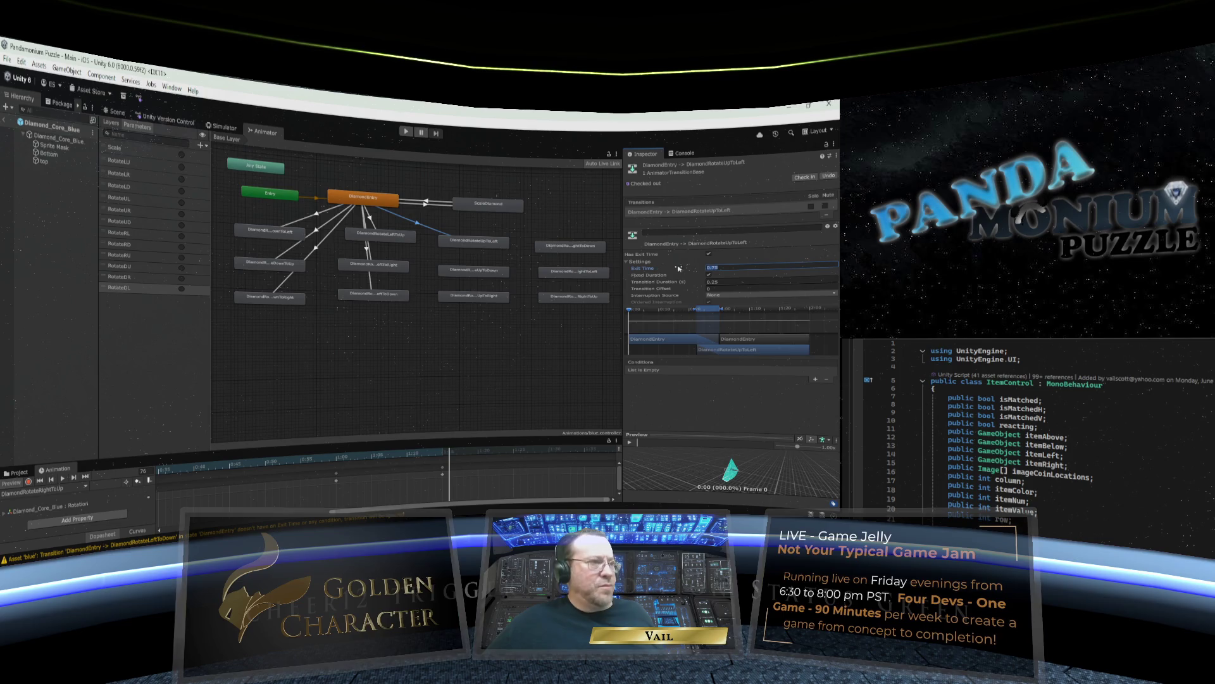
text(0)
click(713, 281)
text(0)
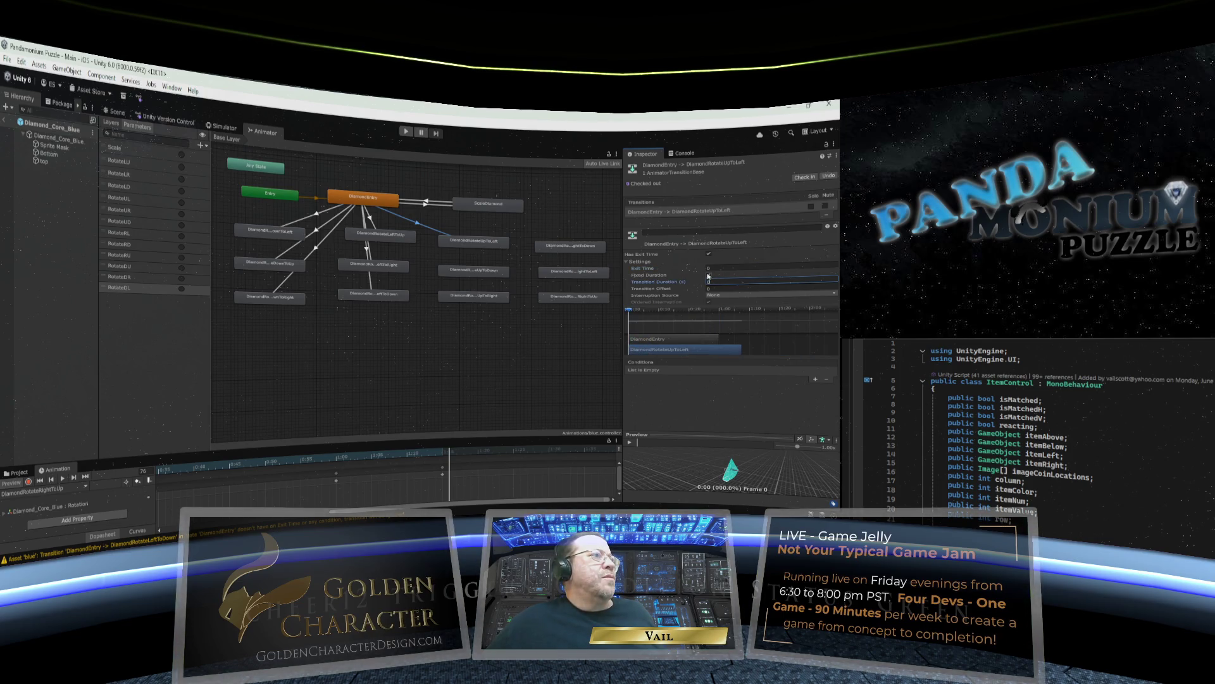
click(709, 275)
click(708, 254)
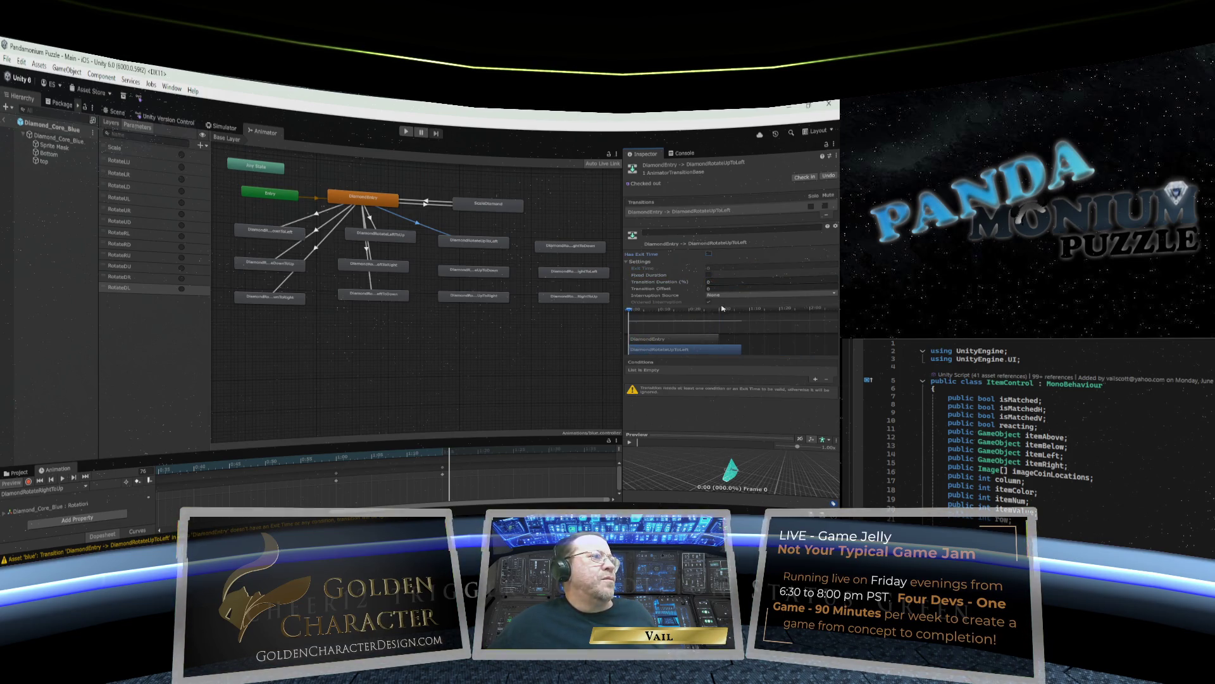
click(815, 380)
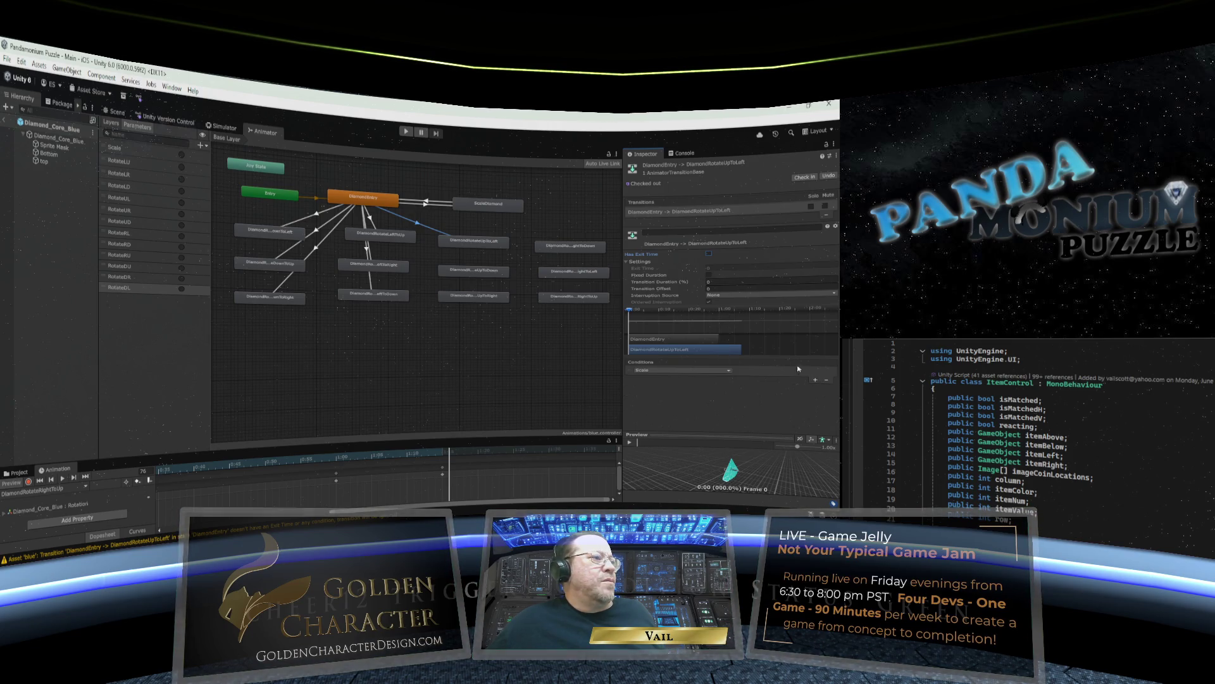
click(713, 371)
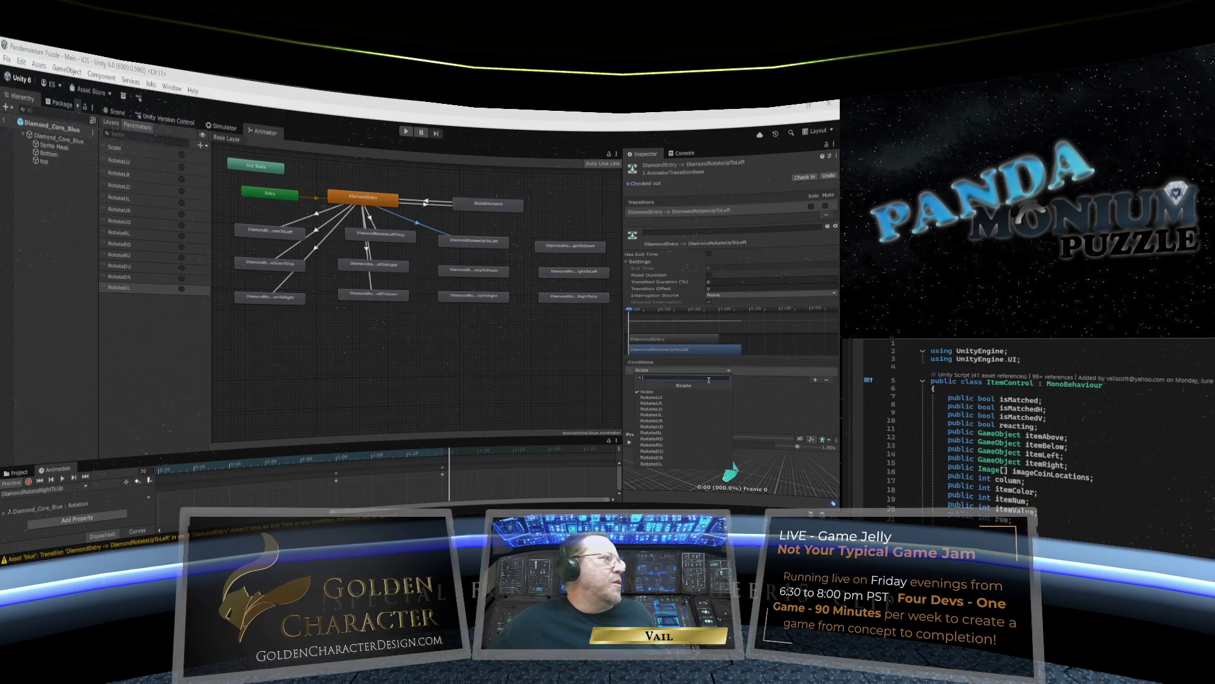
click(678, 435)
right_click(362, 196)
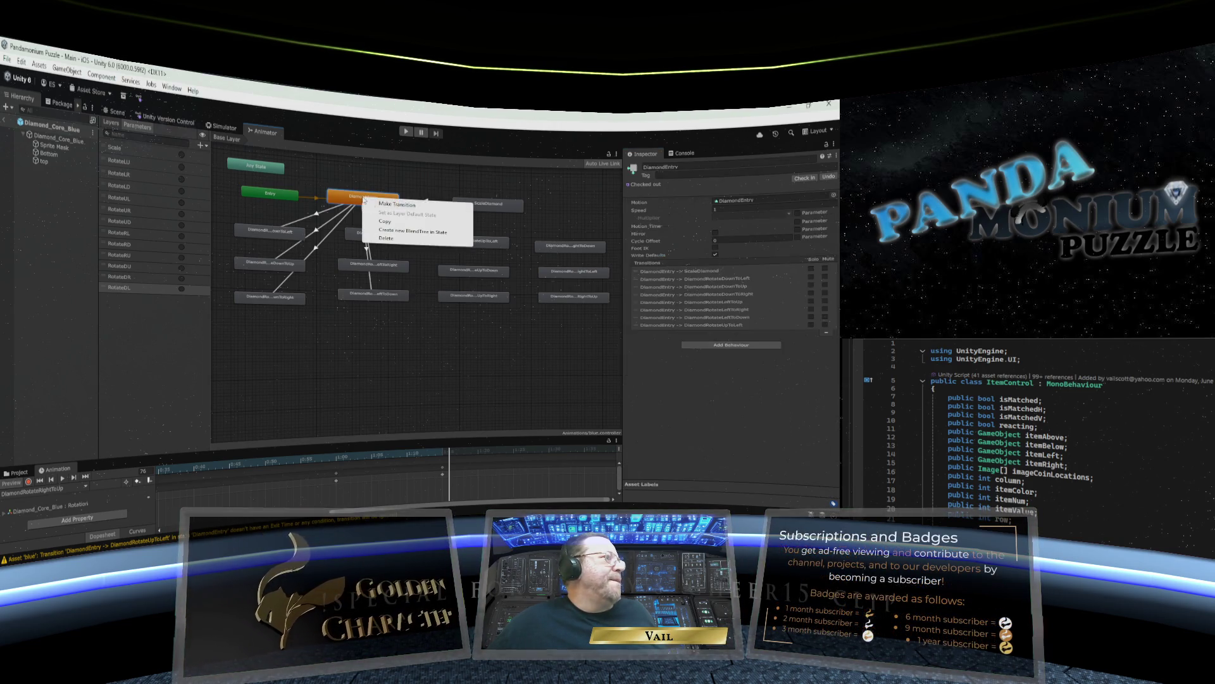
Add a DiamondEntry to DiamondRotateUpToDown transition with exit time and duration set to 0.
click(443, 245)
click(472, 271)
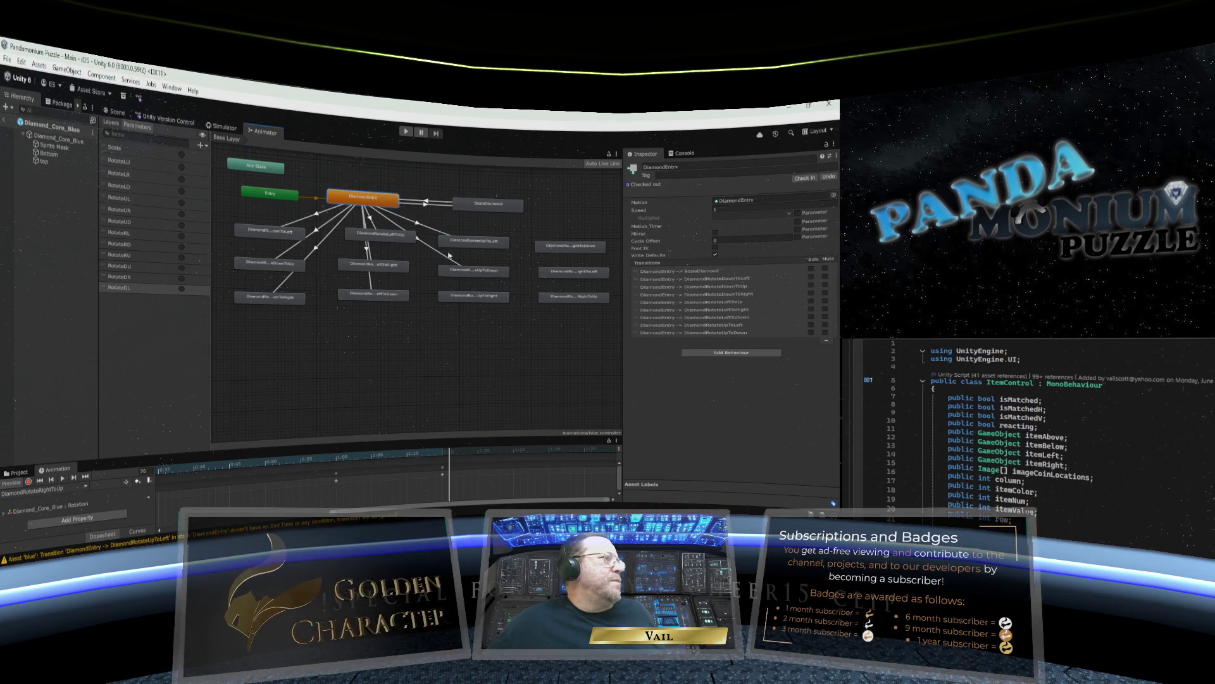
click(417, 239)
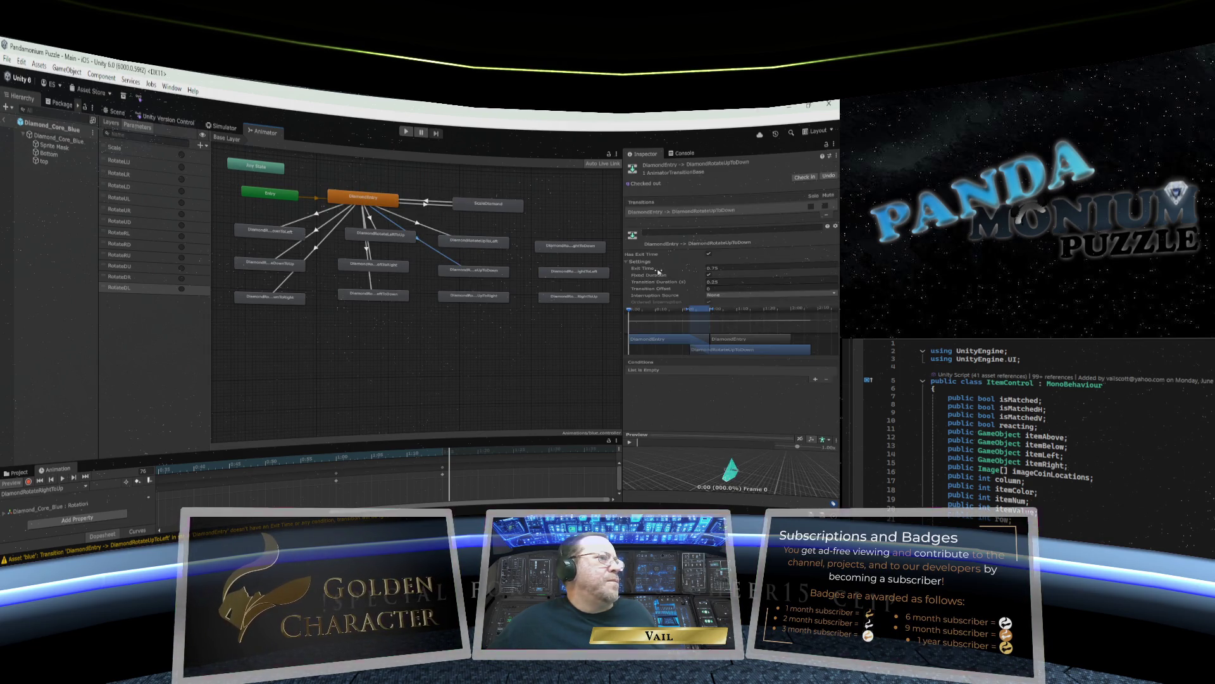
click(679, 269)
text(0)
click(707, 282)
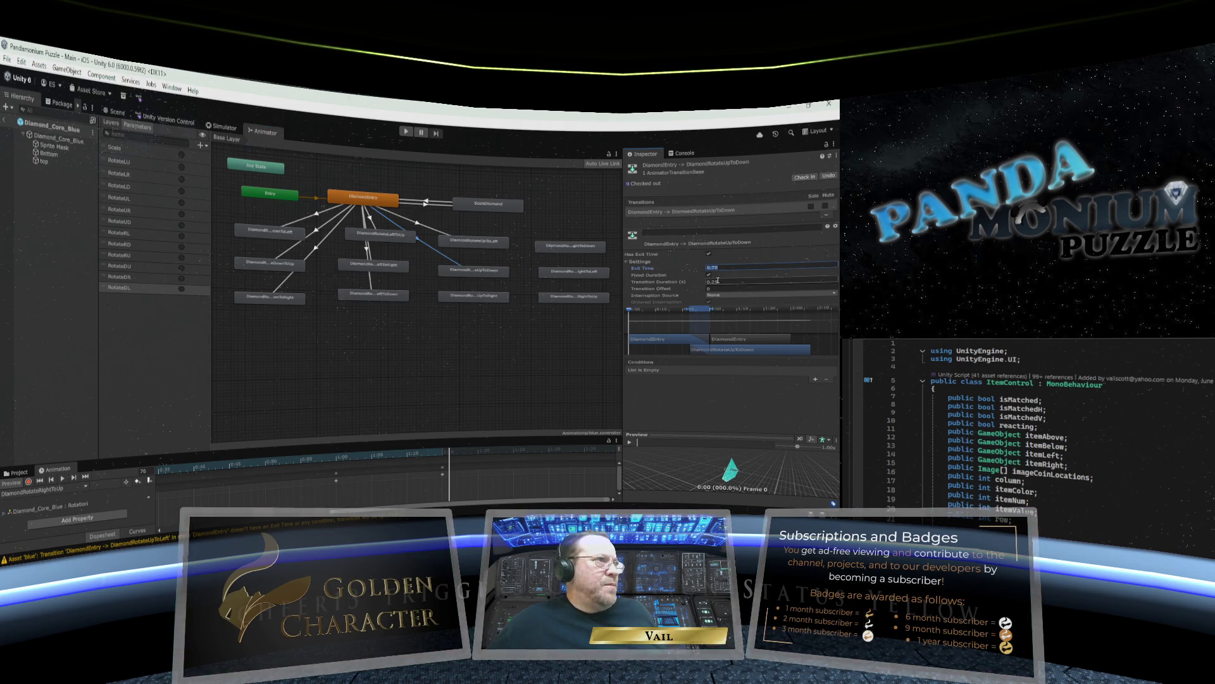
text(0)
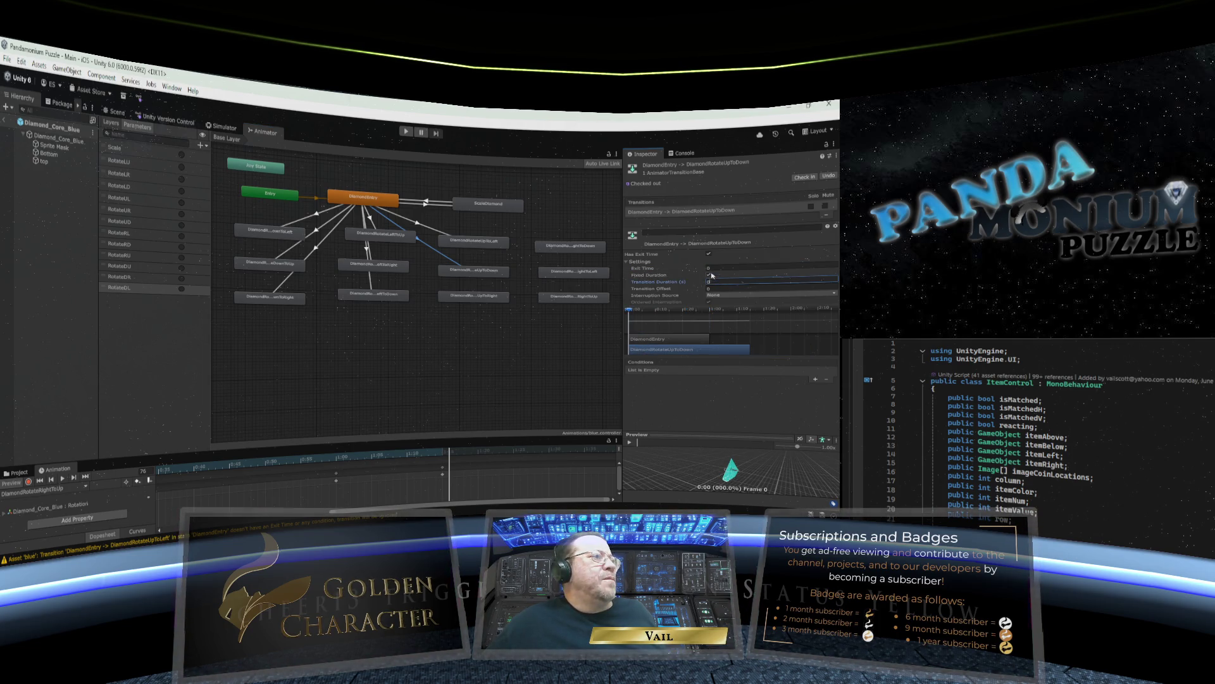
key(Return)
Turn off Has Exit Time and make RotateUD the transition's condition.
click(708, 253)
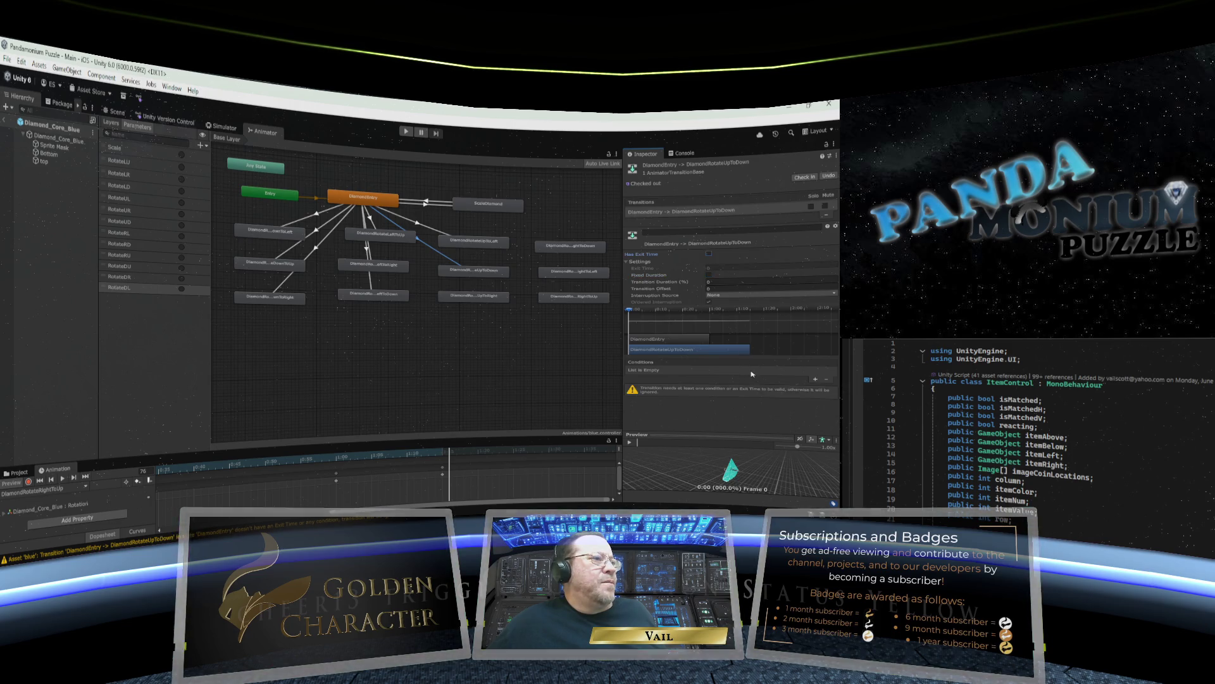
click(815, 379)
click(726, 371)
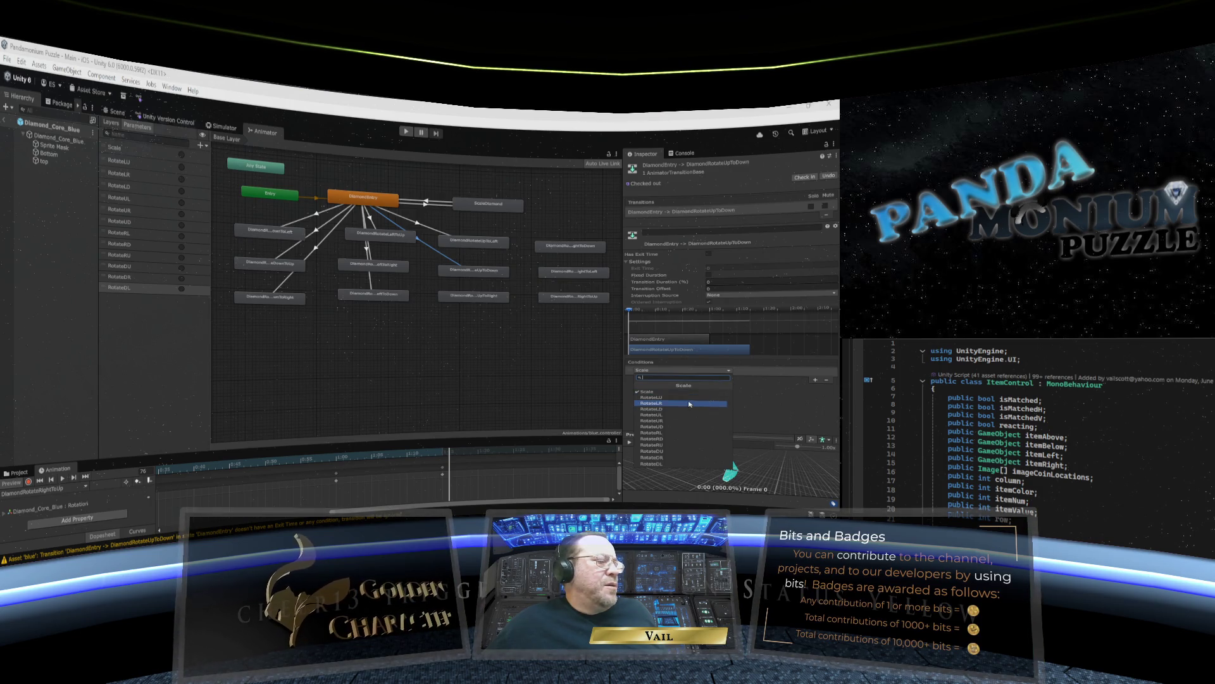
click(687, 428)
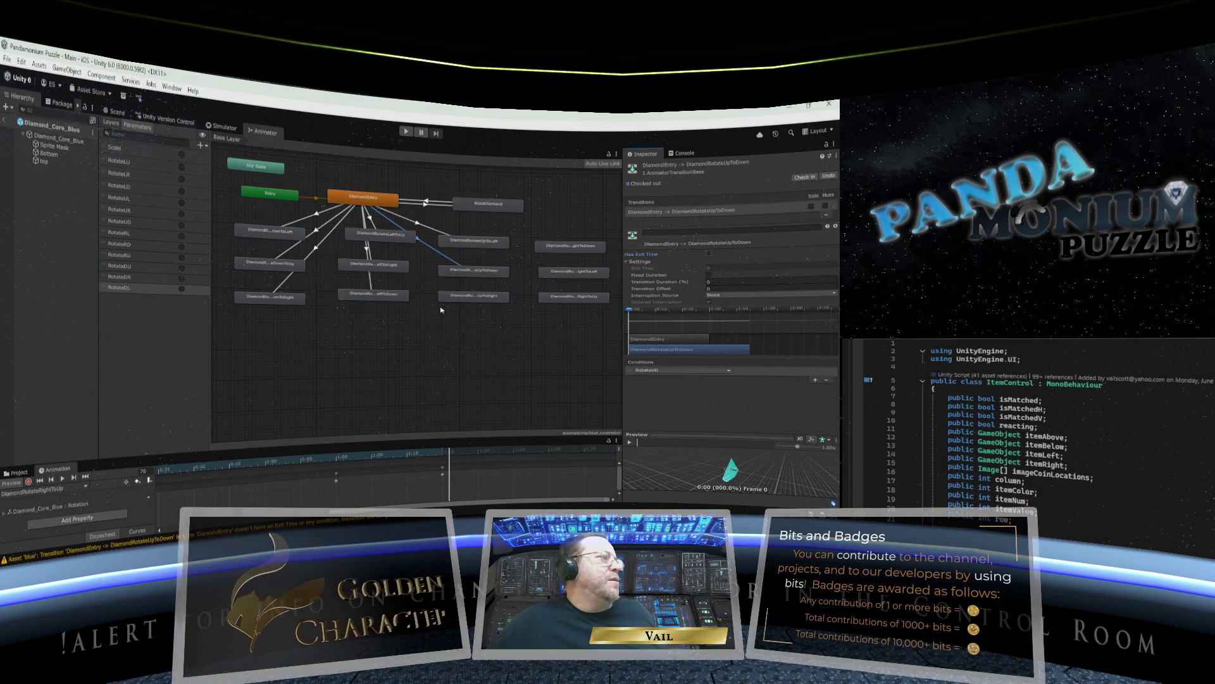
click(365, 203)
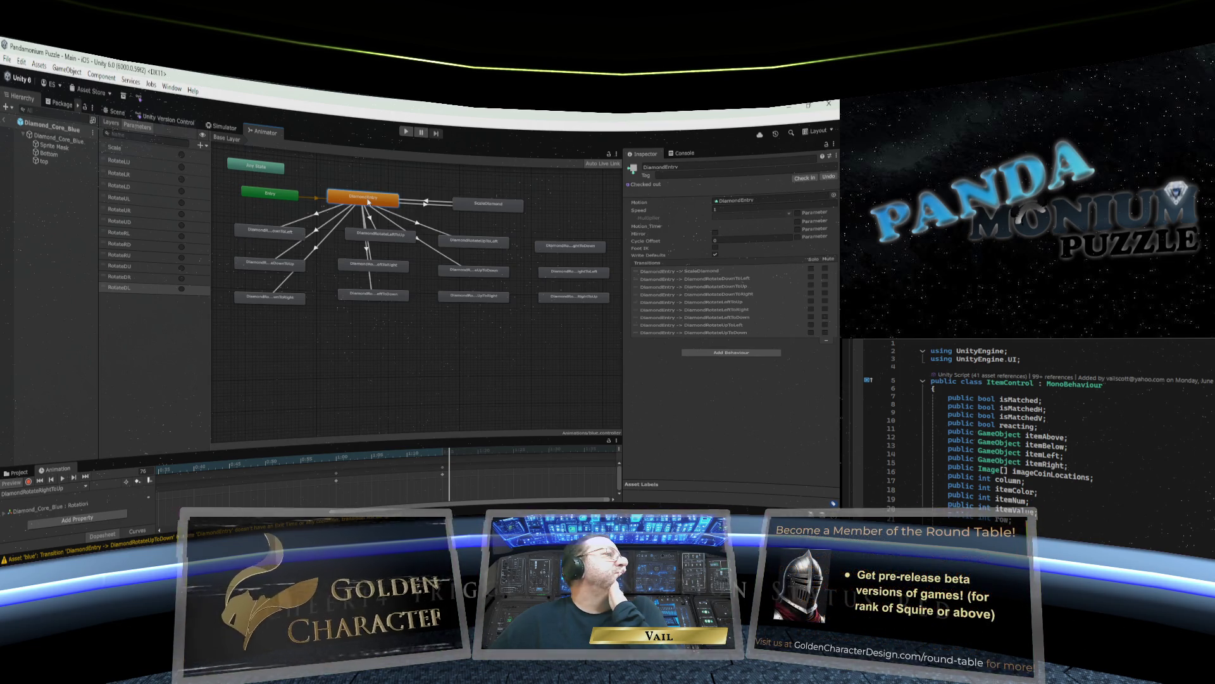
Create a transition from DiamondEntry to DiamondRotateUpToRight and select it.
right_click(368, 202)
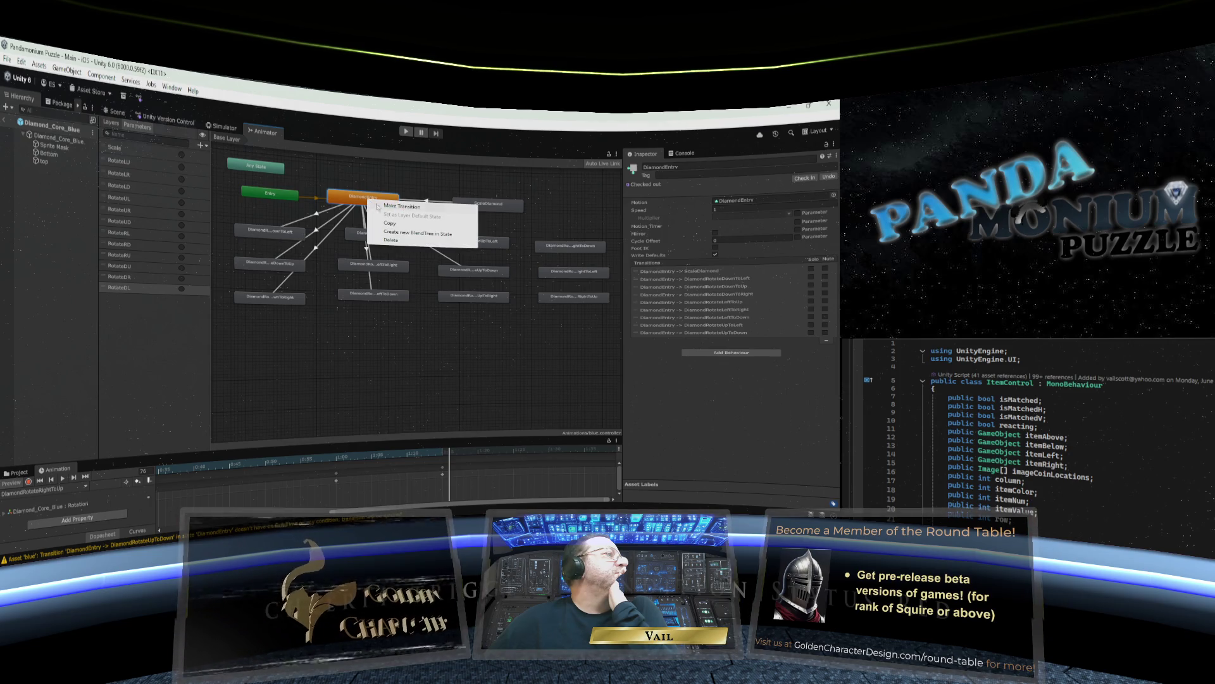
click(407, 212)
click(468, 296)
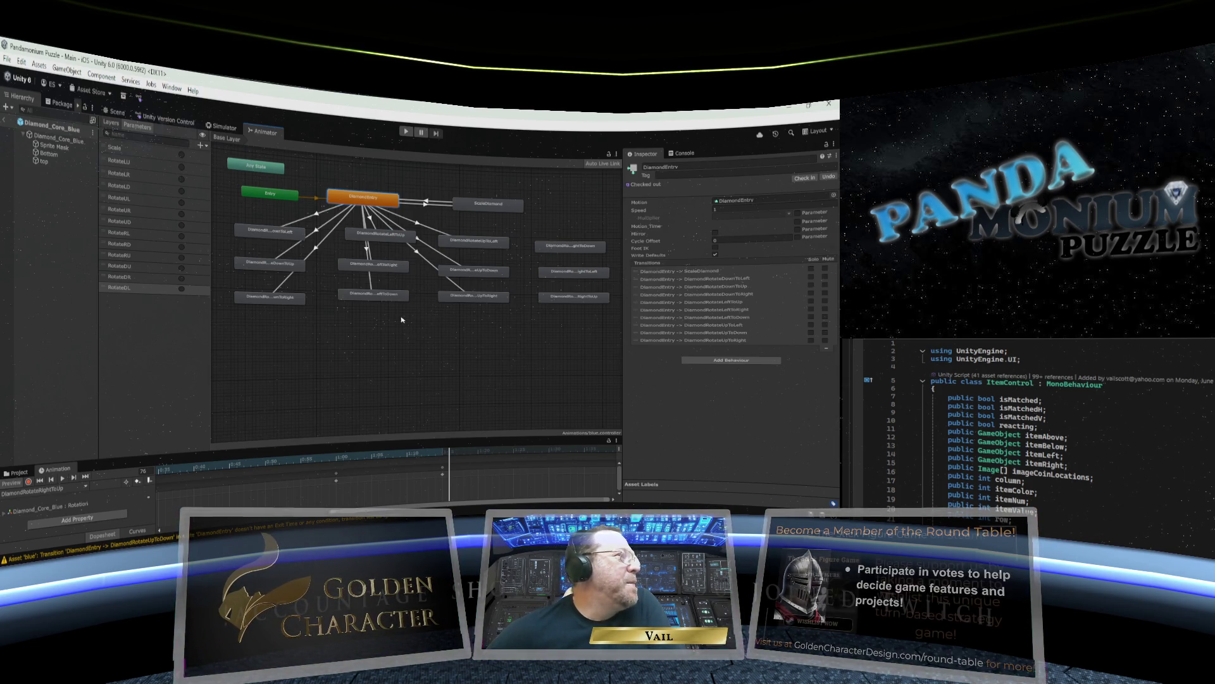
click(417, 252)
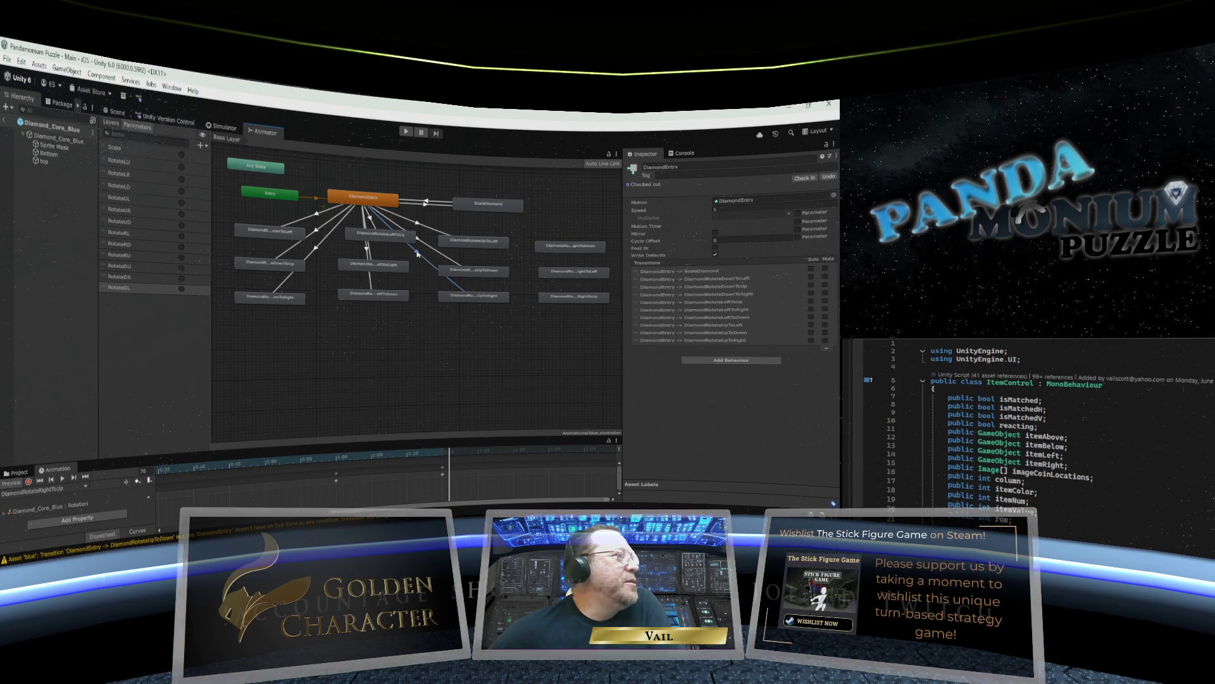
click(418, 253)
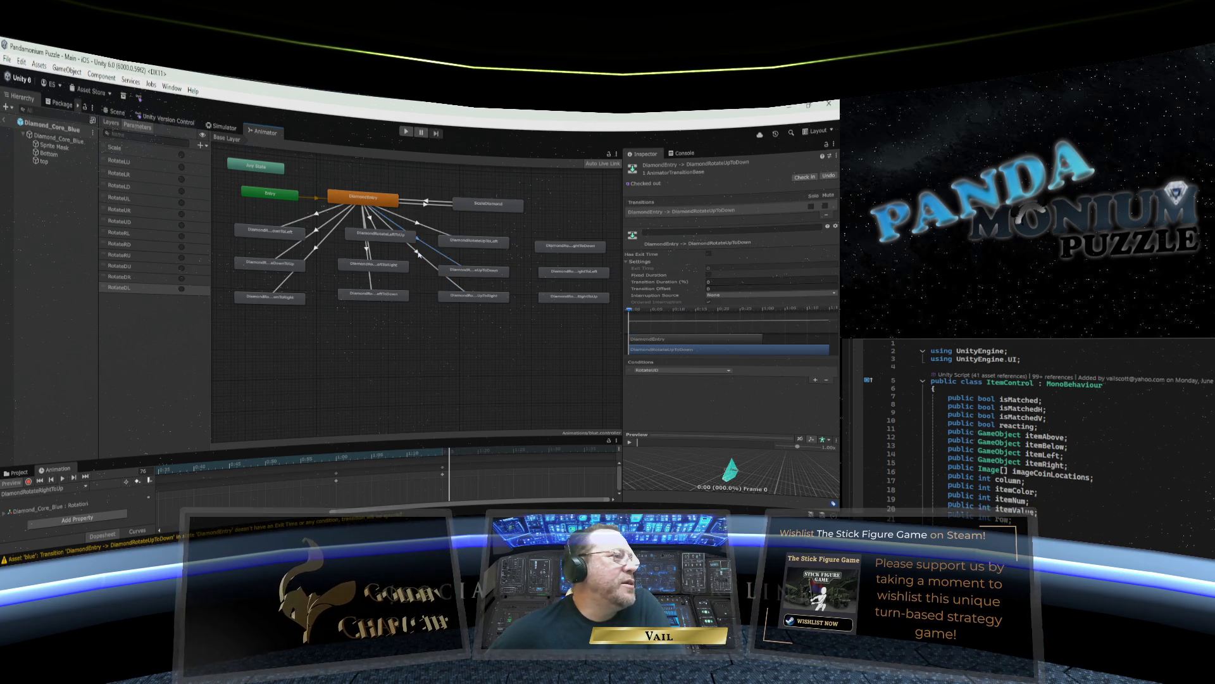
click(418, 248)
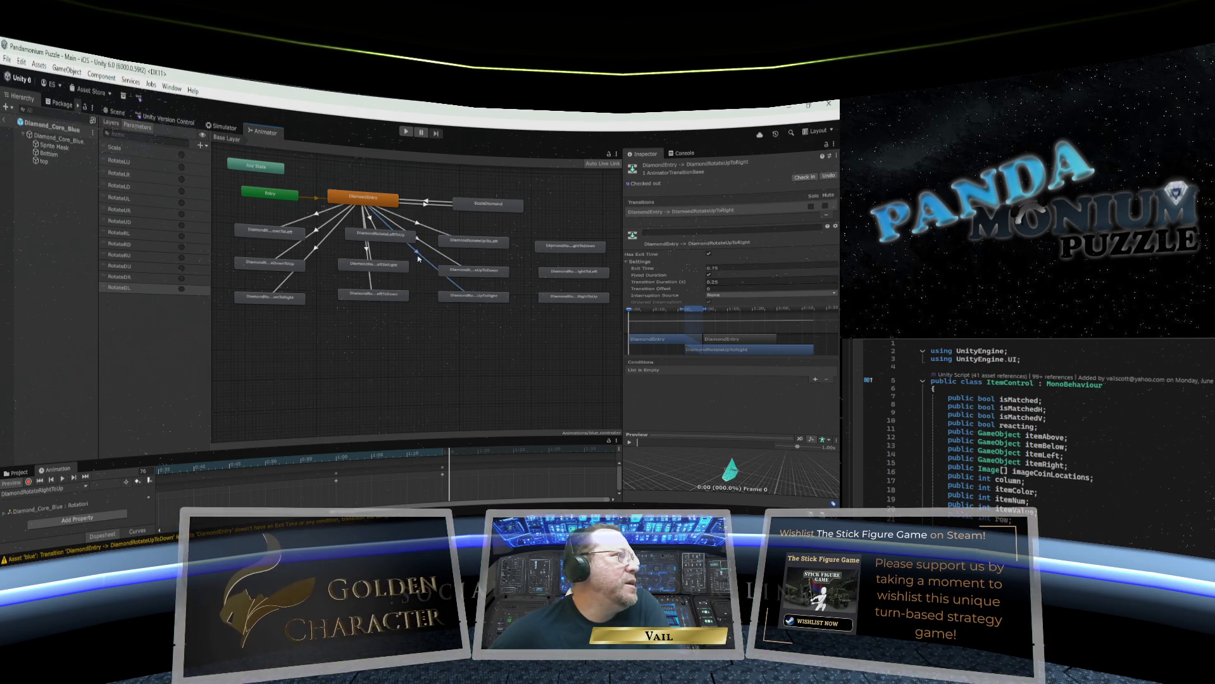
Set its duration and exit time to 0, with Fixed Duration and Has Exit Time off.
click(657, 280)
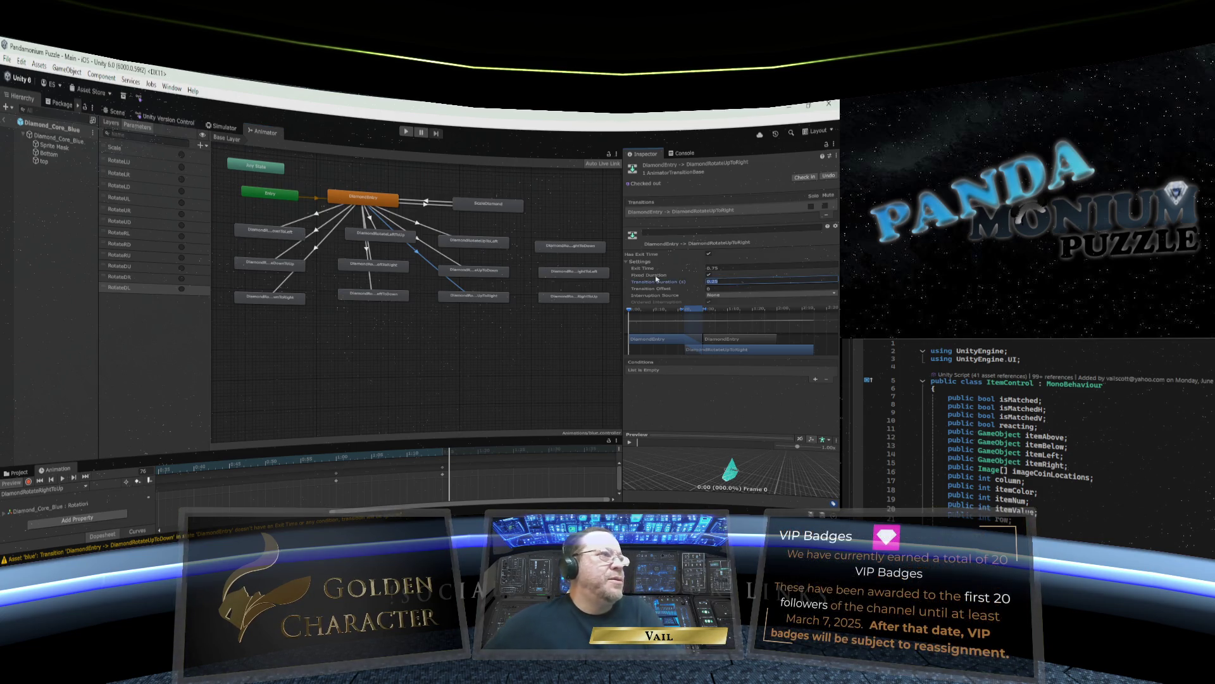
text(0)
click(712, 268)
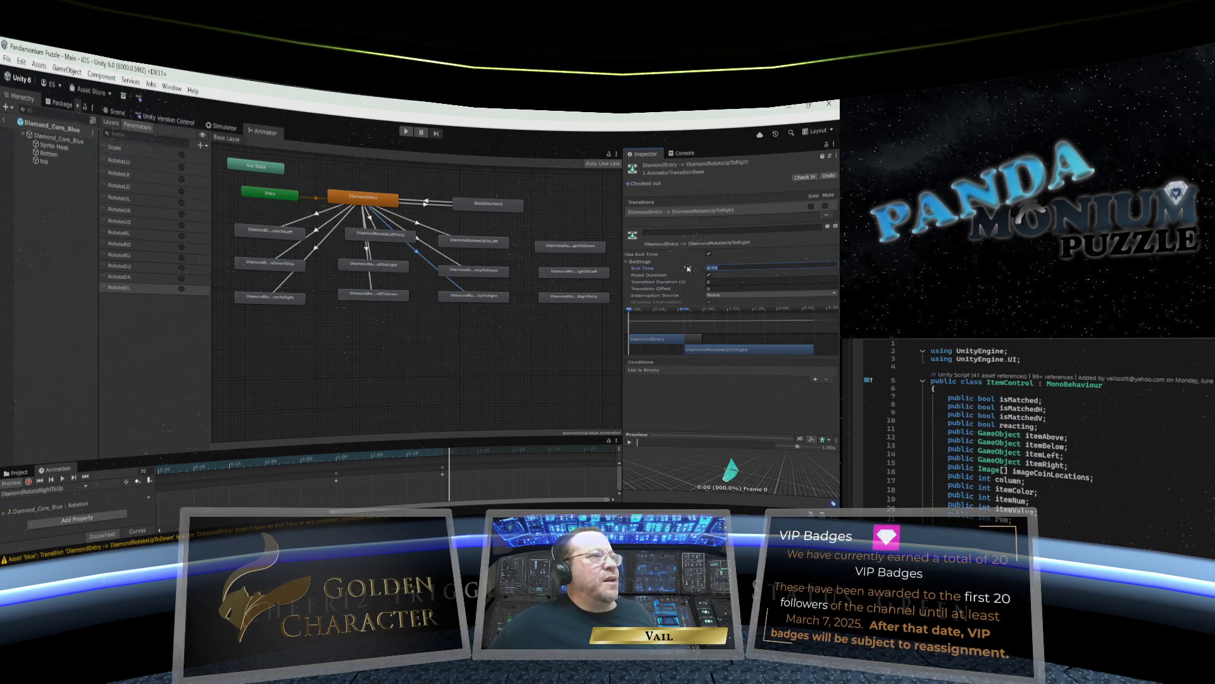
text(0)
click(709, 275)
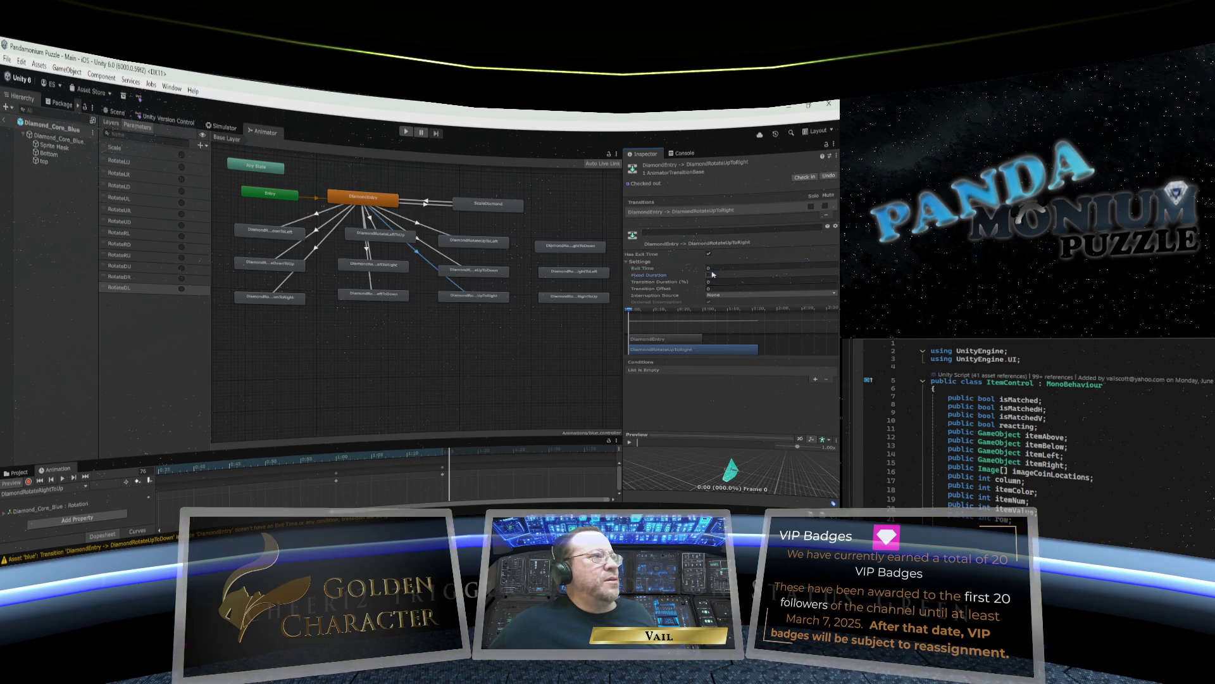
click(709, 254)
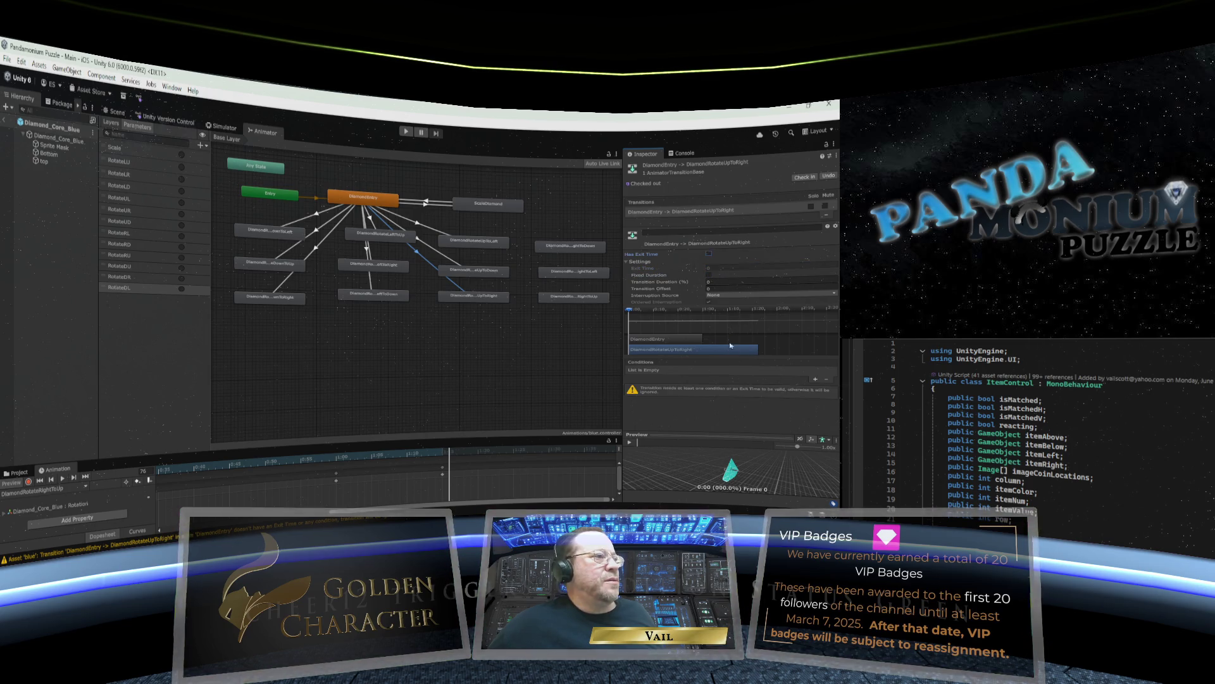
Add the RotateUR trigger as the transition's condition.
click(815, 378)
click(696, 371)
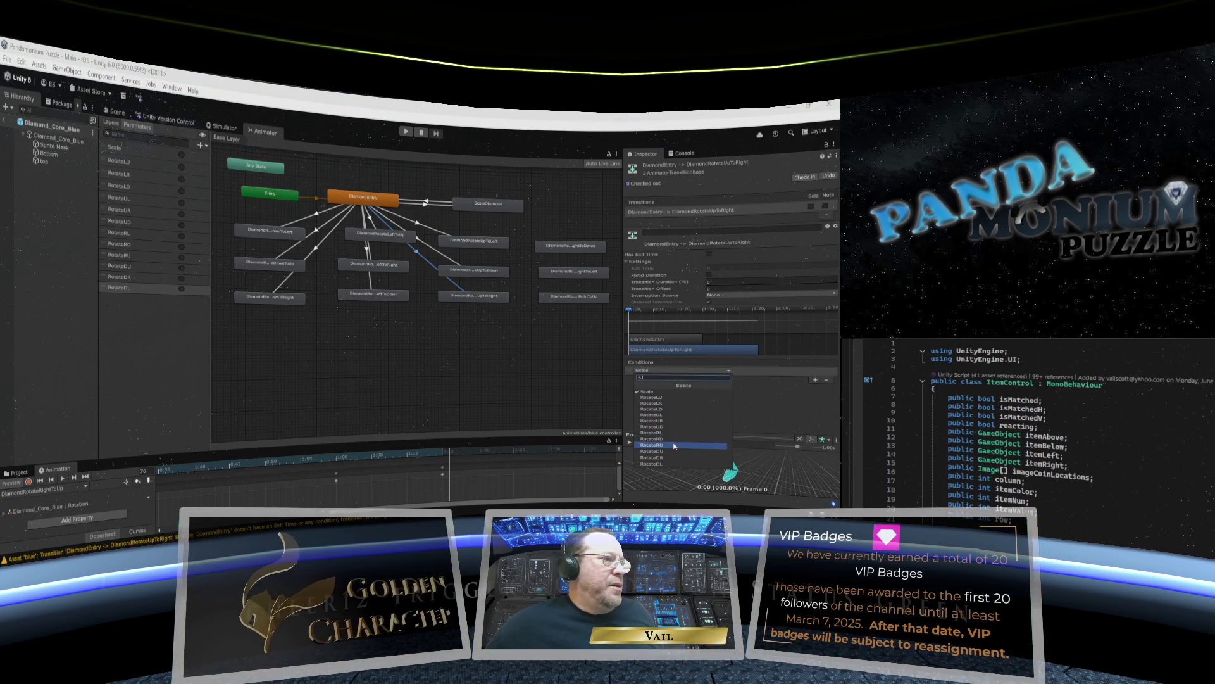
click(668, 421)
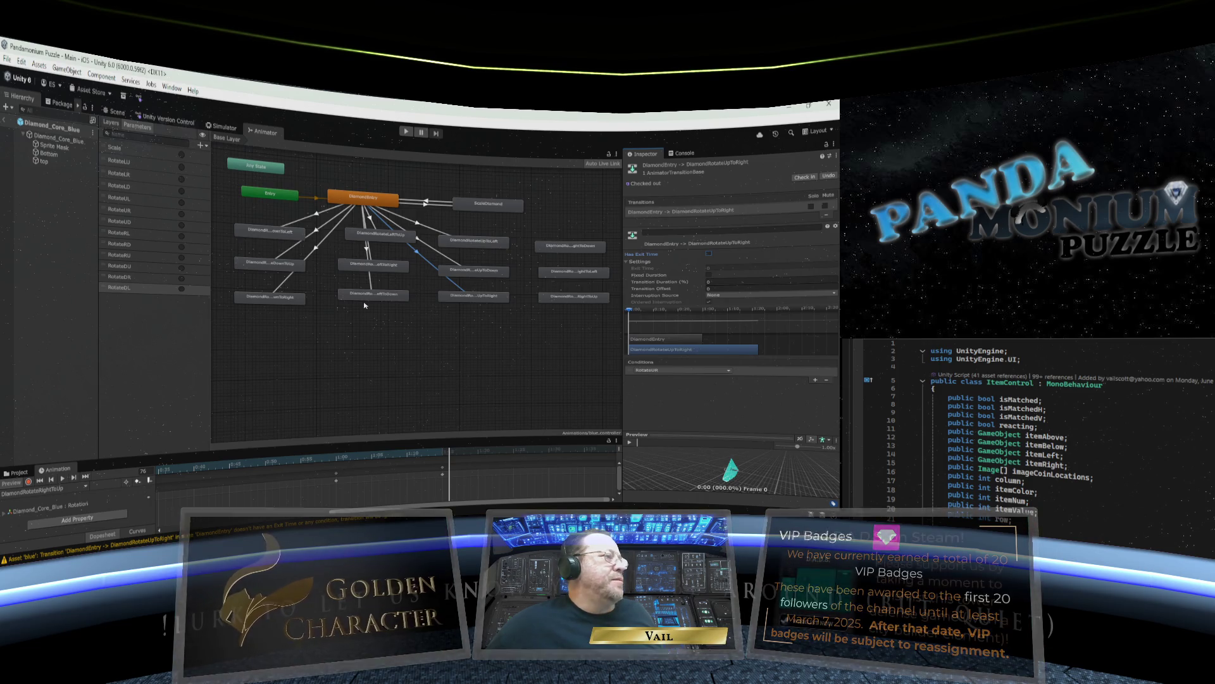
click(383, 203)
right_click(383, 203)
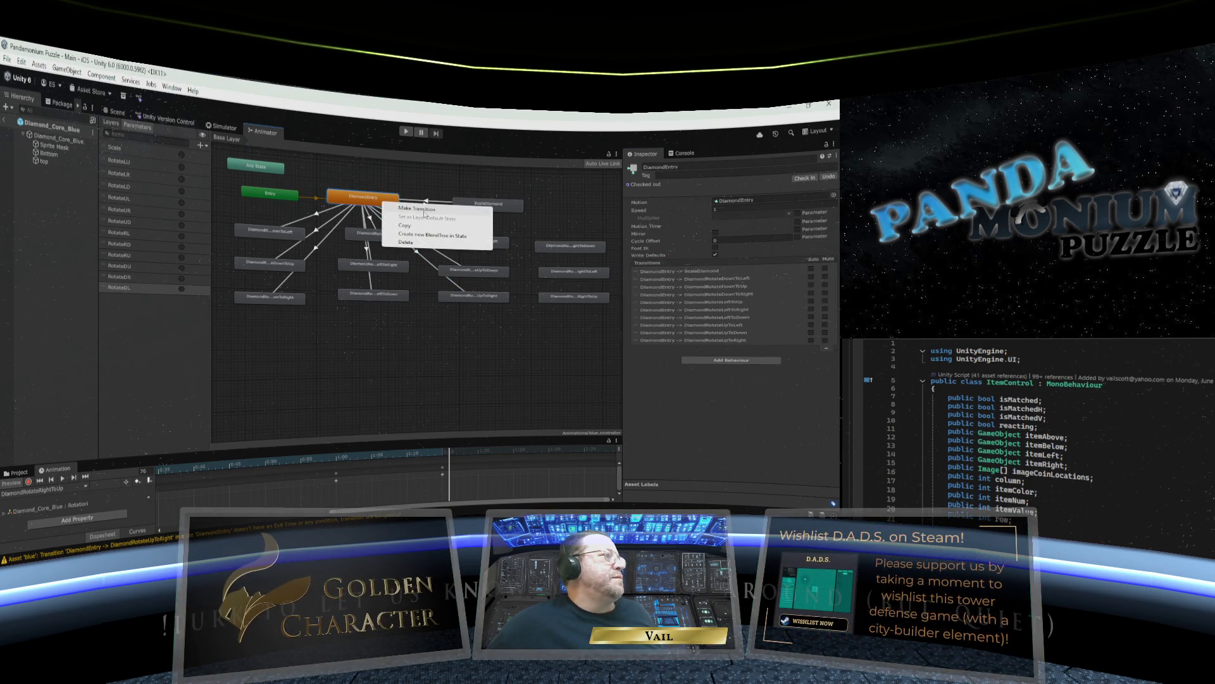
Add a DiamondEntry to DiamondRotateRightToDown transition with duration and exit time 0.
click(409, 208)
click(551, 248)
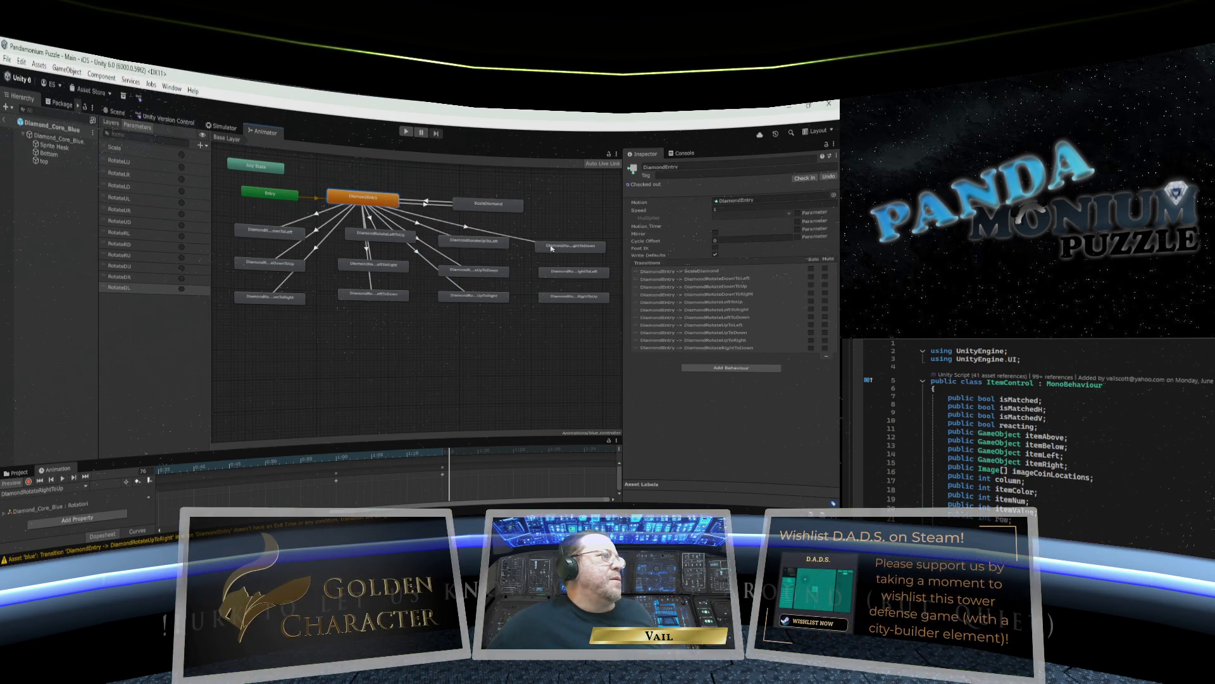
click(466, 227)
click(716, 281)
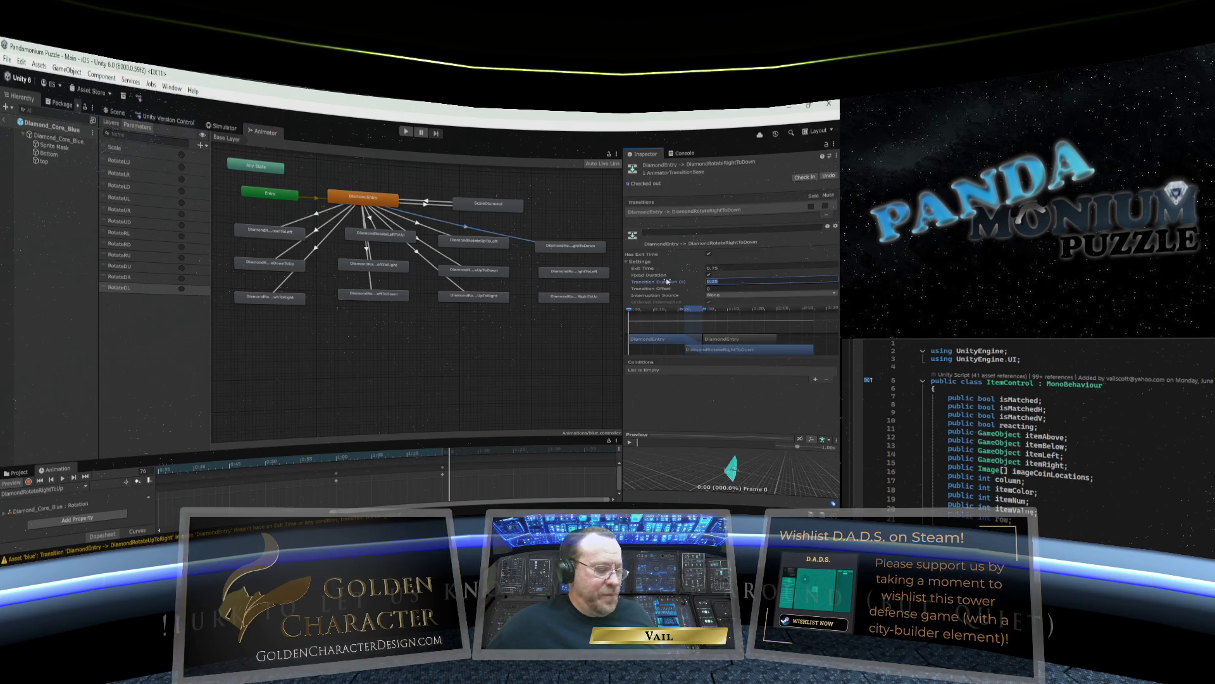
text(0)
click(716, 267)
text(0)
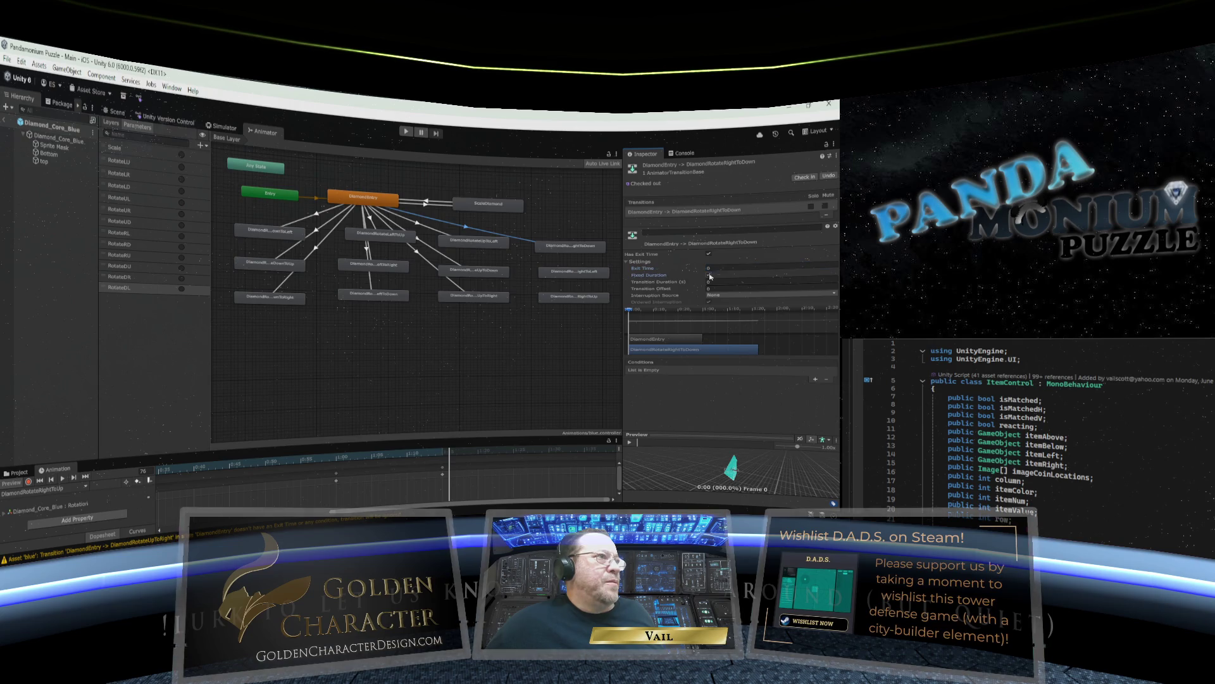
Turn off Has Exit Time and Fixed Duration, and condition it on RotateRD.
click(710, 275)
click(709, 253)
click(815, 380)
click(709, 371)
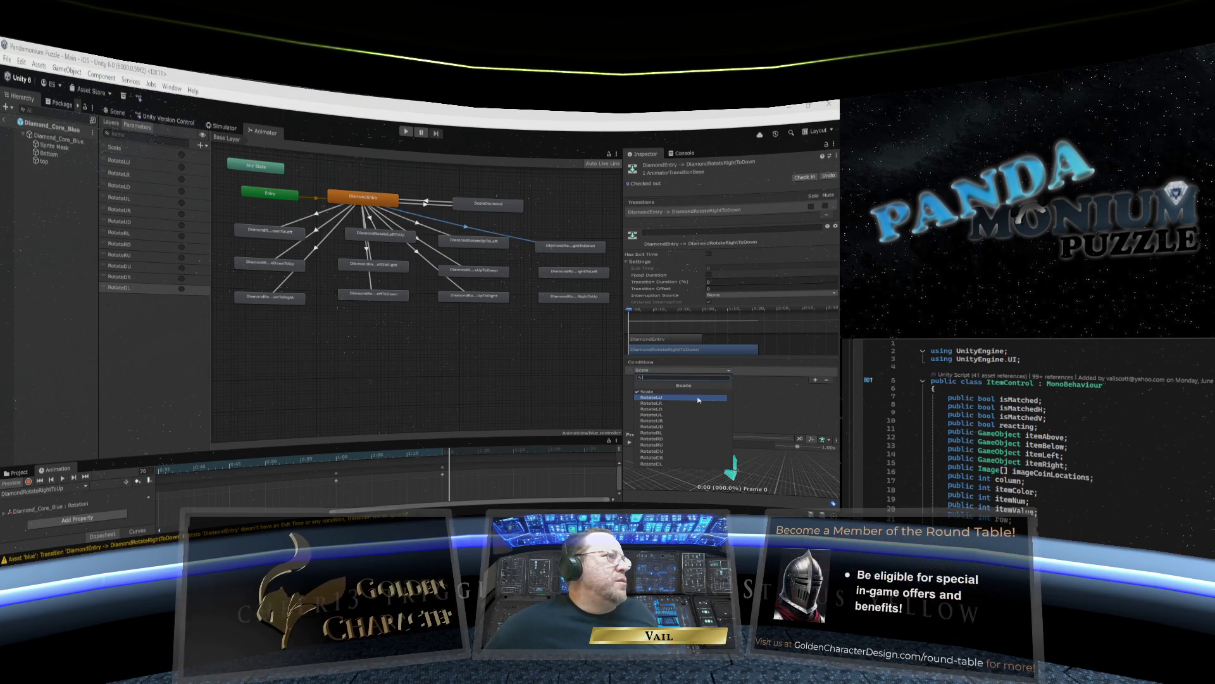
click(665, 438)
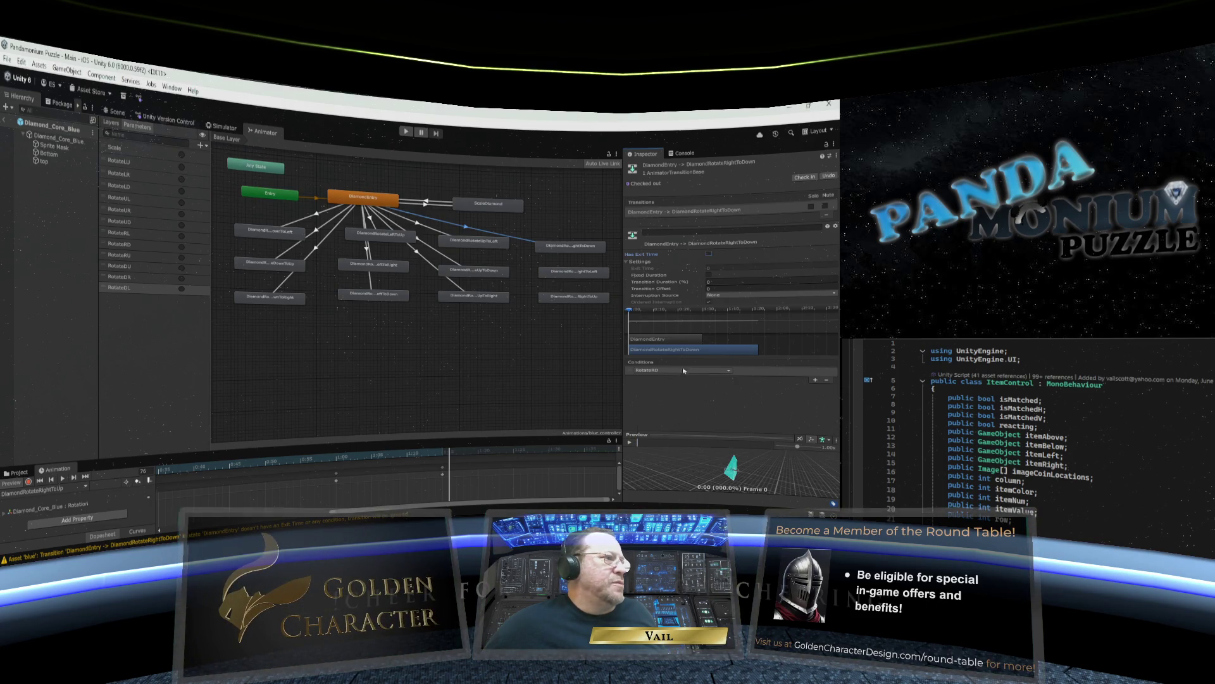
click(372, 201)
right_click(372, 202)
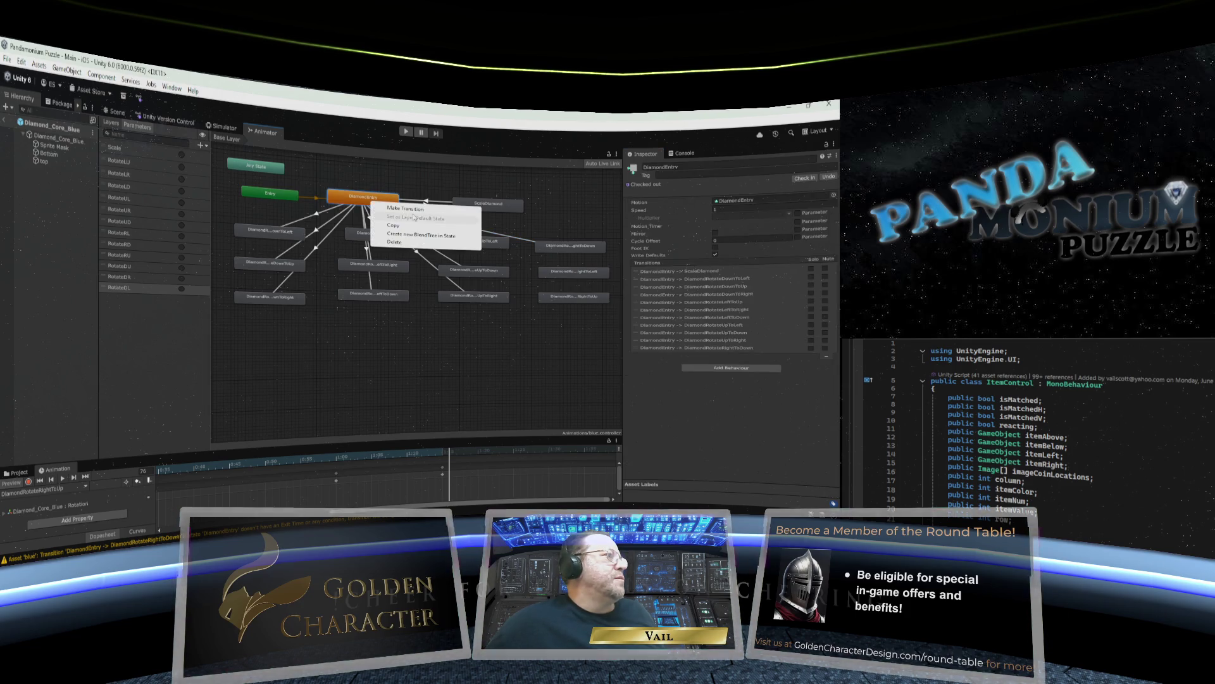
Add a DiamondEntry to DiamondRotateRightToLeft transition with exit time 0, Fixed Duration and Has Exit Time off.
click(395, 207)
click(565, 272)
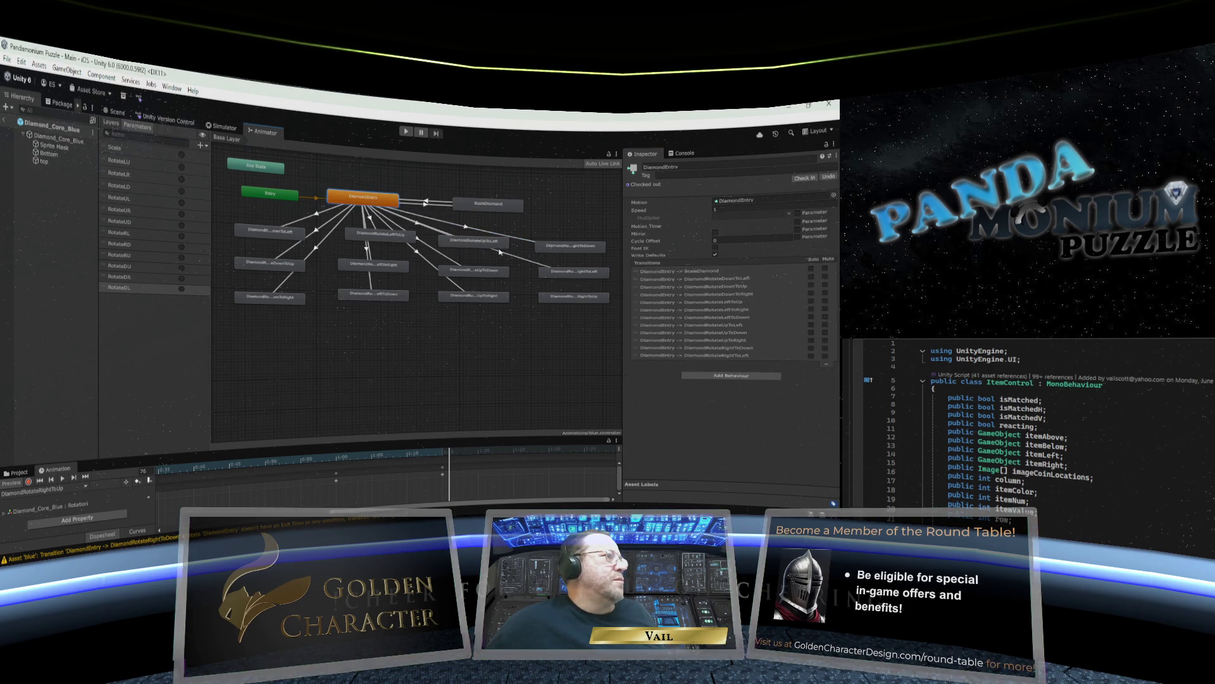
drag(486, 245, 489, 251)
click(467, 241)
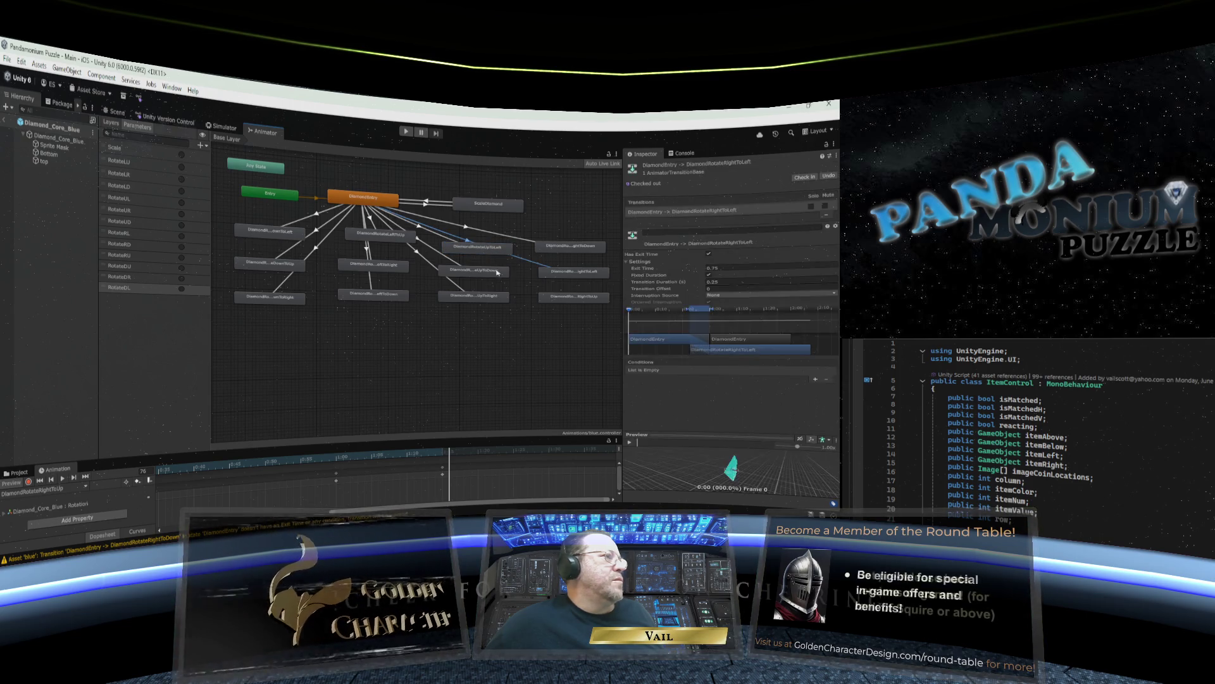
click(672, 268)
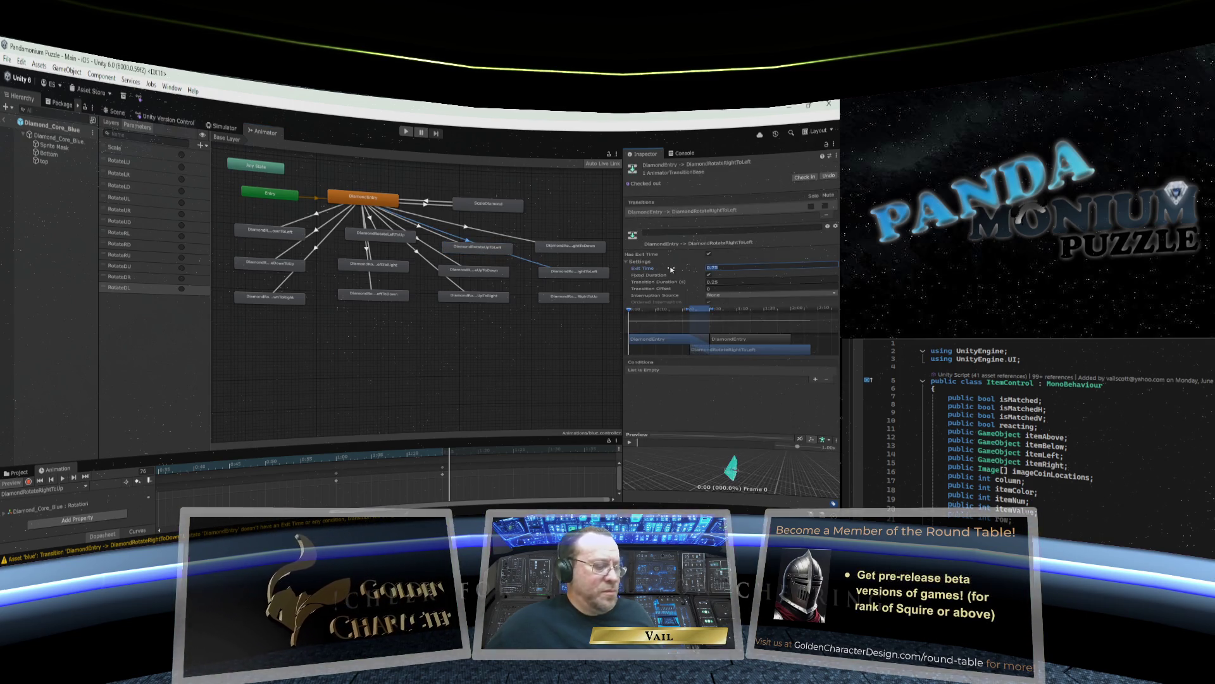
drag(671, 269, 645, 268)
click(709, 274)
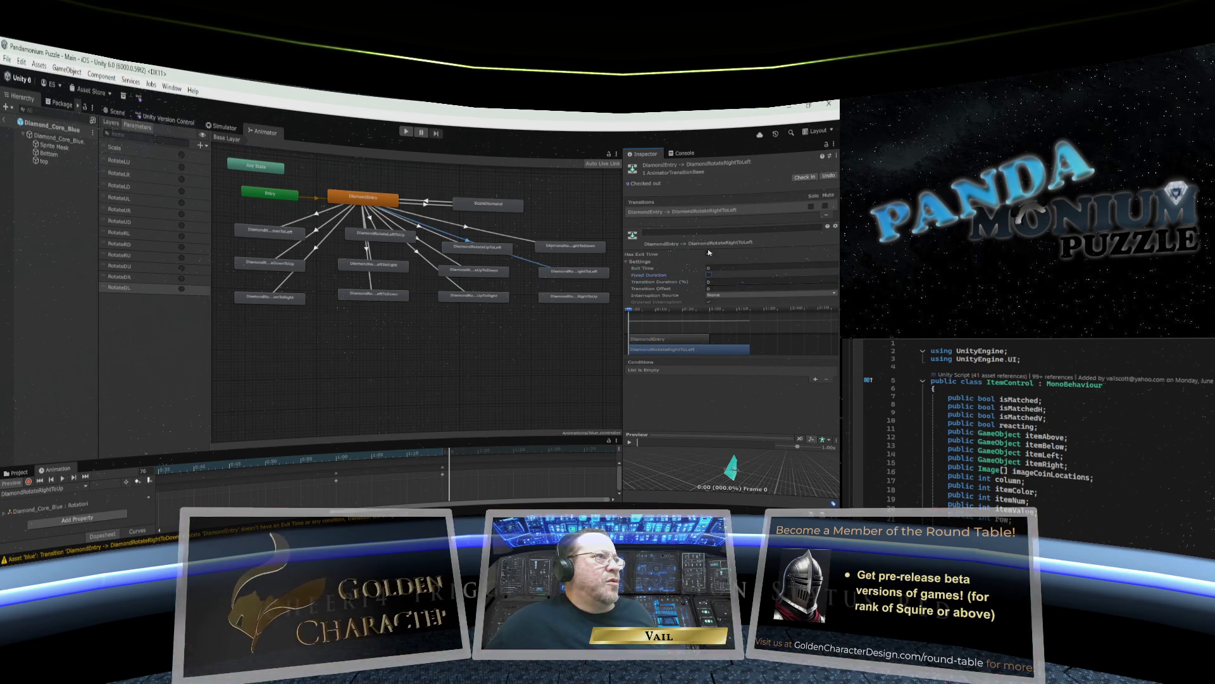
click(709, 253)
Make the RotateRL trigger that transition's condition.
click(815, 378)
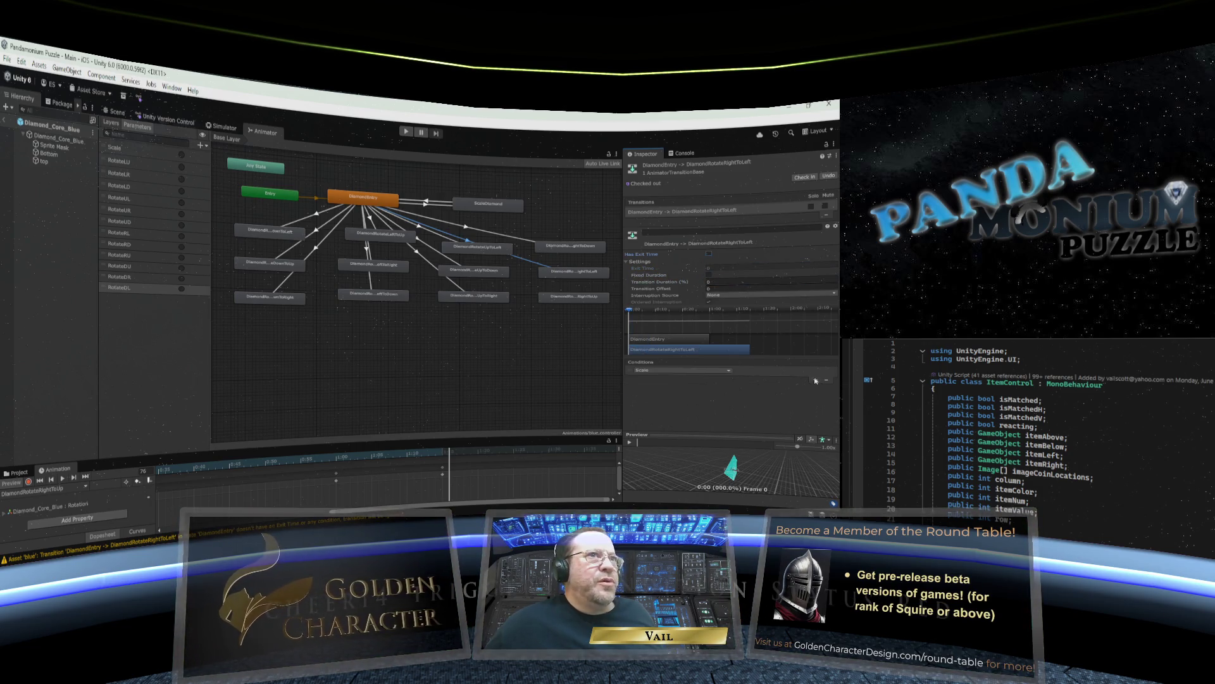
click(731, 373)
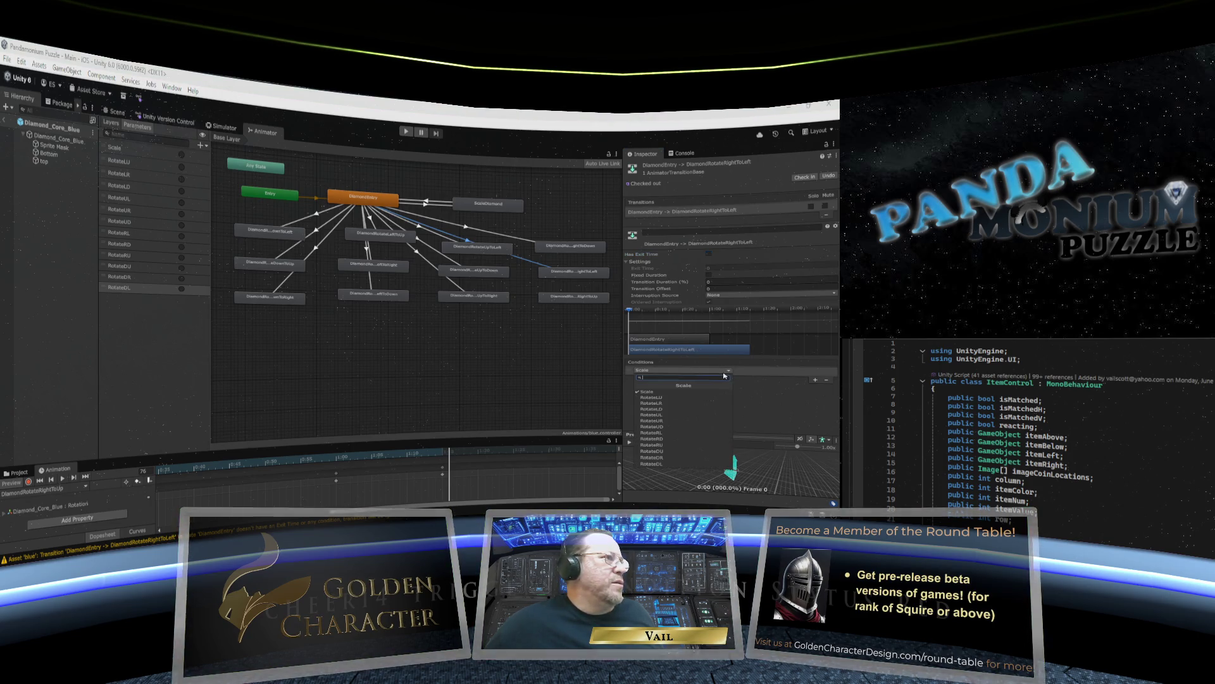
click(665, 432)
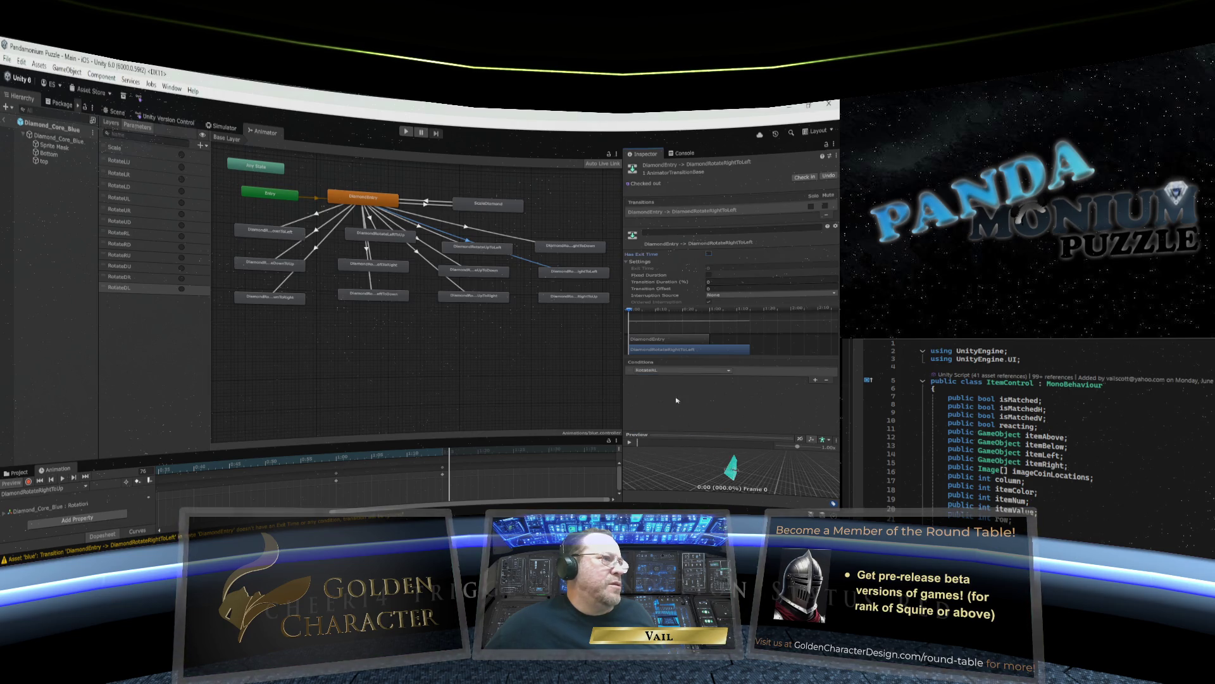
click(380, 204)
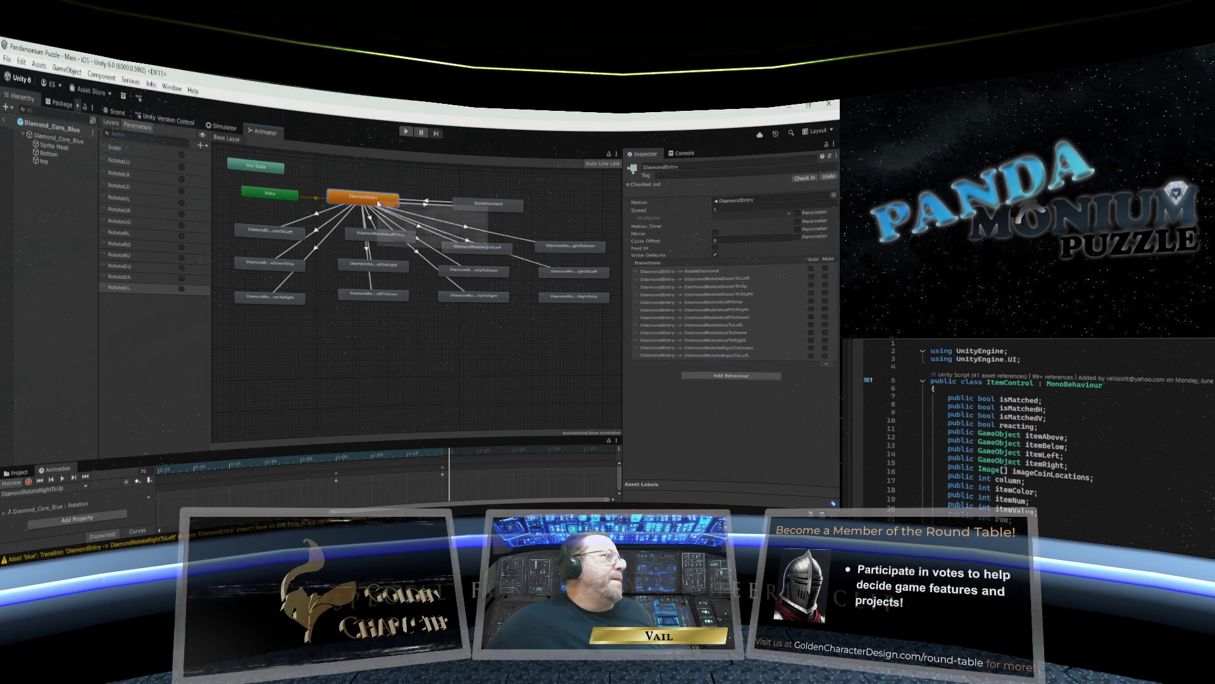
right_click(380, 205)
key(Escape)
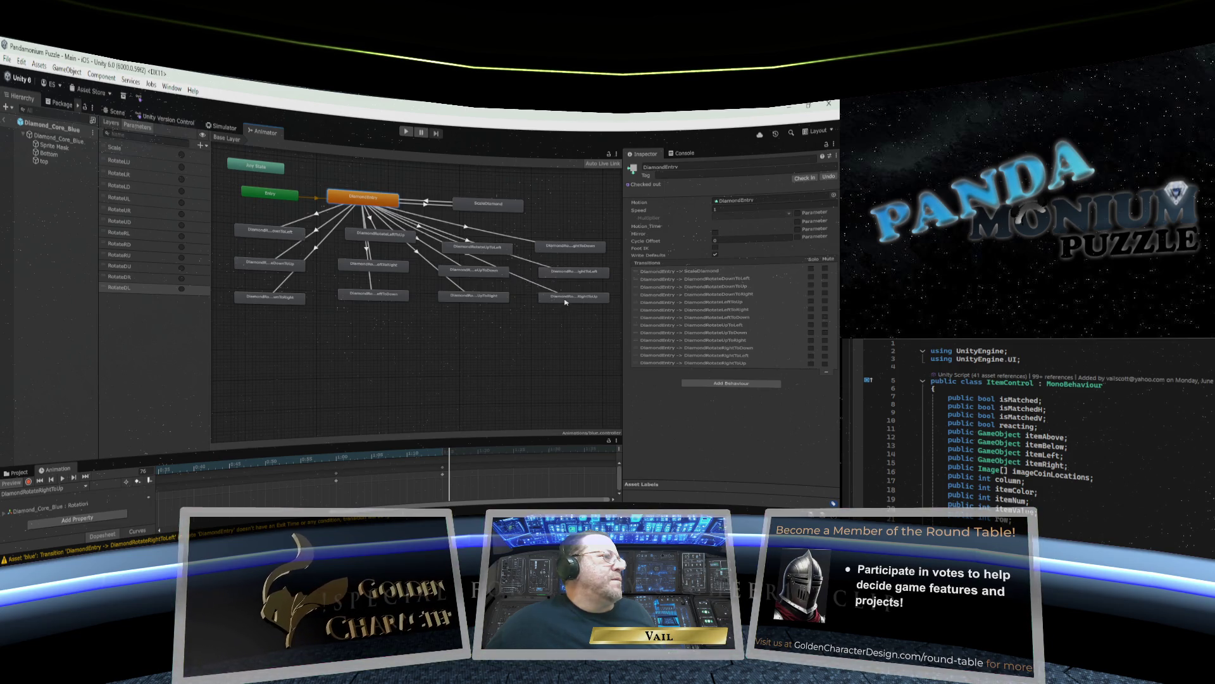
Set the DiamondEntry to DiamondRotateRightToUp transition's exit time to 0 with Has Exit Time off.
drag(500, 278, 500, 279)
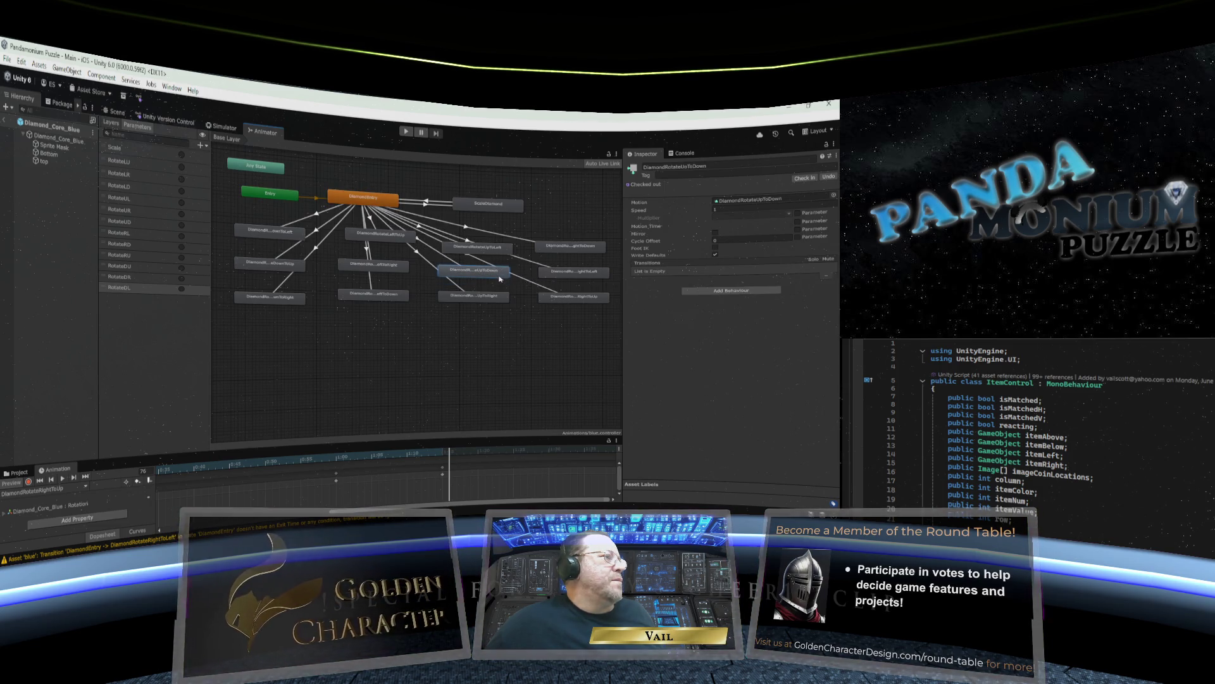
click(475, 255)
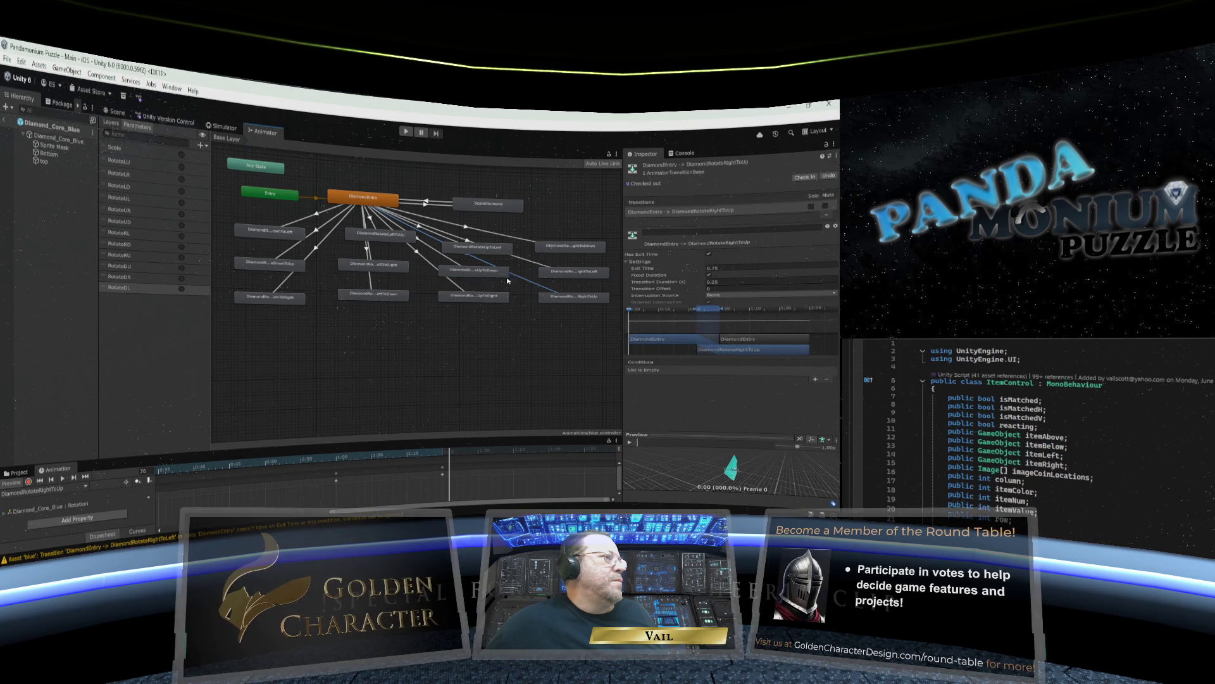
click(712, 267)
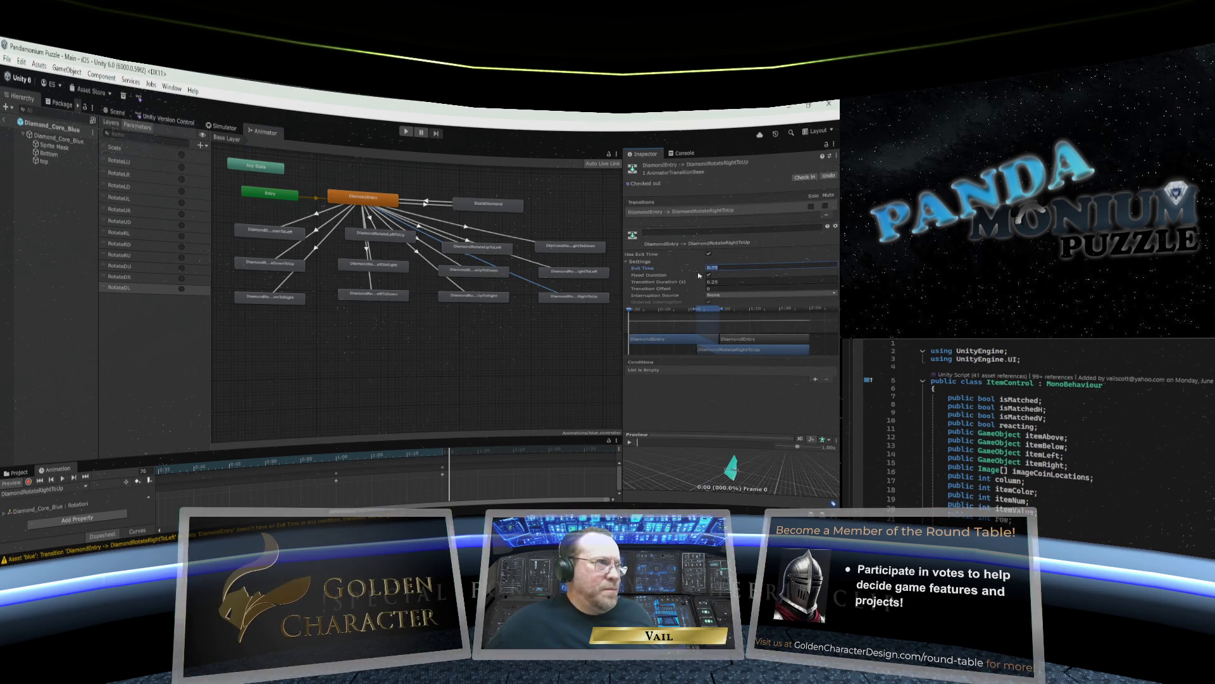
text(0)
click(709, 276)
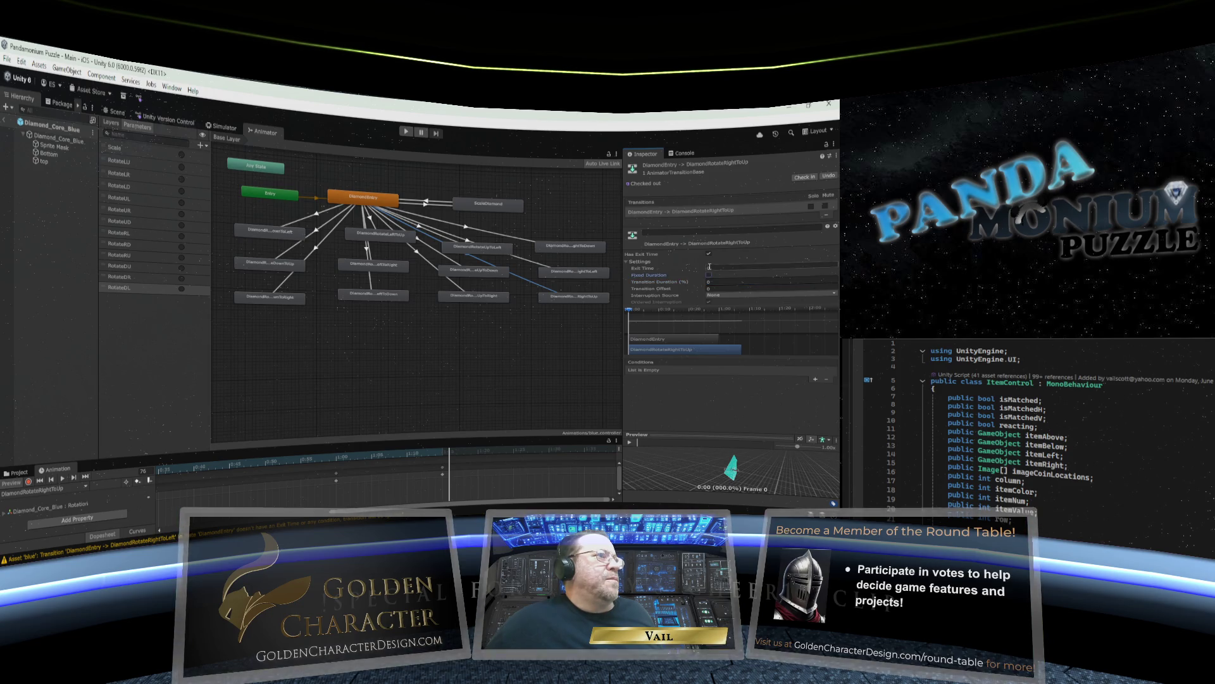
click(709, 254)
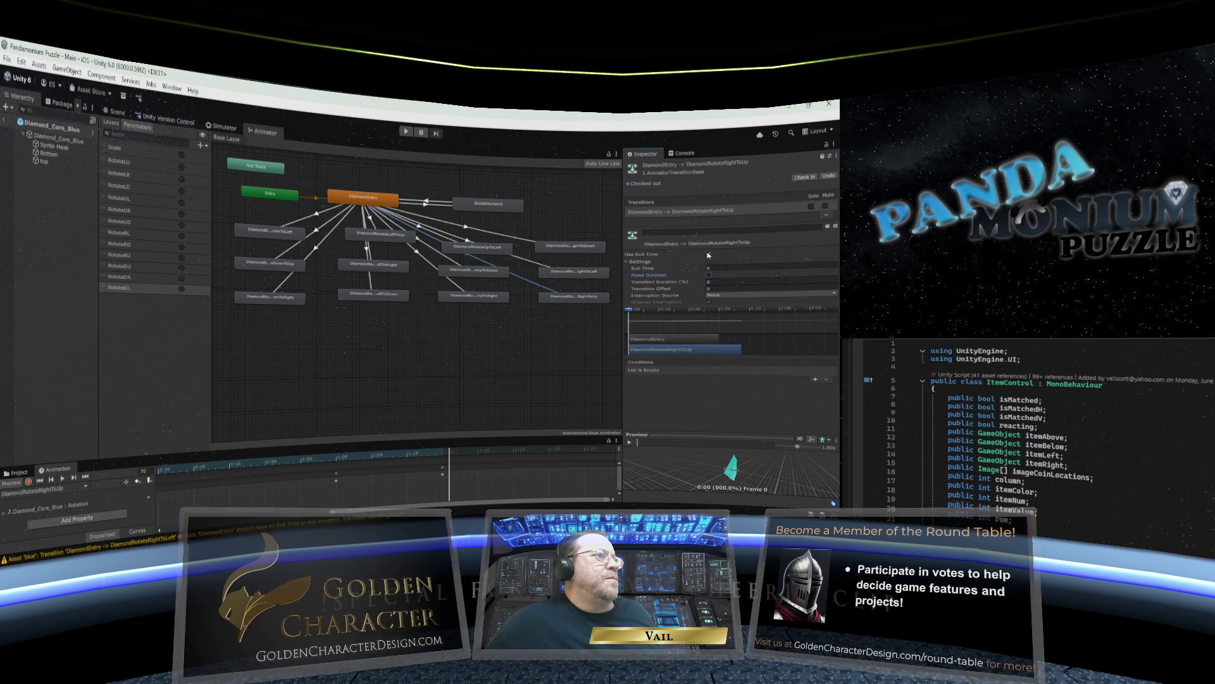
Add RotateRU as the RightToUp transition's condition.
click(815, 379)
click(731, 371)
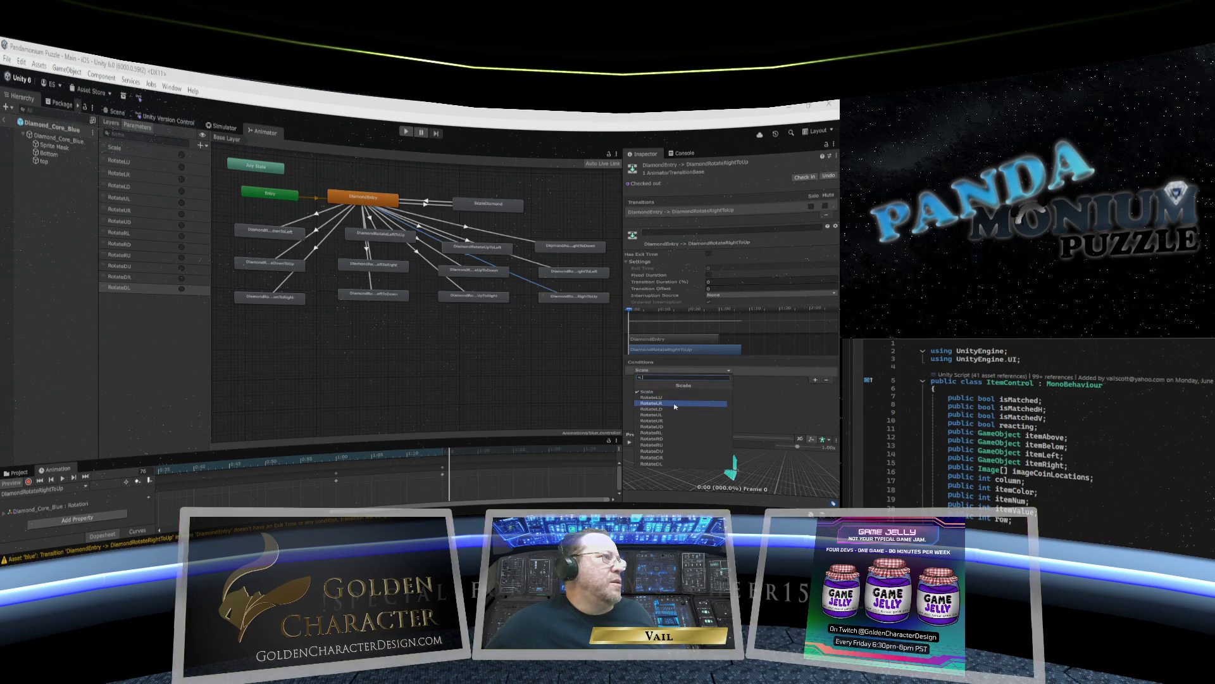
click(677, 444)
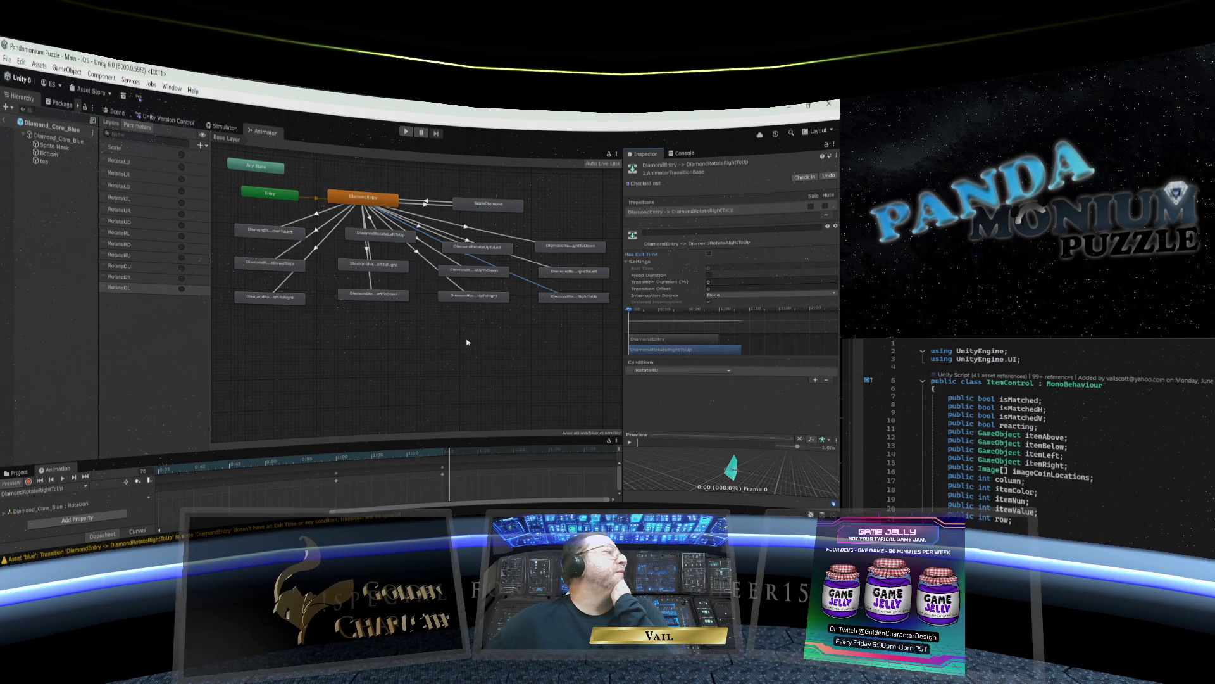
click(414, 300)
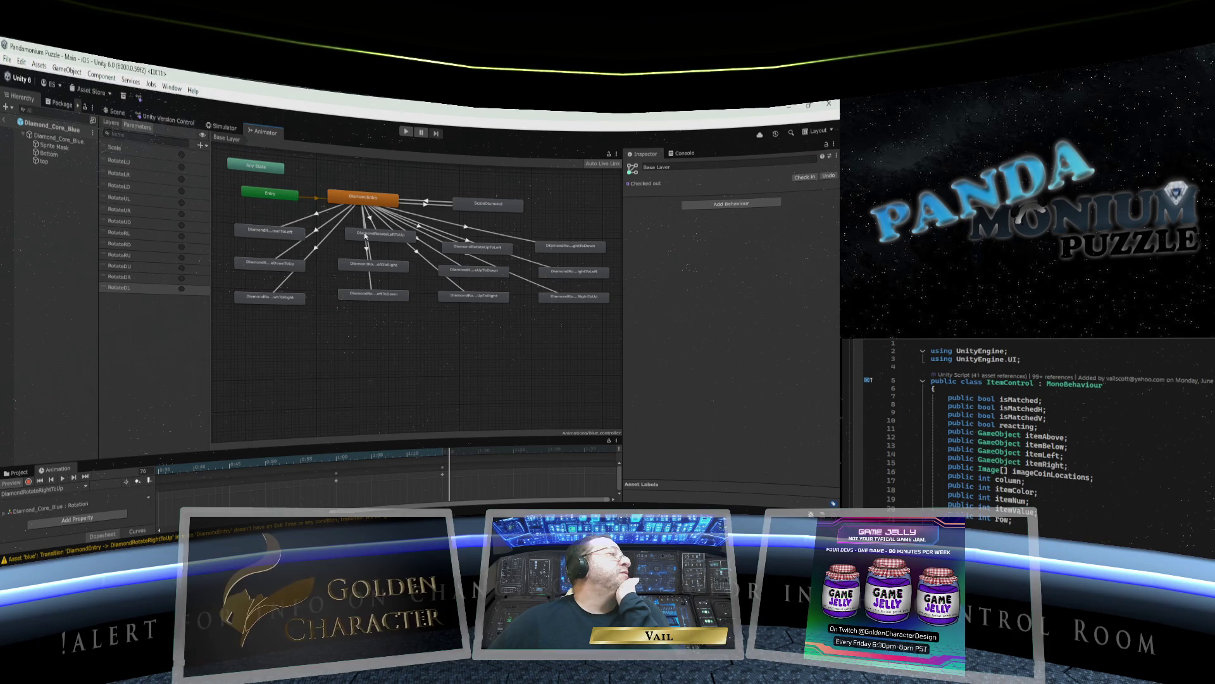
Reposition the LeftToDown, UpToRight, UpToDown, DownToLeft and UpToLeft state nodes.
click(379, 244)
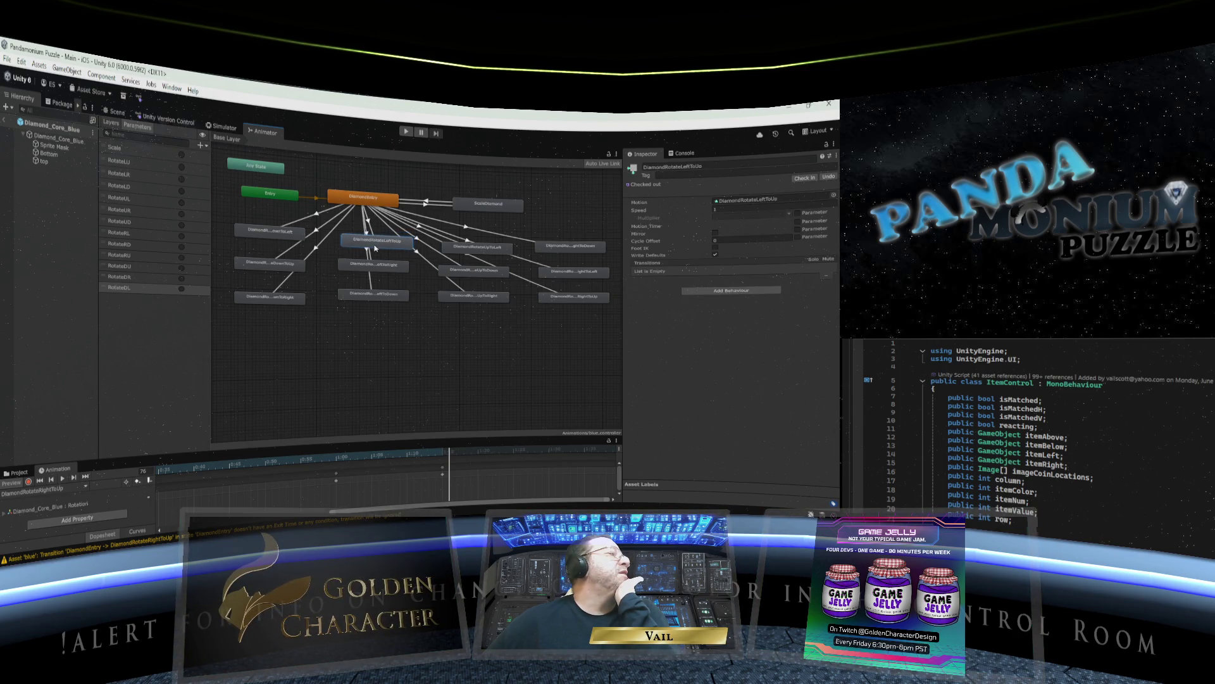
drag(376, 266, 380, 312)
drag(465, 300, 466, 315)
drag(455, 271, 457, 257)
click(260, 233)
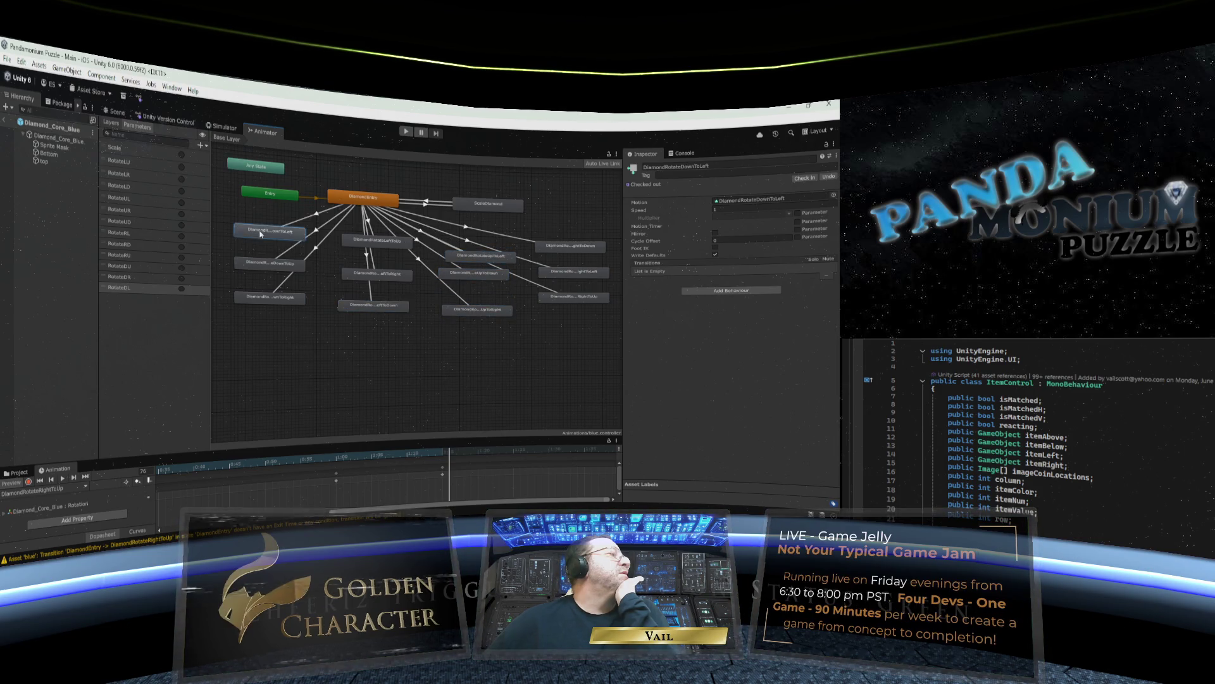
drag(260, 234, 258, 225)
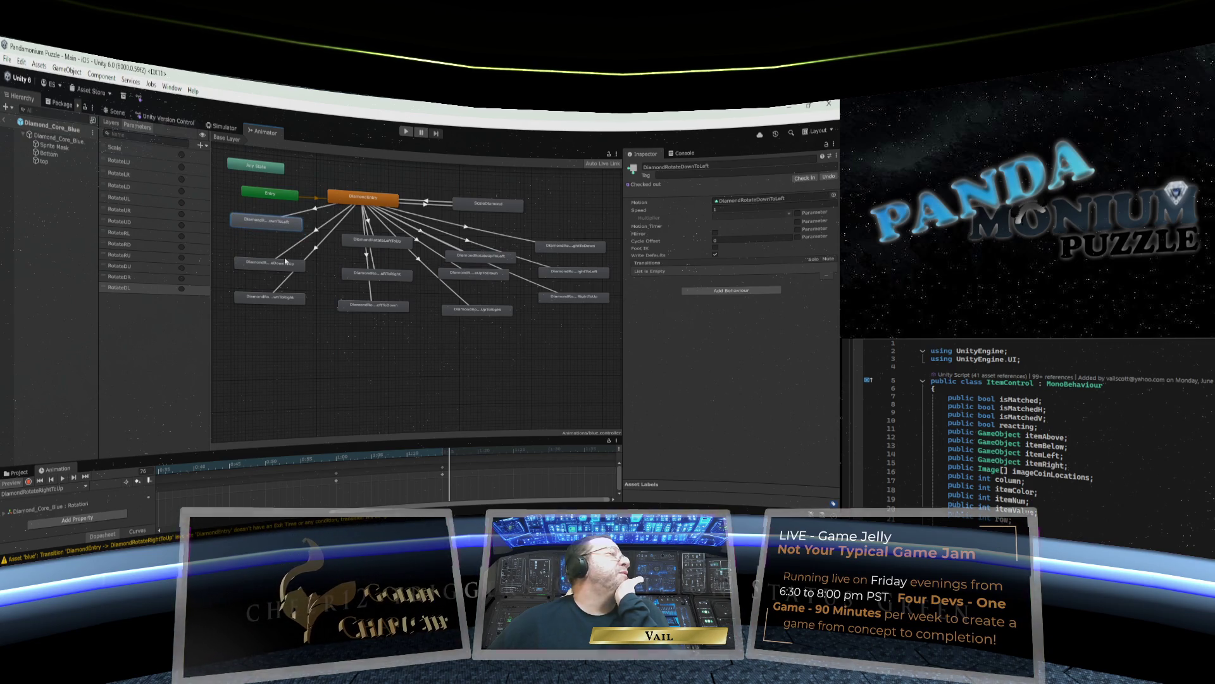
drag(478, 259, 469, 247)
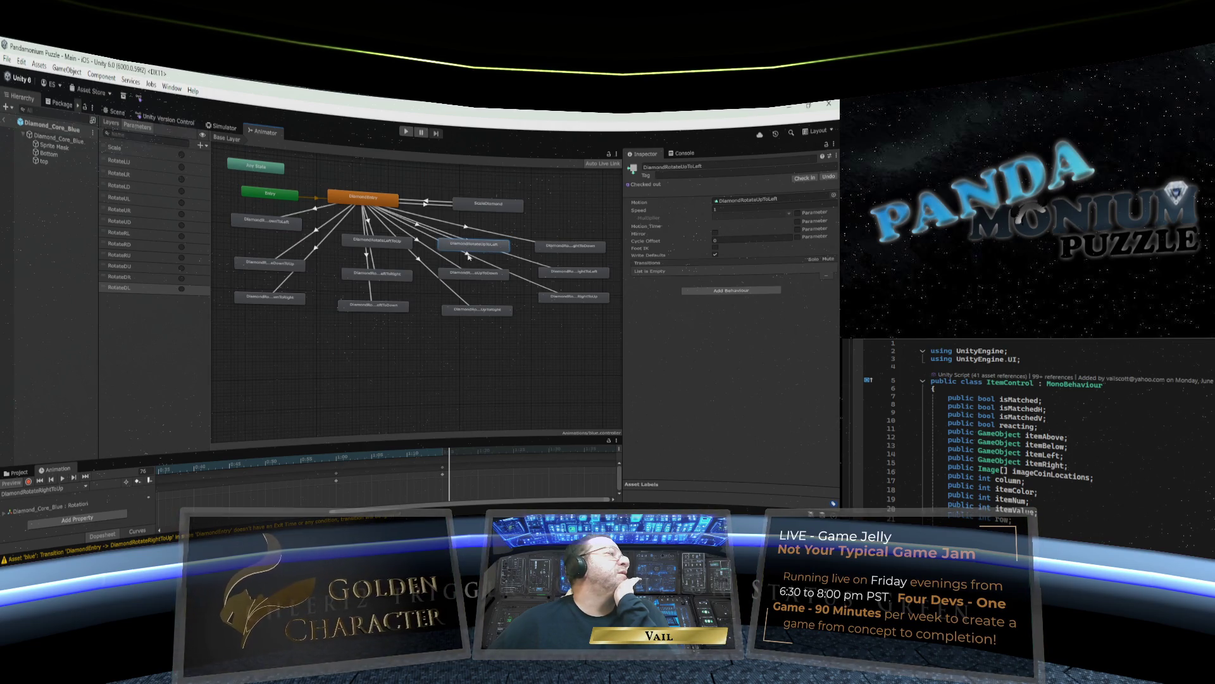
click(277, 224)
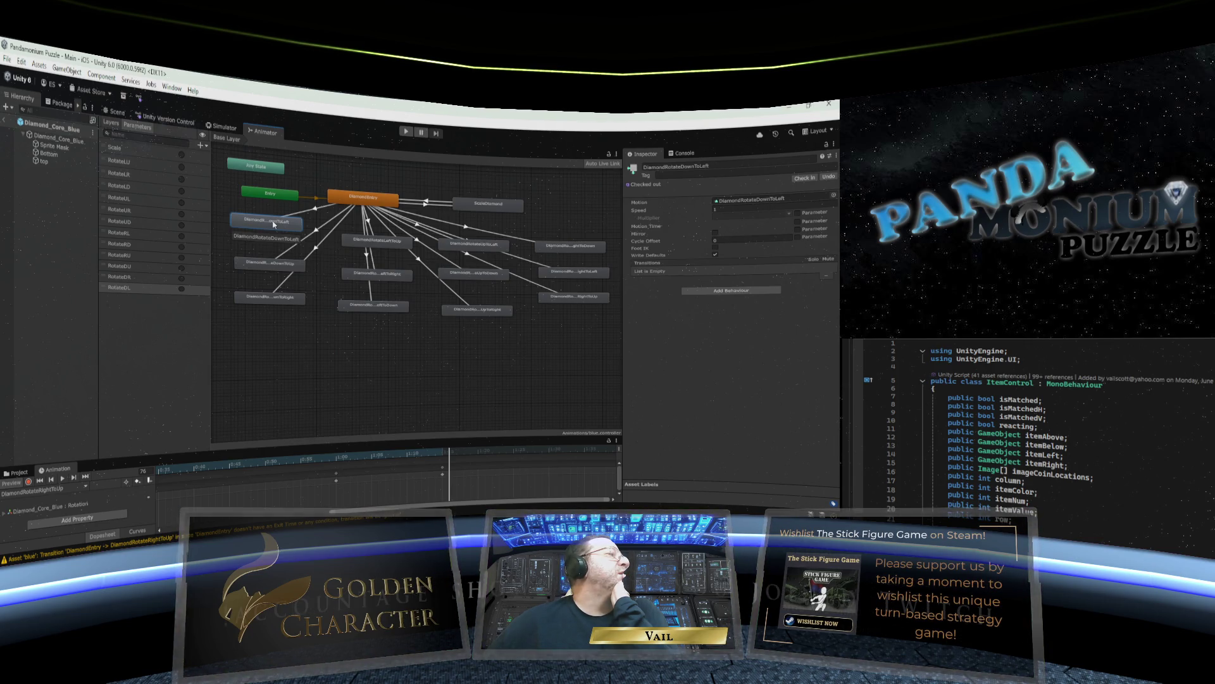
right_click(273, 224)
Add a transition from DiamondRotateDownToLeft to DiamondRotateUpToLeft.
click(292, 227)
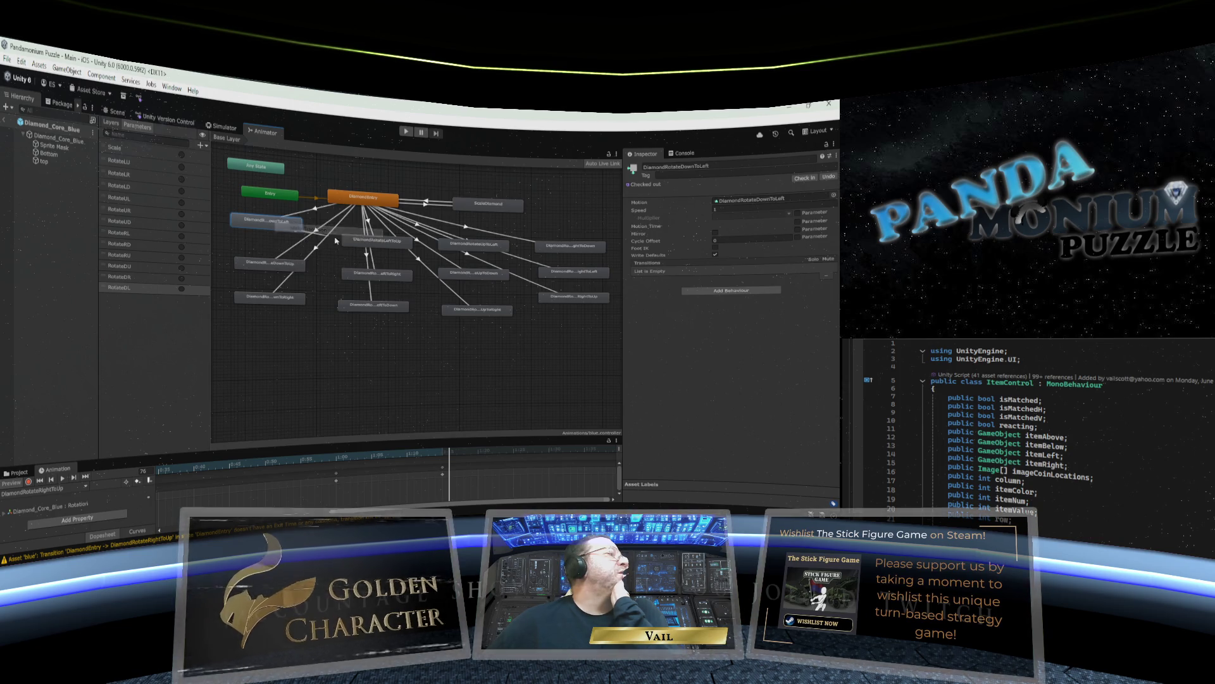
click(359, 243)
click(304, 254)
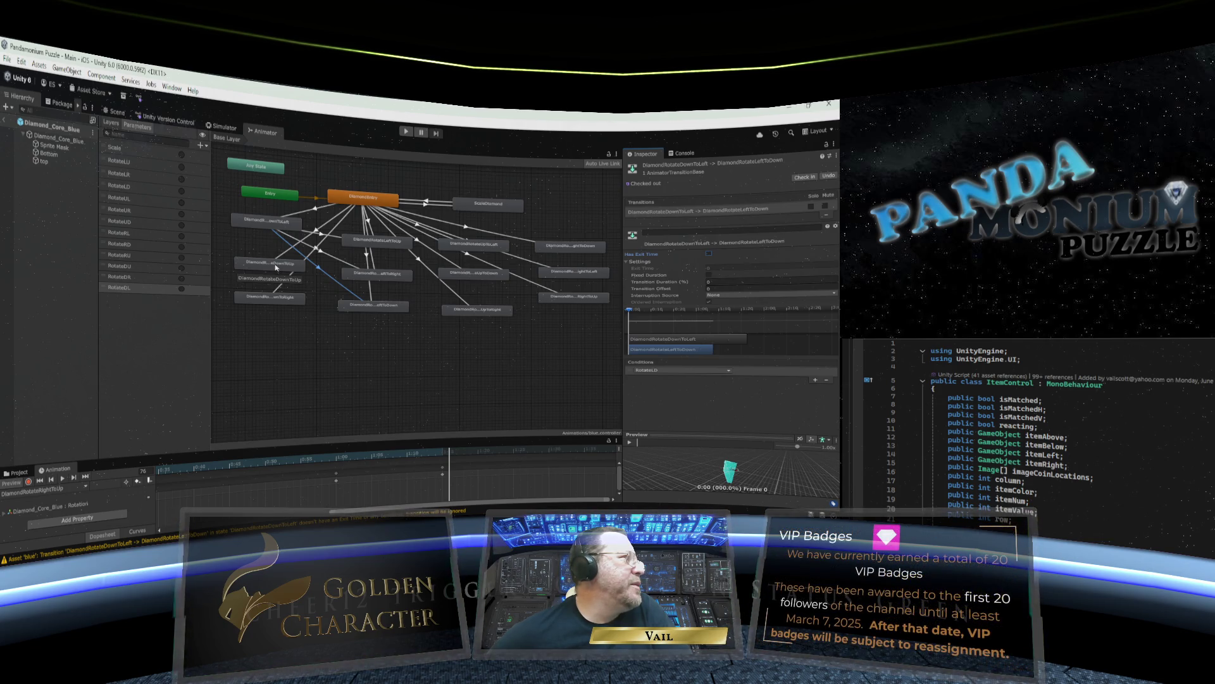
click(276, 268)
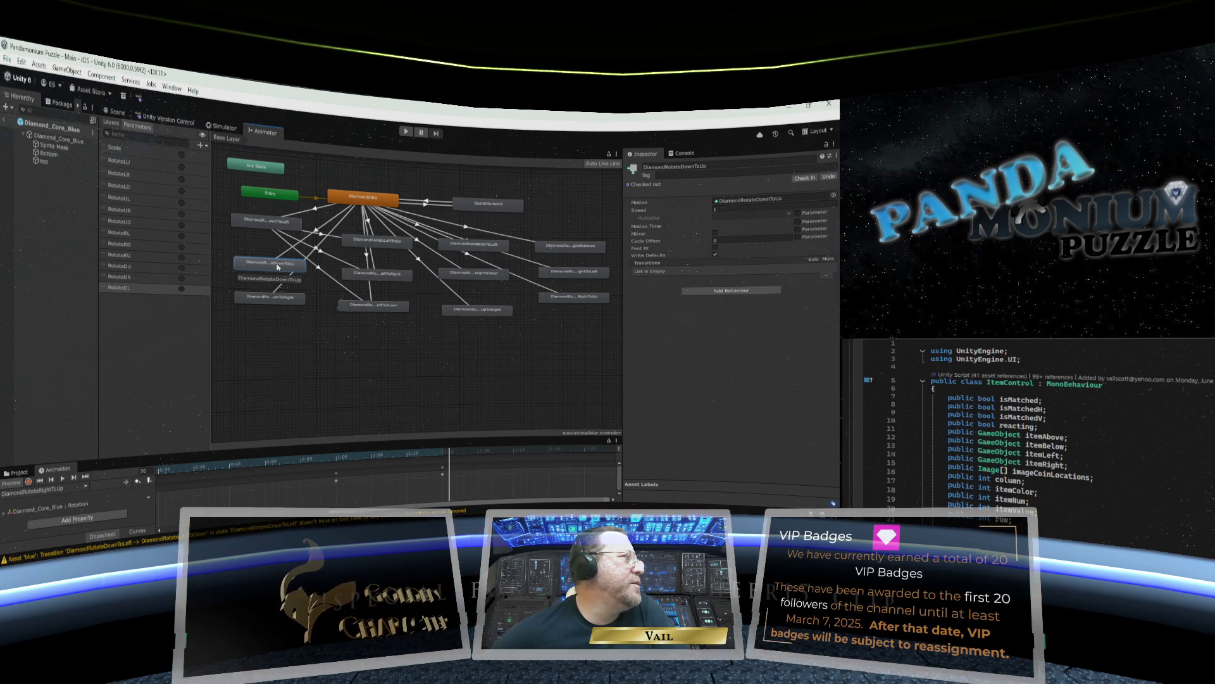
Link DiamondRotateDownToUp to UpToLeft, UpToDown and UpToRight with three transitions.
right_click(277, 266)
click(302, 274)
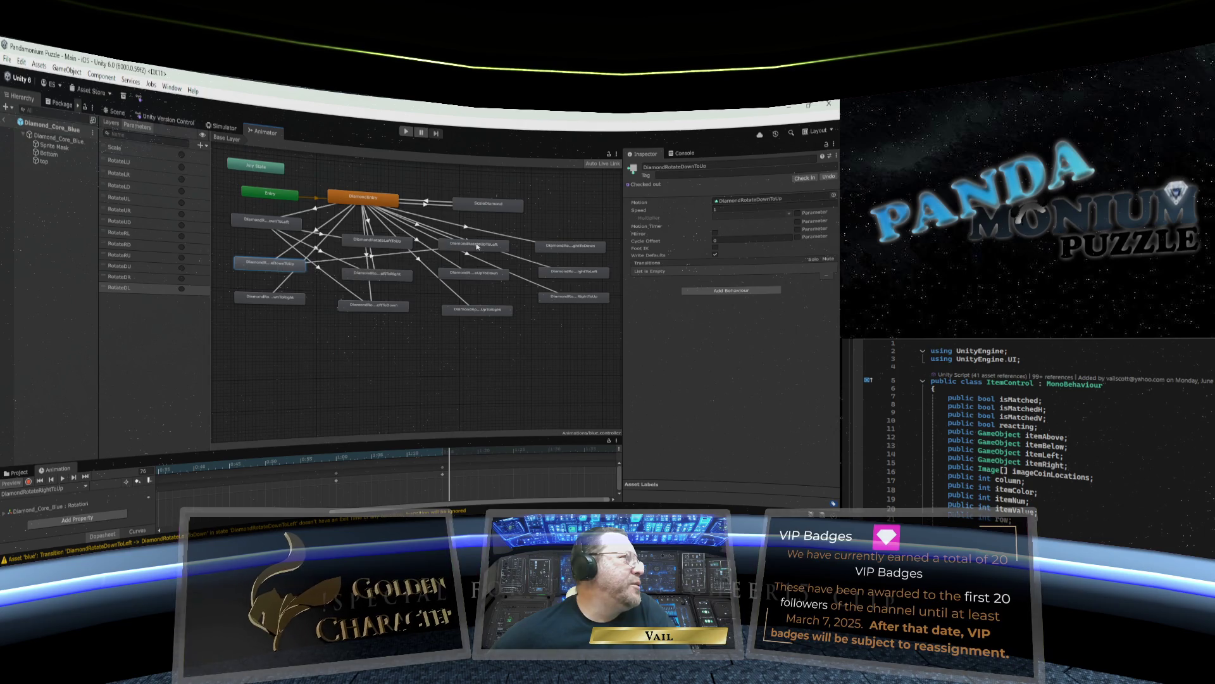
click(478, 247)
right_click(282, 270)
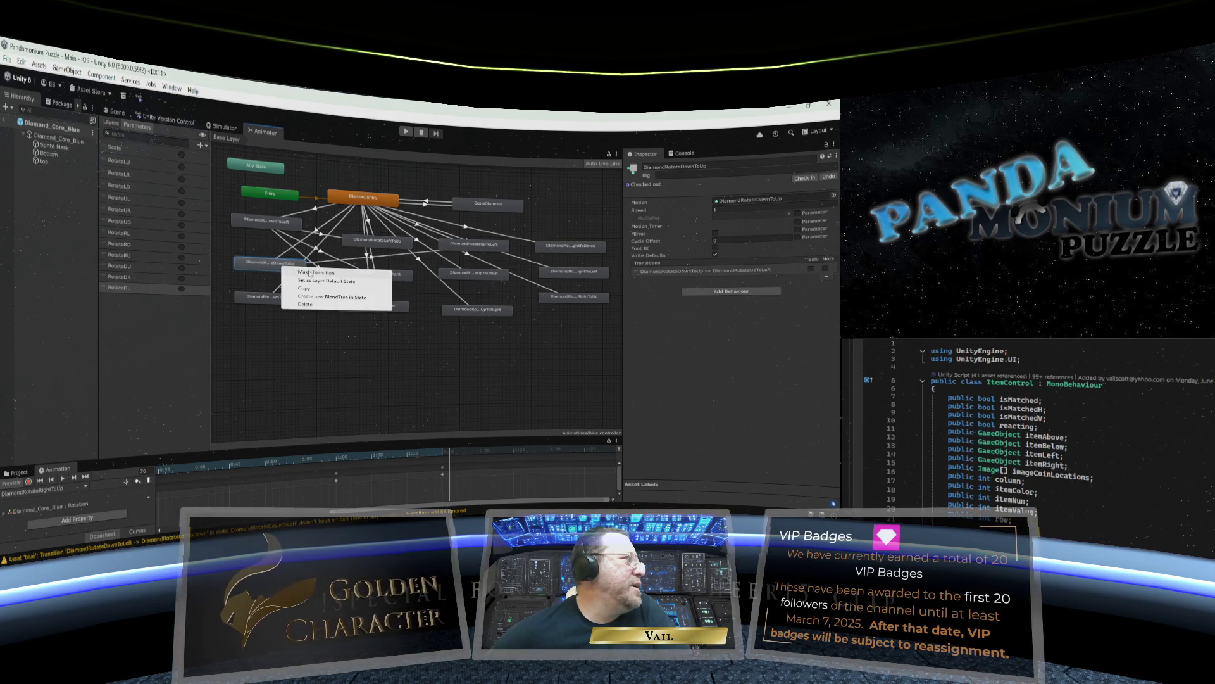
click(305, 274)
click(460, 276)
right_click(270, 268)
click(292, 275)
click(467, 308)
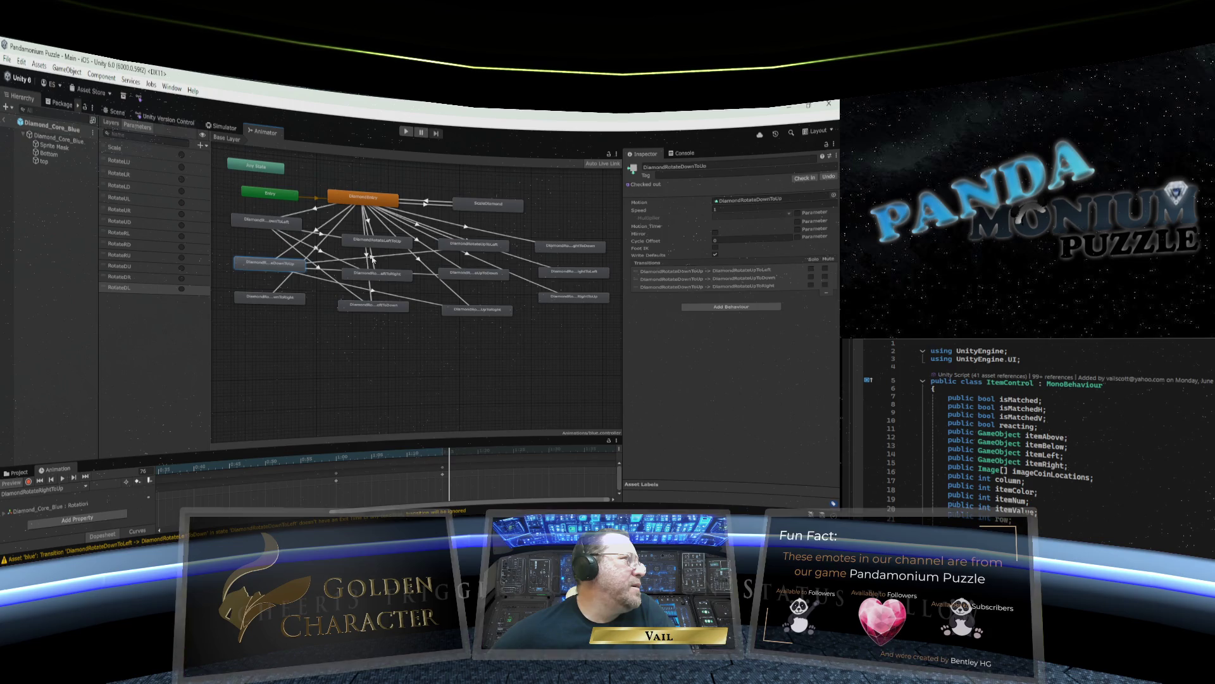
Give the DownToUp to UpToLeft transition duration and exit time 0, no exit time, and a condition.
click(472, 245)
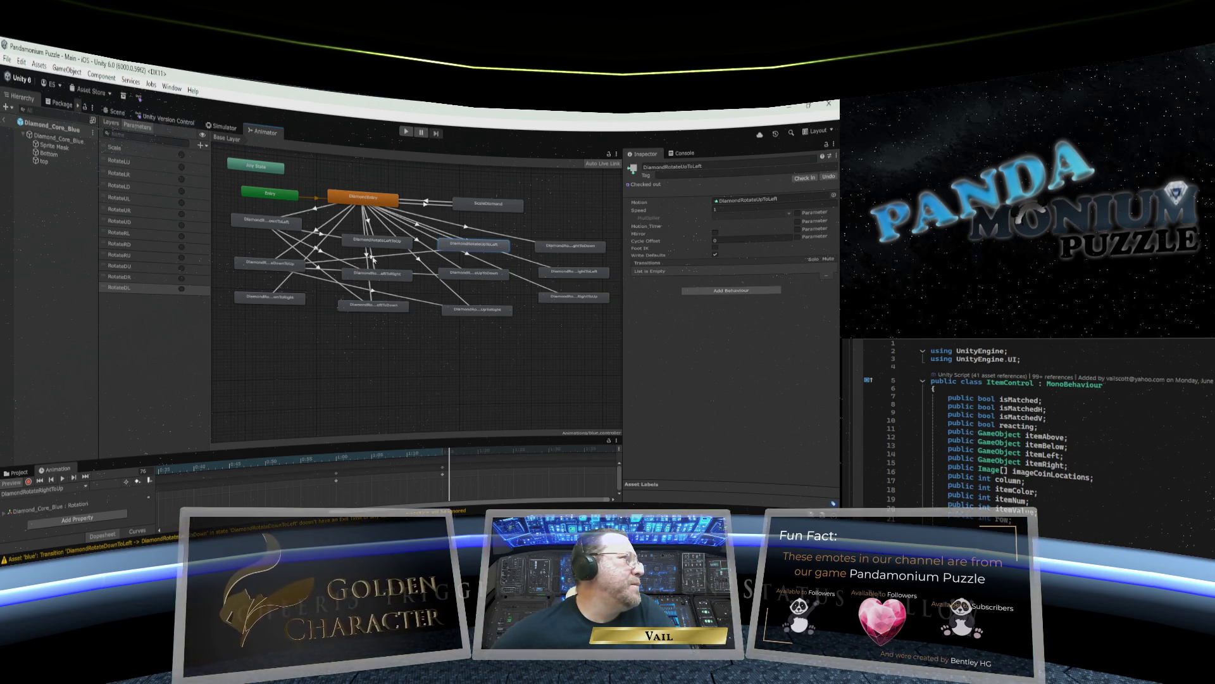
click(373, 259)
click(382, 257)
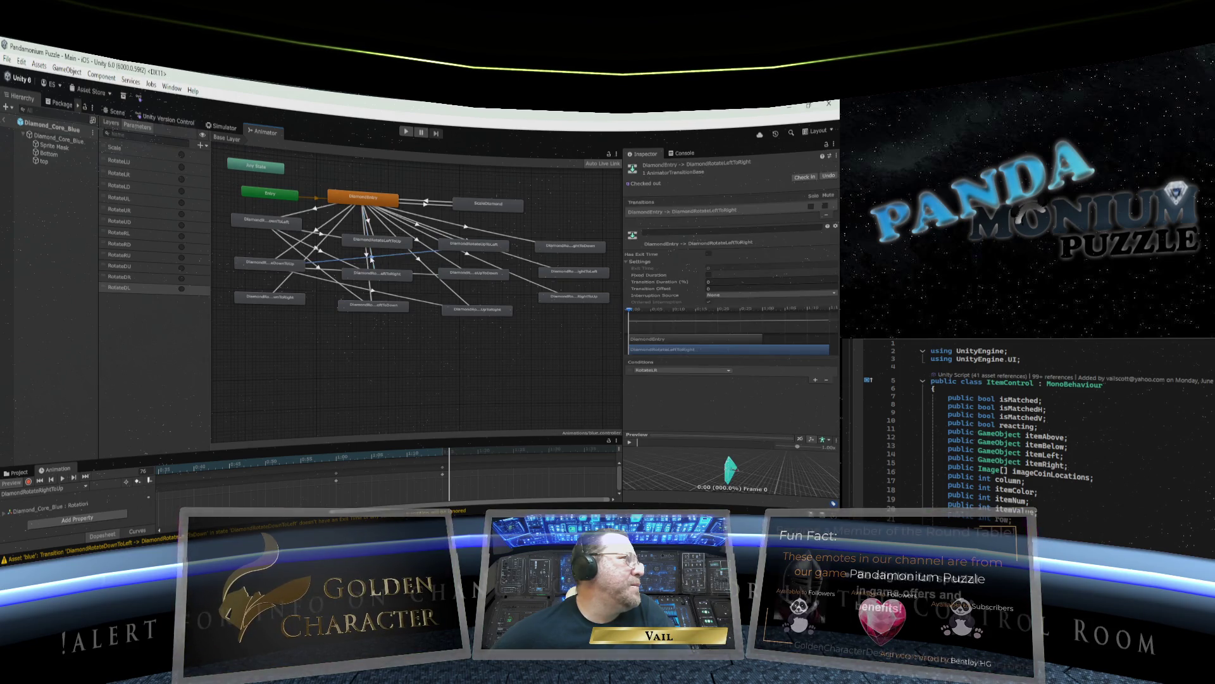
click(715, 281)
text(0)
click(712, 268)
text(0)
click(708, 275)
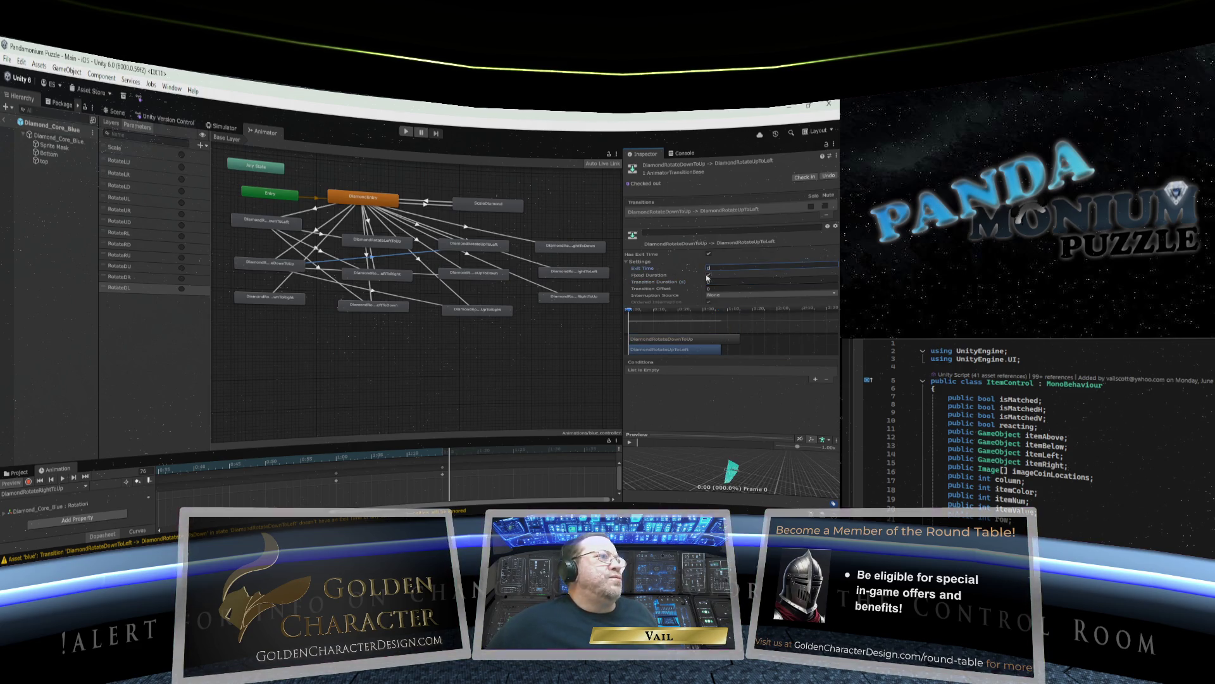
click(708, 254)
click(816, 379)
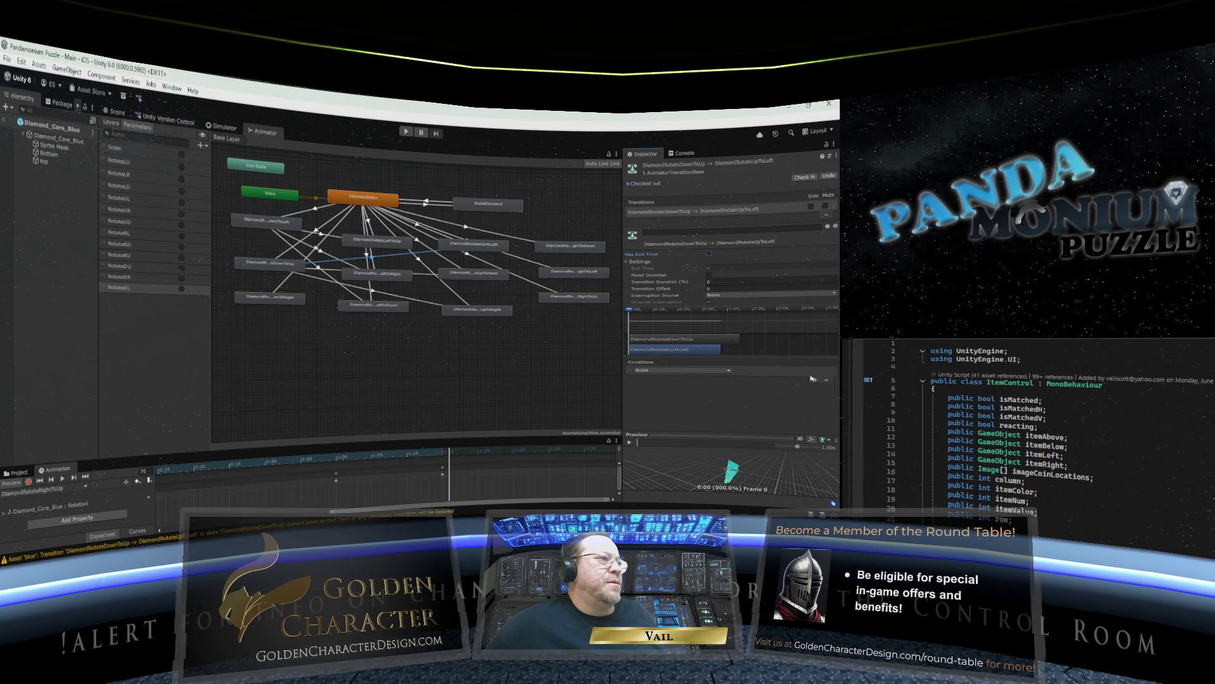
click(683, 370)
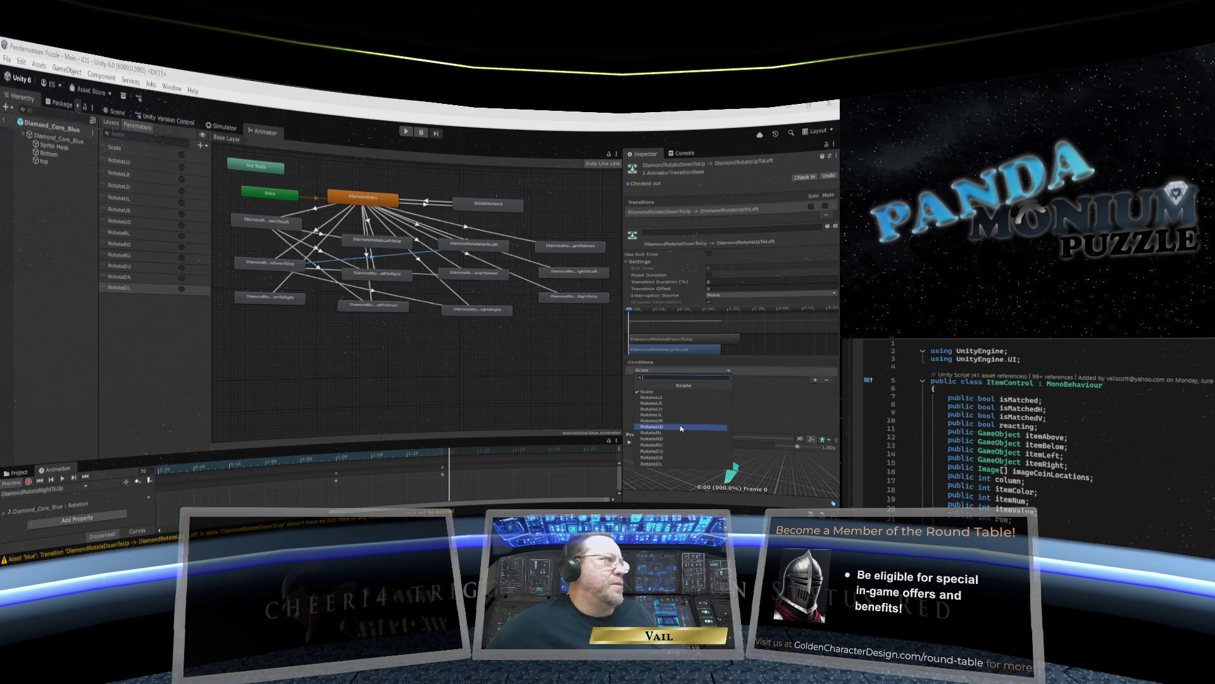
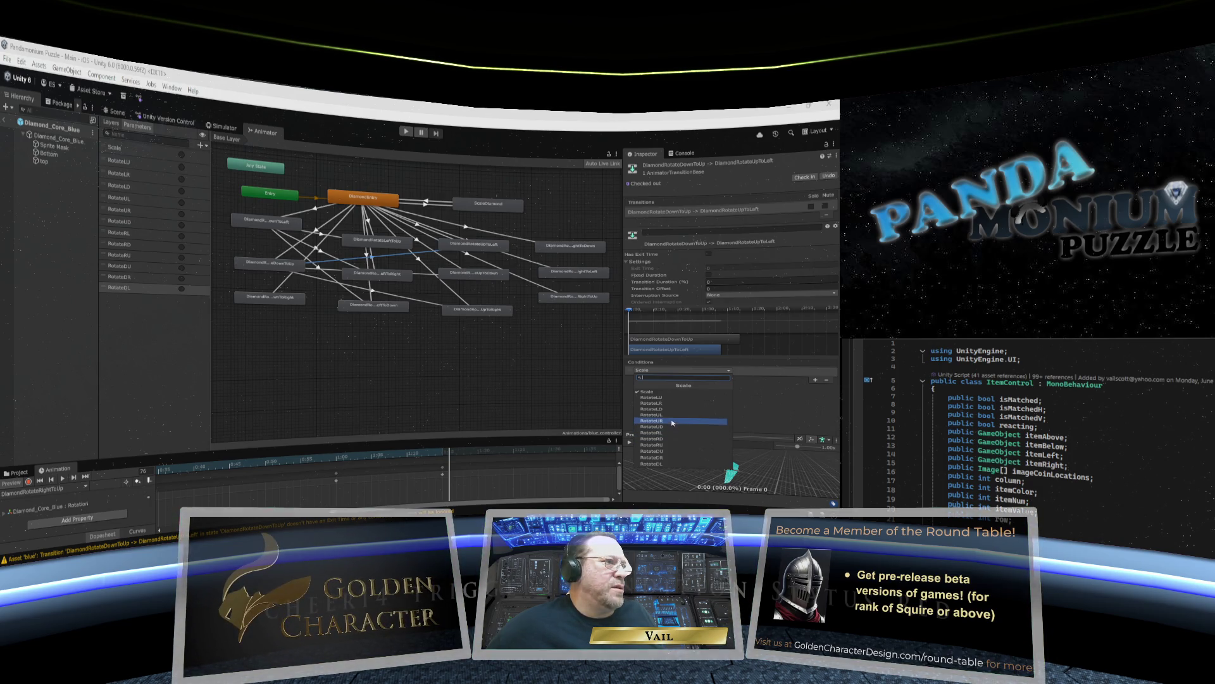
Finish the RotateUL condition, then make DownToUp→UpToDown instant, without exit time, triggered by RotateUD.
click(672, 416)
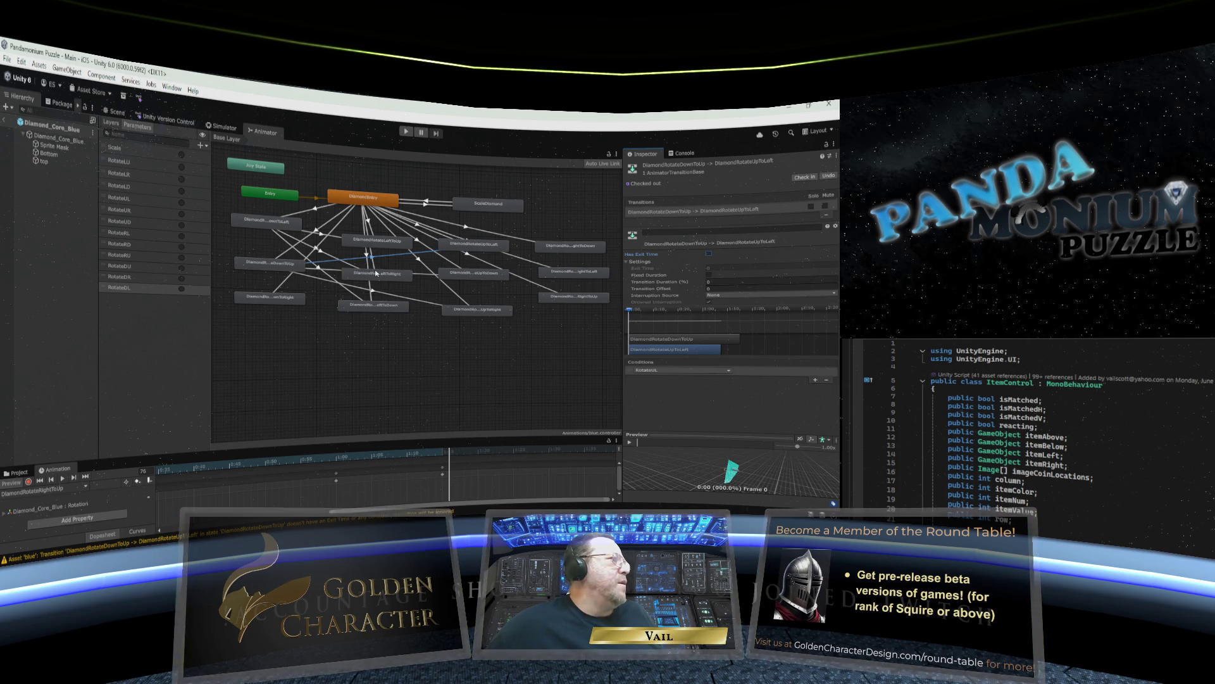
drag(375, 276, 375, 286)
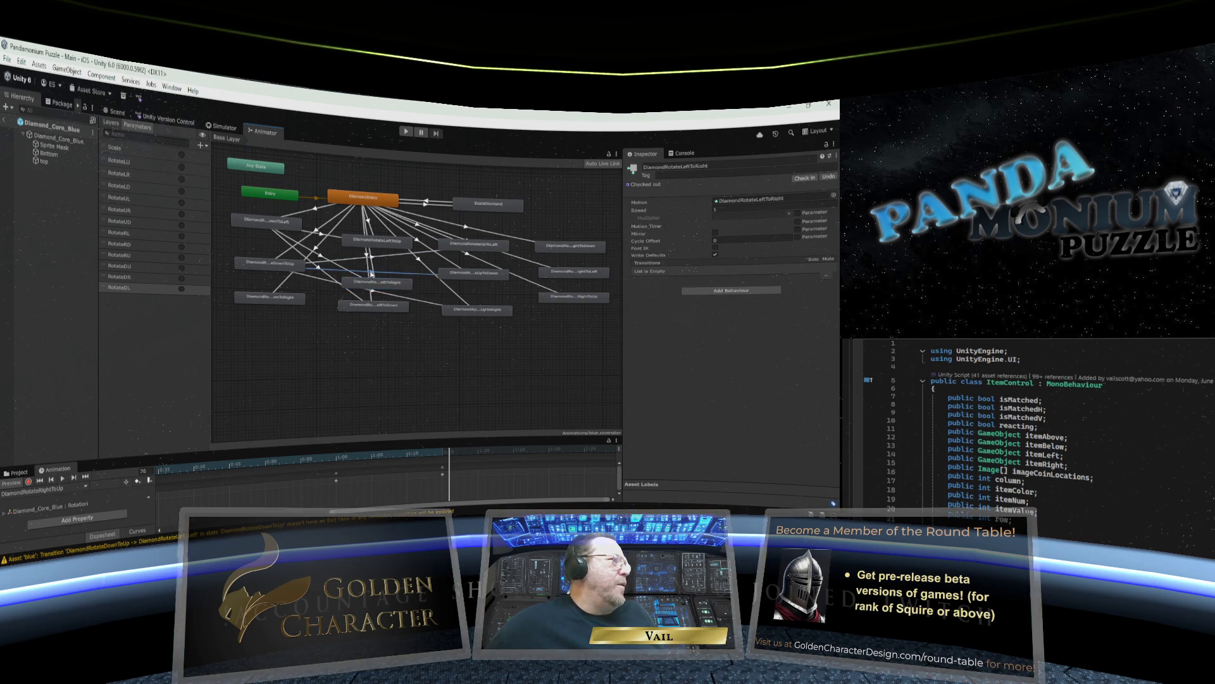
click(431, 276)
click(748, 281)
text(0.25)
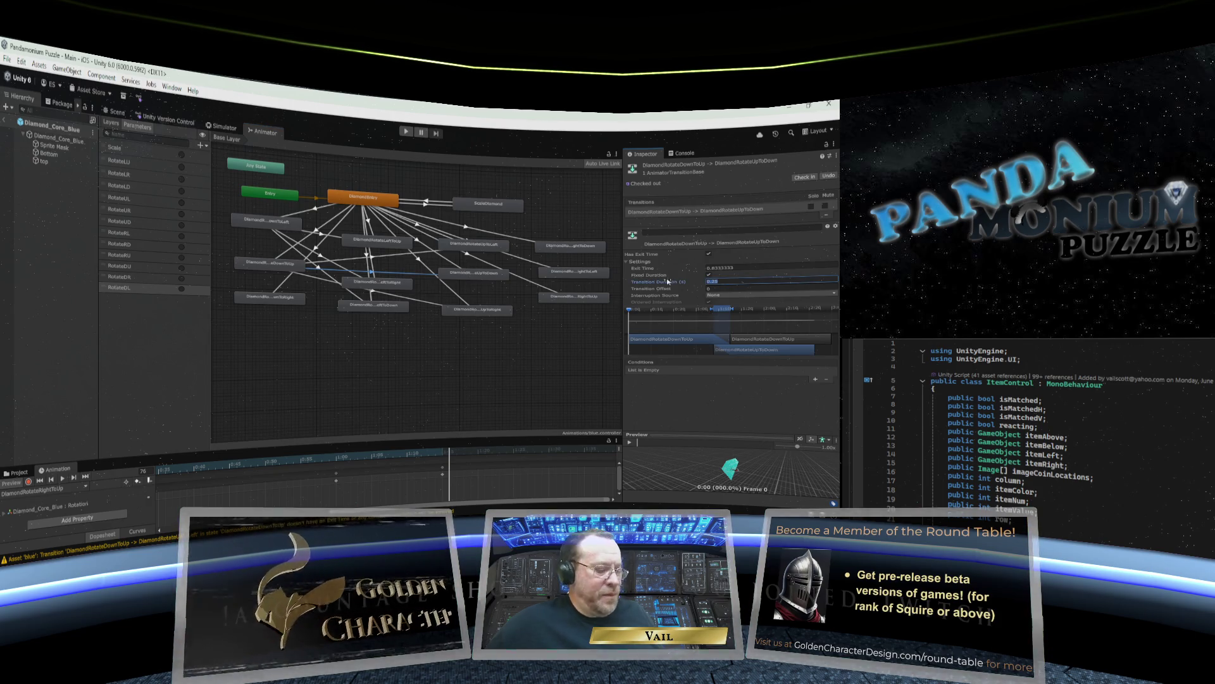
click(721, 267)
text(0)
key(Return)
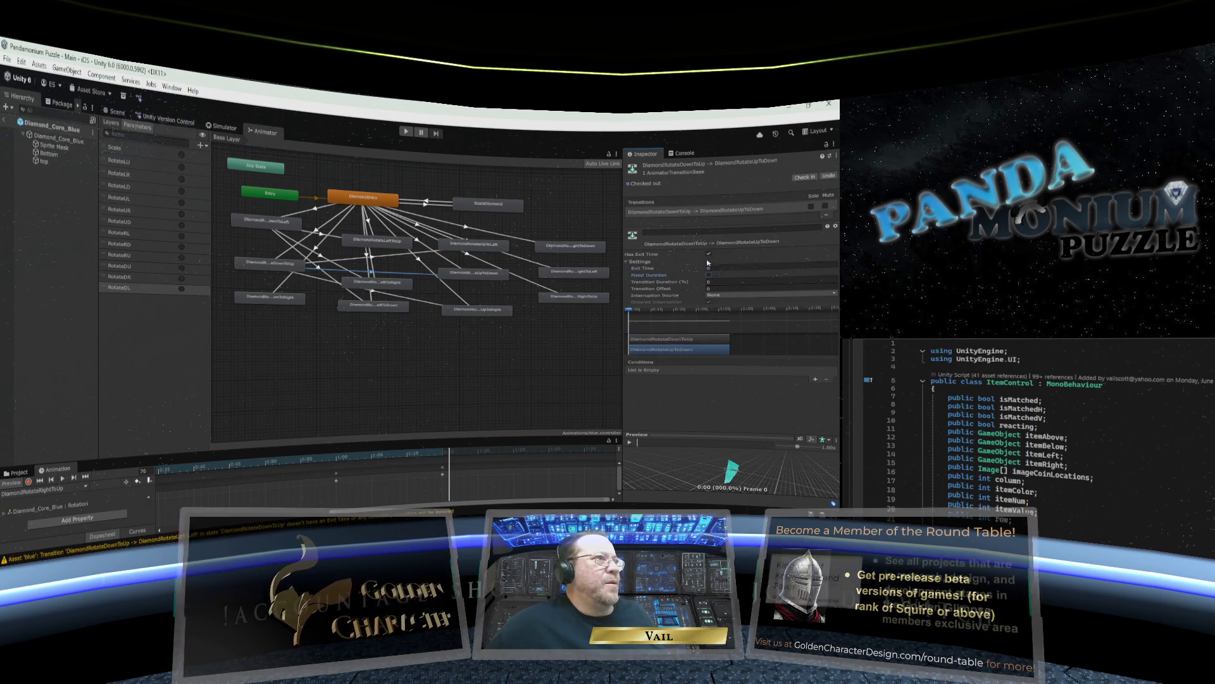
click(708, 253)
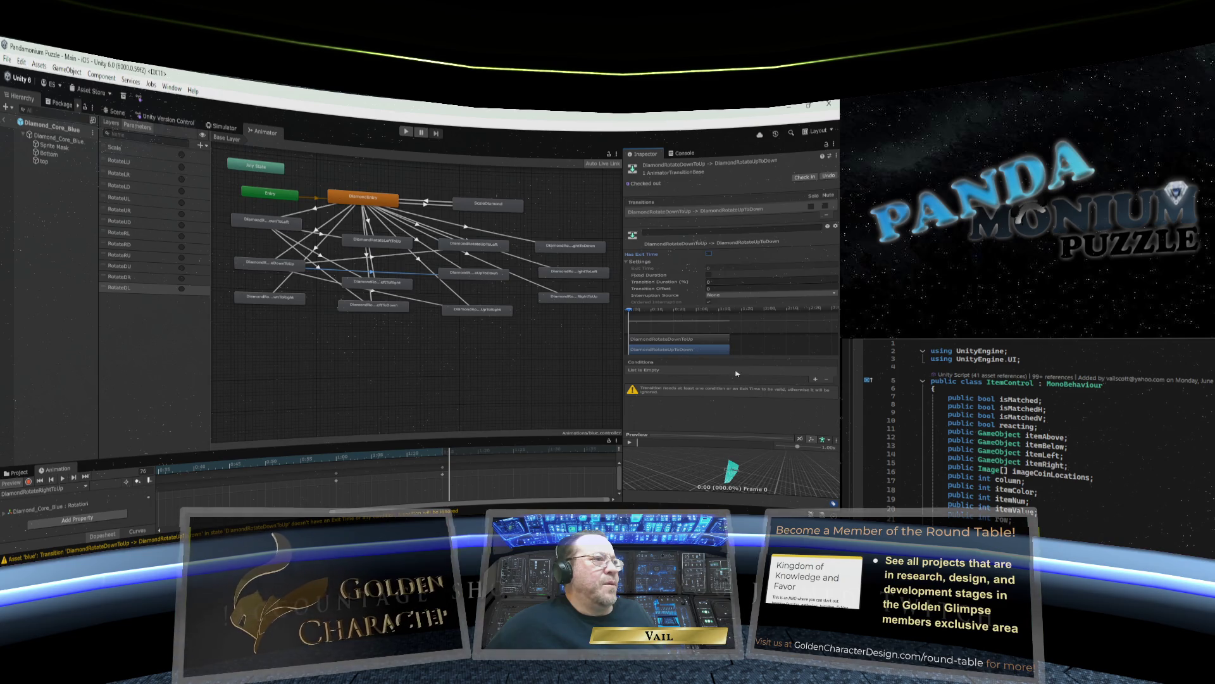
click(815, 378)
click(722, 372)
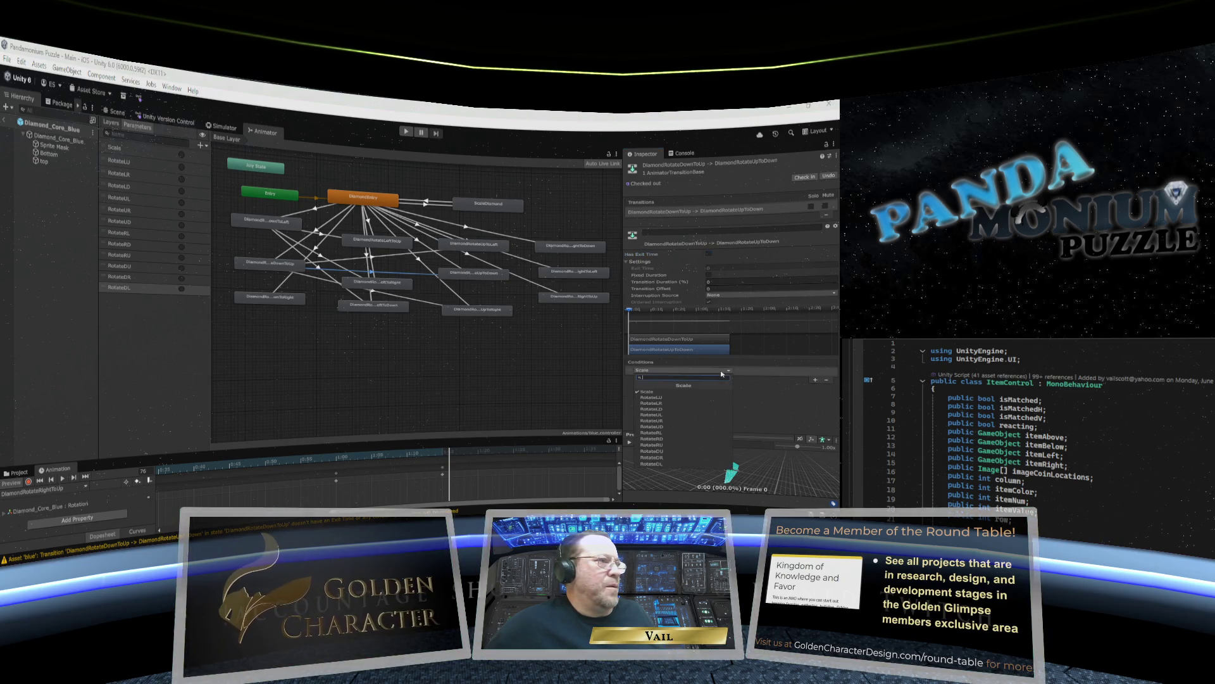
click(696, 426)
Make the DownToUp→UpToRight transition instant with zero timings and no exit time, triggered by RotateUR.
click(440, 306)
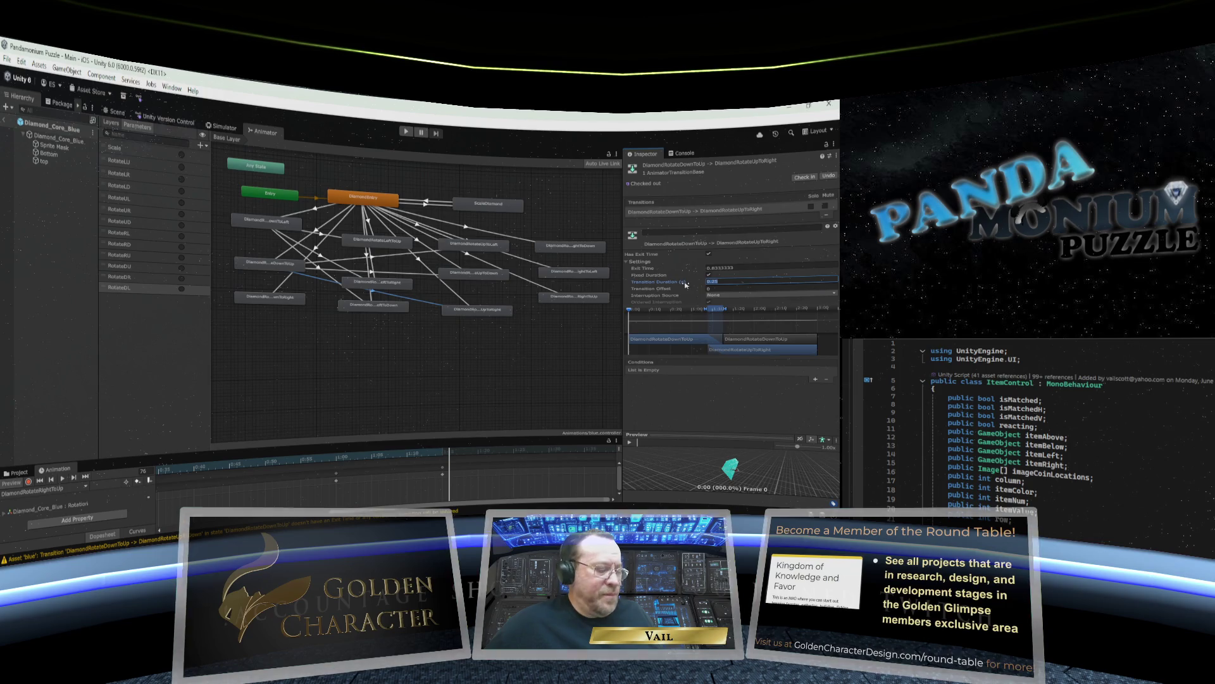
text(0)
key(shift+Tab)
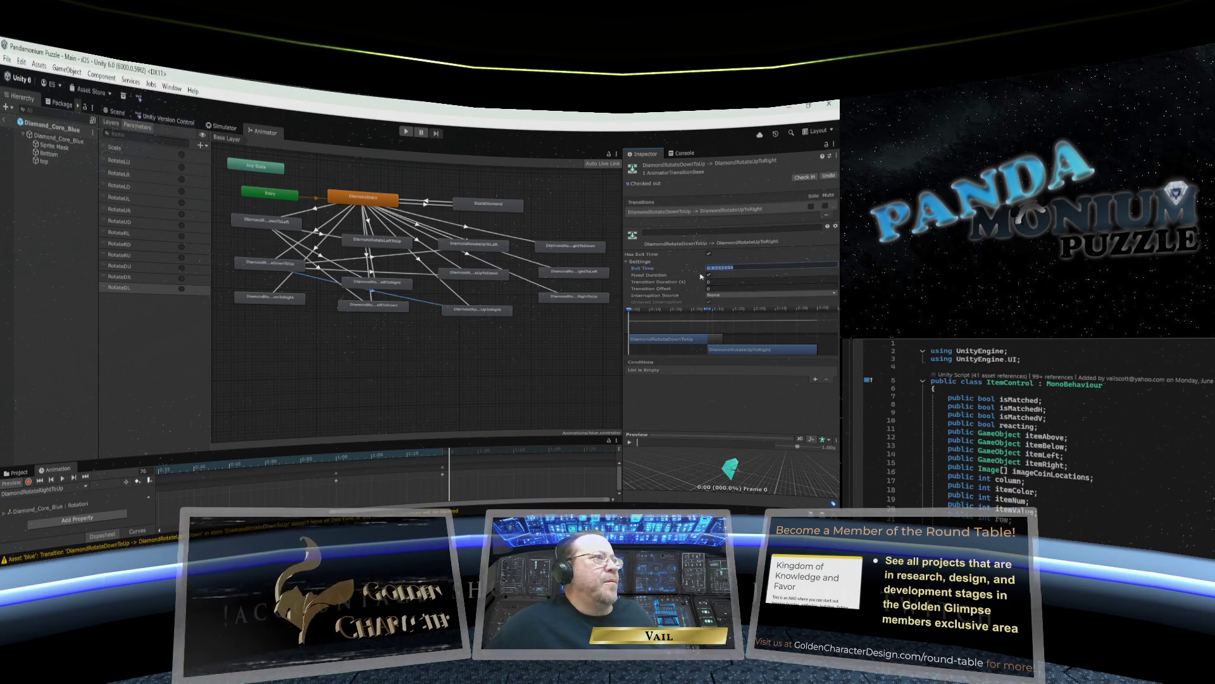
text(0)
click(708, 274)
click(709, 253)
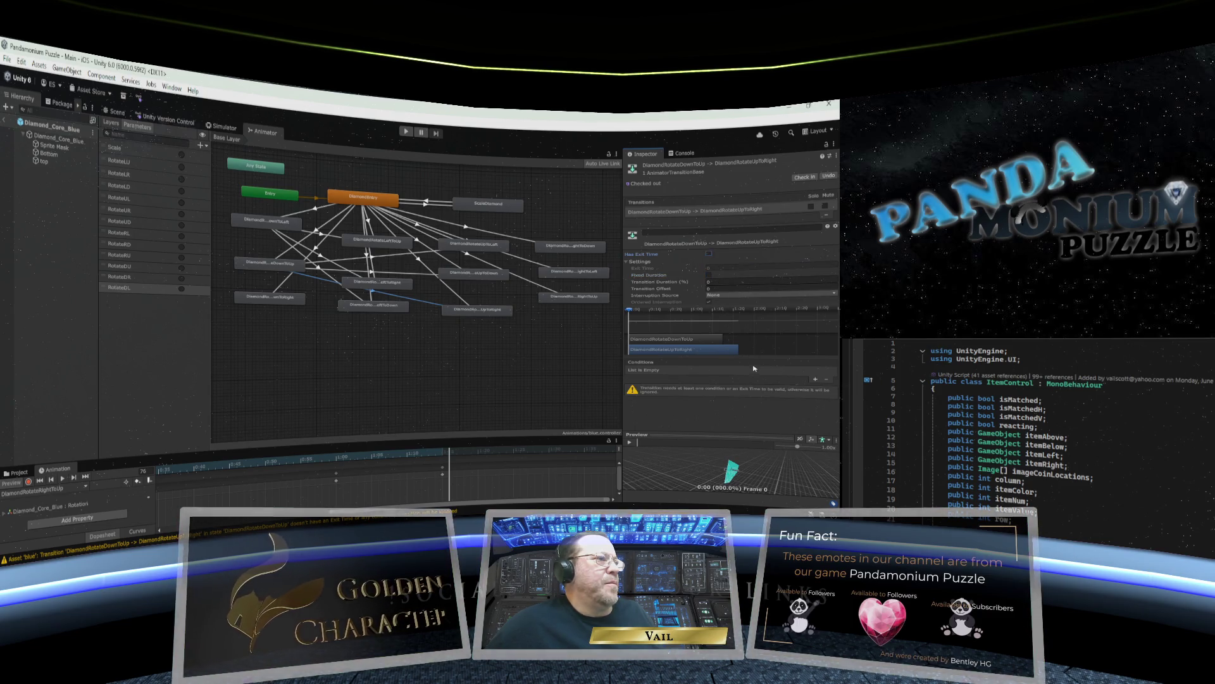
click(816, 380)
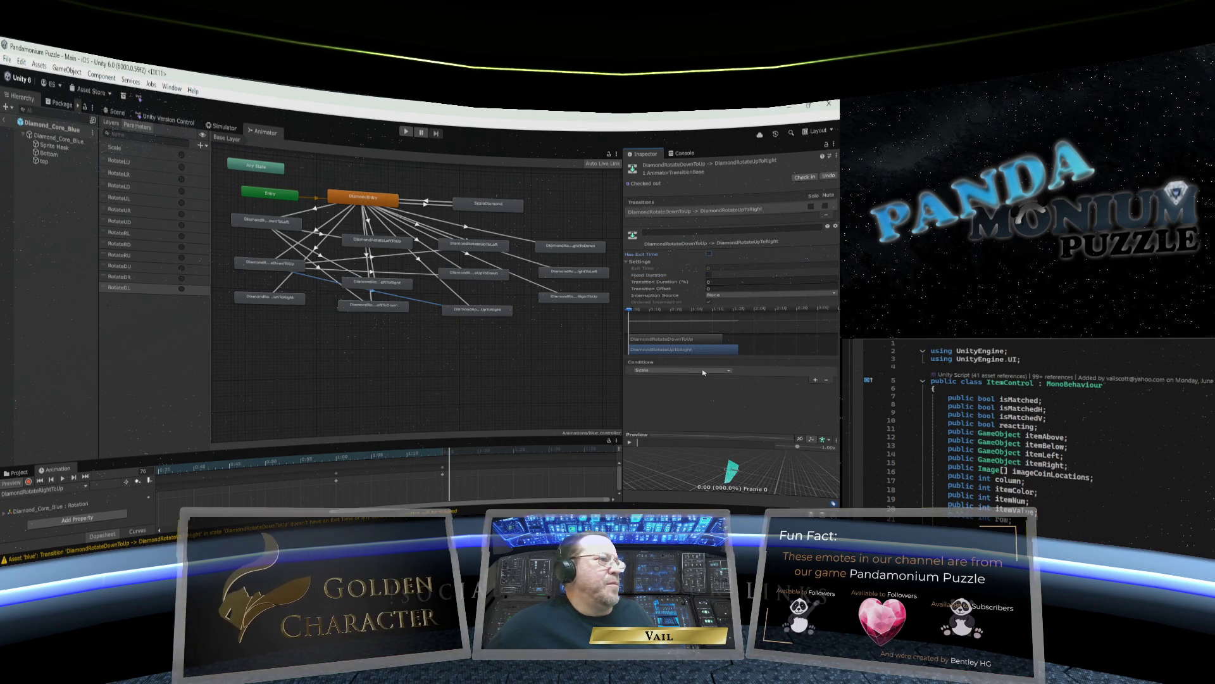
click(704, 372)
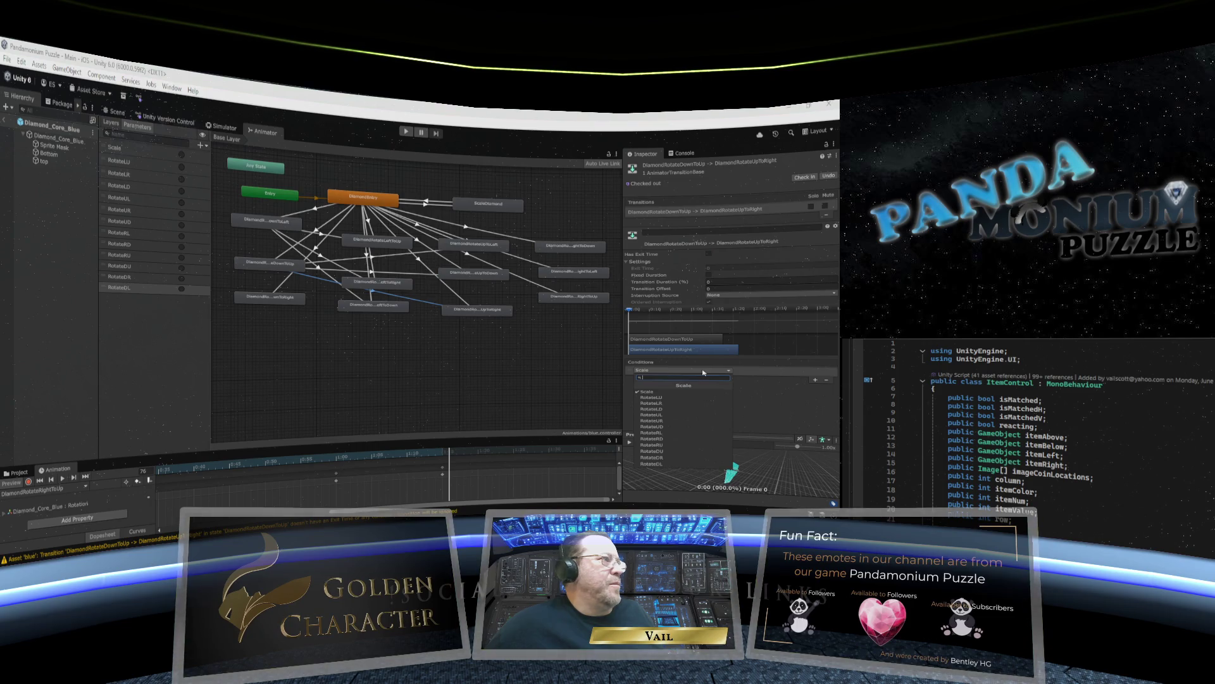
click(676, 421)
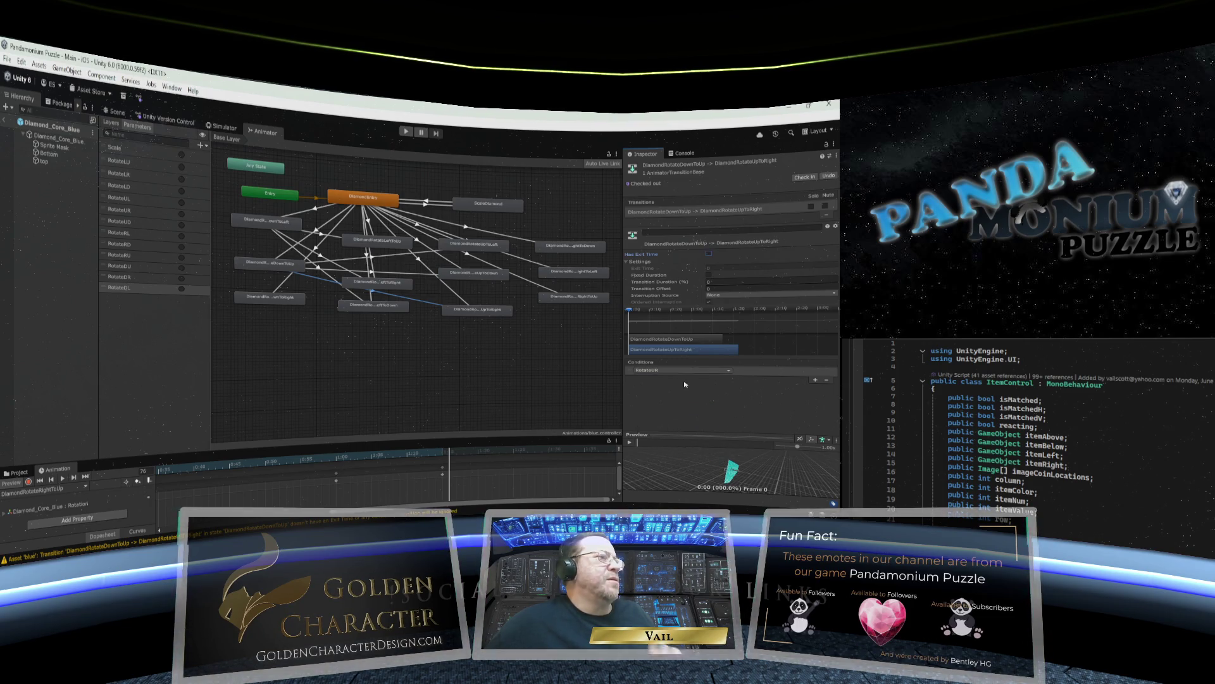
click(267, 300)
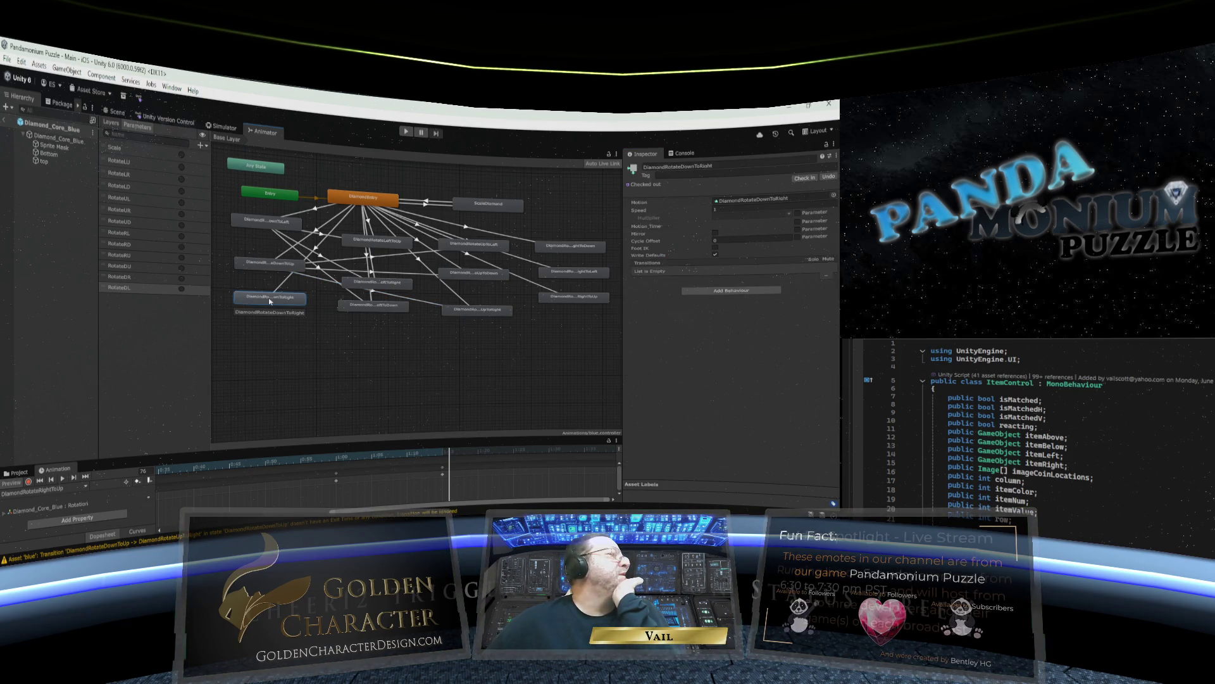
Add transitions from DiamondRotateDownToRight to RightToDown, RightToLeft and RightToUp.
right_click(269, 301)
click(287, 305)
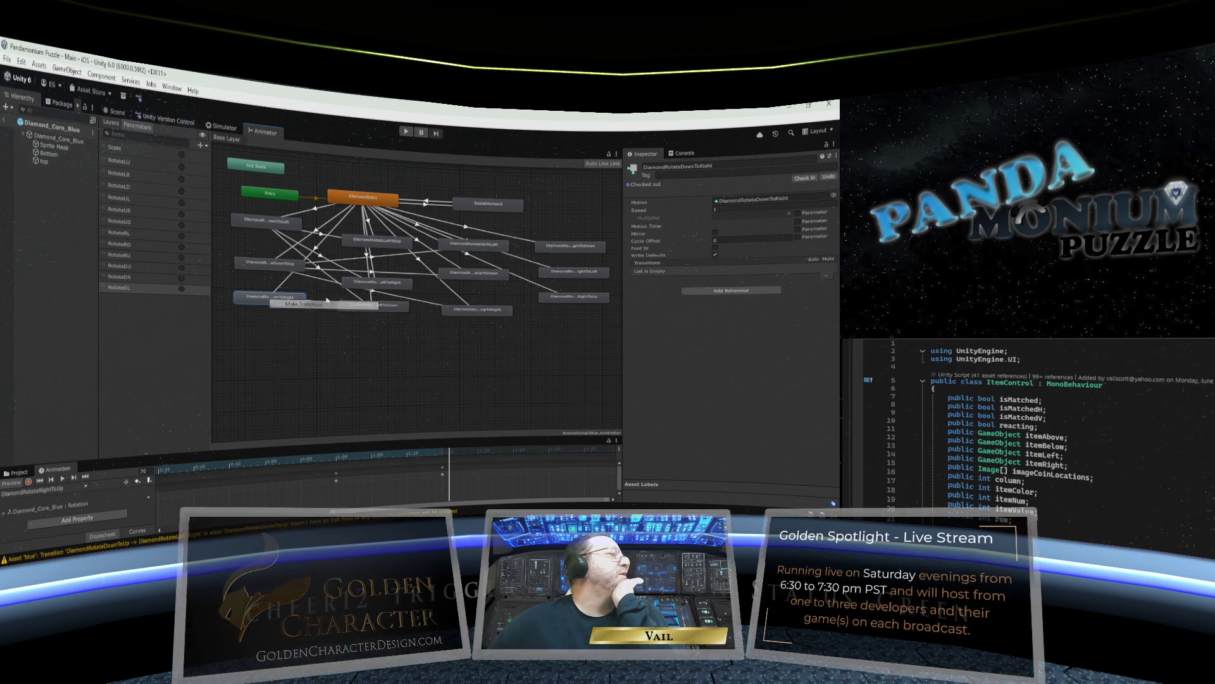
click(567, 249)
right_click(293, 299)
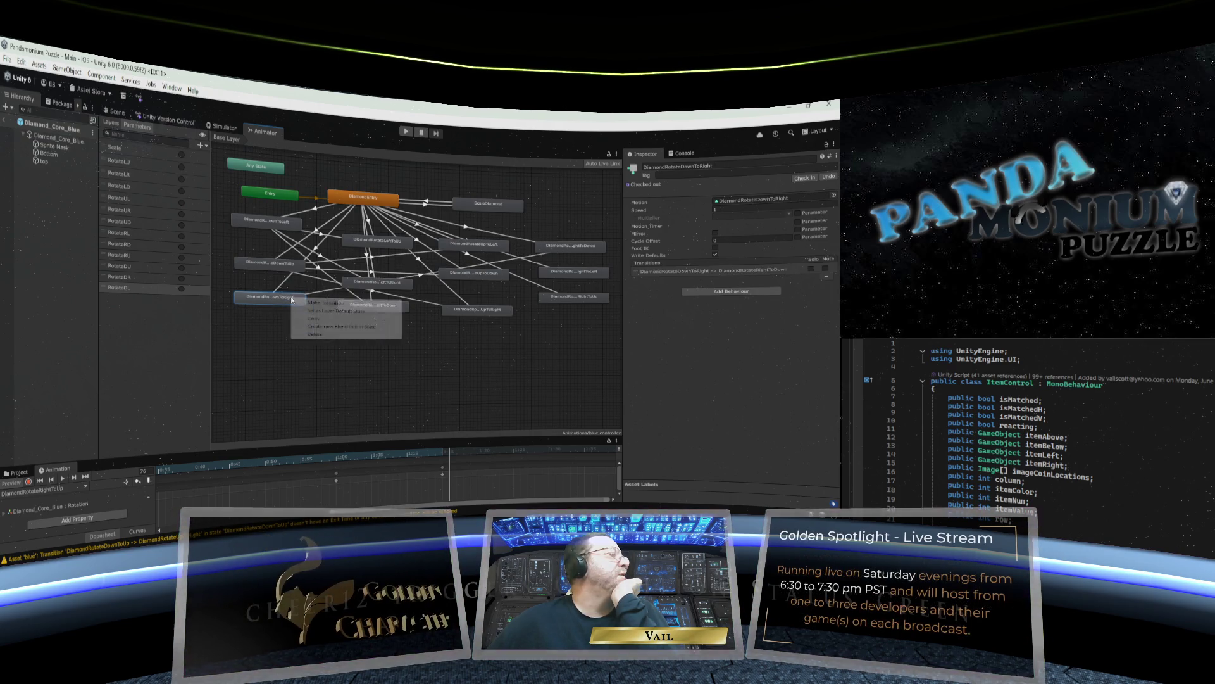
click(310, 305)
click(556, 276)
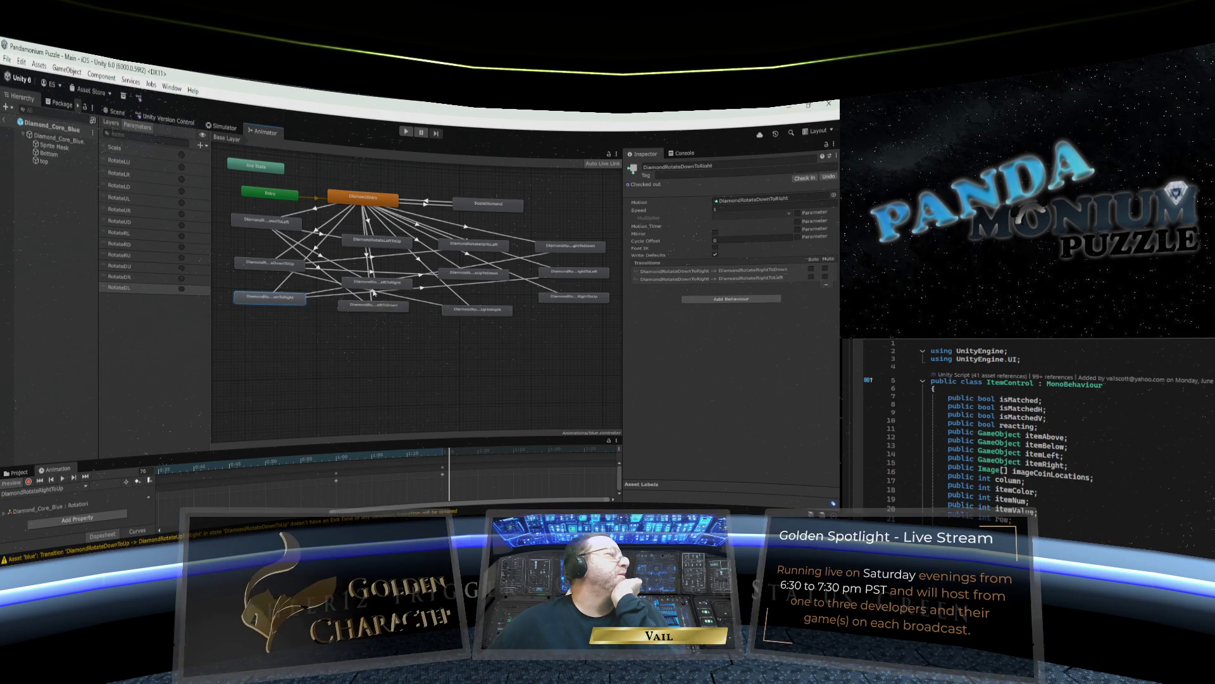
right_click(288, 301)
click(310, 304)
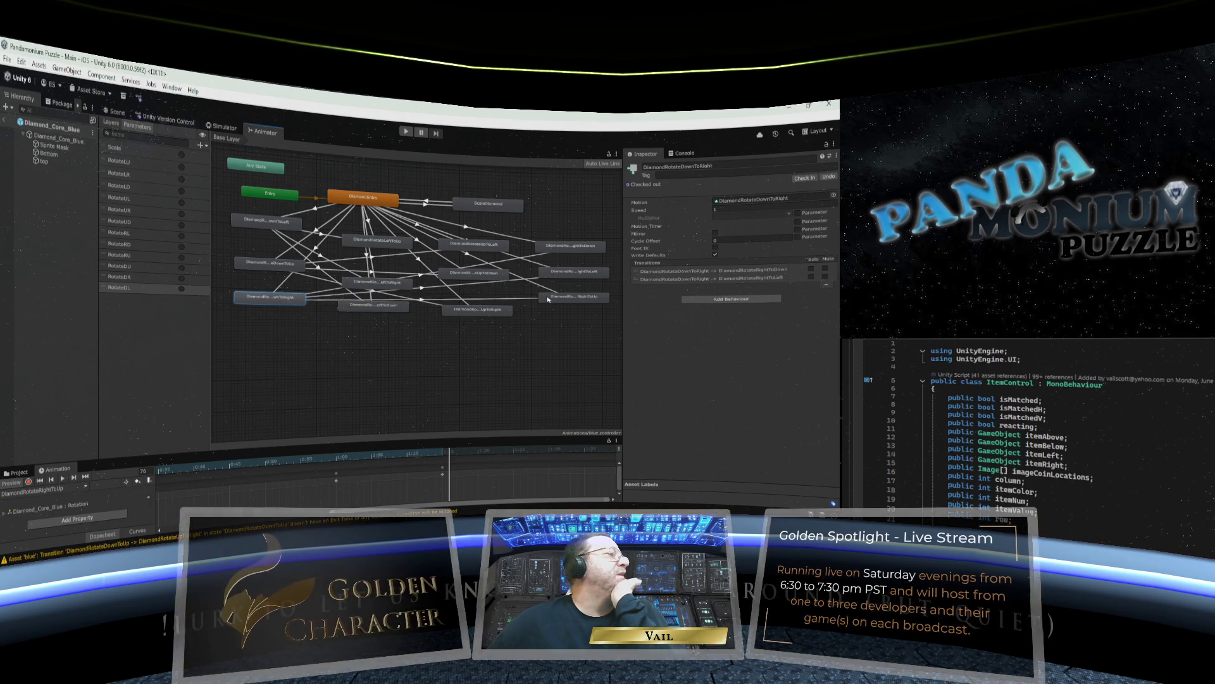
click(556, 298)
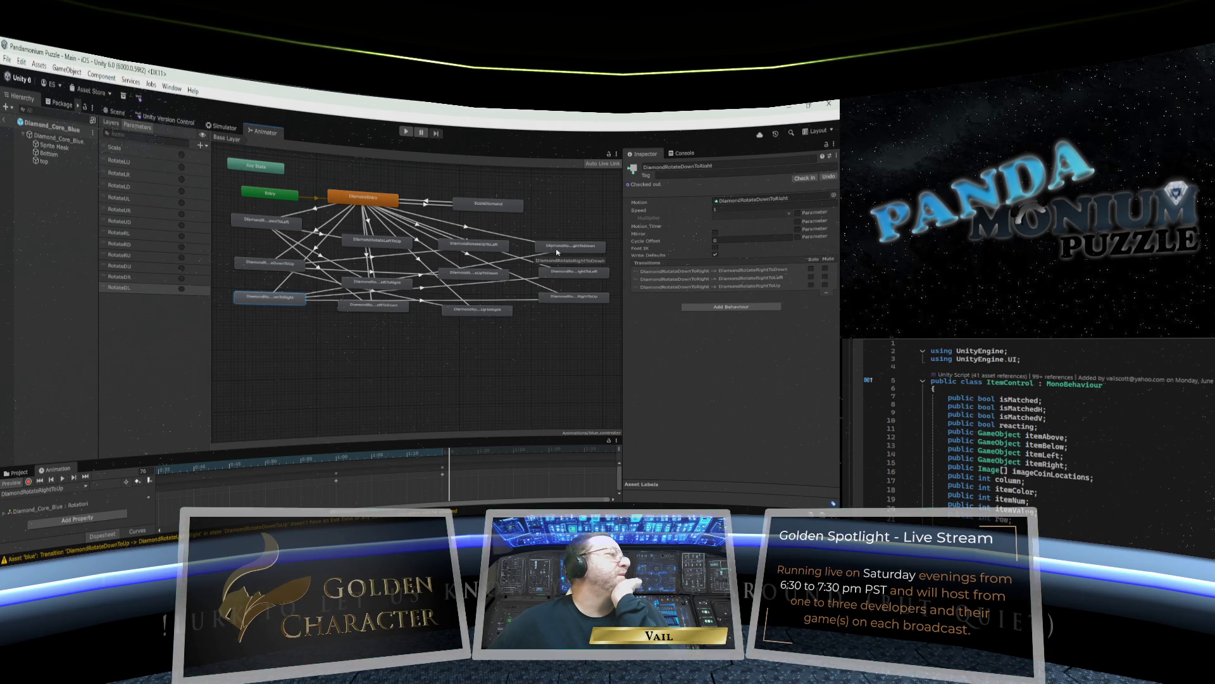
Make the DownToRight→RightToDown transition instant, without exit time, gated by a rotate-parameter condition.
click(421, 275)
click(421, 278)
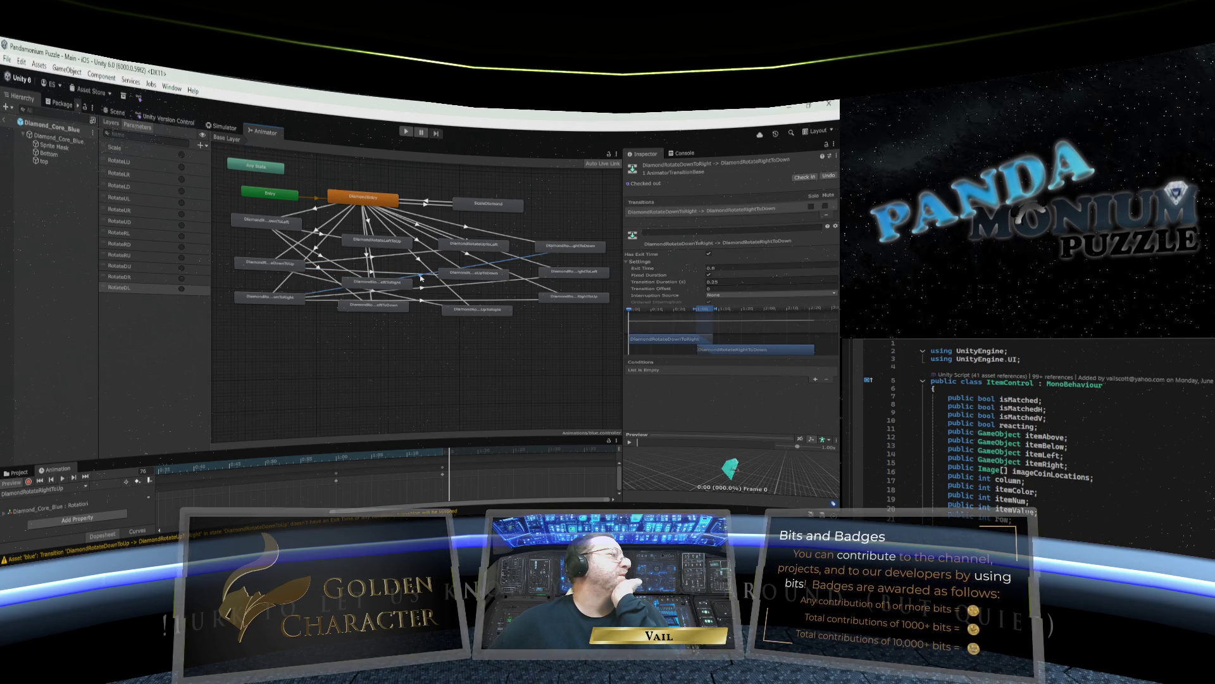
click(681, 281)
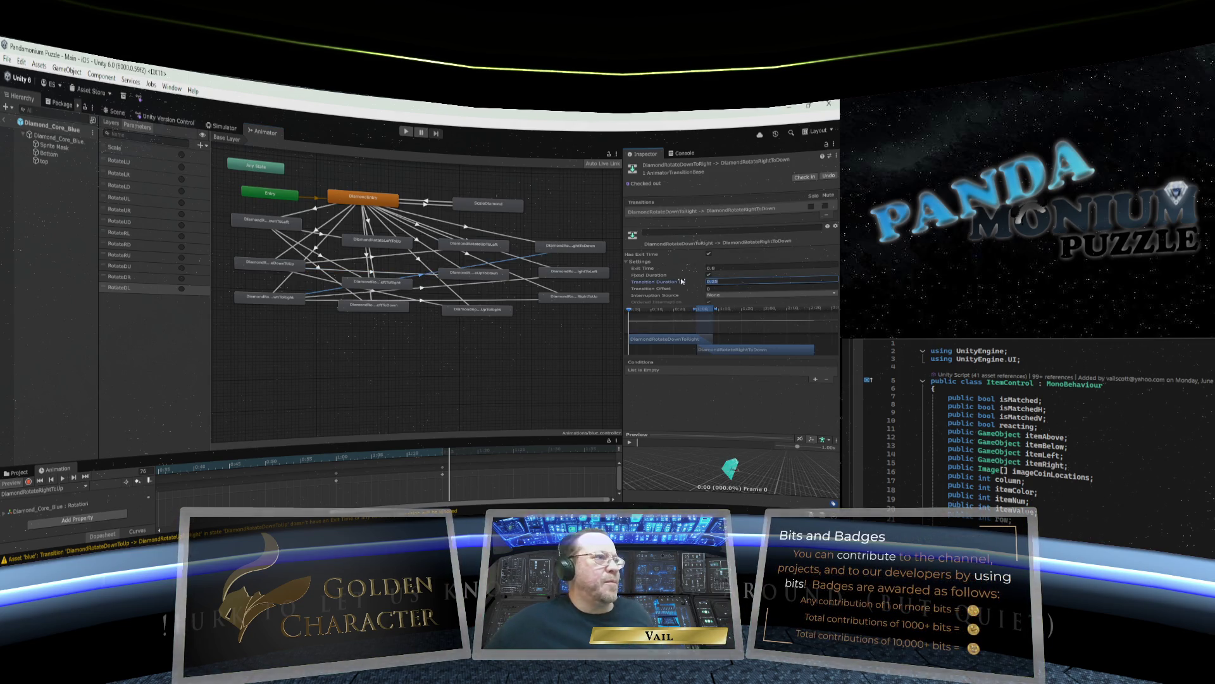
text(0)
click(710, 268)
text(0)
click(709, 276)
click(708, 253)
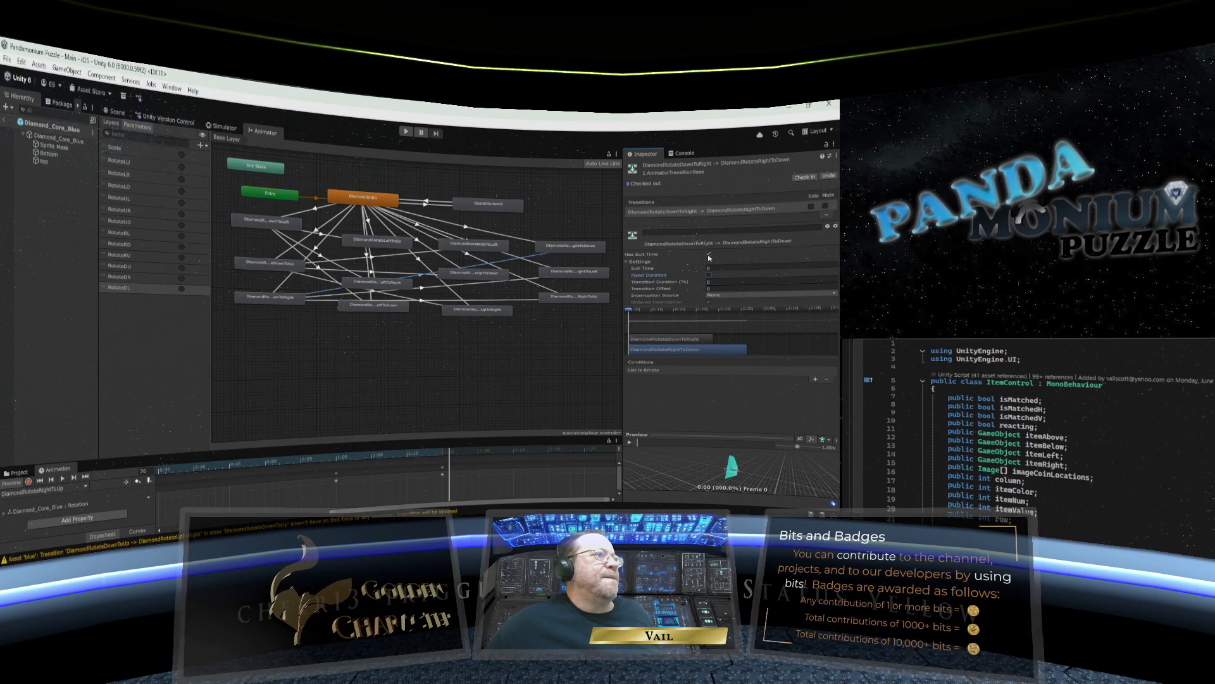
click(815, 380)
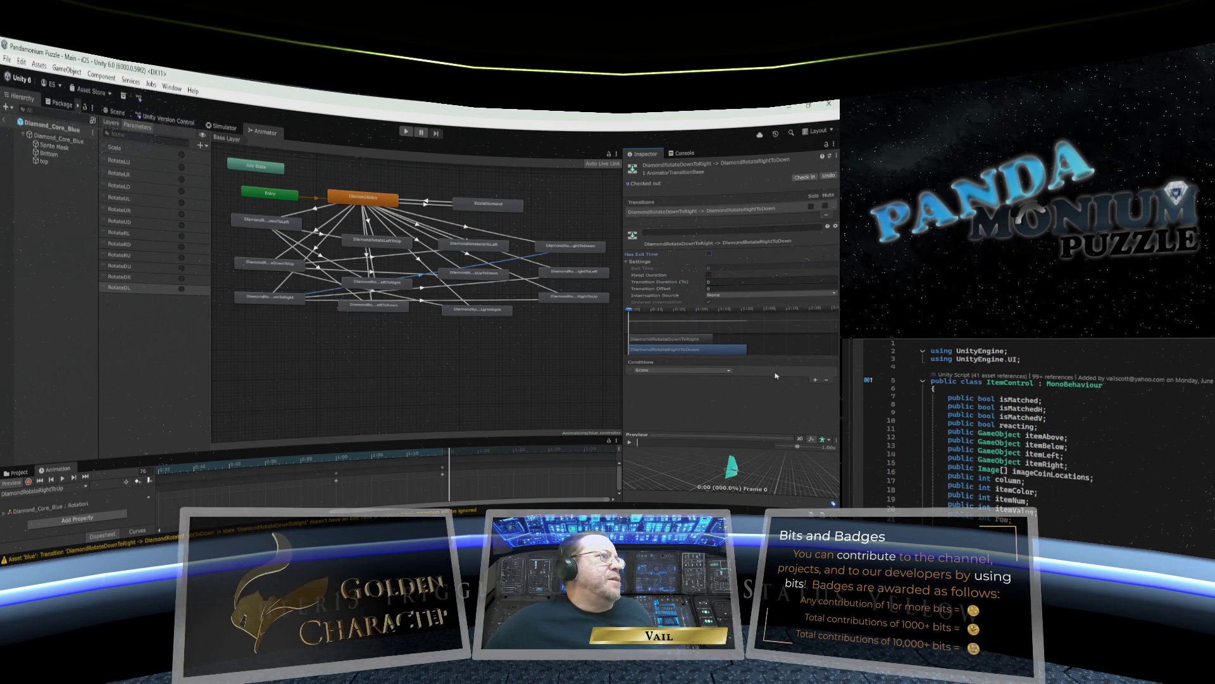
click(699, 374)
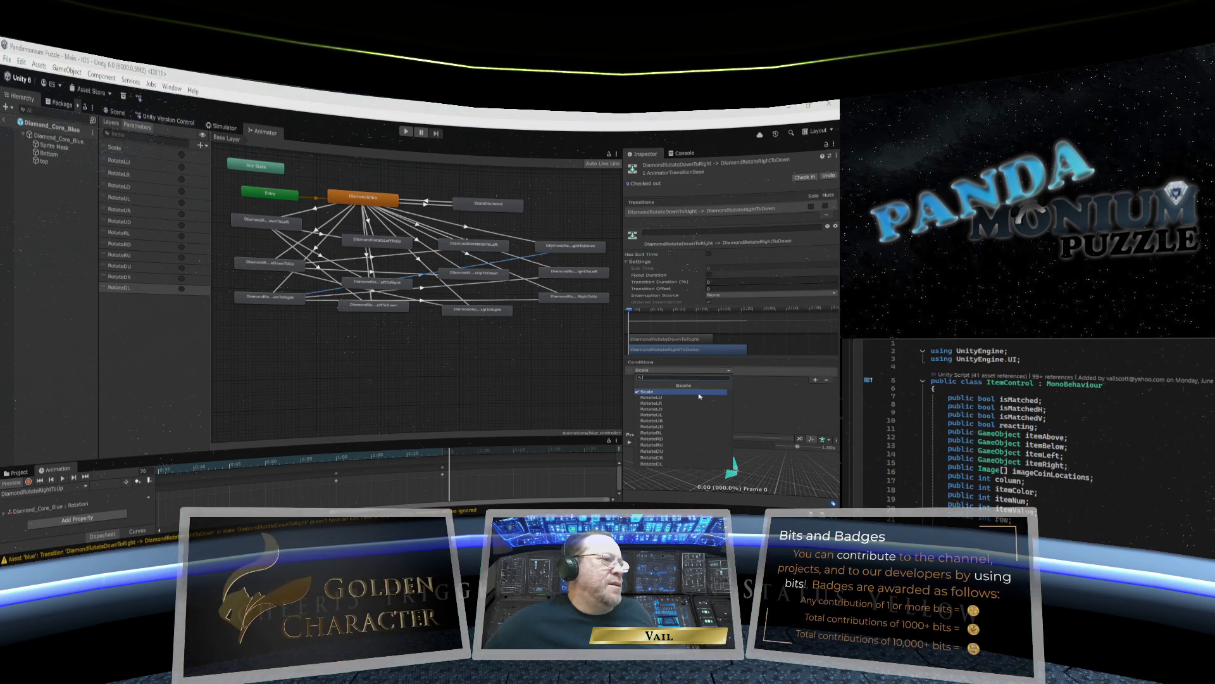
click(679, 440)
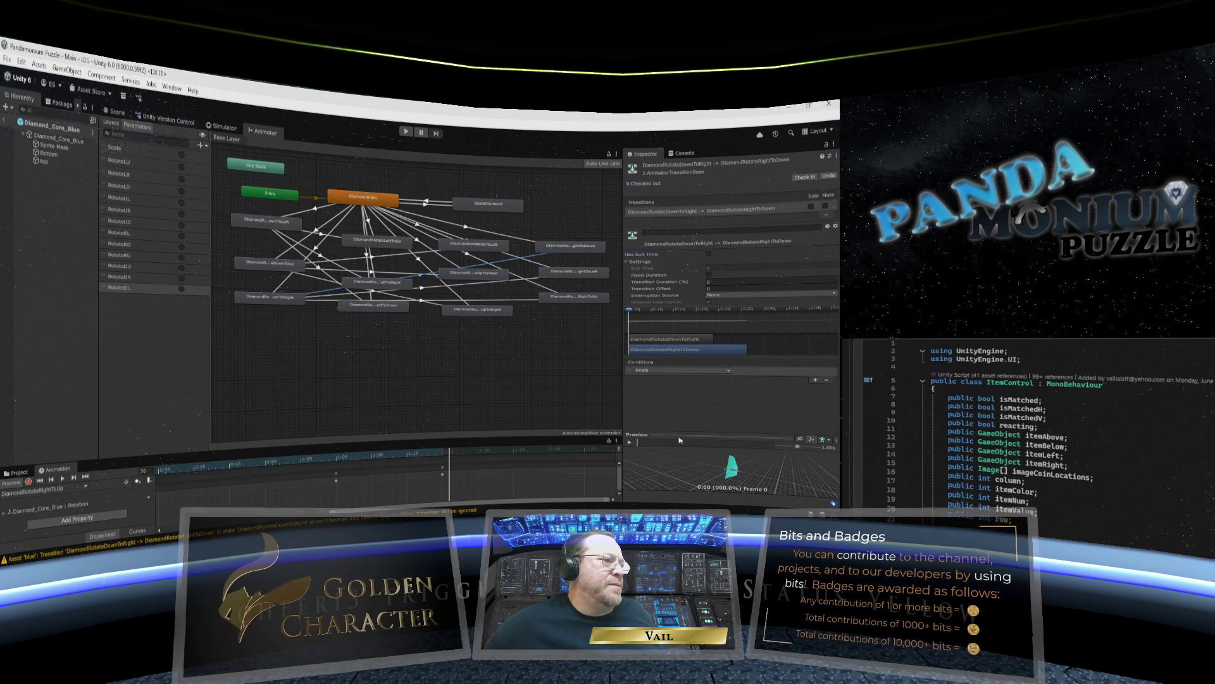
Make the DownToRight→RightToLeft transition instant, without exit time, triggered by RotateRL.
click(422, 286)
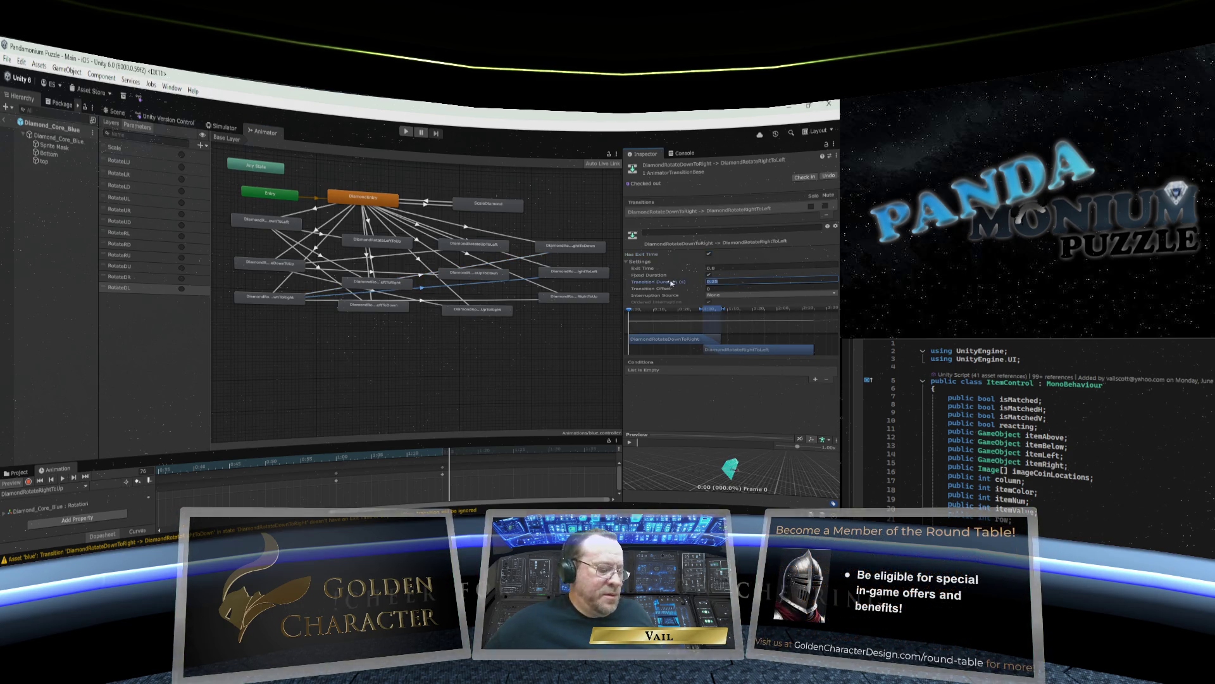
click(709, 268)
text(0)
click(708, 275)
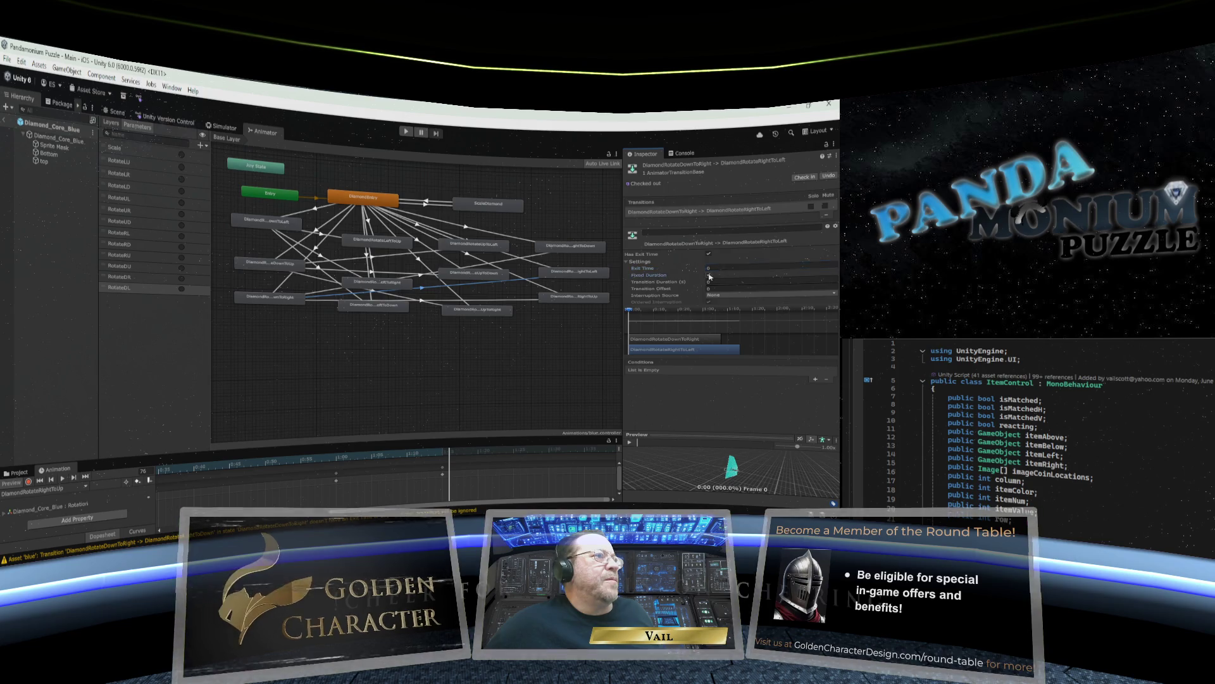
click(709, 253)
click(814, 380)
click(729, 372)
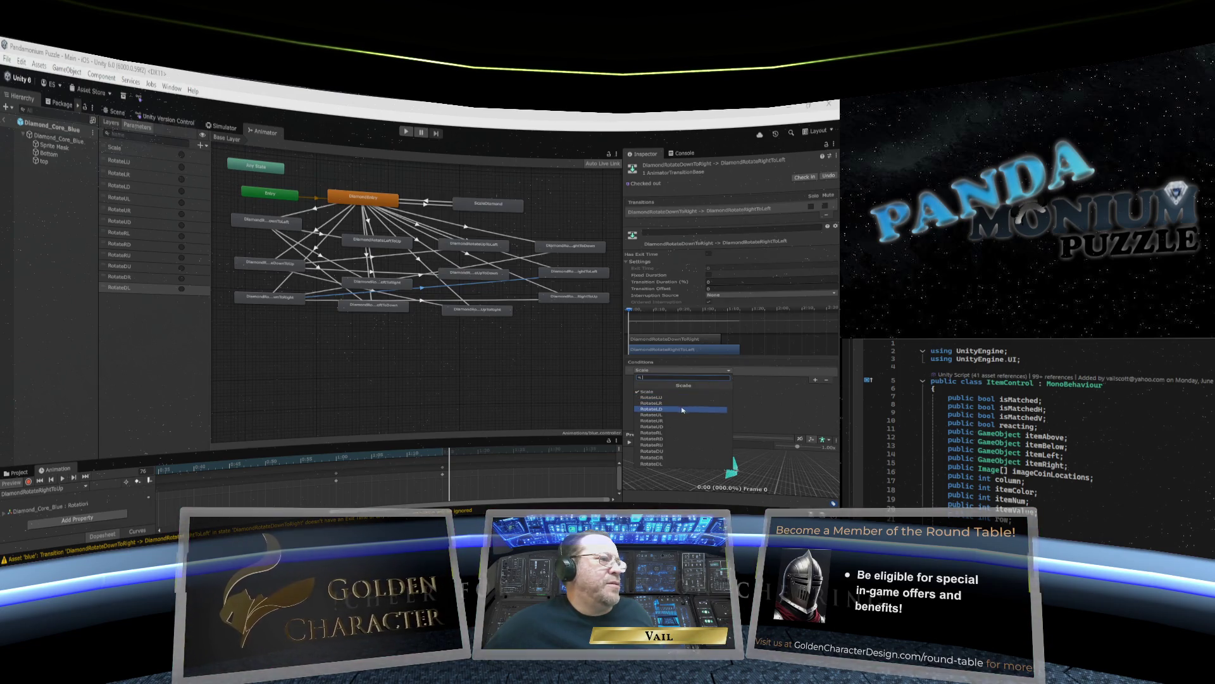
click(675, 434)
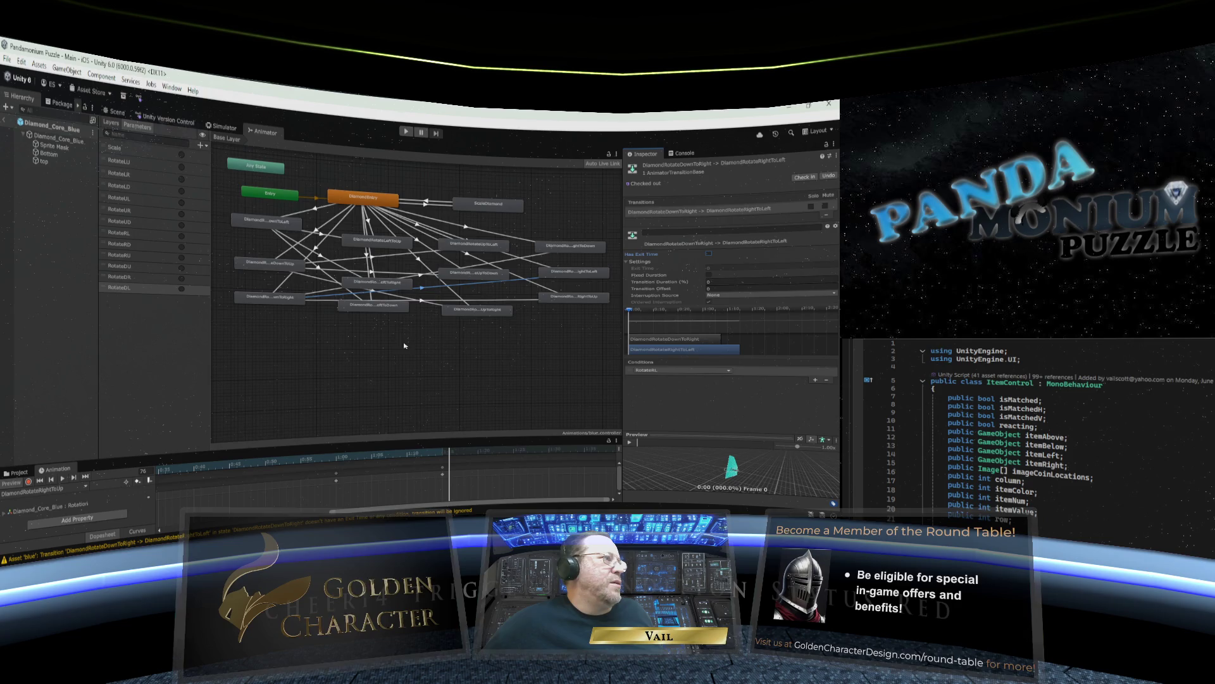
Set the DownToRight→RightToUp transition to zero duration and exit time, no exit time, triggered by RotateRU.
click(419, 300)
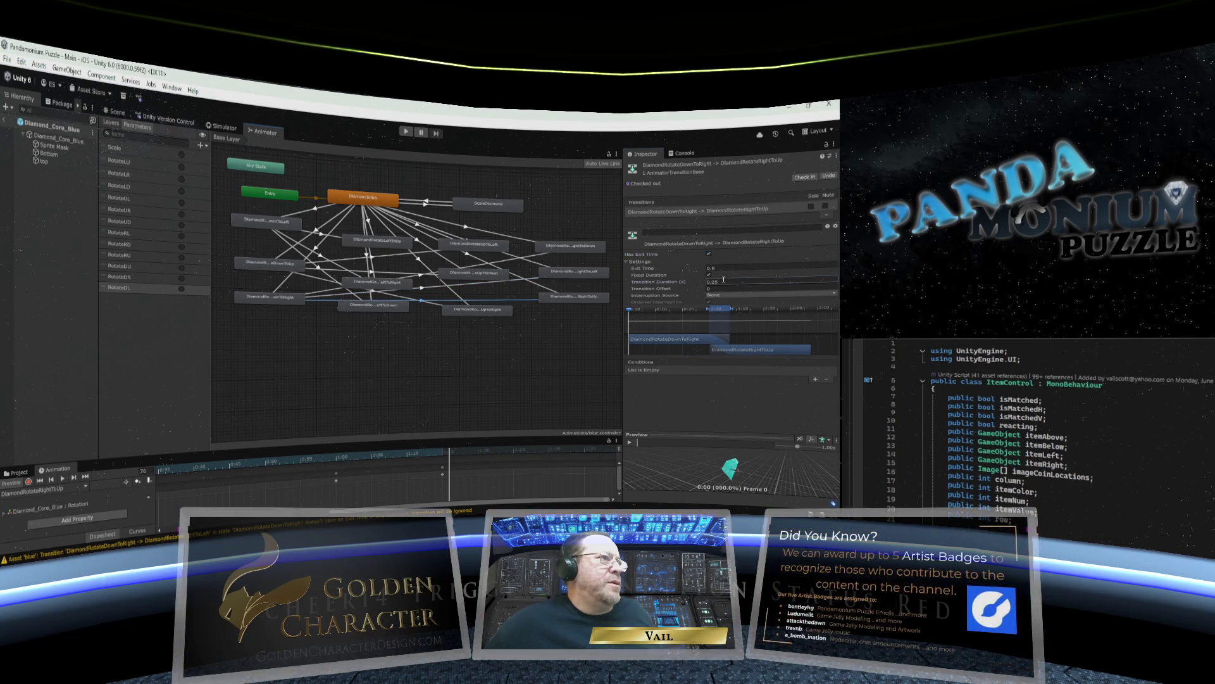
double_click(723, 281)
text(0)
double_click(710, 268)
text(0)
key(Return)
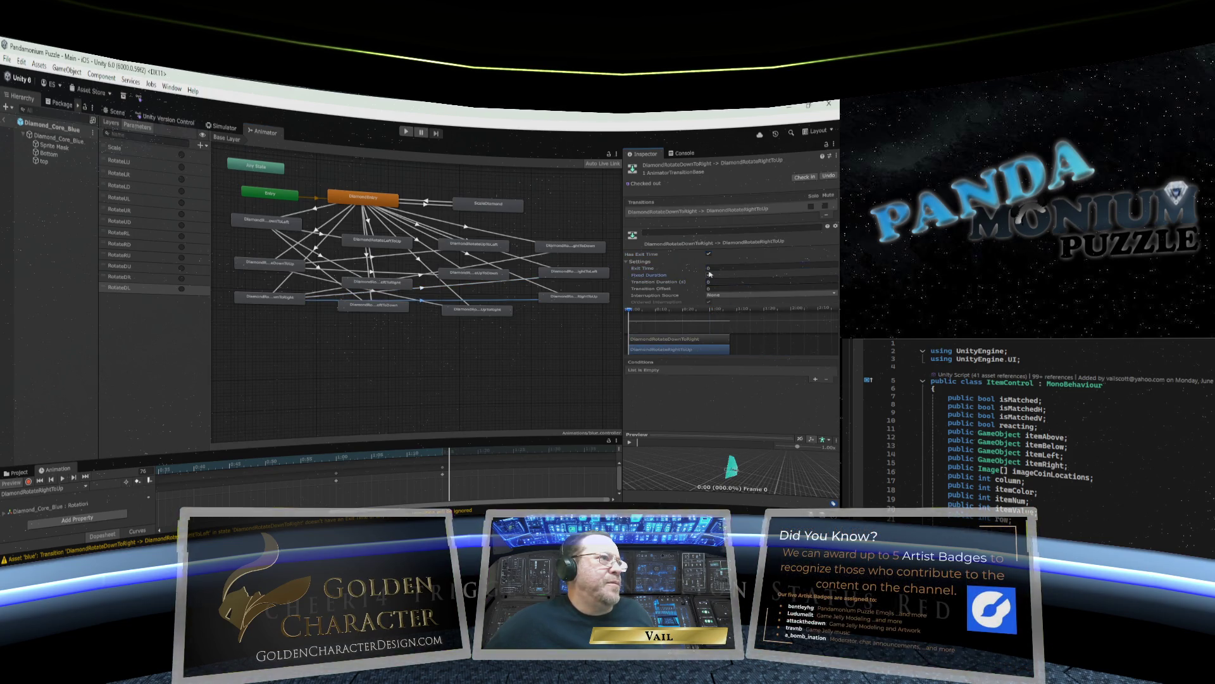
click(709, 254)
click(816, 380)
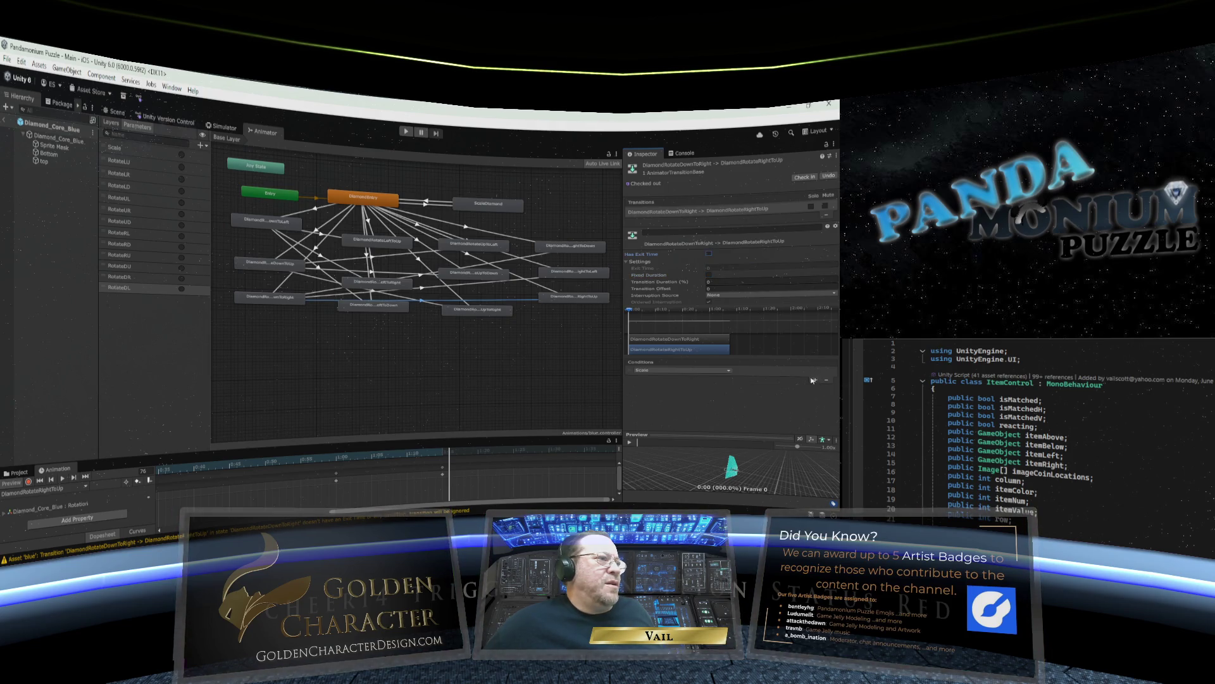
click(727, 371)
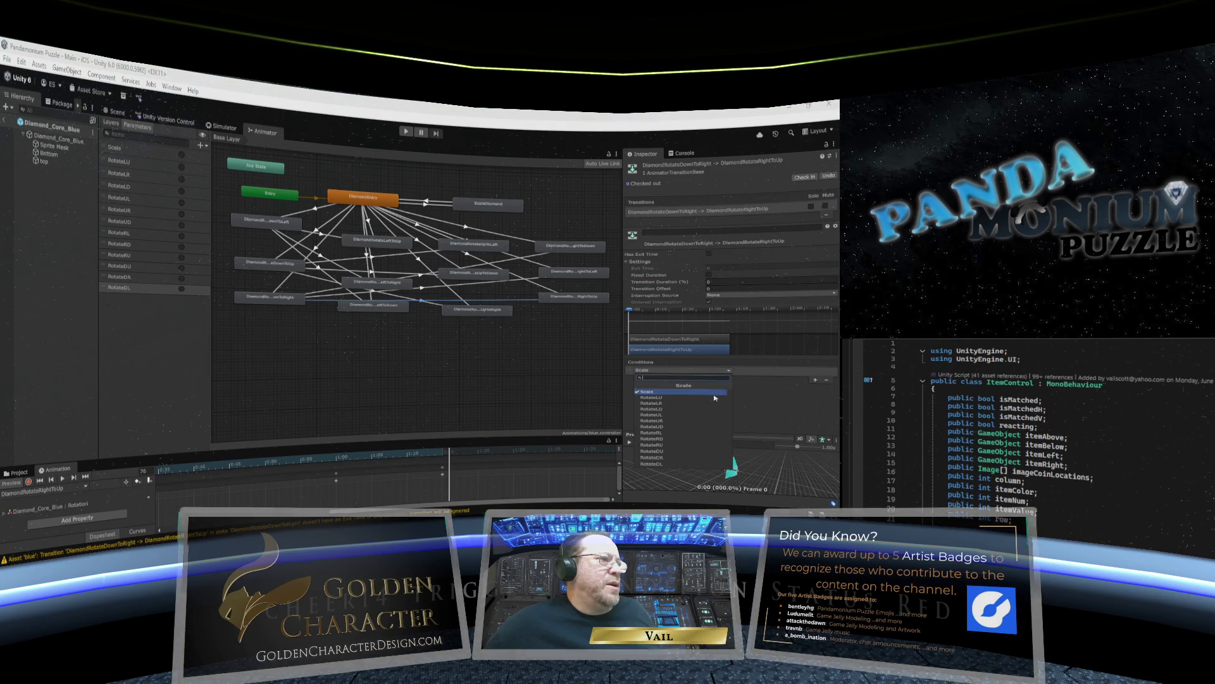
click(694, 444)
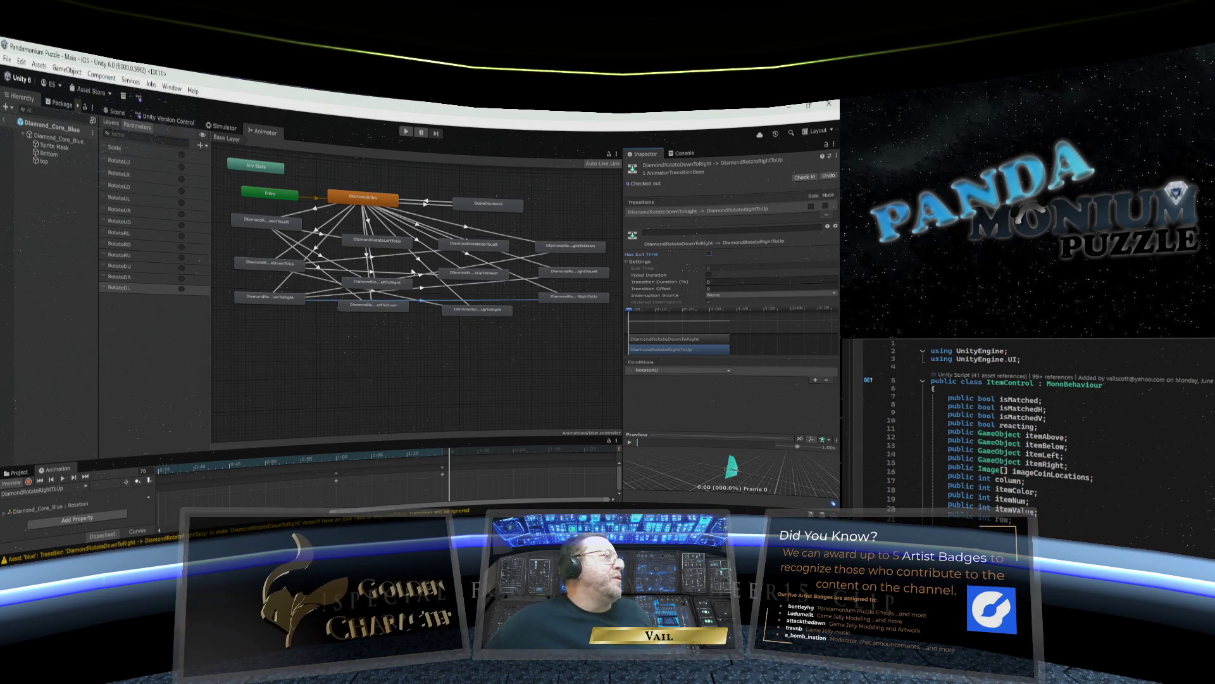
click(381, 246)
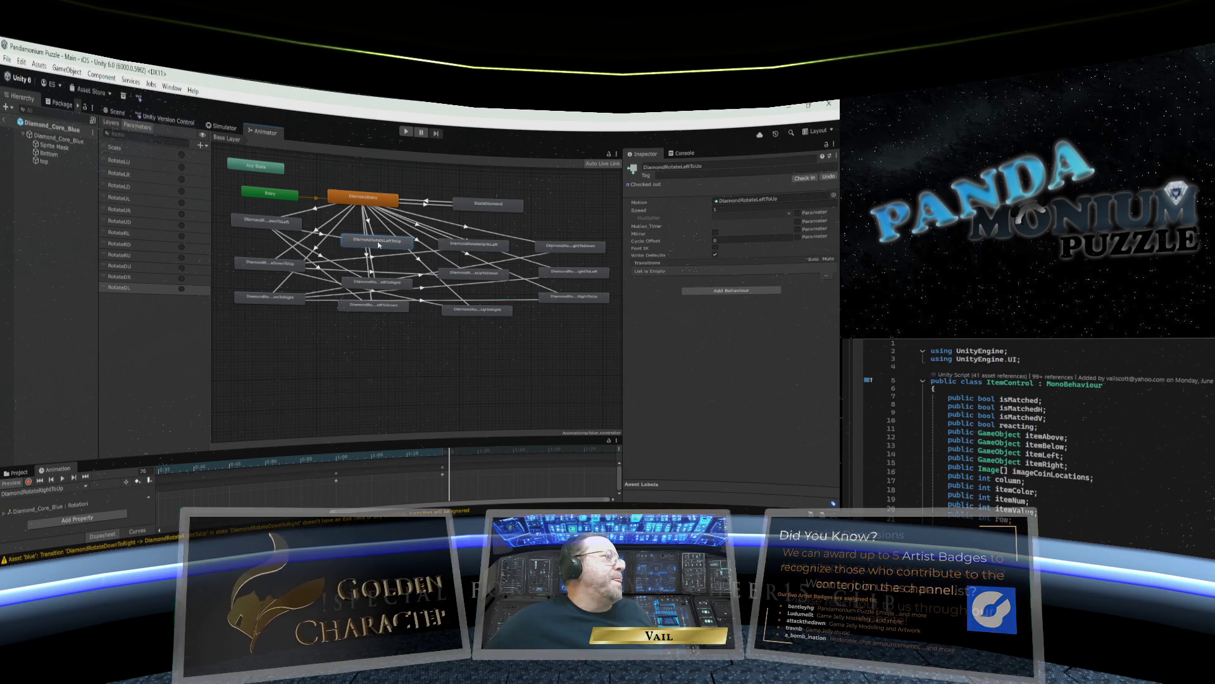
Connect DiamondRotateLeftToUp to UpToLeft, UpToDown and UpToRight with three new transitions.
right_click(378, 245)
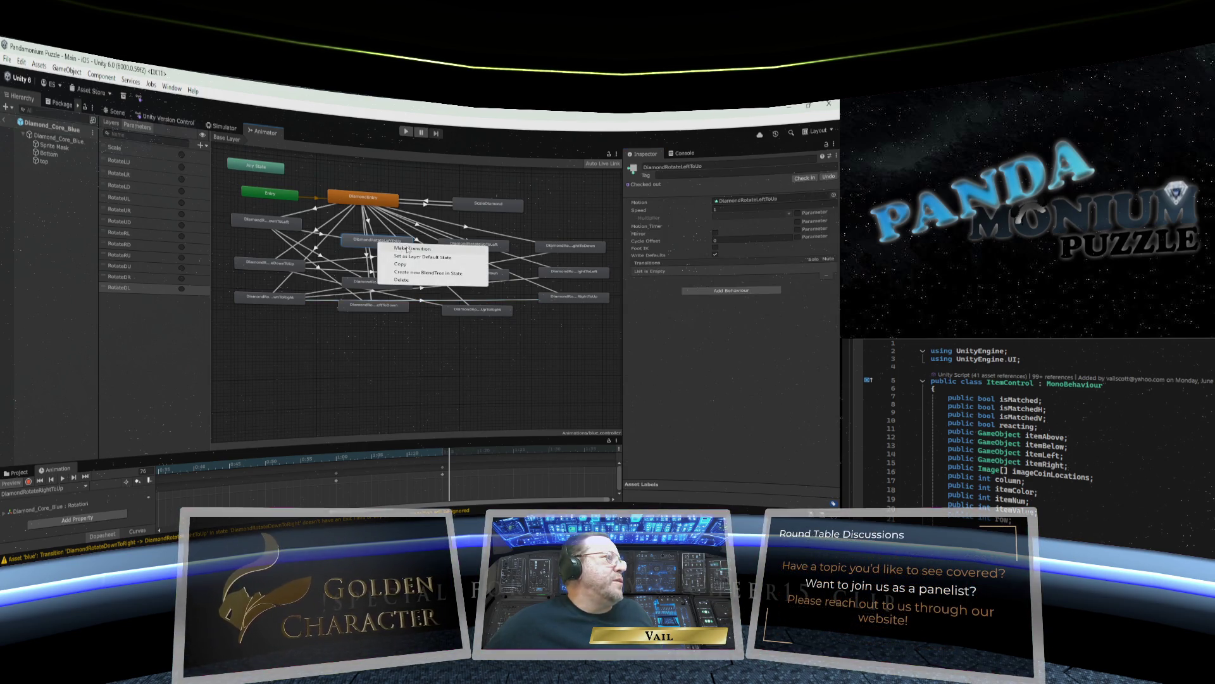
click(396, 247)
click(440, 250)
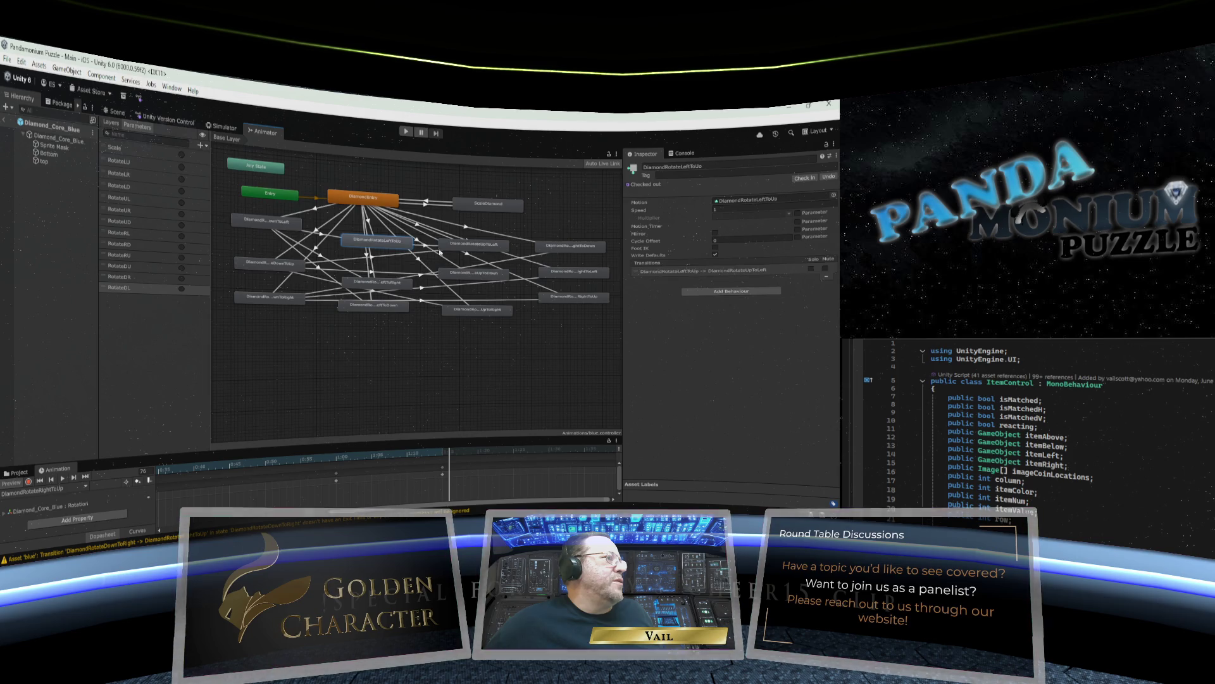
right_click(395, 247)
click(418, 251)
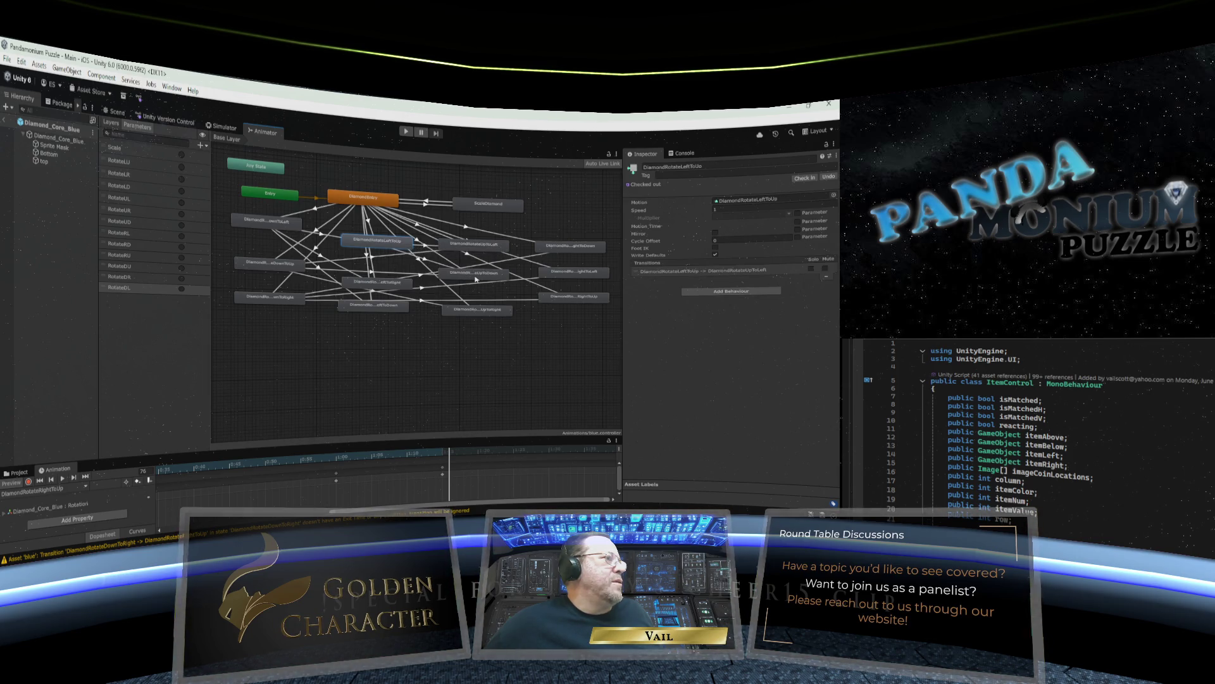
click(475, 279)
right_click(384, 245)
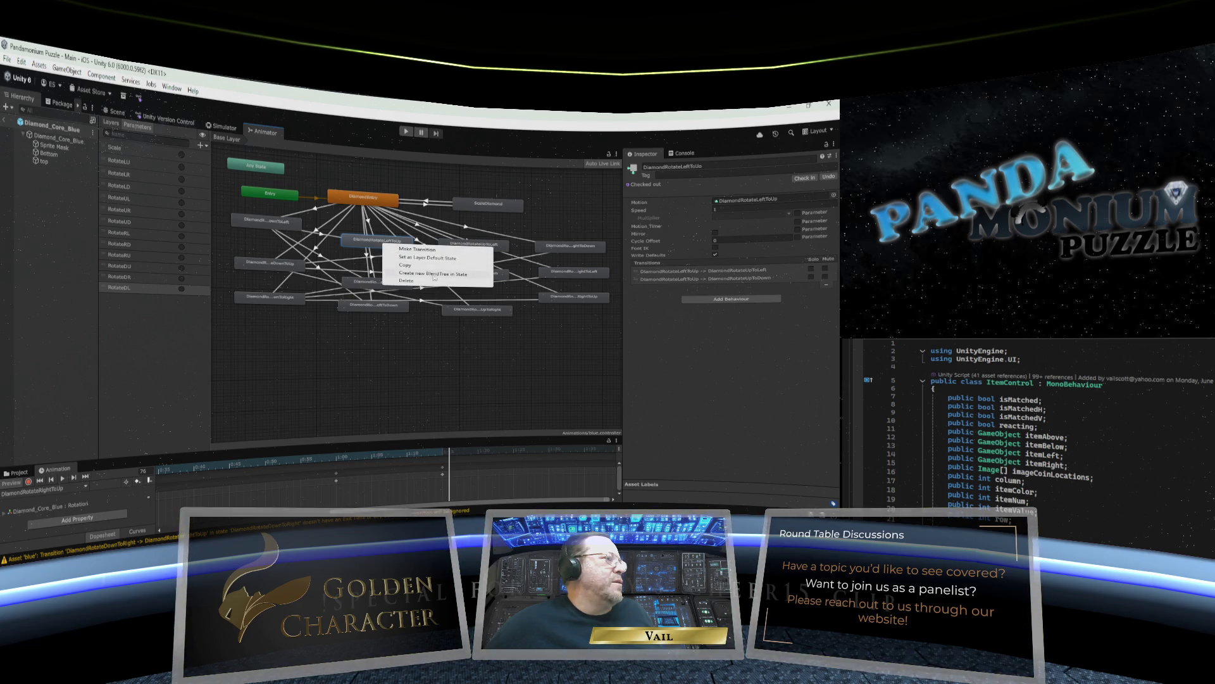
click(428, 250)
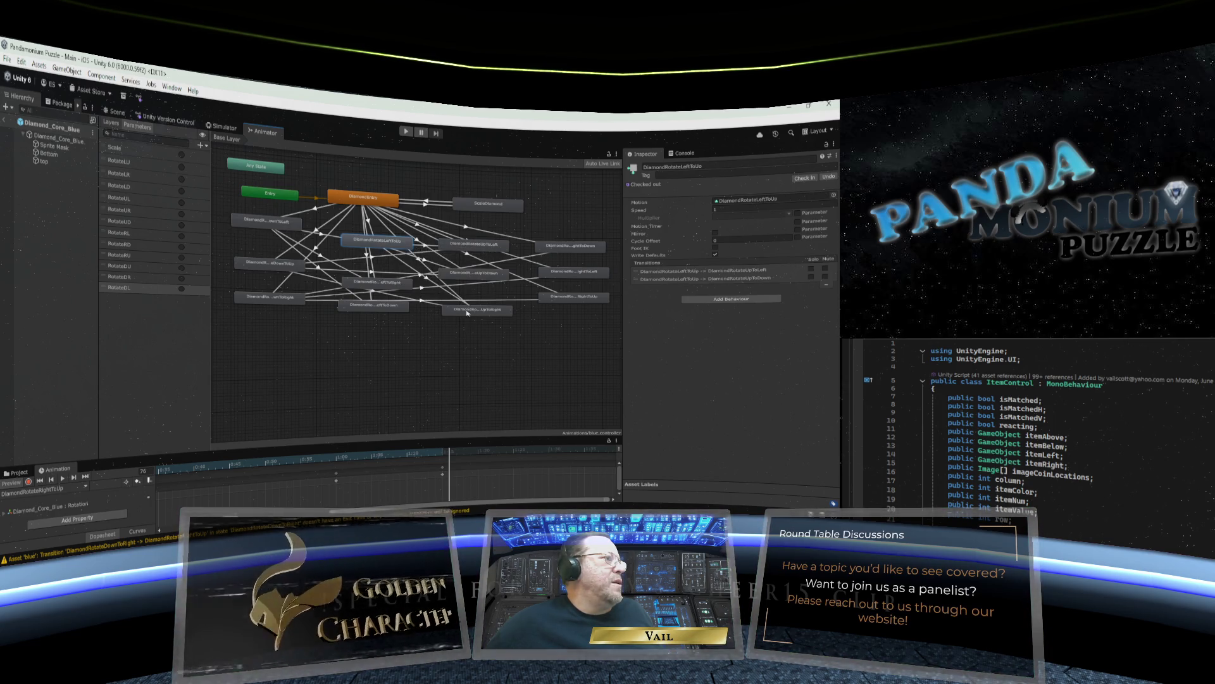
click(471, 311)
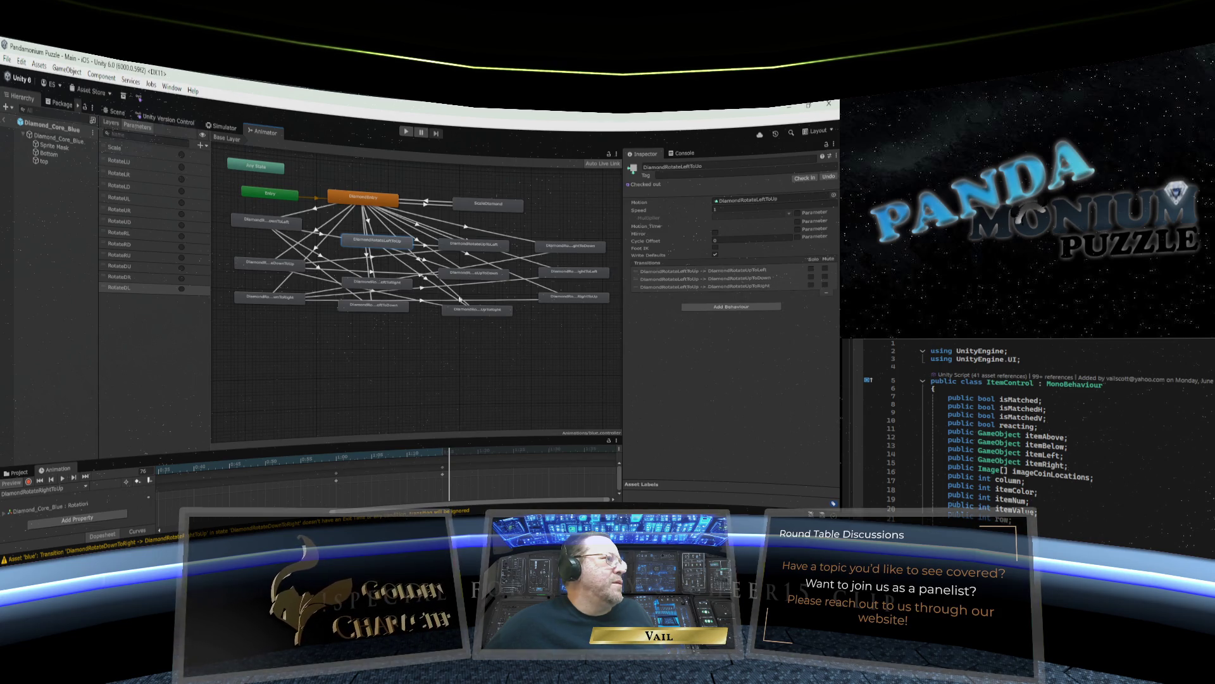
click(427, 250)
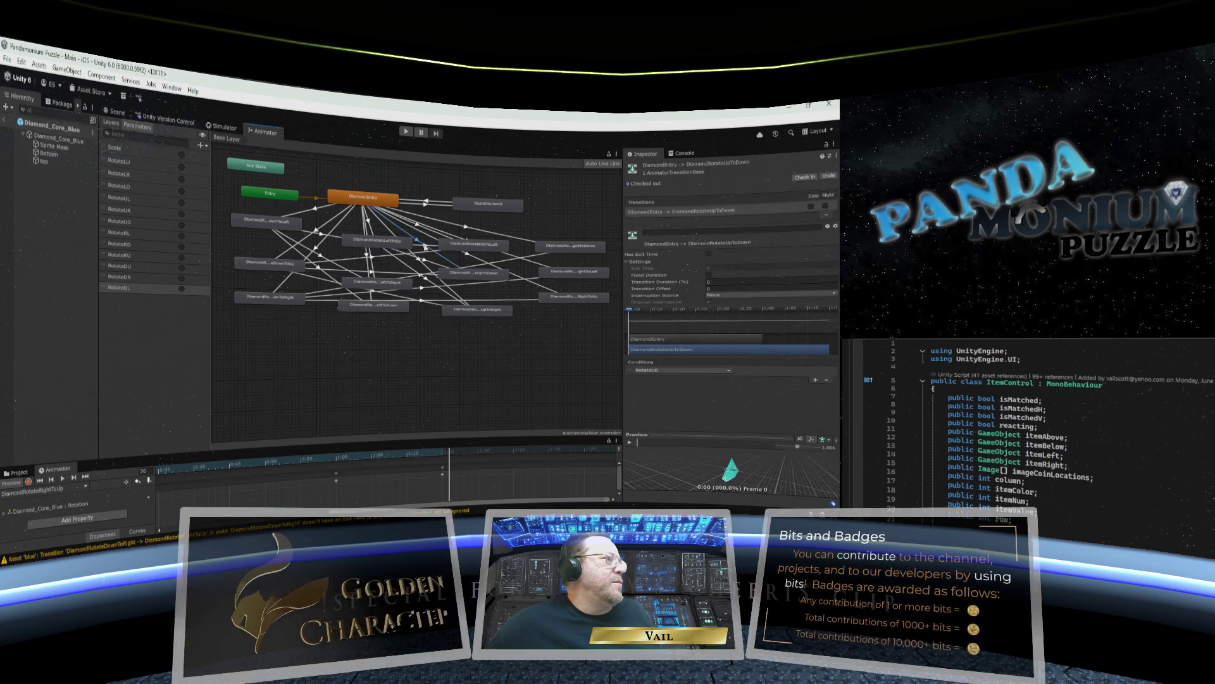
click(686, 268)
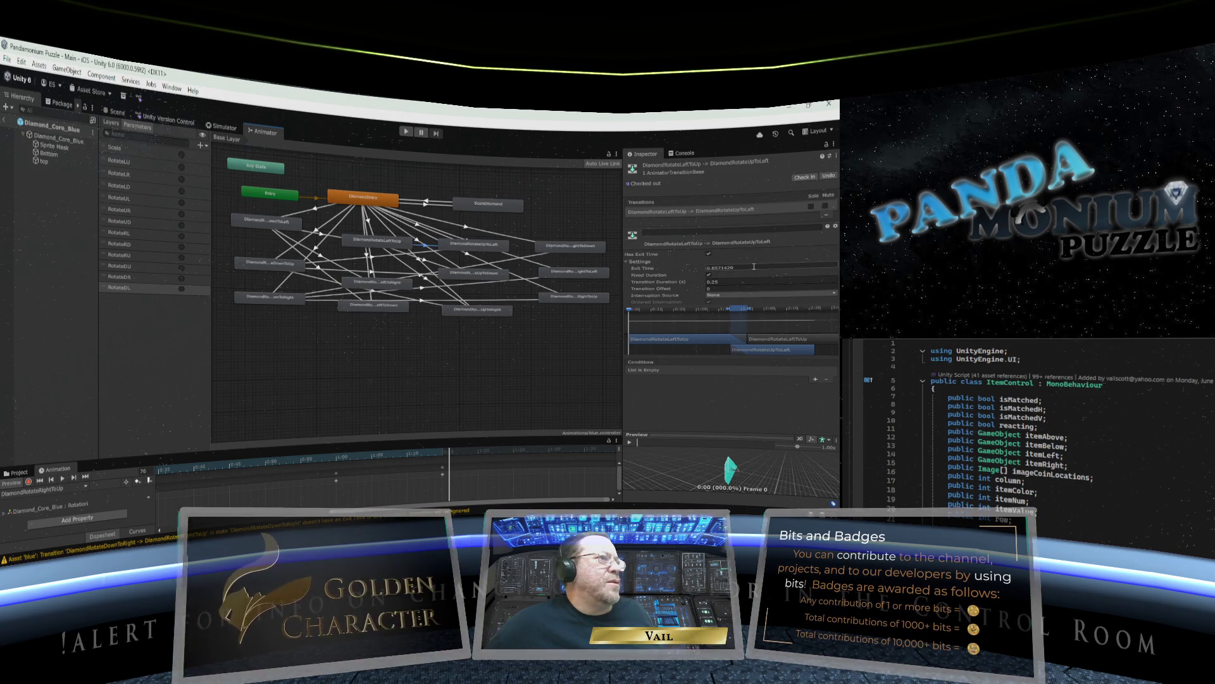
Set the LeftToUp→UpToLeft transition to zero timings, no exit time, triggered by RotateUR.
text(0)
key(Tab)
text(0)
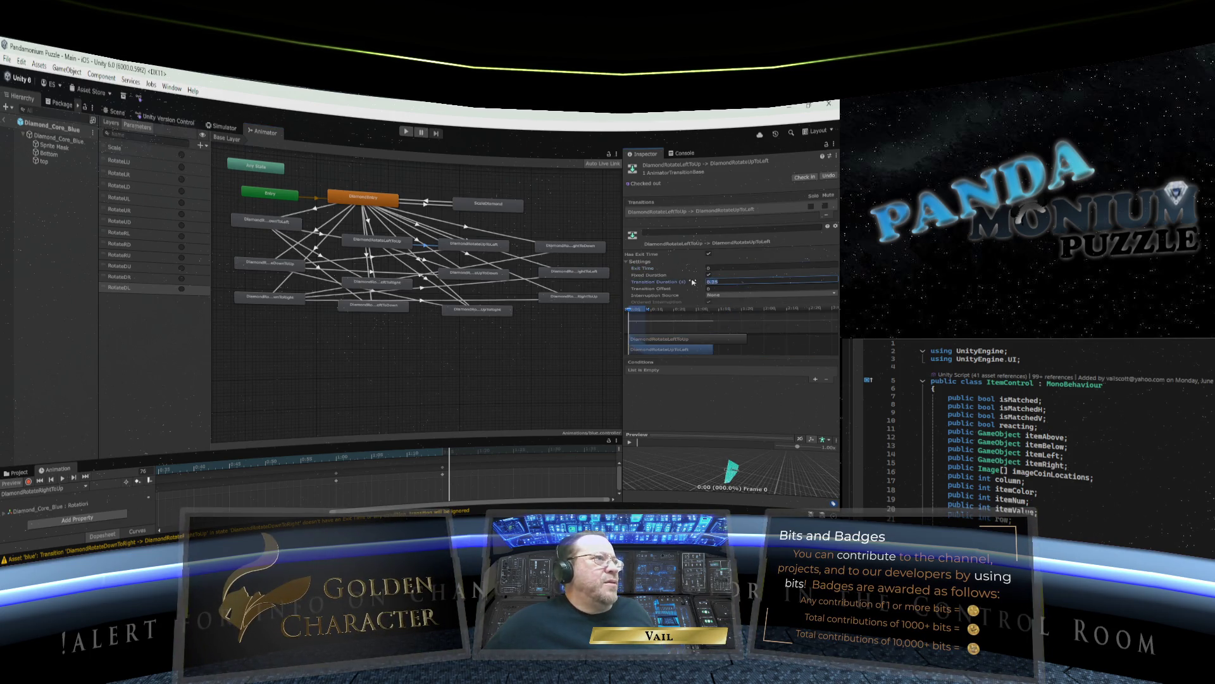
click(709, 254)
click(708, 275)
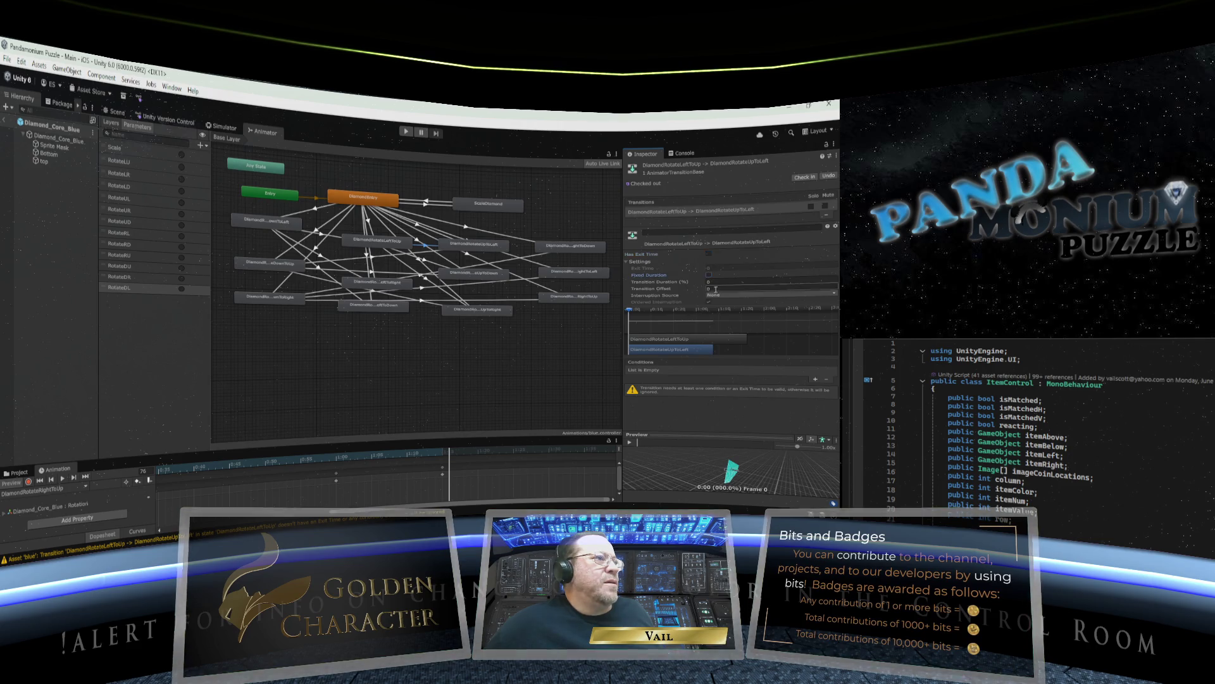
click(816, 379)
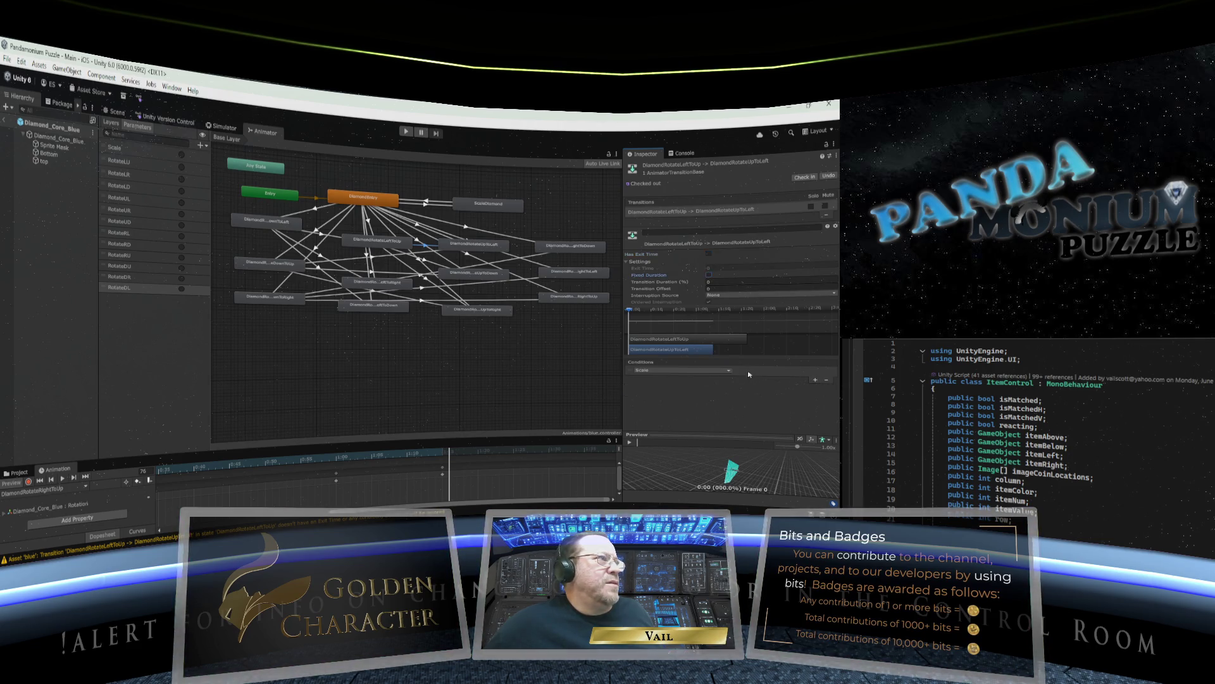
click(728, 370)
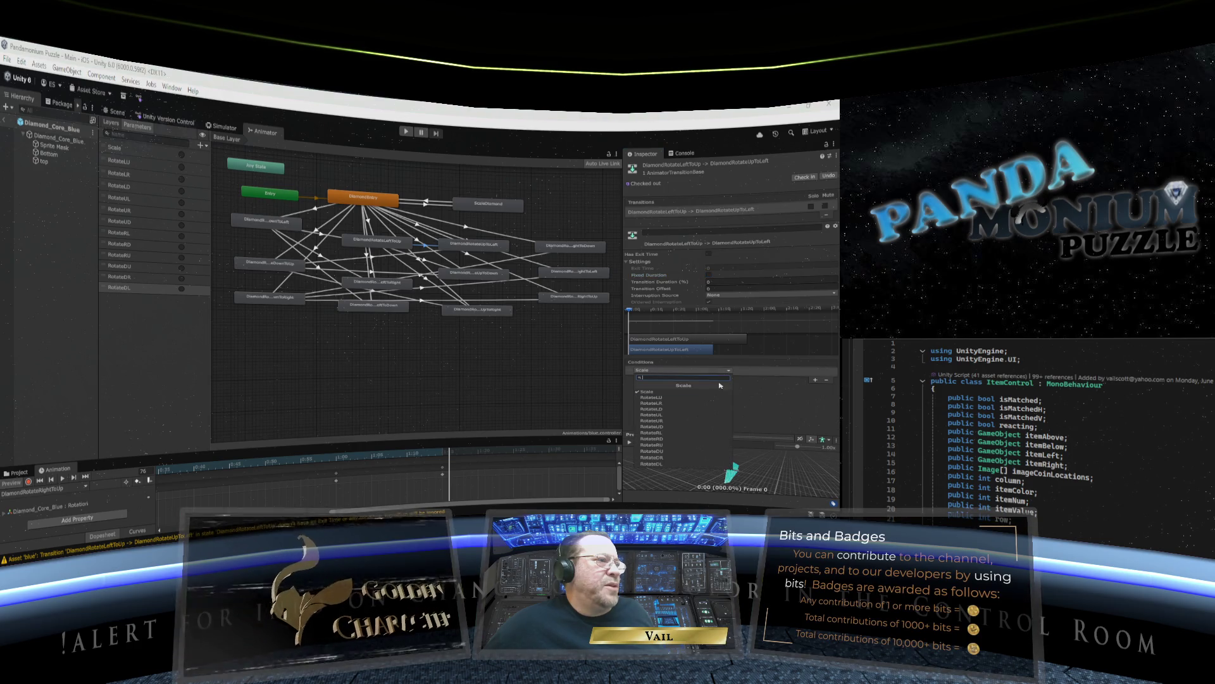
click(696, 421)
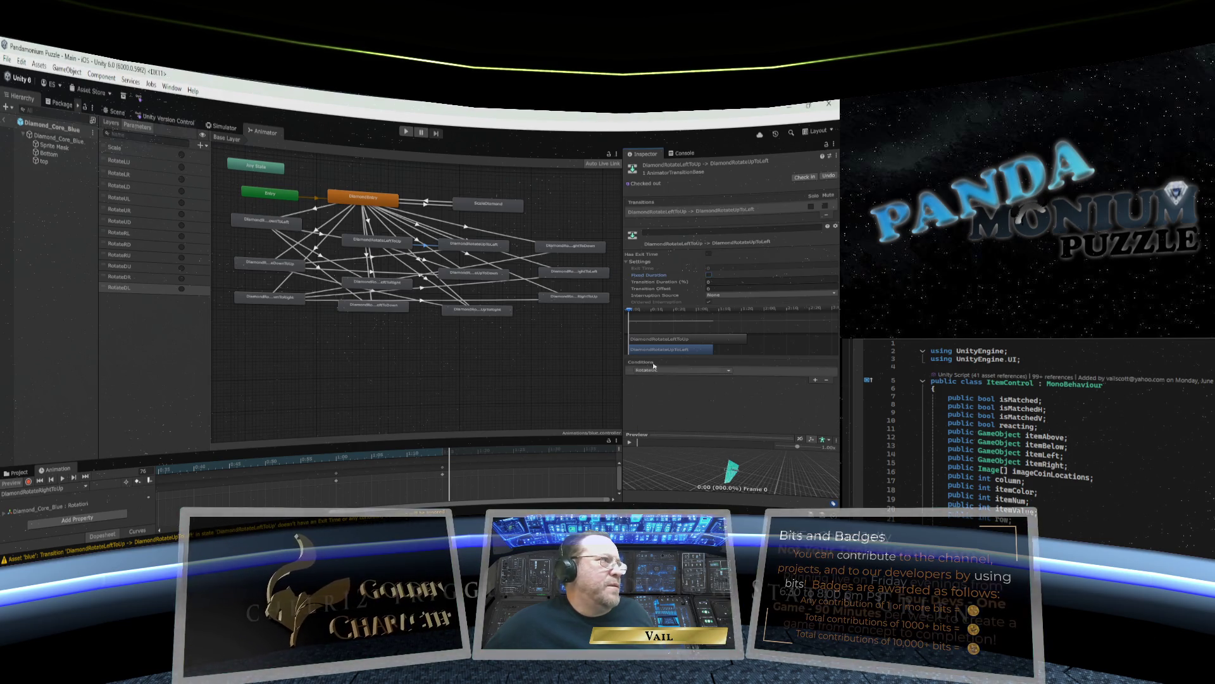
Make the LeftToUp→UpToDown transition instant, without exit time, triggered by RotateUD.
click(425, 261)
click(727, 282)
text(0)
click(693, 269)
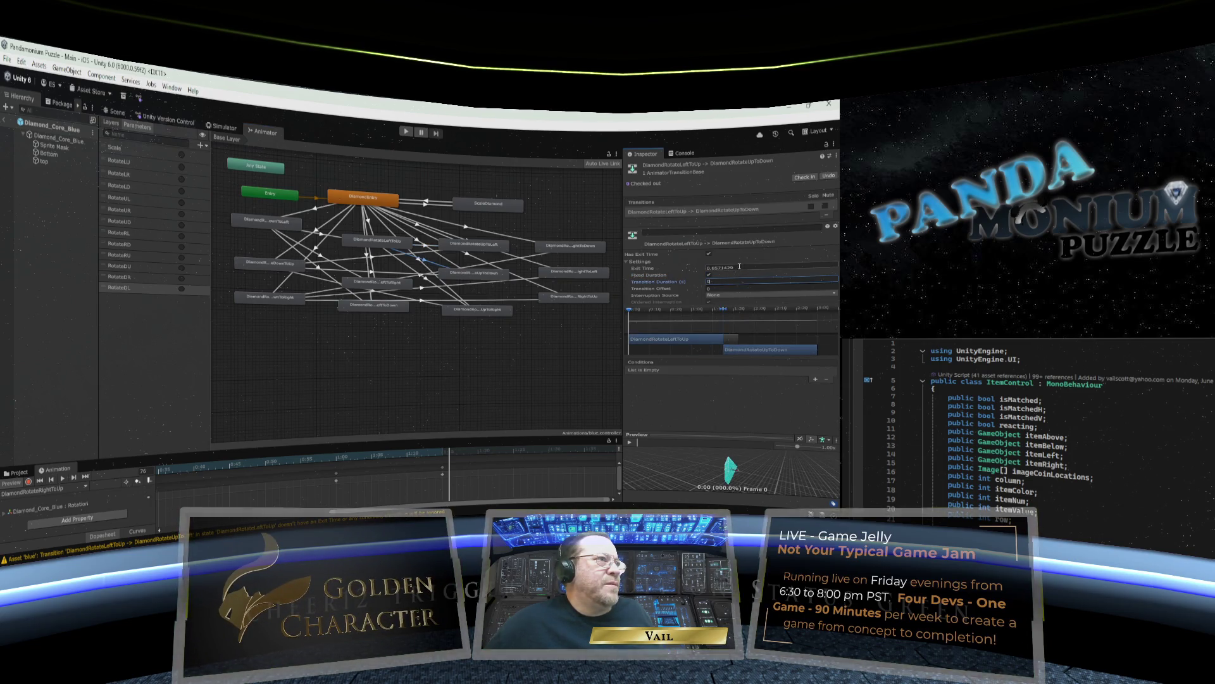
text(0)
click(708, 275)
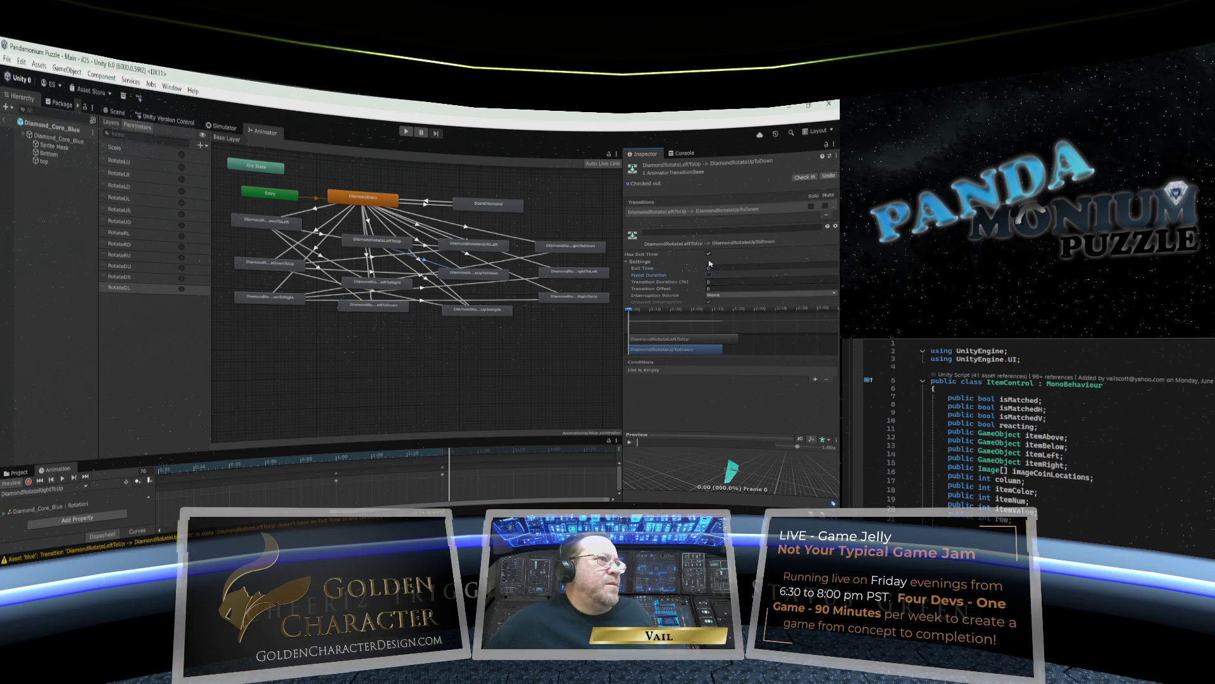
click(709, 254)
click(816, 380)
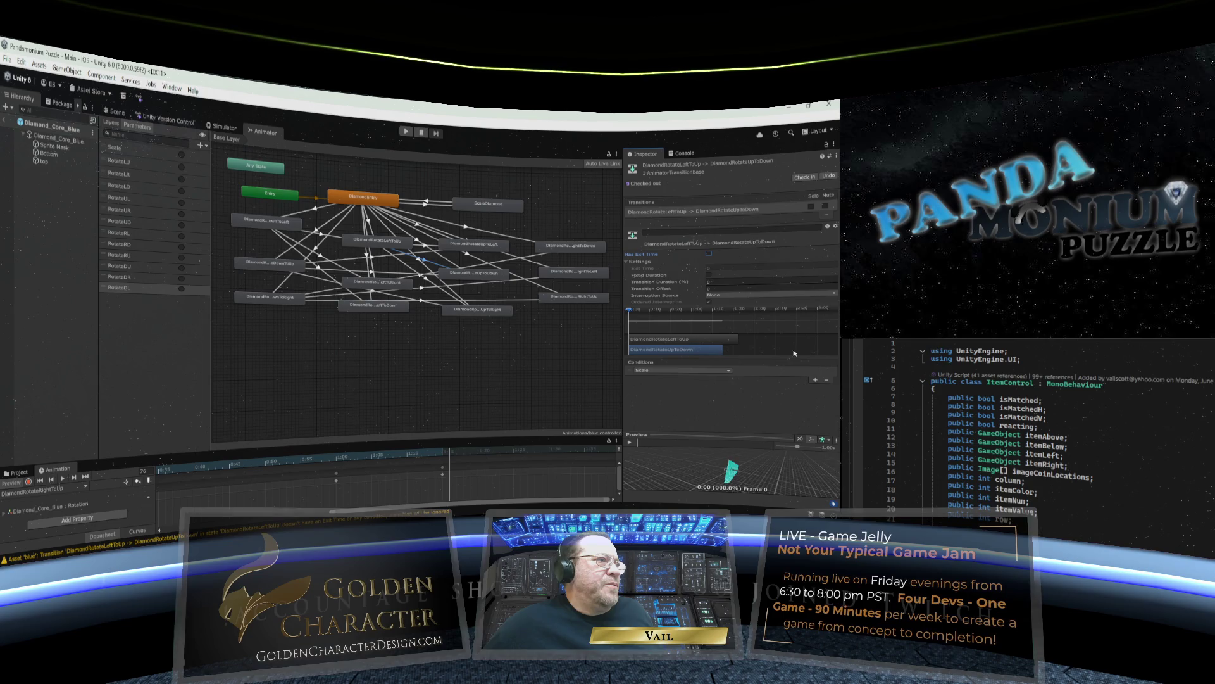
click(726, 371)
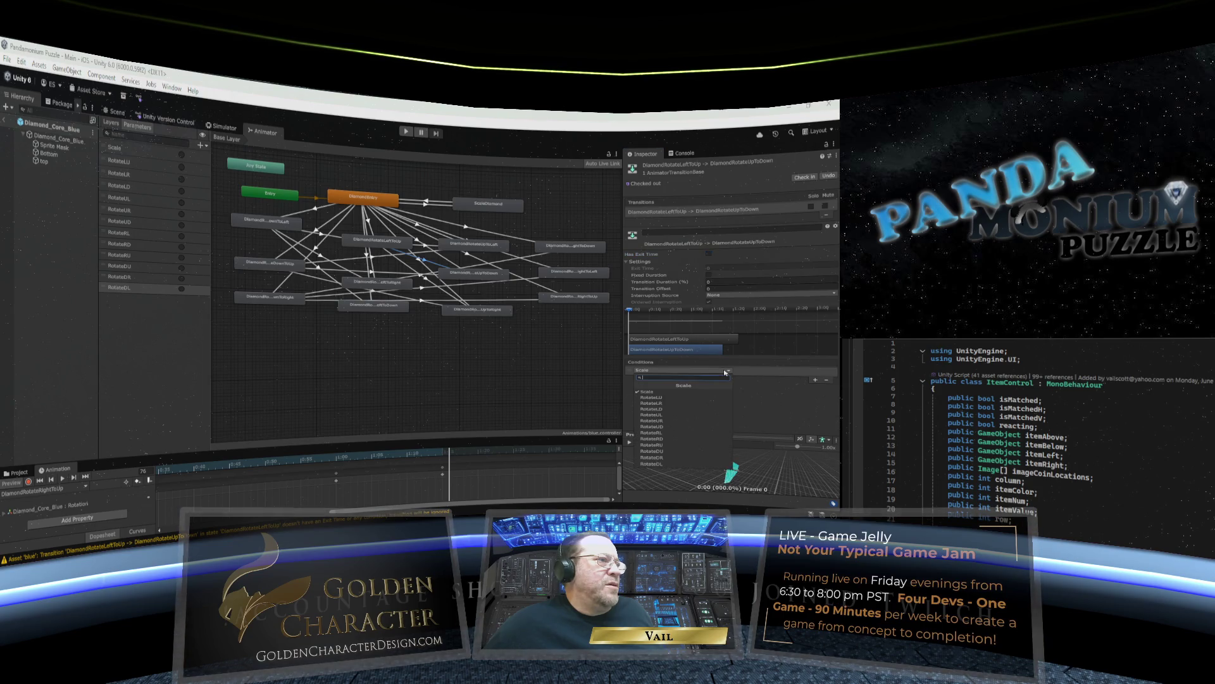
click(699, 427)
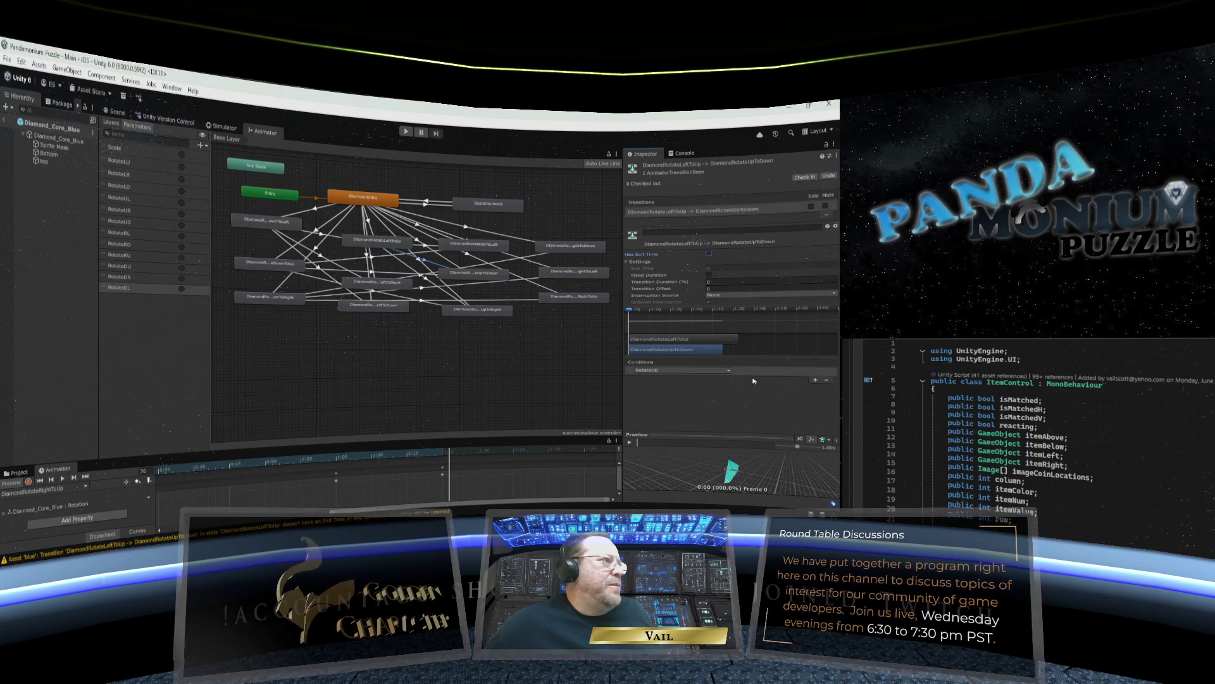
Make the LeftToUp→UpToRight transition instant, without exit time, triggered by RotateUR.
click(426, 281)
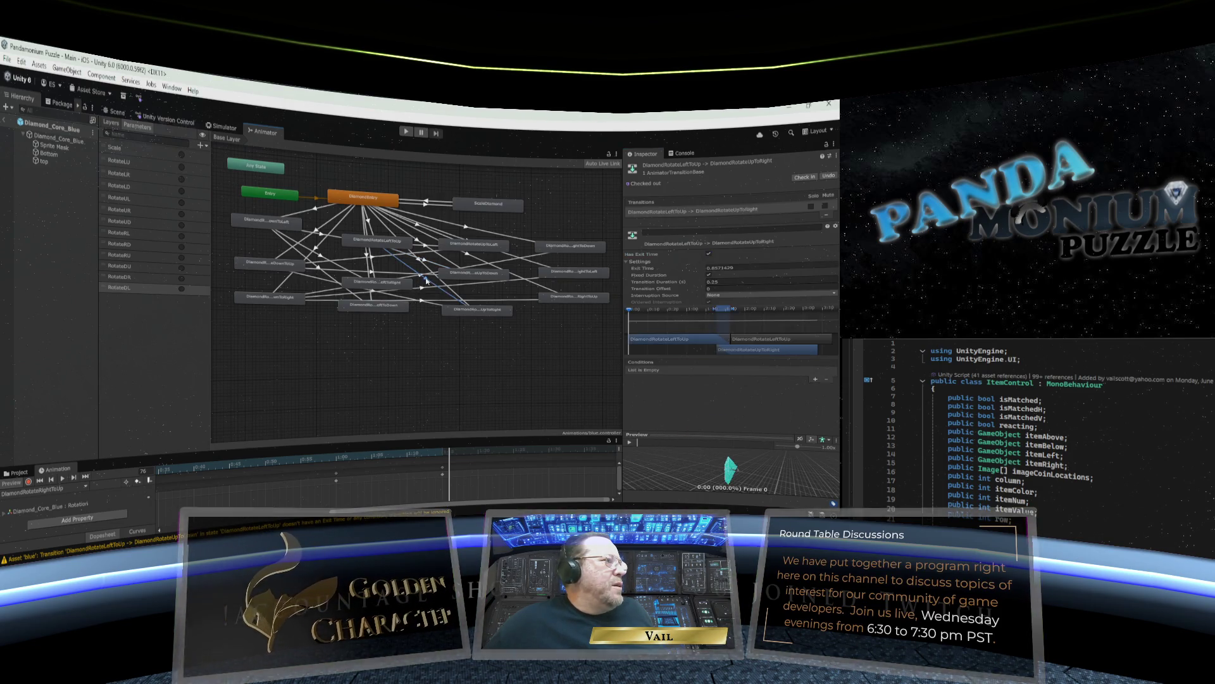
click(728, 268)
text(0)
click(706, 281)
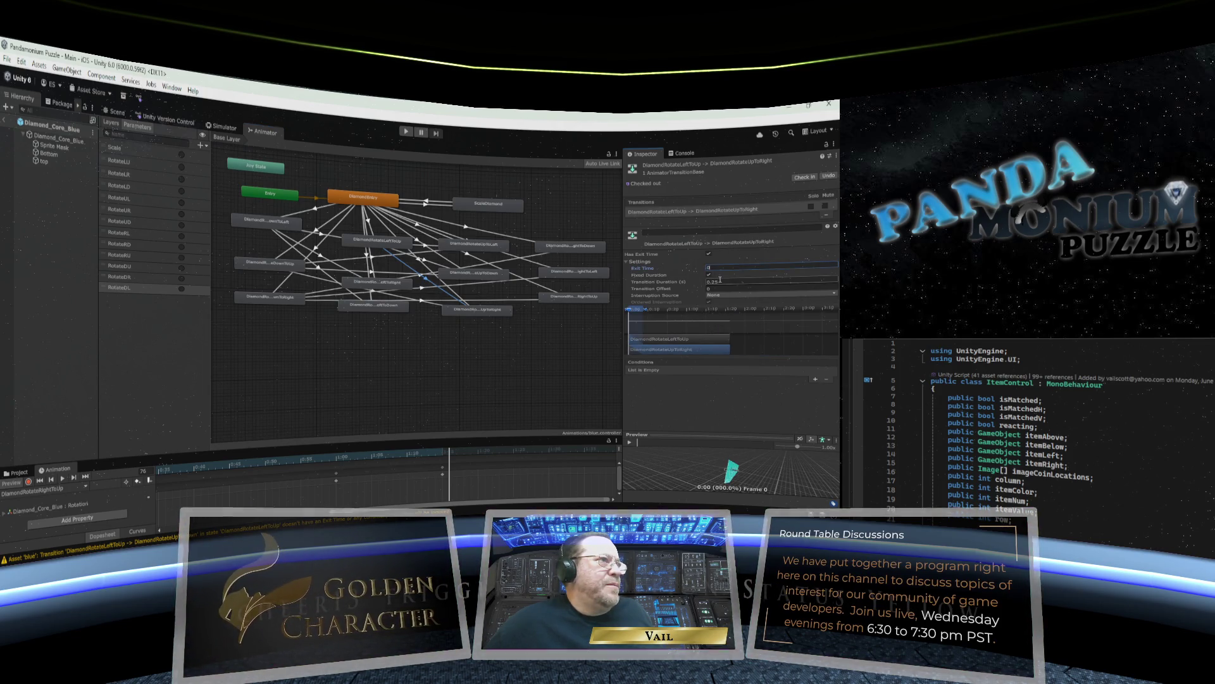
text(0)
click(709, 254)
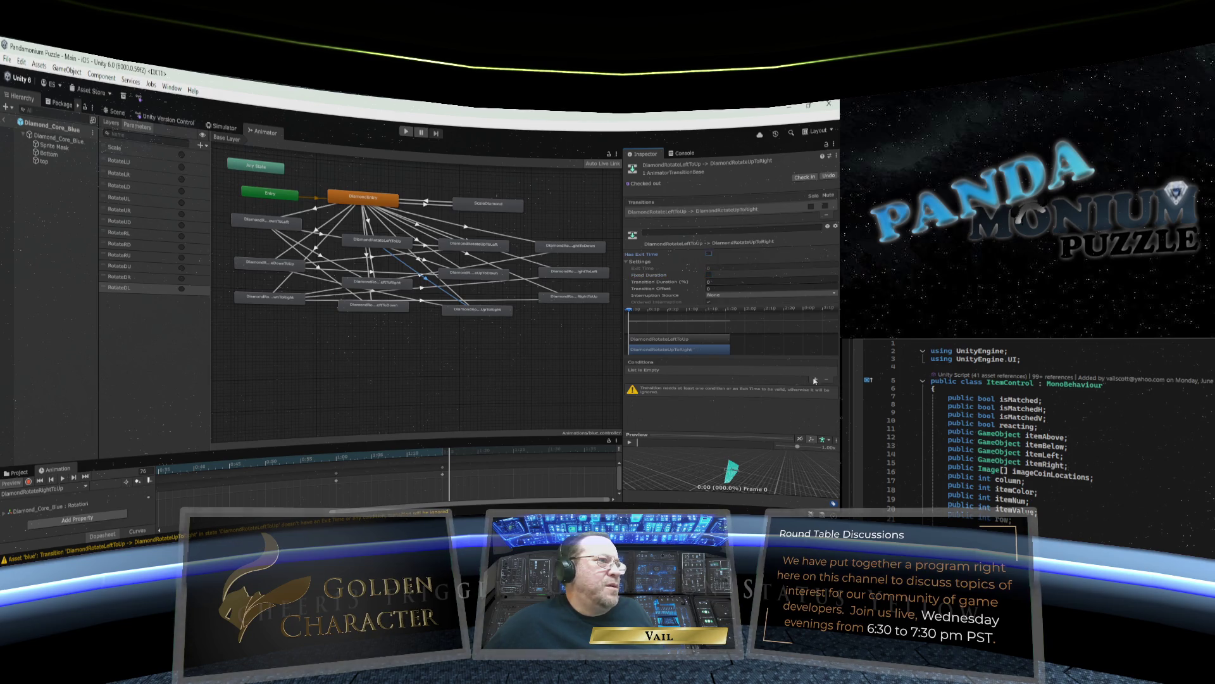
click(815, 379)
click(725, 371)
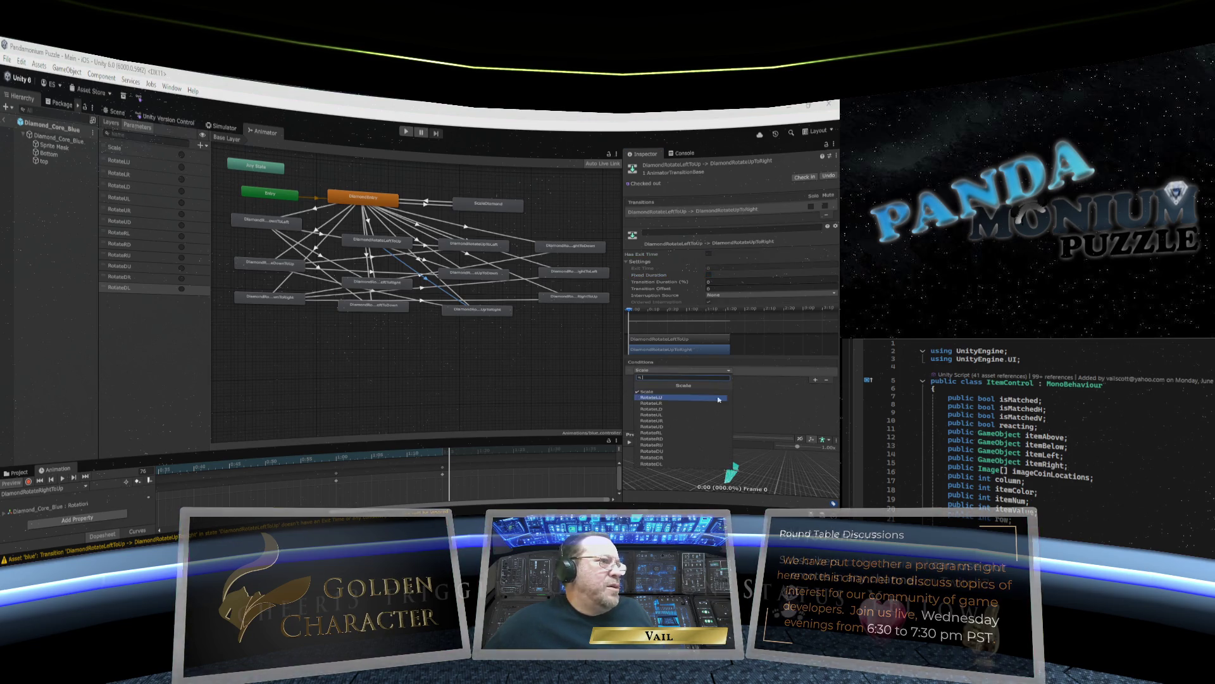
click(652, 420)
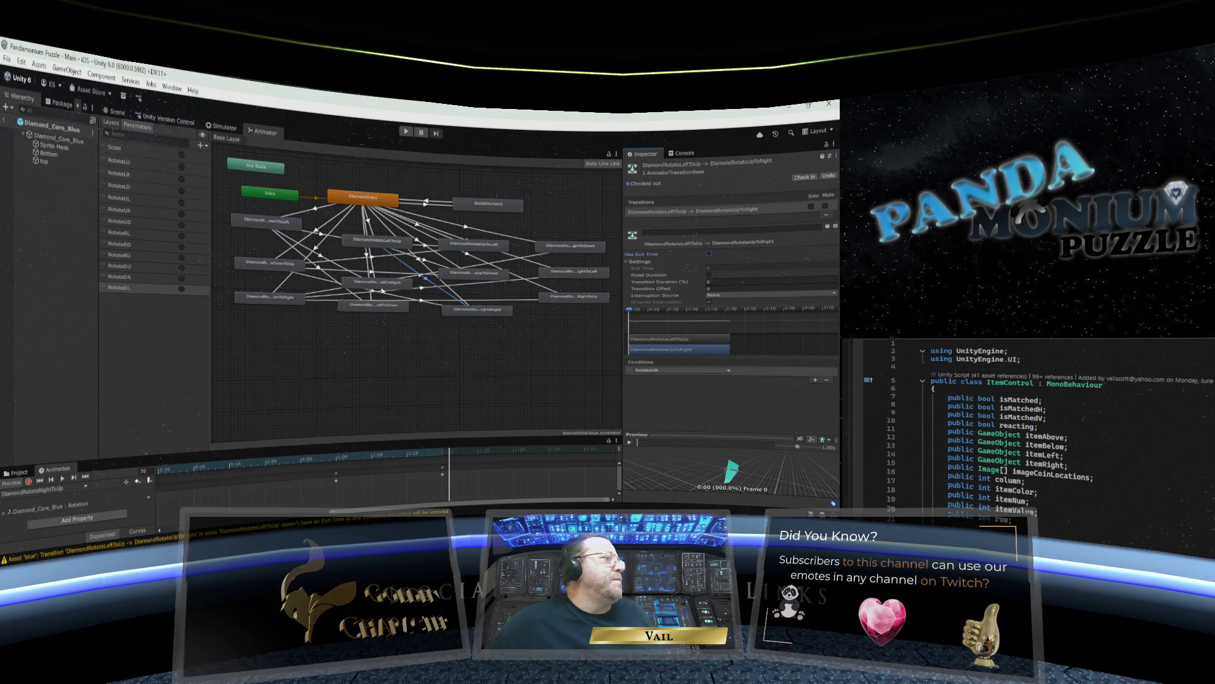
click(384, 284)
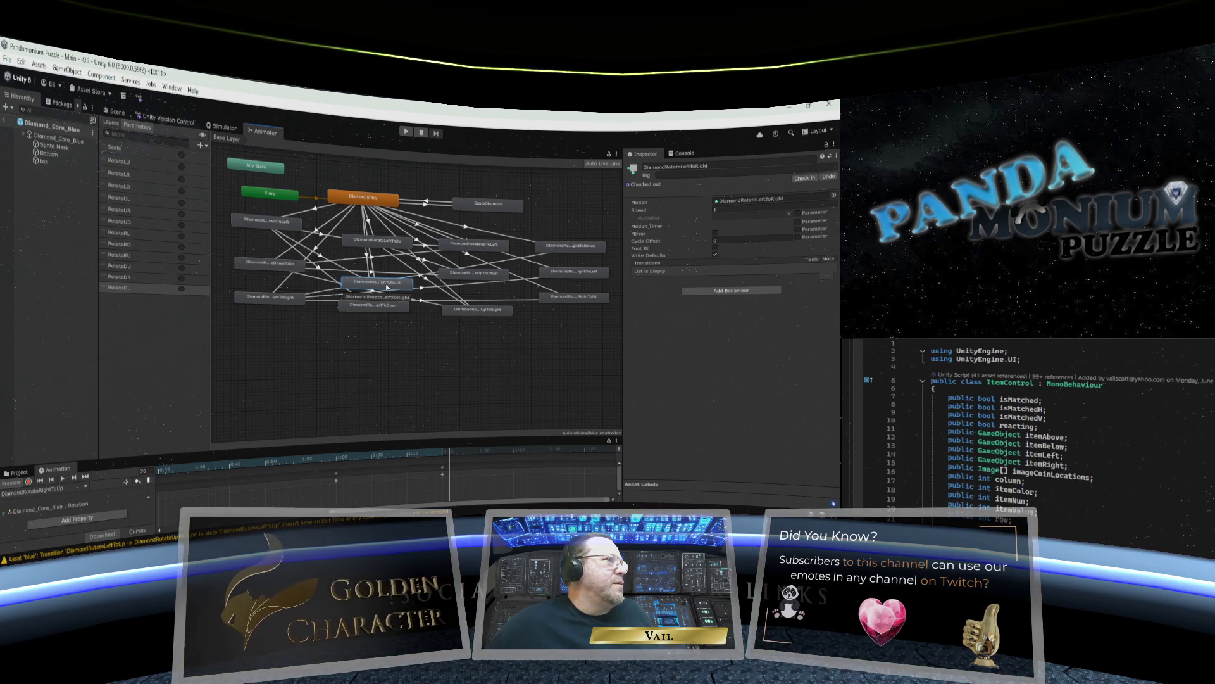
Add transitions from DiamondRotateLeftToRight to RightToDown, RightToLeft and RightToUp.
right_click(387, 287)
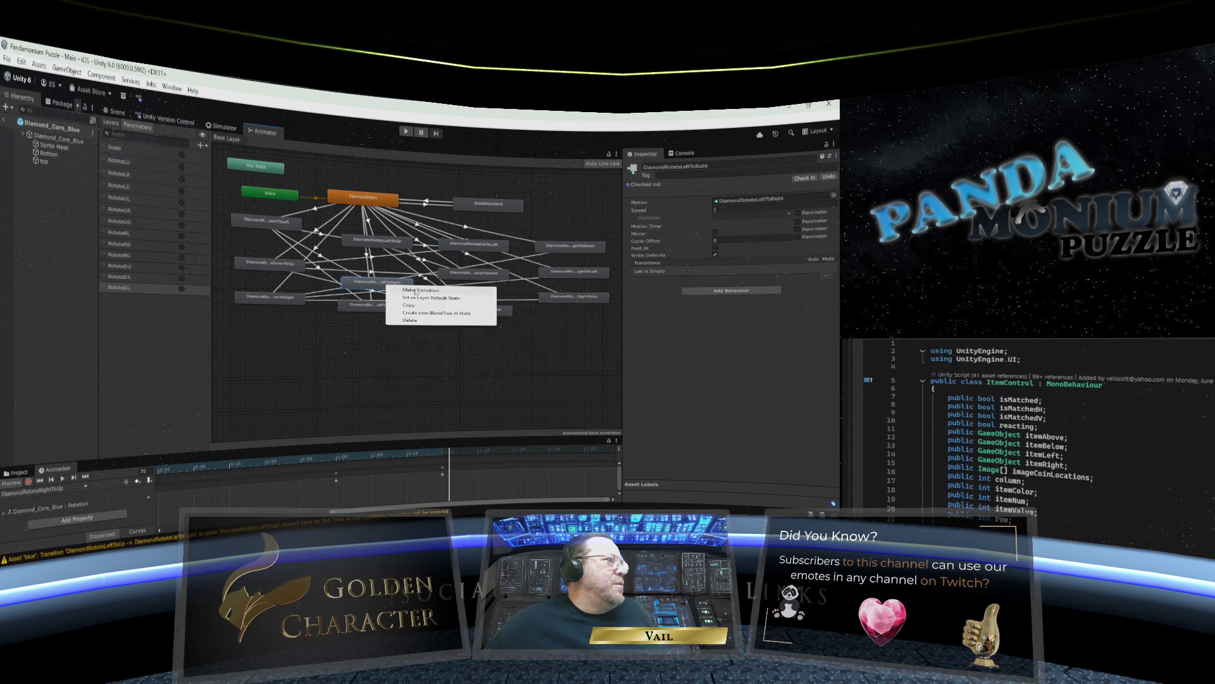
click(417, 292)
click(542, 253)
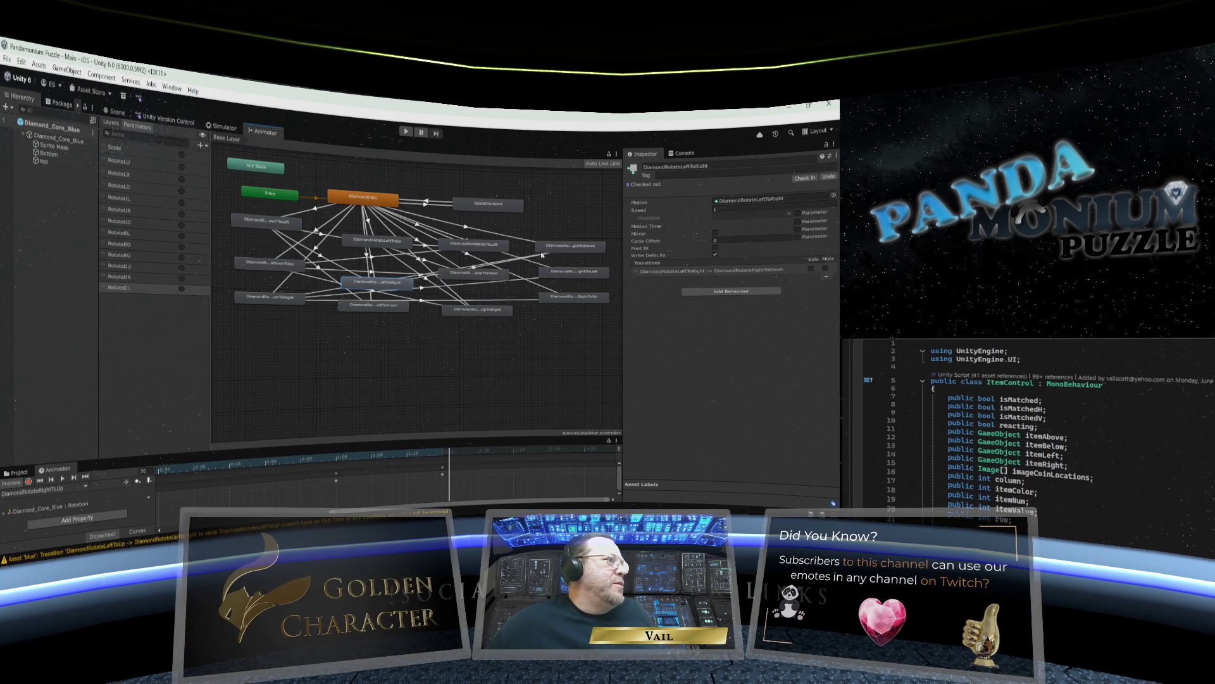
right_click(395, 285)
click(443, 289)
click(553, 274)
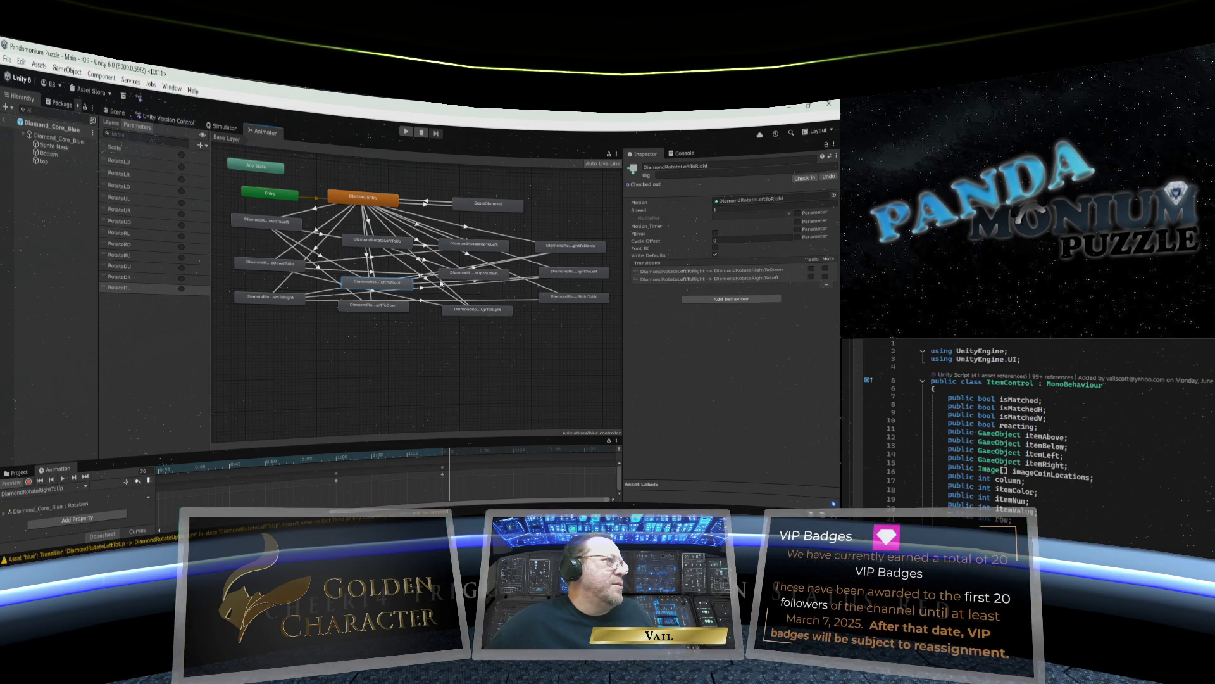
right_click(392, 284)
click(486, 290)
click(553, 299)
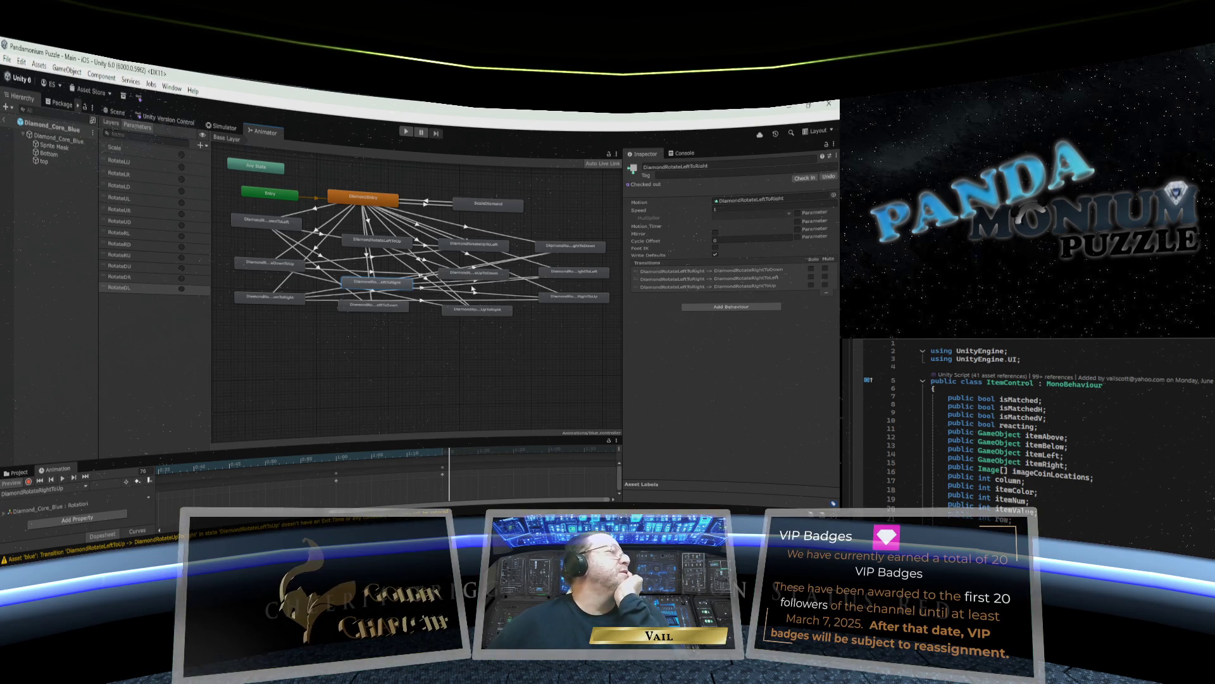
Make the RightToDown transition instant: zero timing, no exit time, RotateRD condition.
click(476, 269)
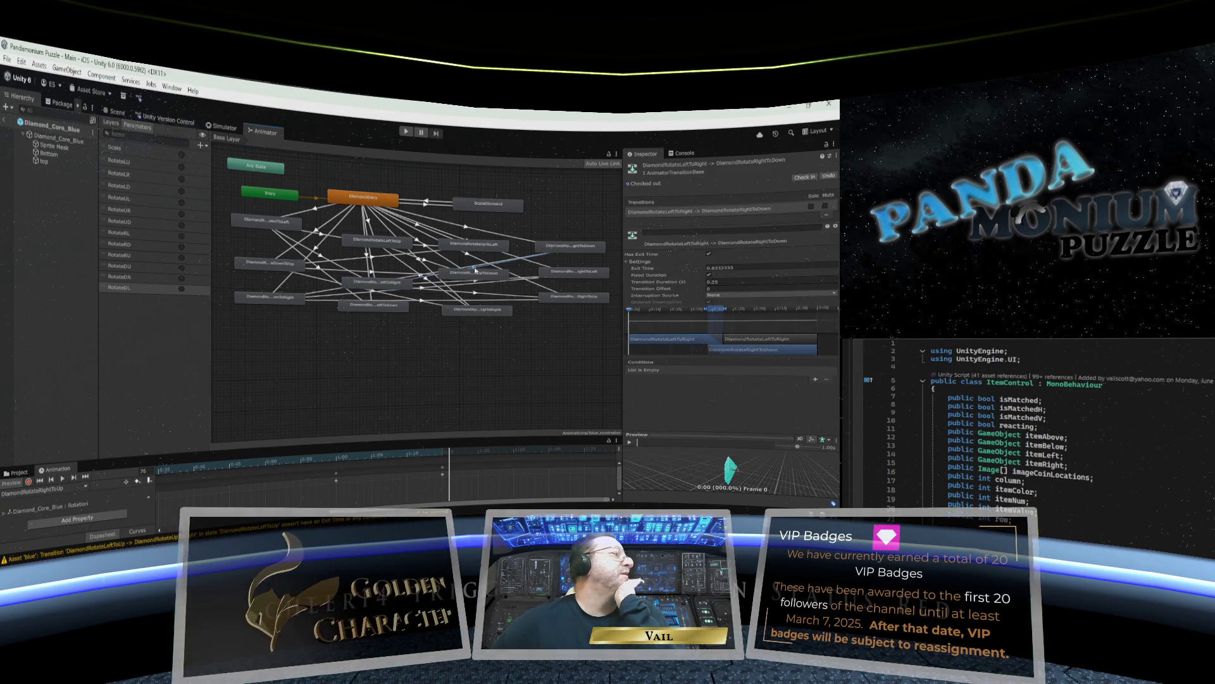
click(733, 281)
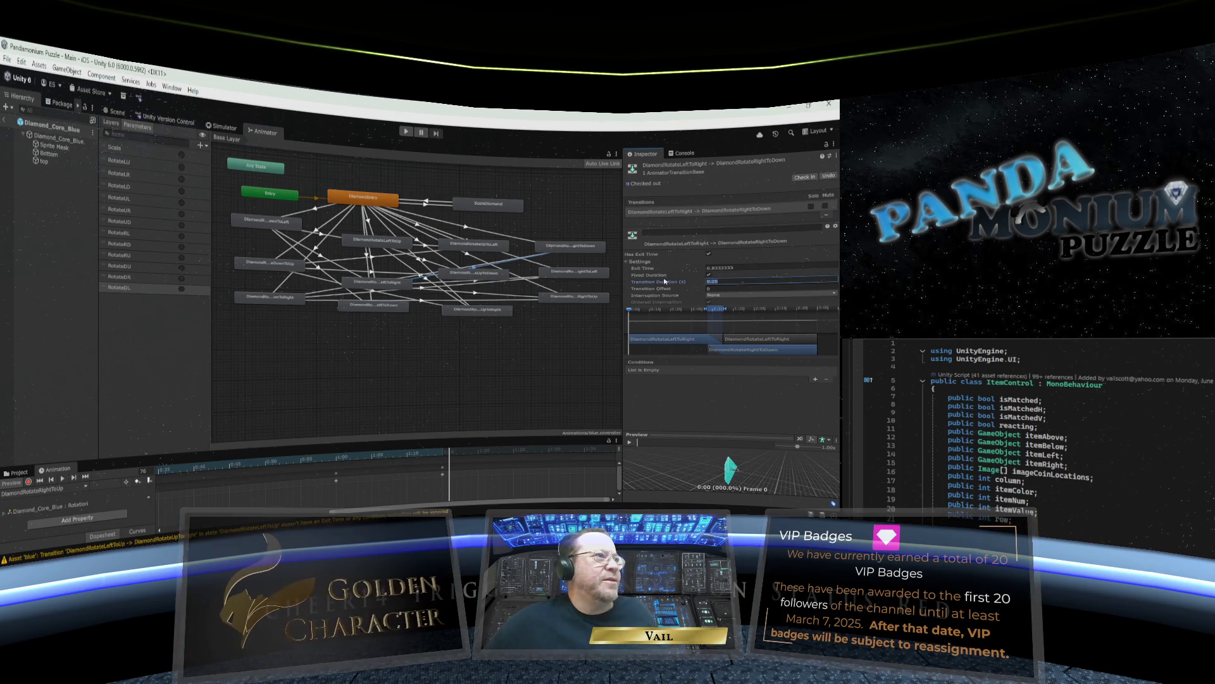
text(0)
key(shift+Tab)
text(0)
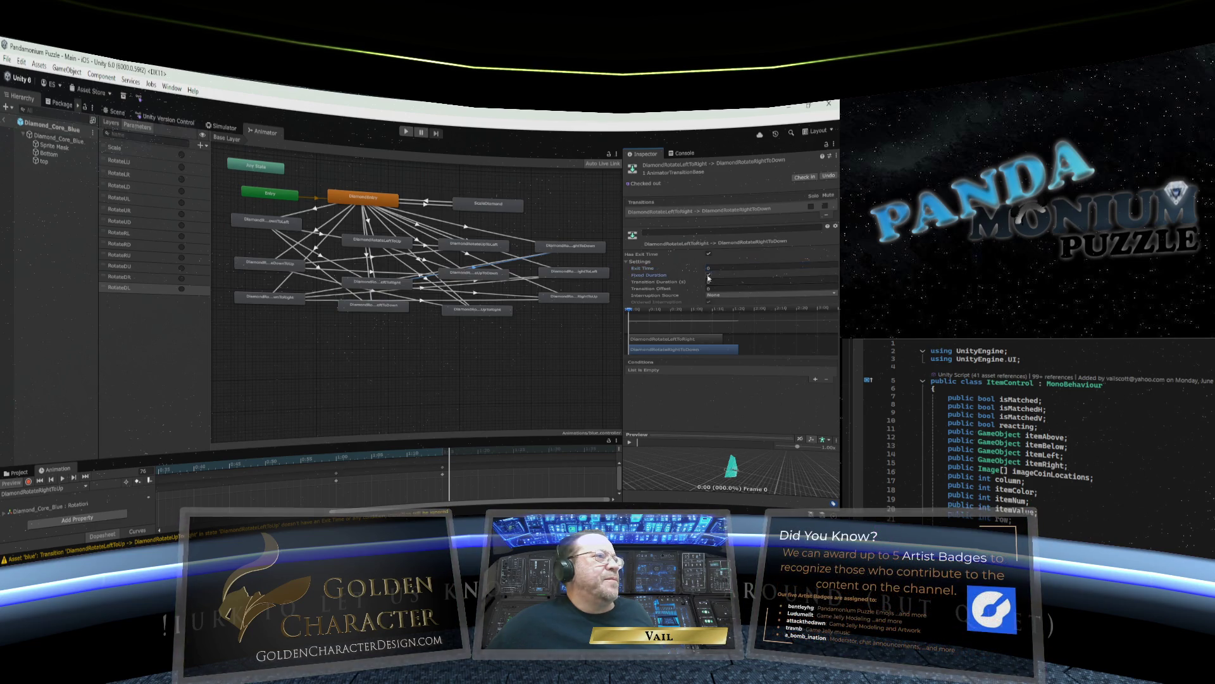
click(709, 253)
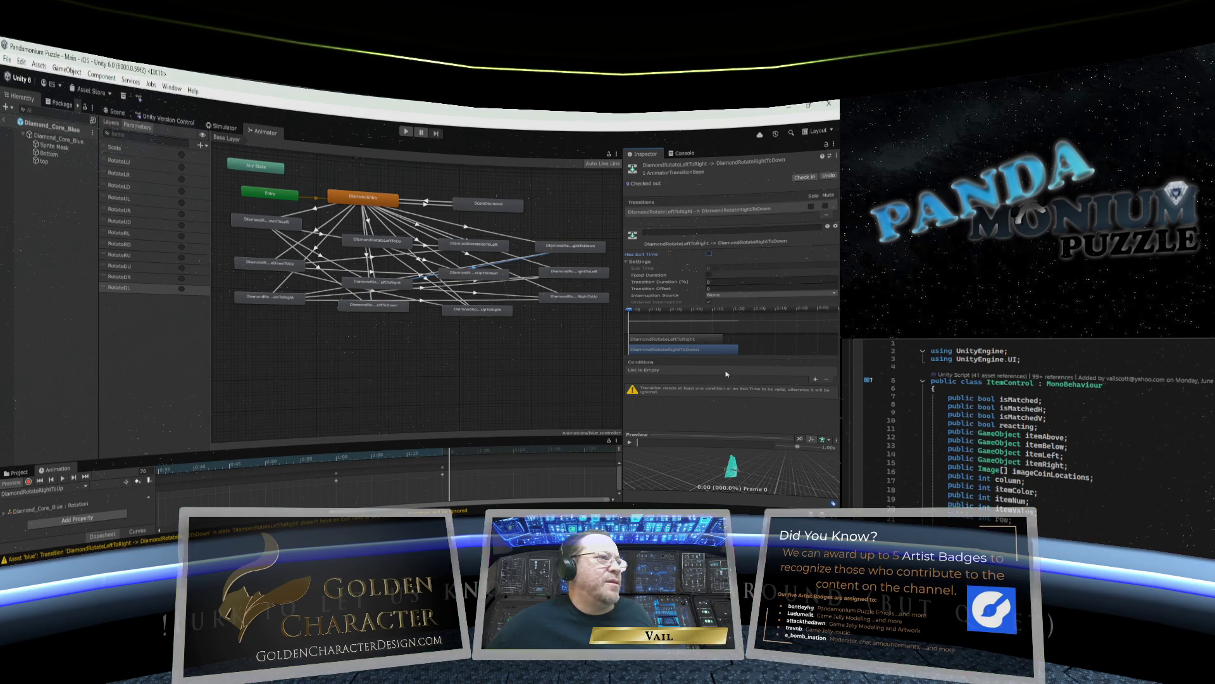
click(815, 380)
click(690, 370)
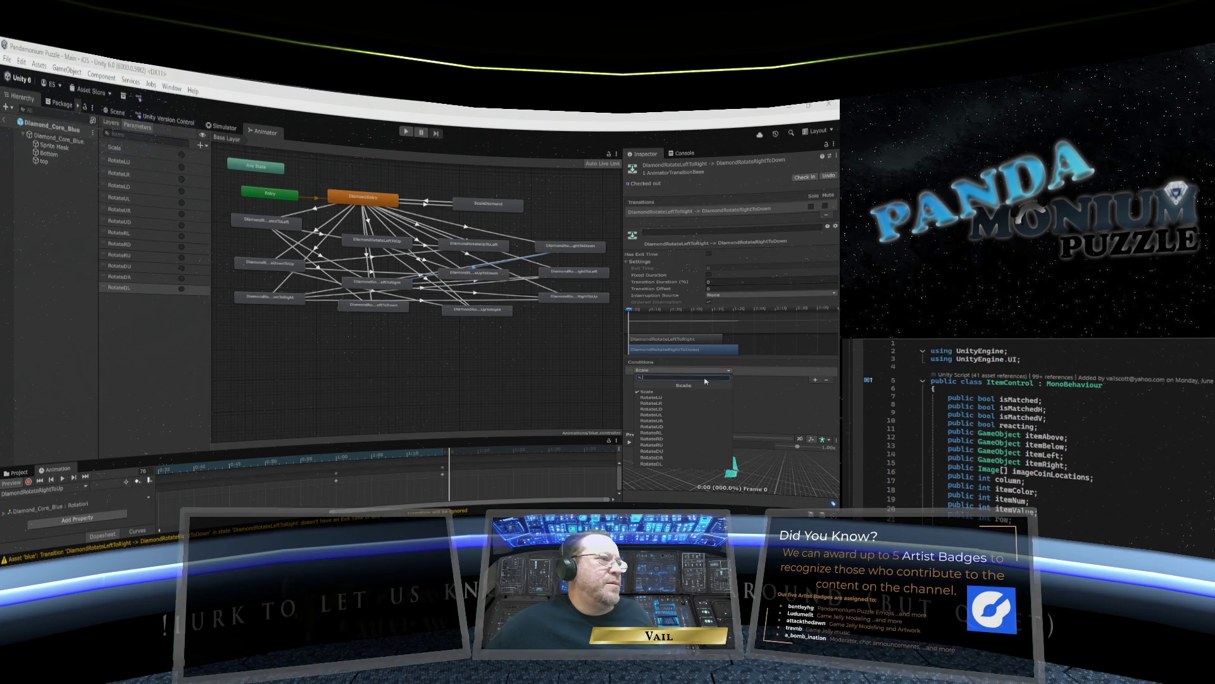
click(666, 438)
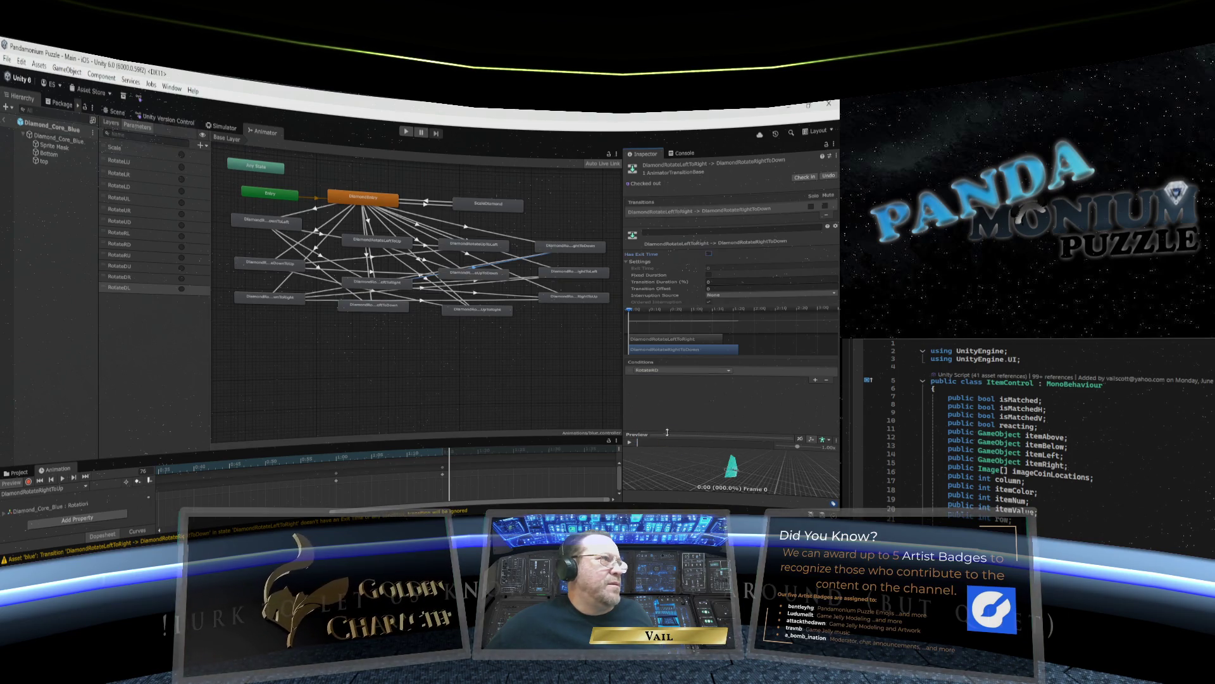
Make the RightToLeft transition instant: exit time and duration 0, no fixed duration or exit time, RotateRL condition.
click(480, 282)
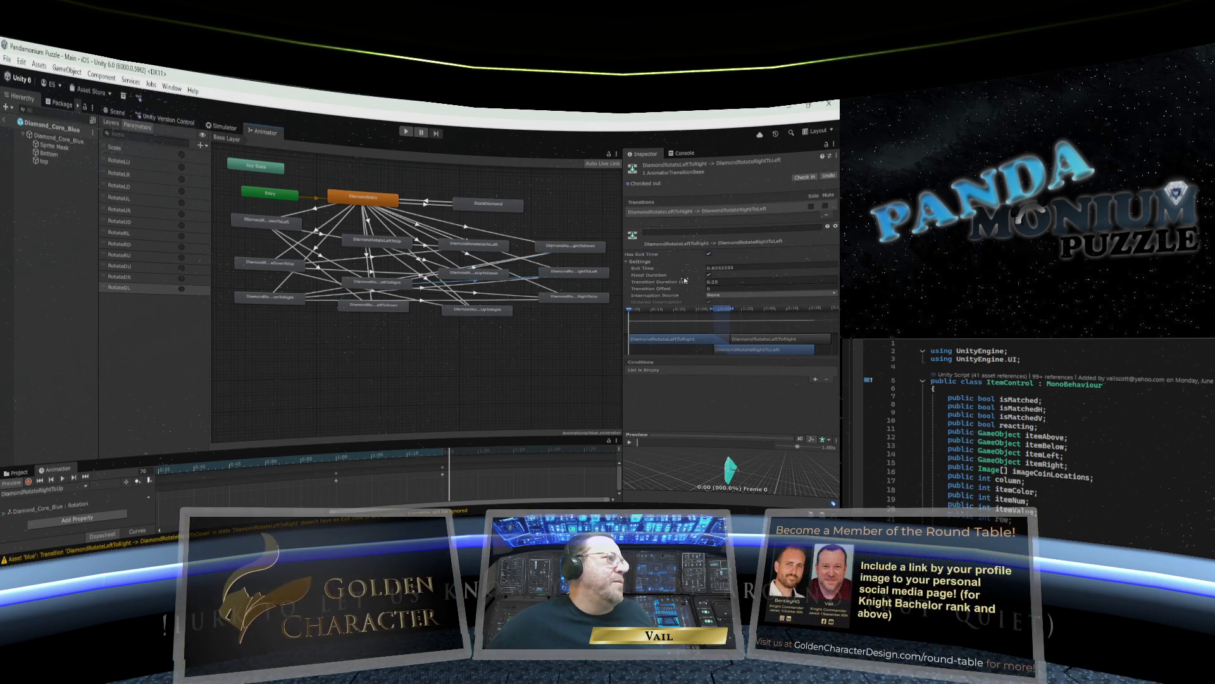
double_click(747, 268)
text(0)
key(Return)
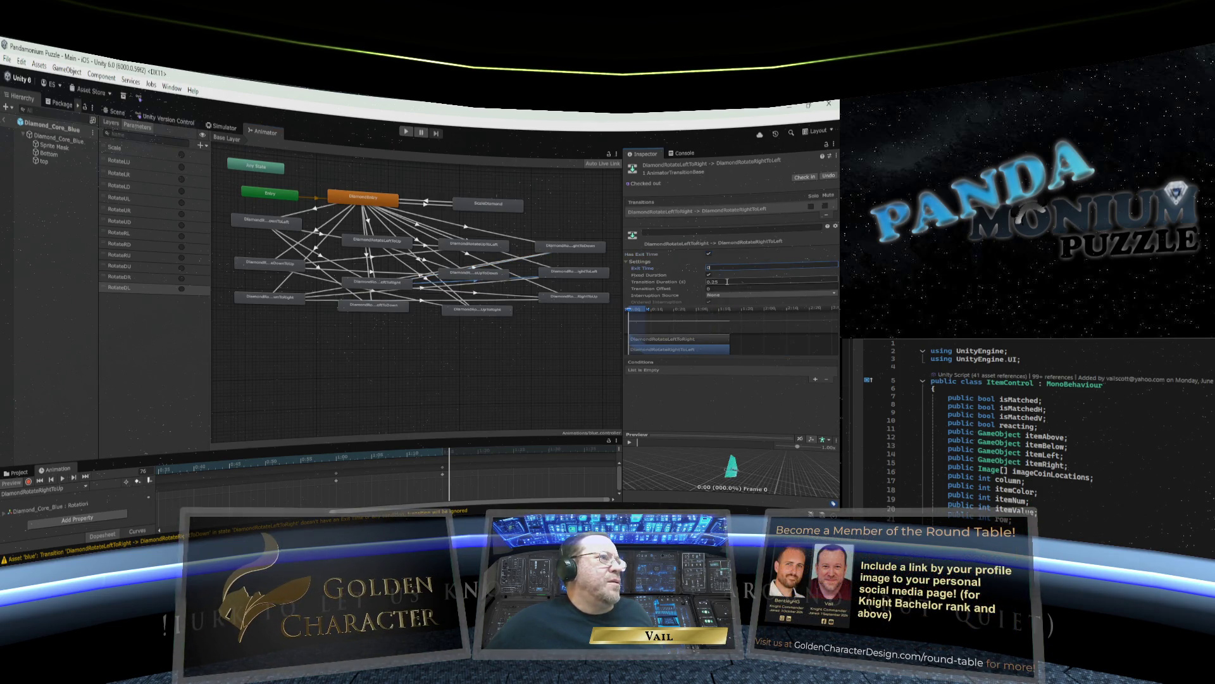
double_click(710, 281)
text(0)
key(Return)
click(709, 276)
click(709, 254)
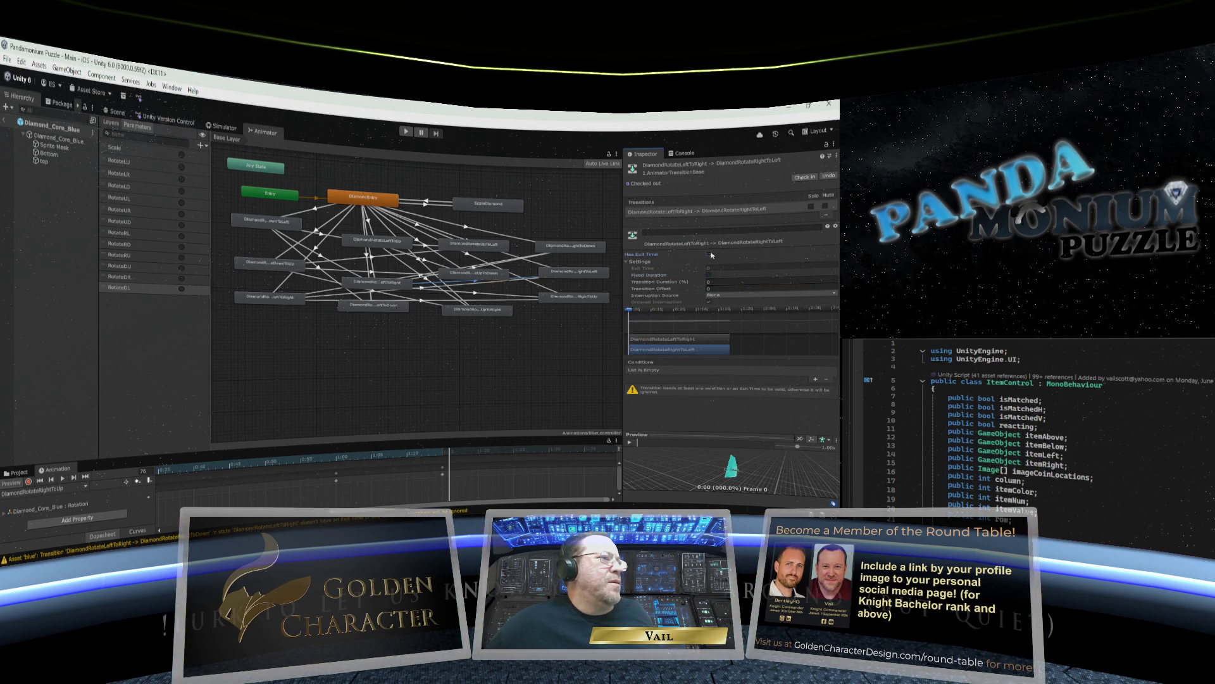
click(814, 379)
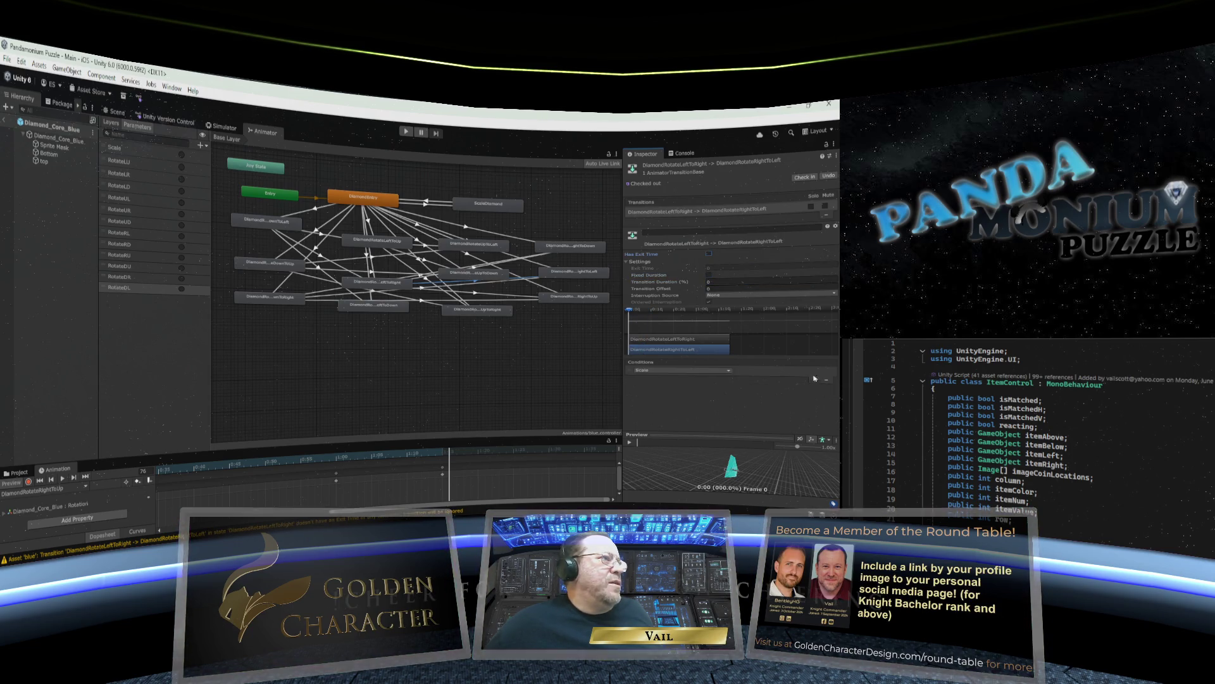
click(698, 372)
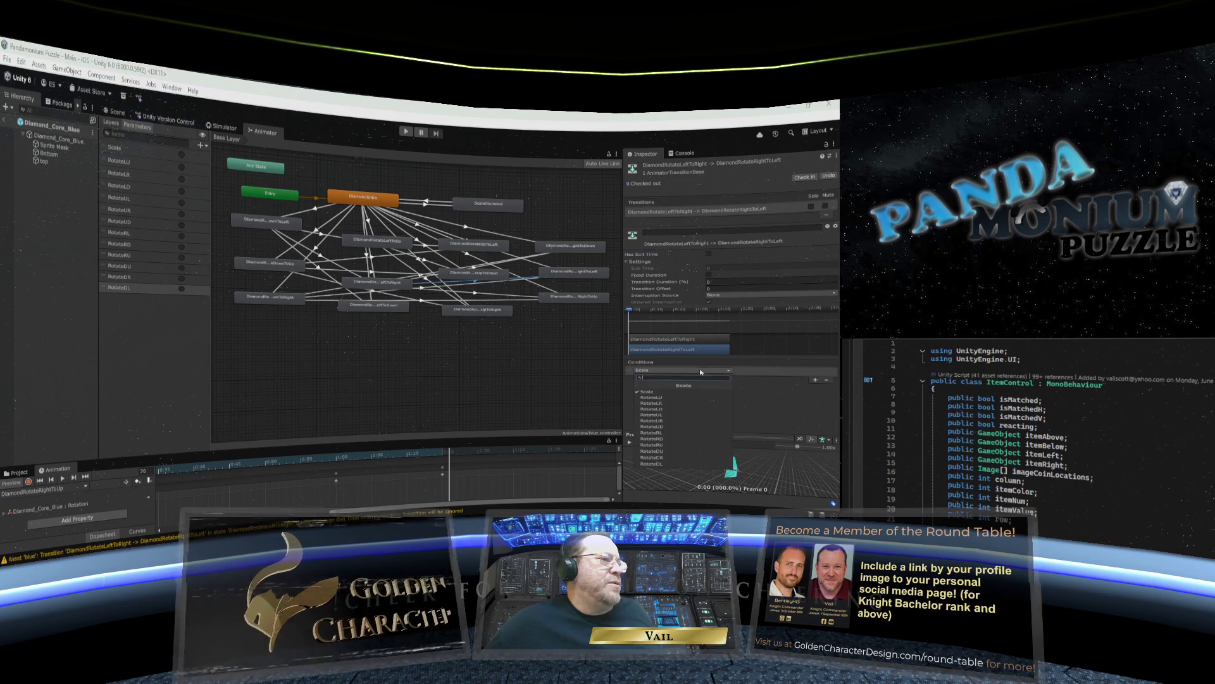
click(664, 435)
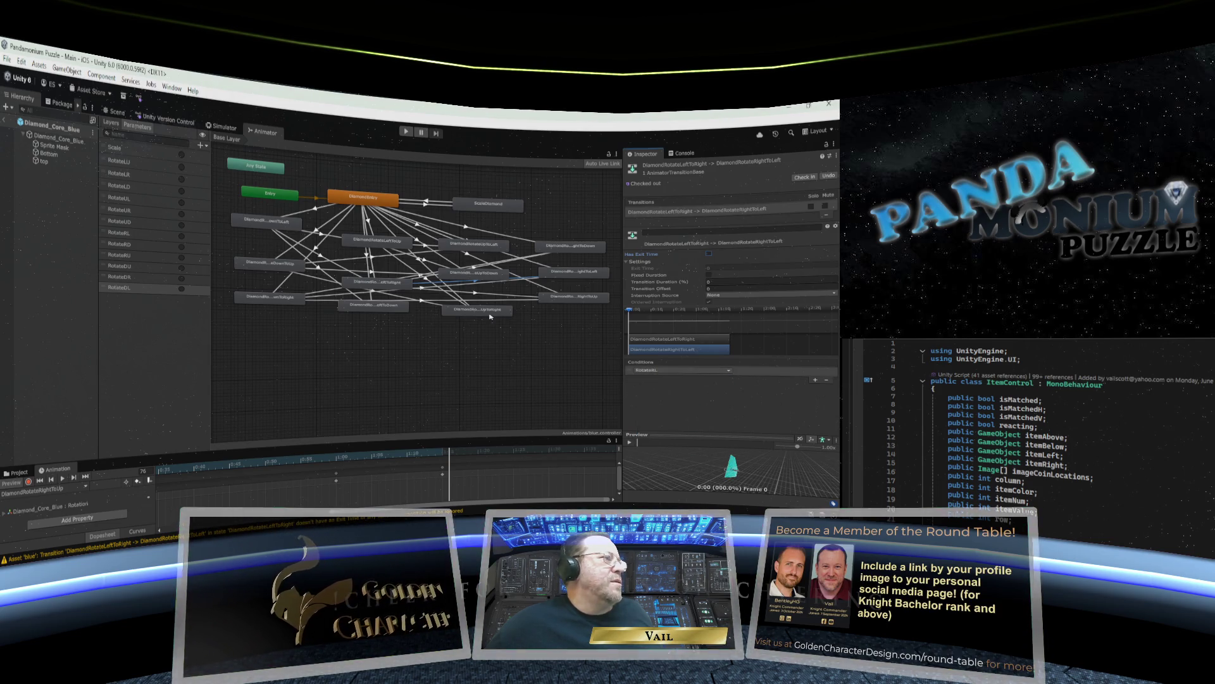
Make the RightToUp transition instant: zero timing, no fixed duration or exit time, RotateRU condition.
click(481, 294)
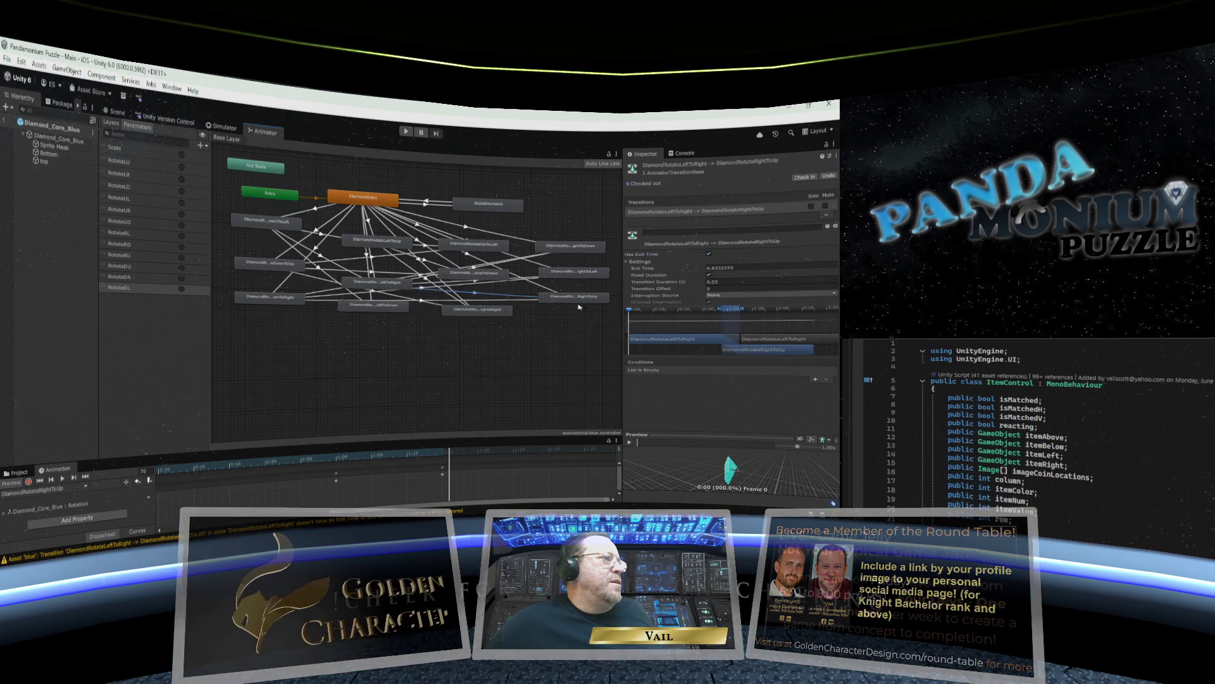
click(718, 267)
text(0)
click(707, 282)
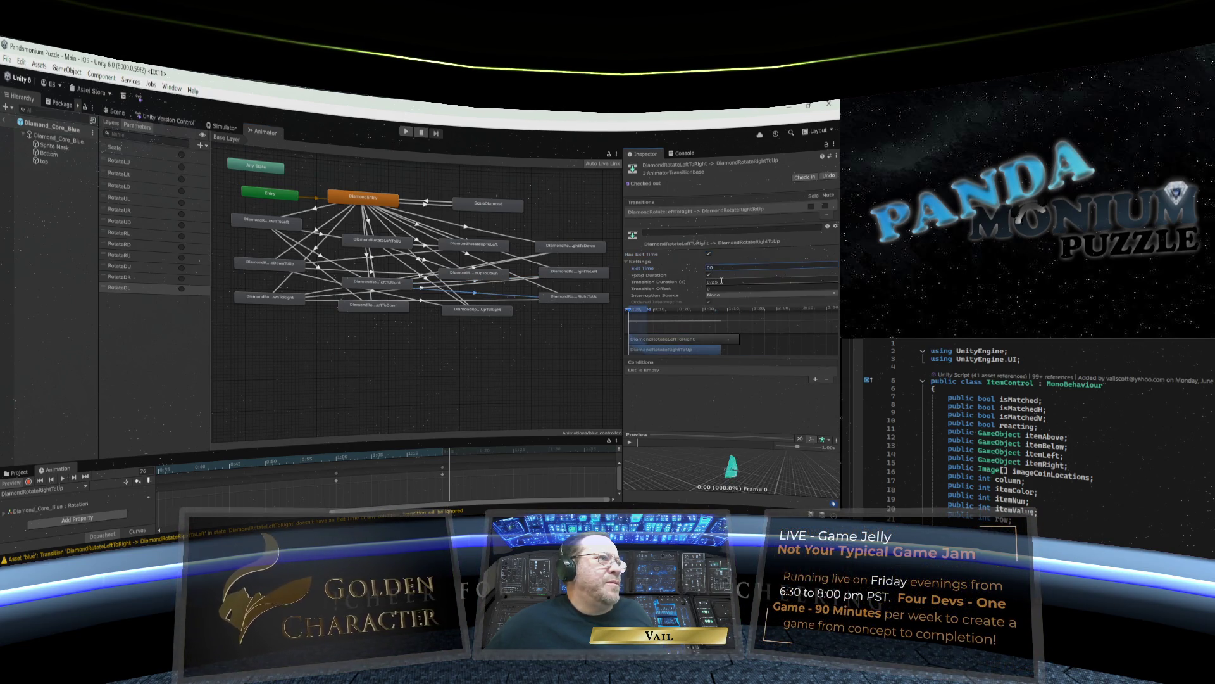
text(0)
click(709, 275)
click(708, 253)
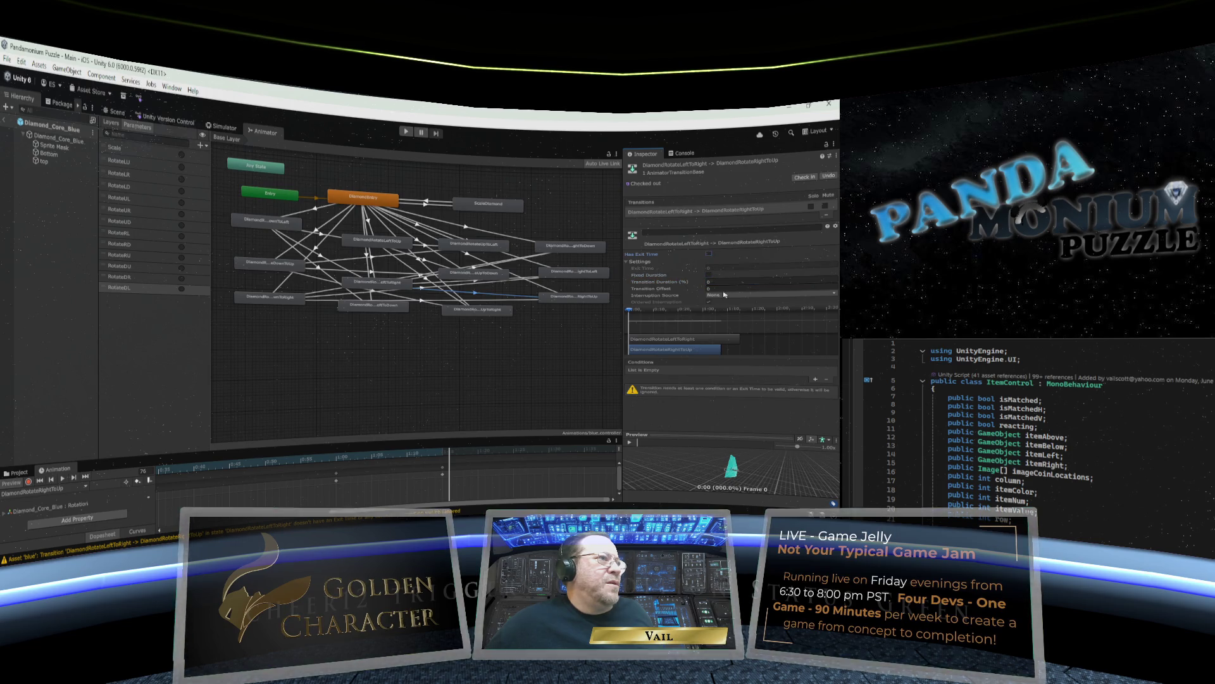
click(815, 379)
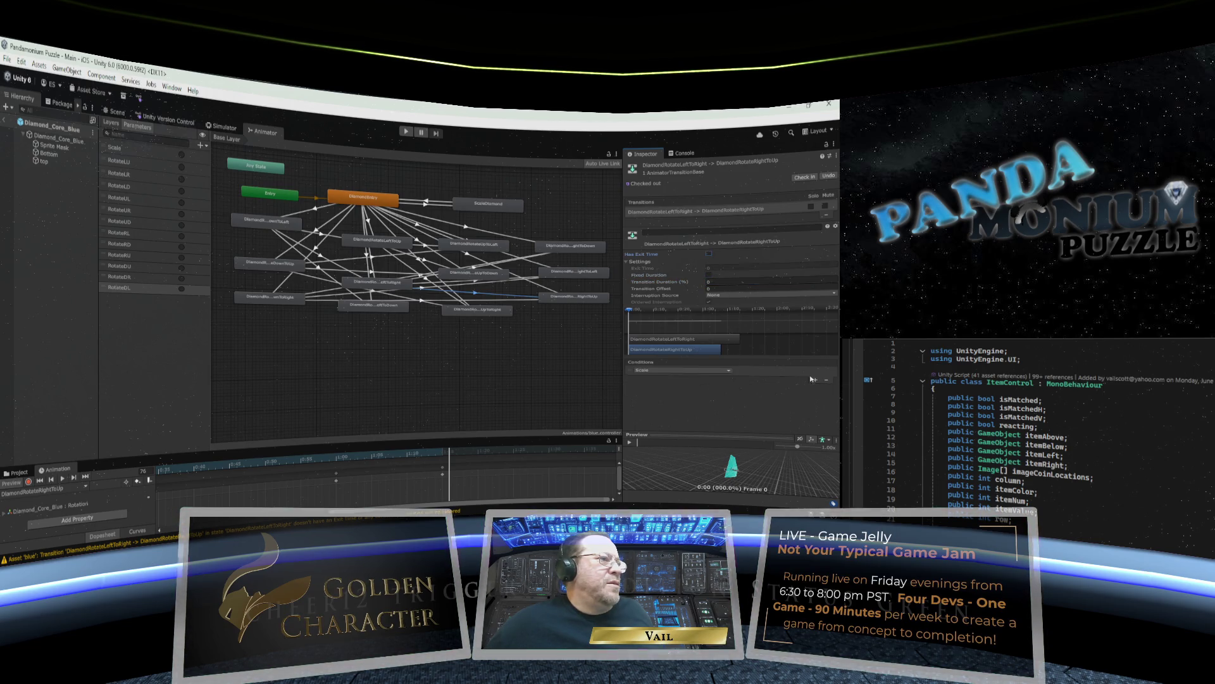
click(717, 372)
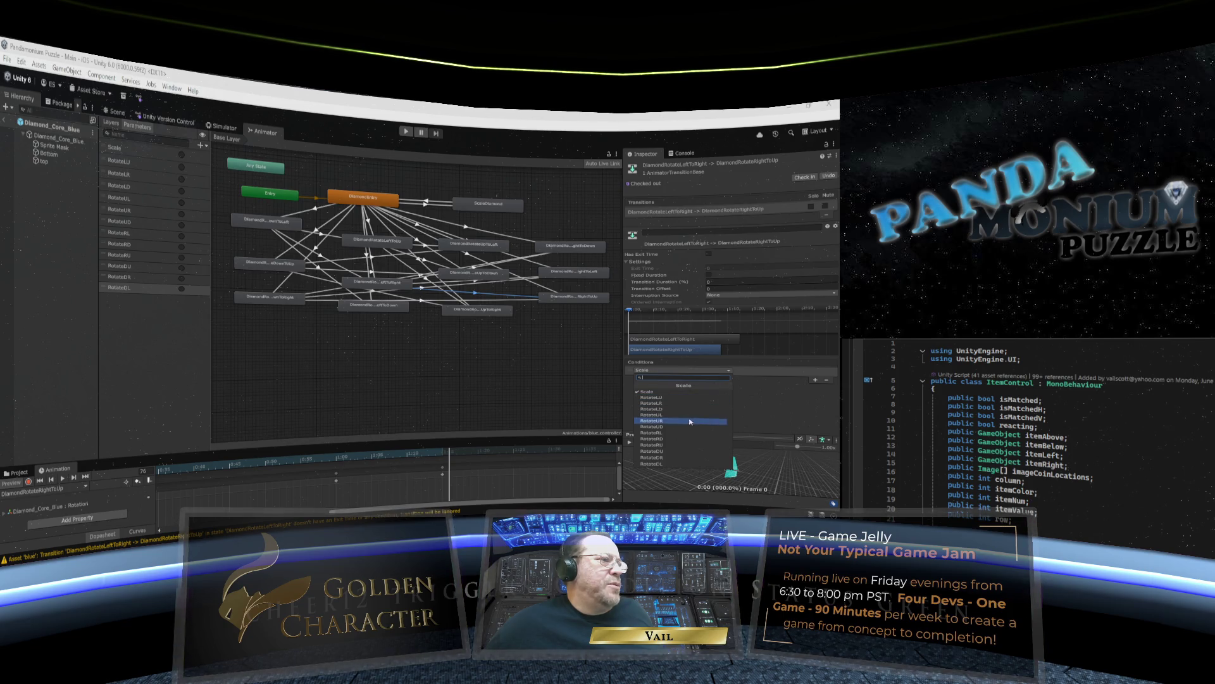
click(696, 444)
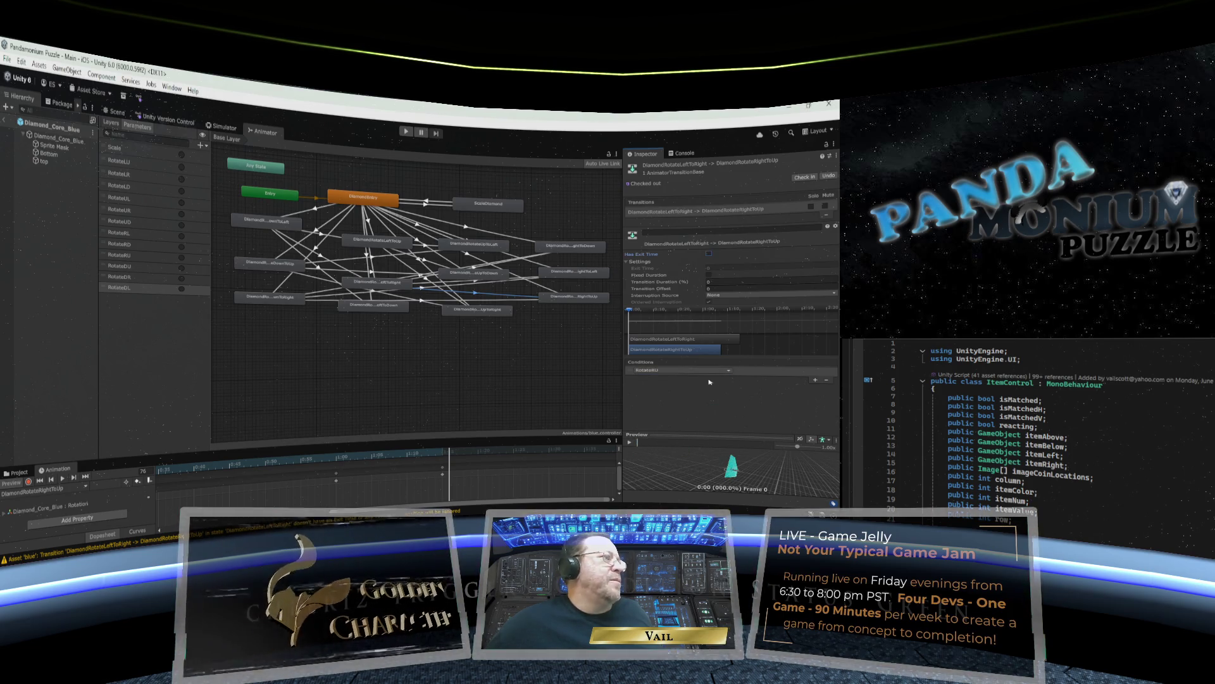
click(385, 307)
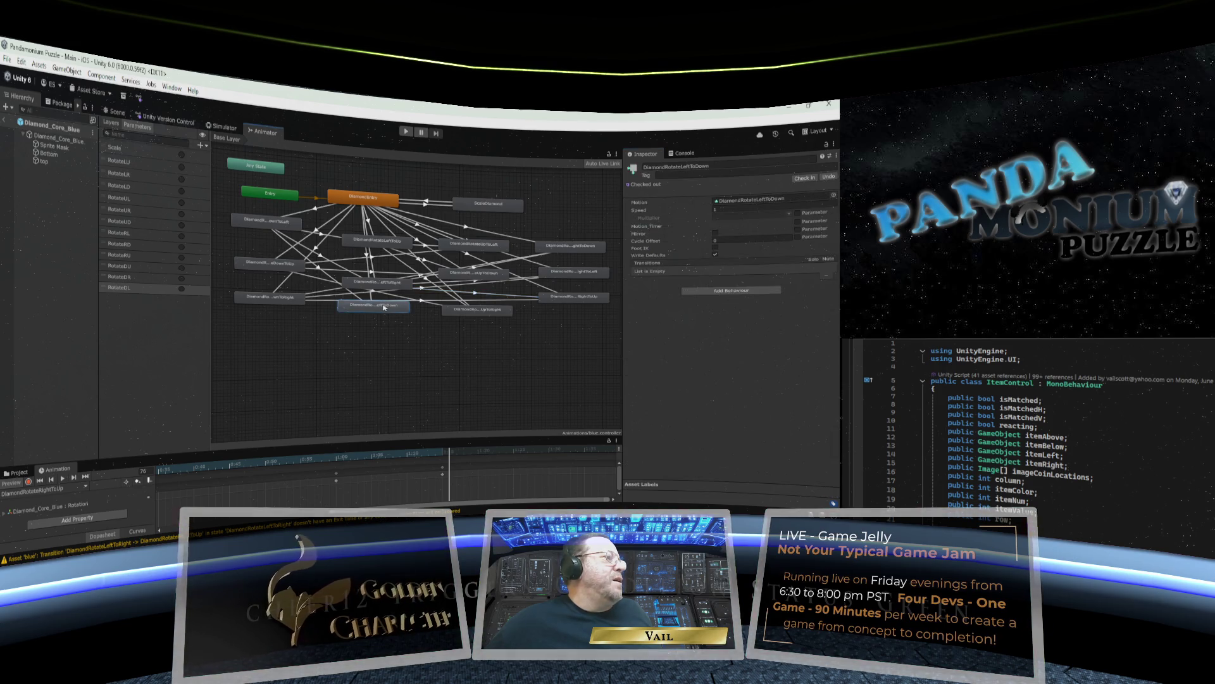
Add transitions from DiamondRotateLeftToDown to UpToLeft, UpToDown and UpToRight.
right_click(382, 308)
click(415, 310)
click(473, 244)
right_click(393, 306)
click(411, 310)
click(466, 277)
right_click(402, 308)
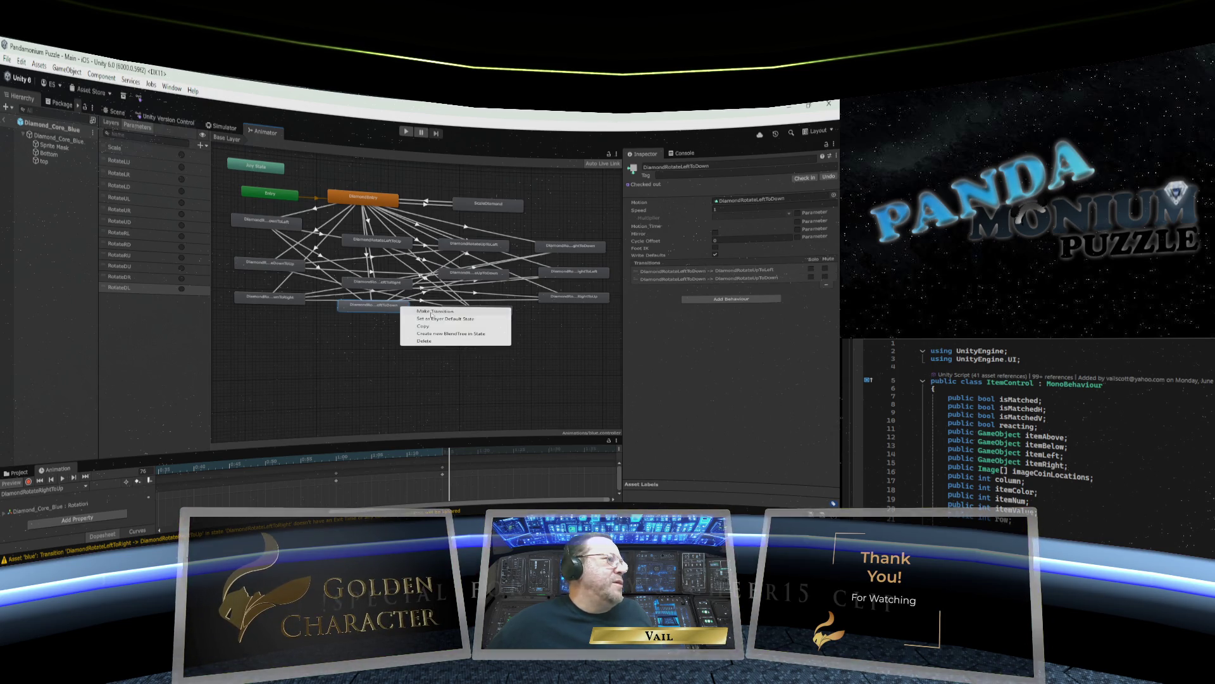
click(430, 312)
click(471, 306)
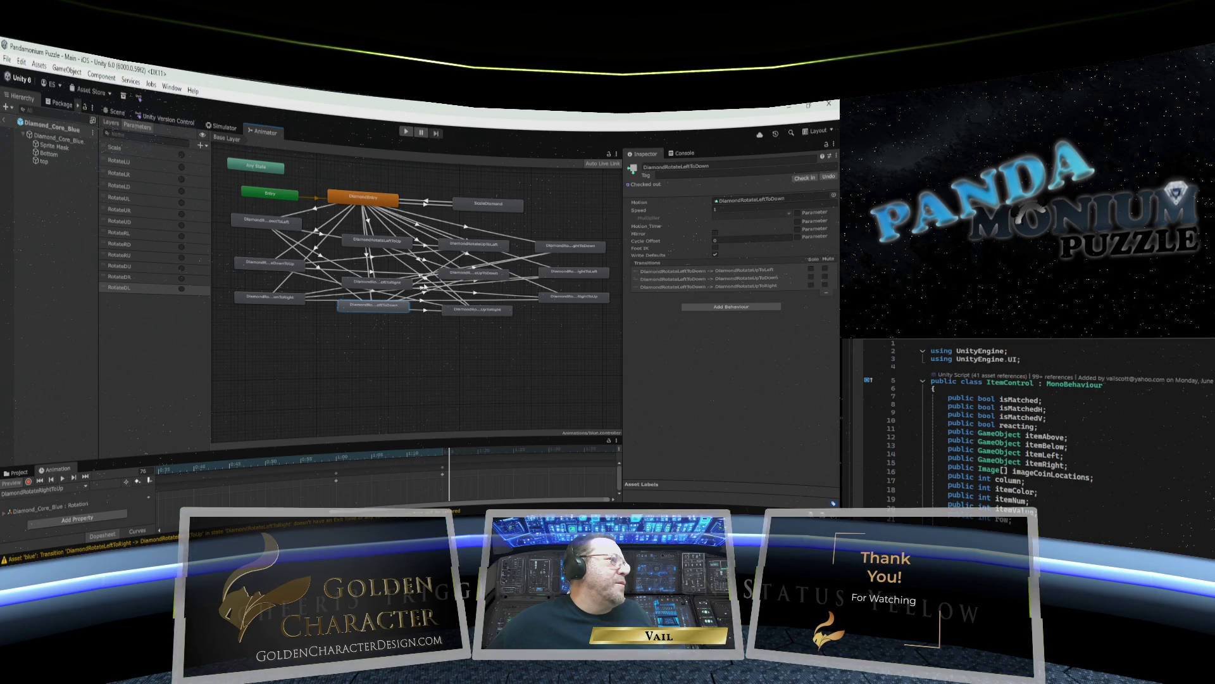
Move the LeftToDown state lower and give its UpToLeft transition no exit time and a RotateUL condition.
drag(392, 311, 385, 382)
click(422, 313)
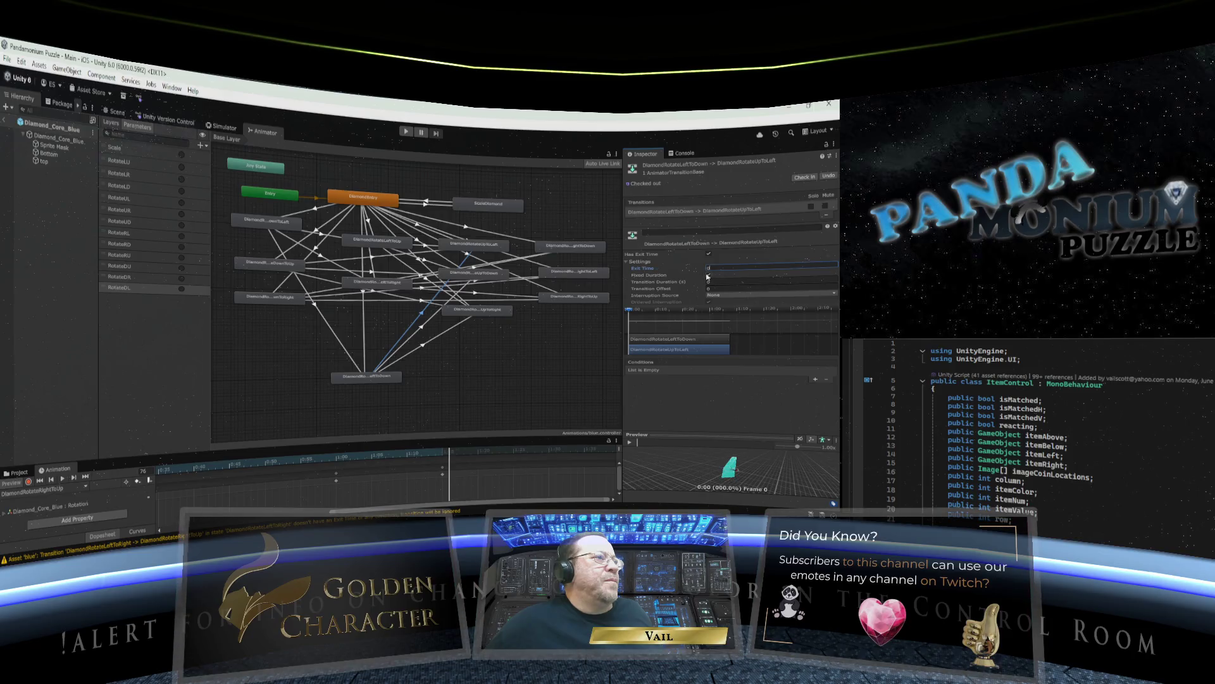
click(708, 254)
click(815, 378)
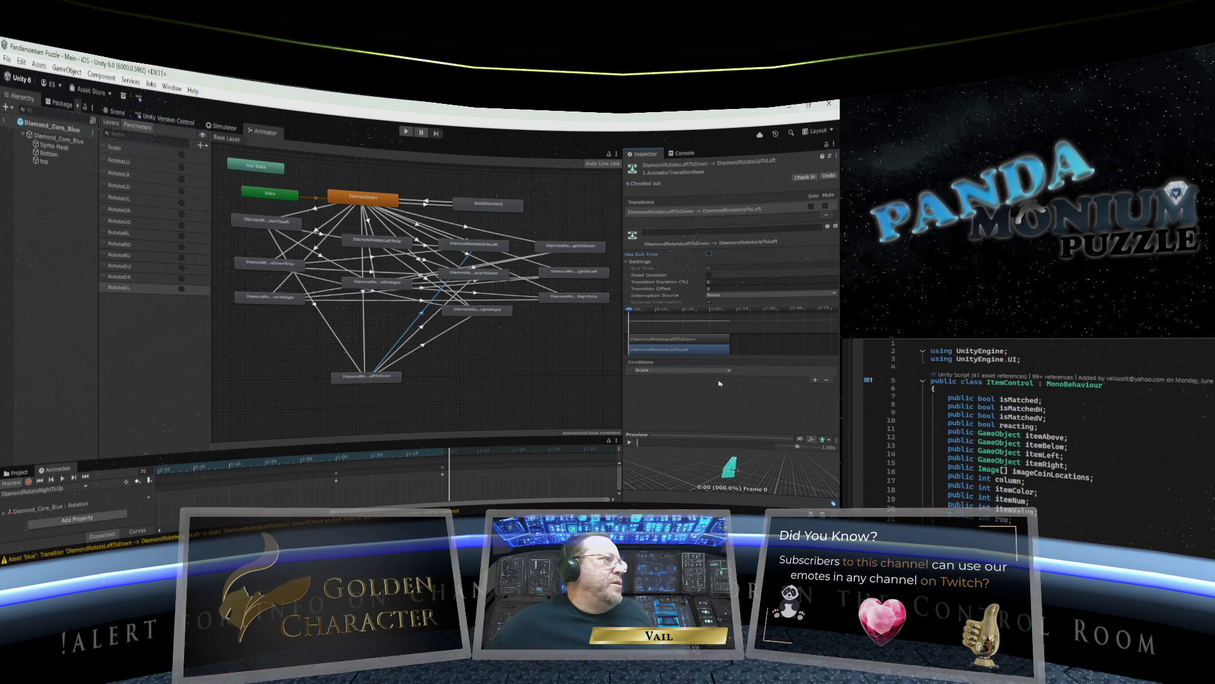
click(696, 371)
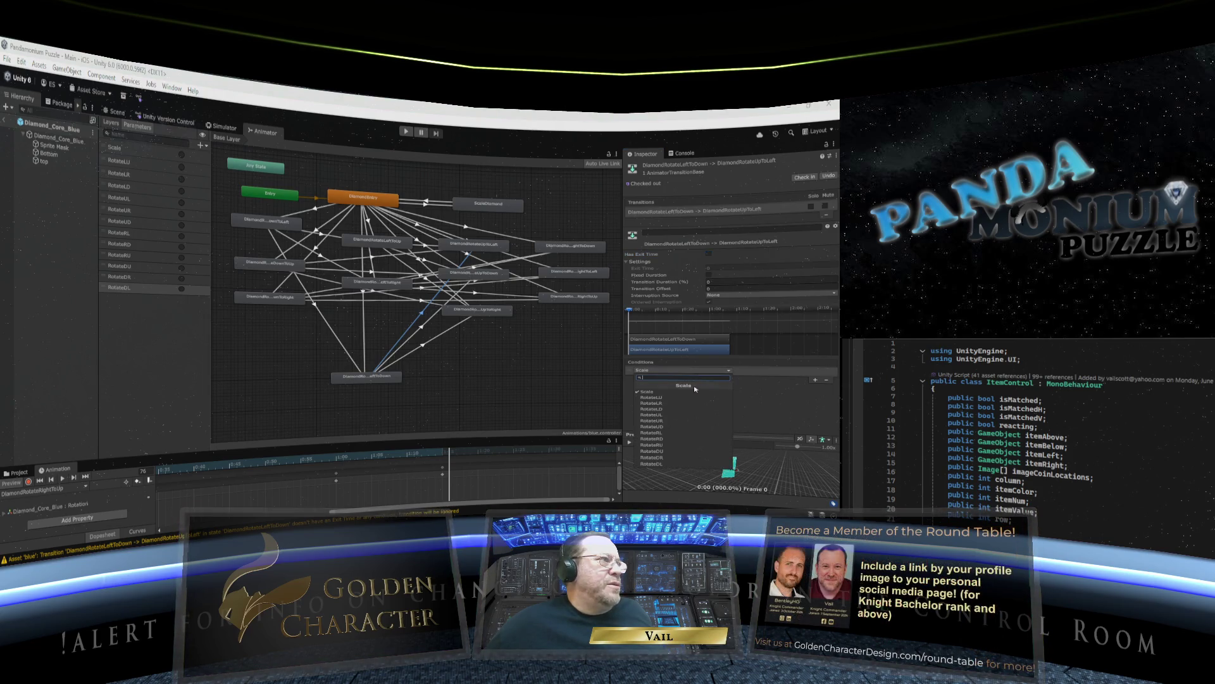
click(668, 416)
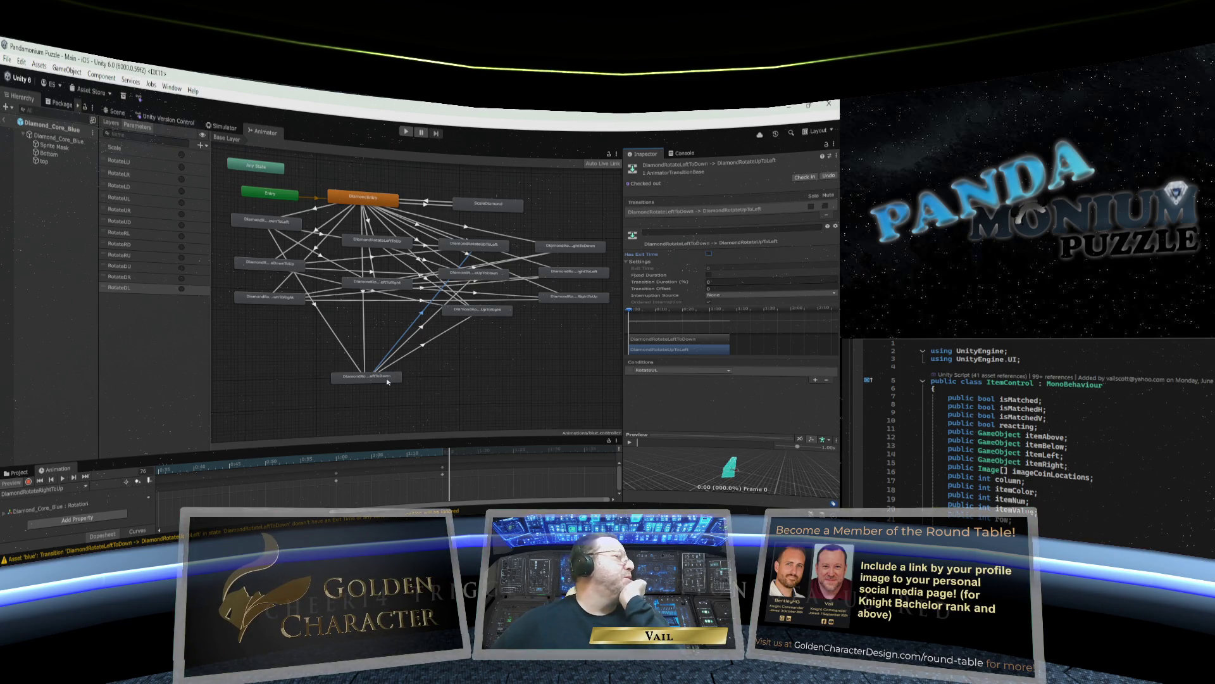
Delete one of DiamondRotateLeftToDown's outgoing transitions and reposition the state node.
mouse_move(387, 382)
mouse_down()
mouse_move(383, 348)
mouse_move(316, 412)
mouse_move(383, 392)
mouse_move(389, 336)
mouse_move(372, 387)
mouse_move(386, 339)
mouse_move(386, 368)
mouse_up()
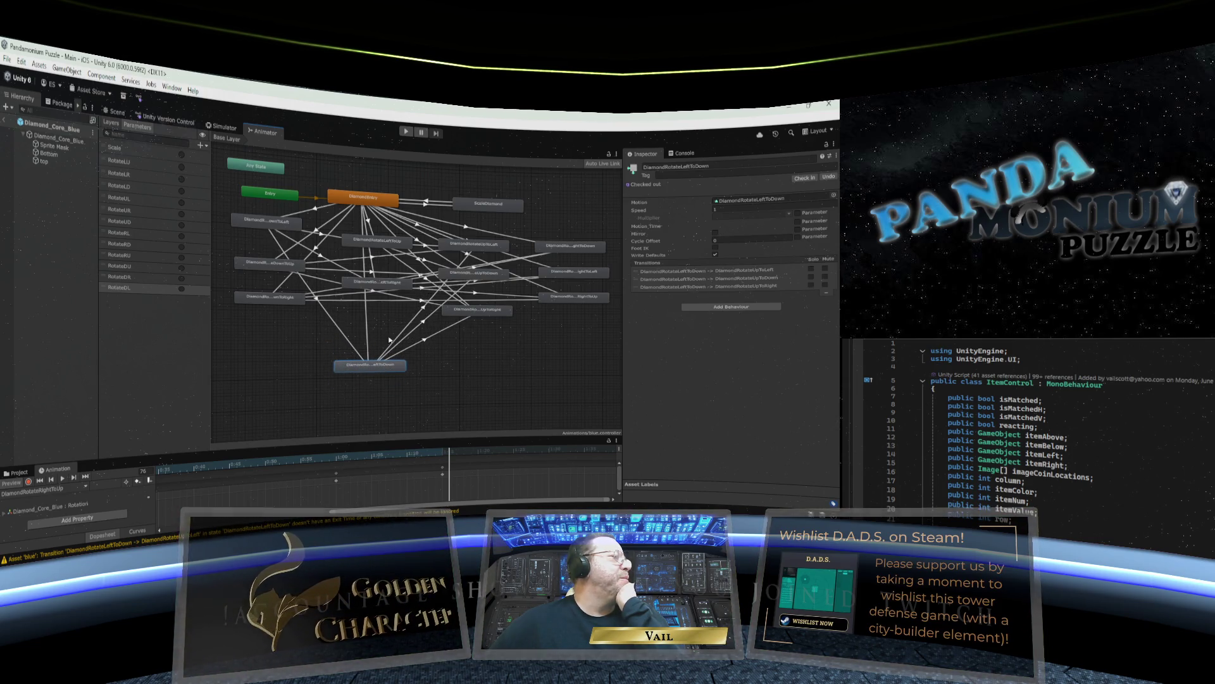
click(423, 310)
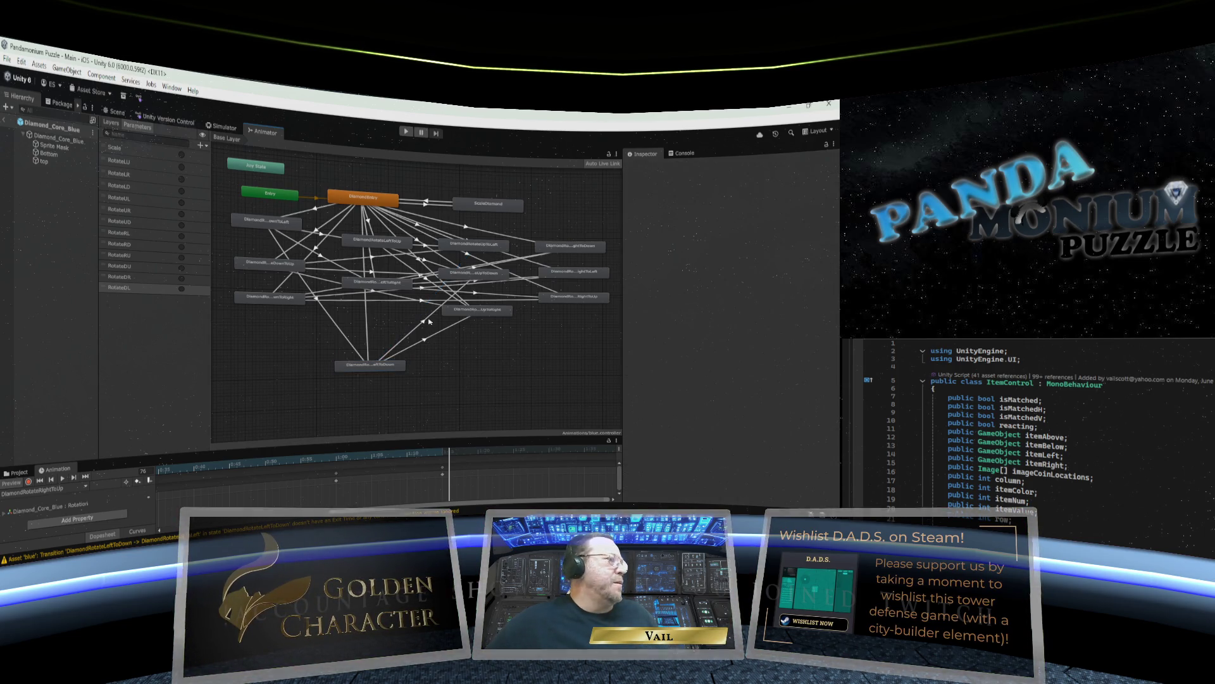
key(Delete)
click(428, 340)
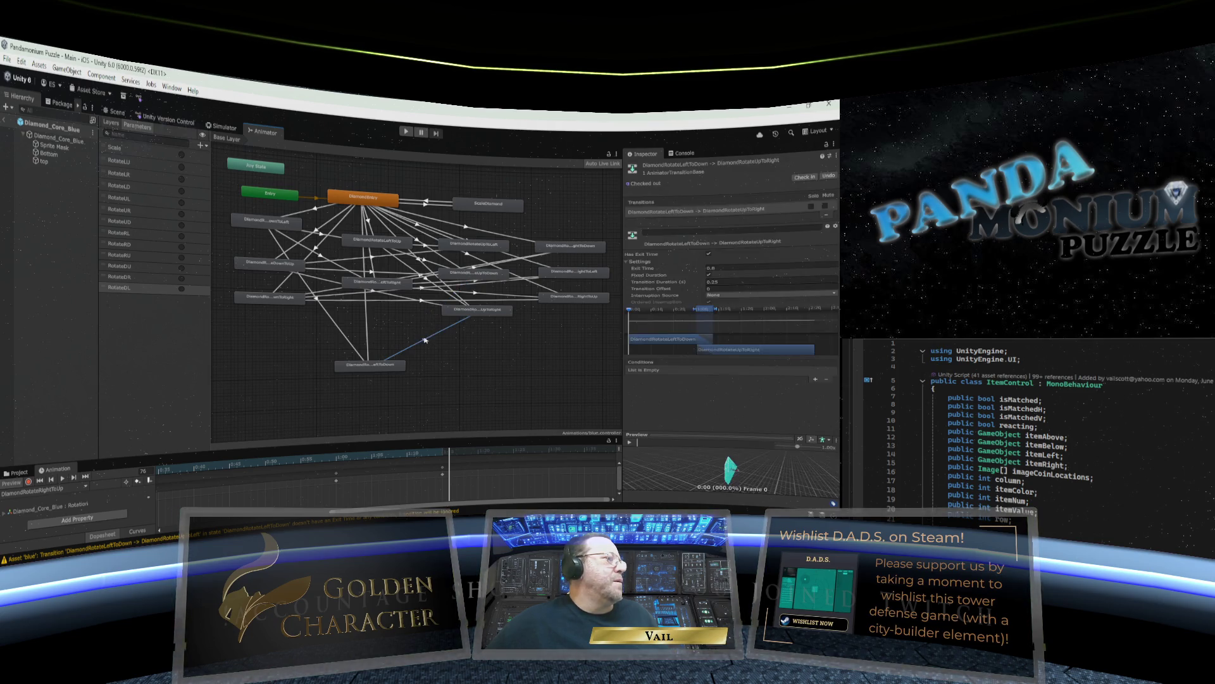
mouse_move(385, 369)
mouse_down()
mouse_move(387, 324)
mouse_move(387, 350)
mouse_move(383, 323)
mouse_move(380, 339)
mouse_up()
right_click(380, 337)
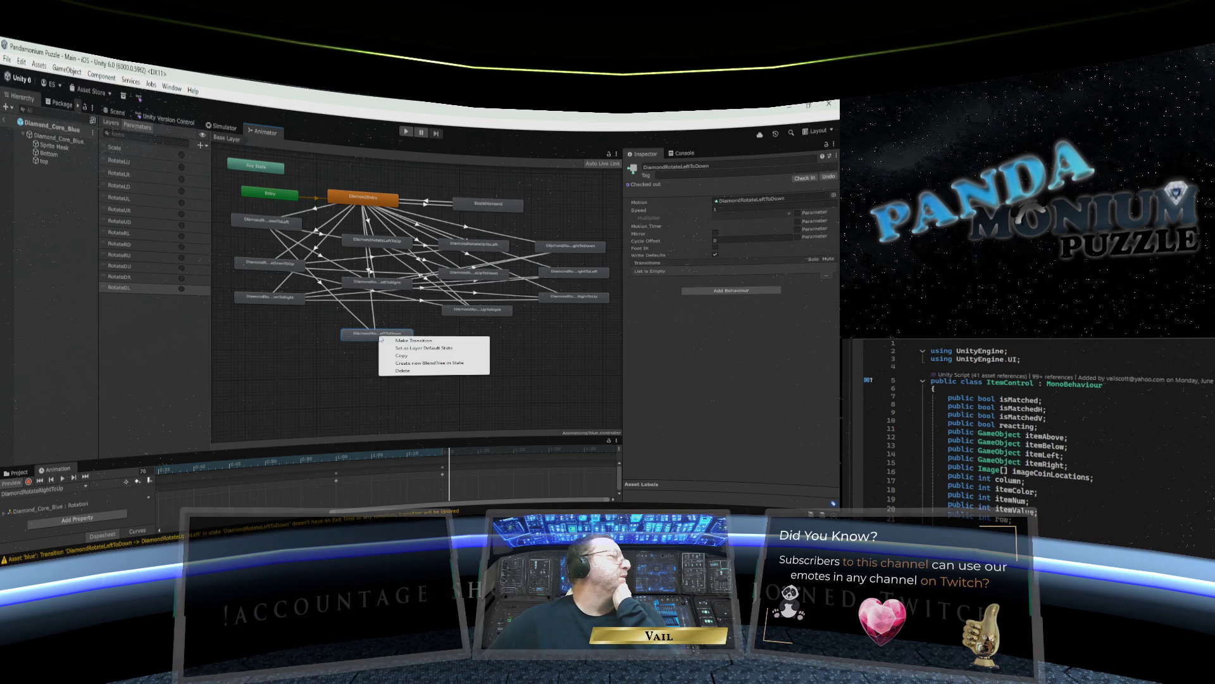
Add transitions from DiamondRotateLeftToDown to DownToLeft, DownToUp and DownToRight, then move the state lower.
key(Escape)
click(307, 259)
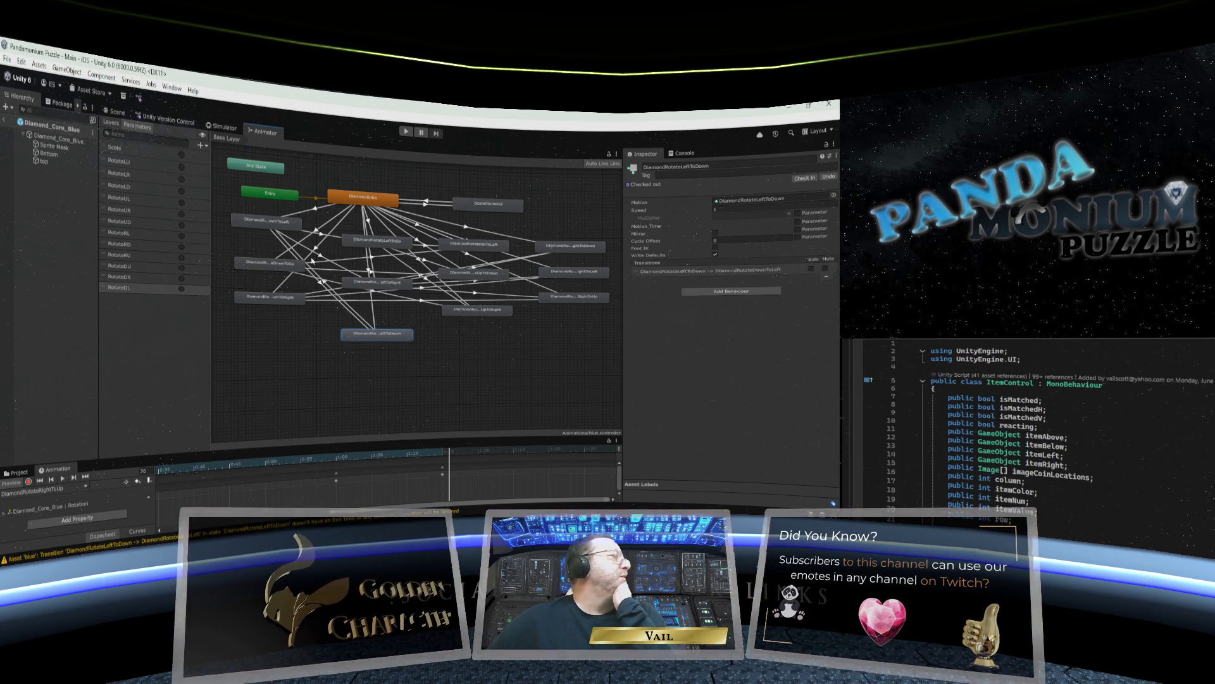
right_click(378, 330)
click(389, 338)
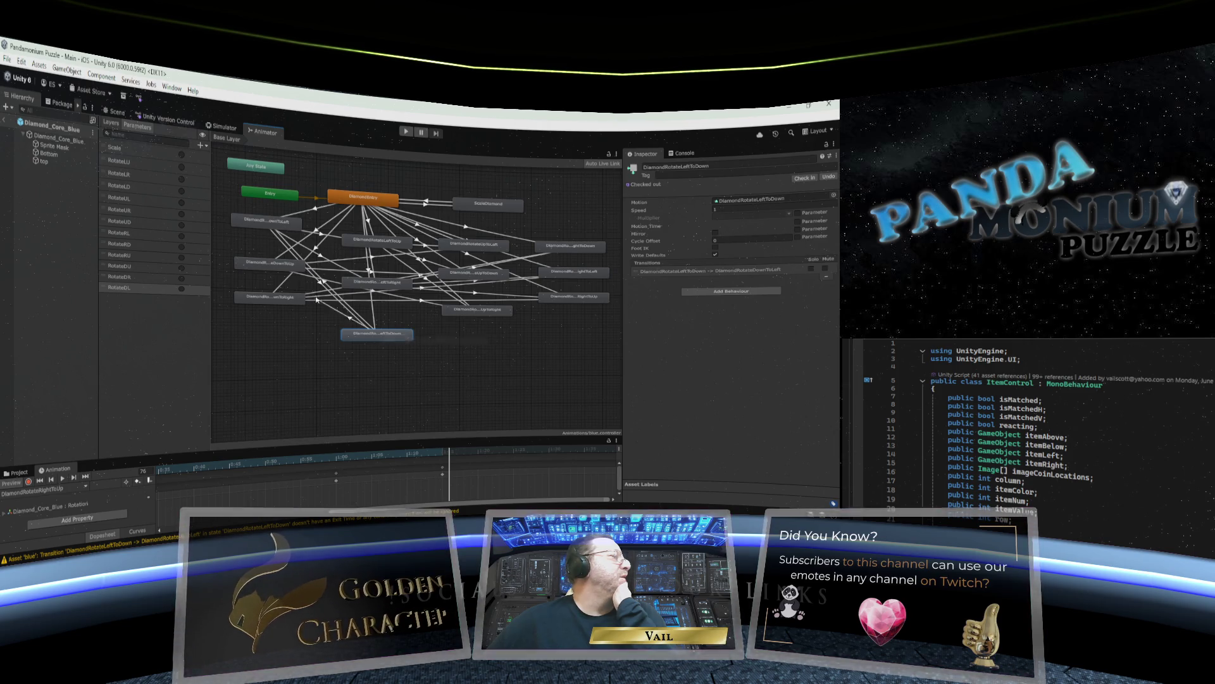
click(284, 267)
right_click(390, 338)
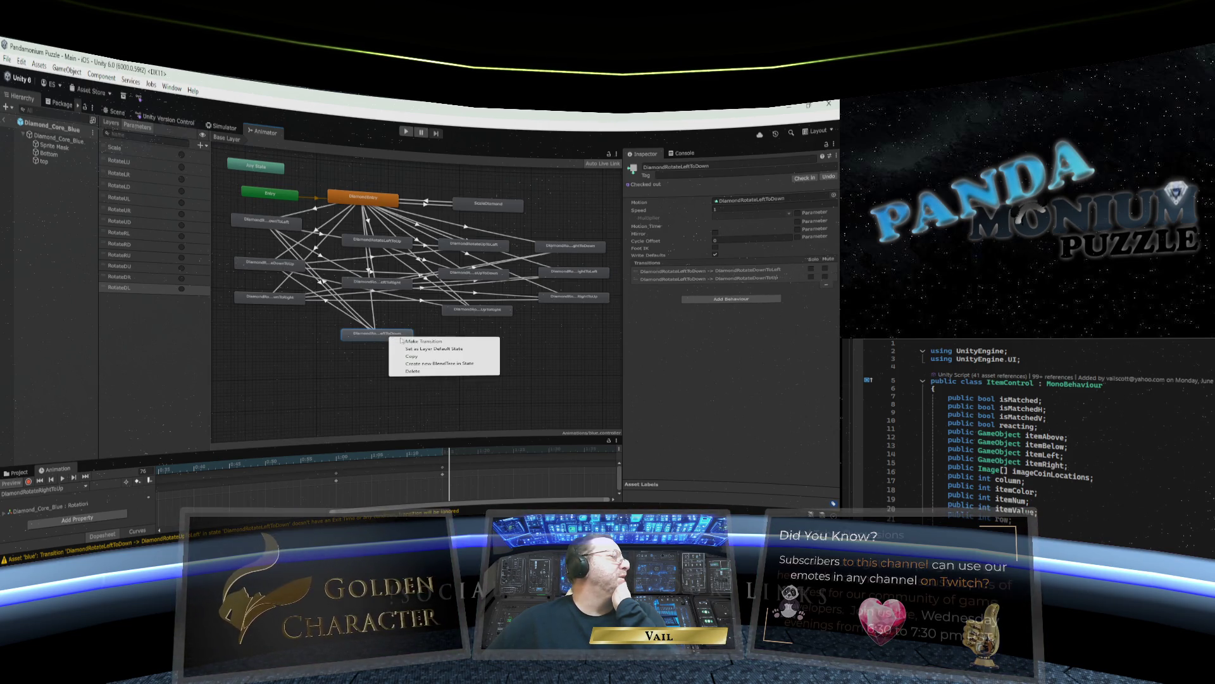
click(415, 343)
click(286, 297)
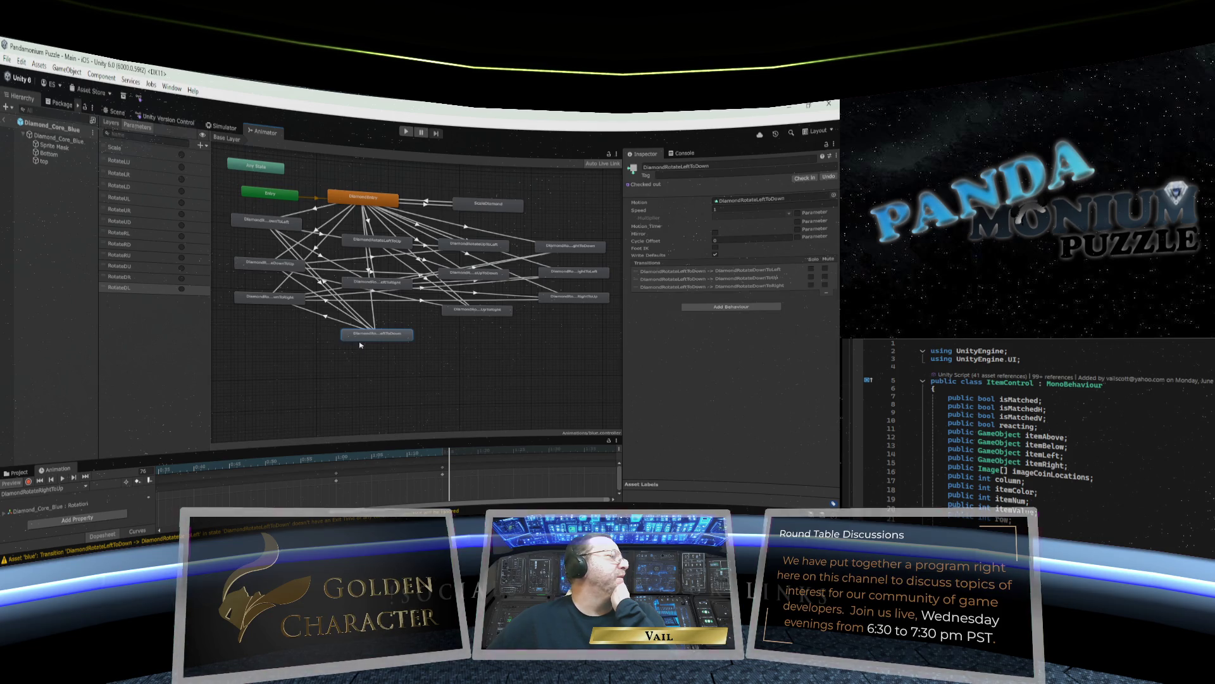
drag(368, 337, 396, 409)
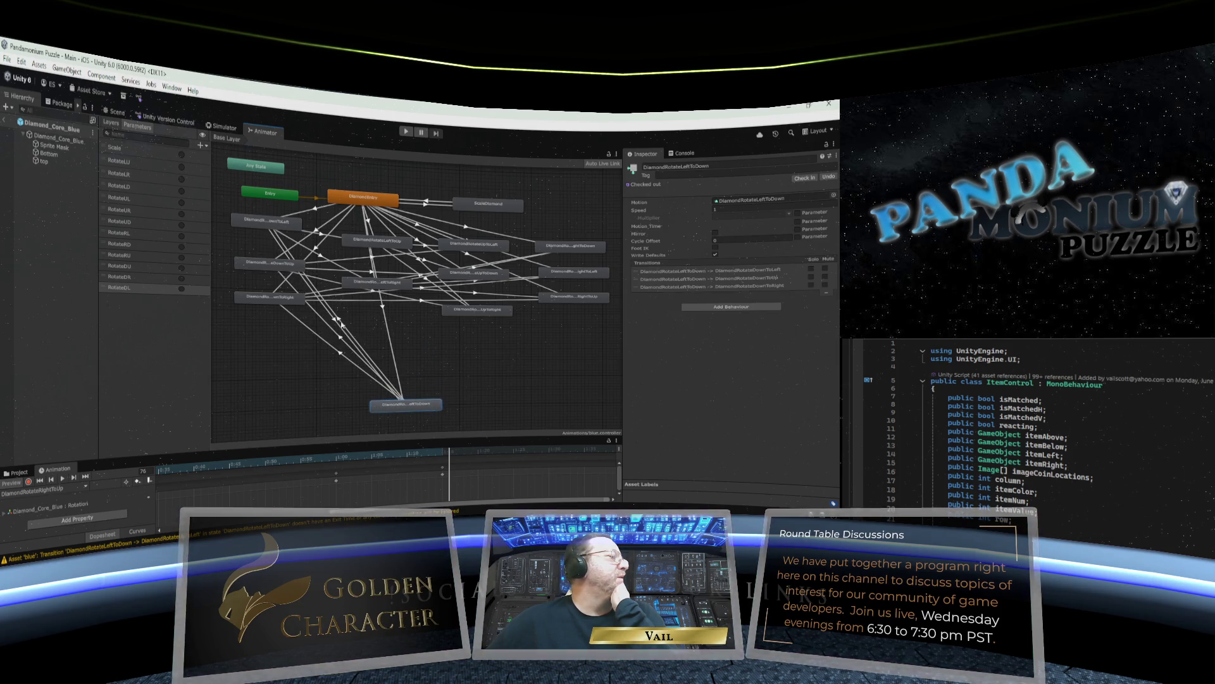
Make the DownToLeft transition instant: duration and exit time 0, no exit time, RotateDL condition.
click(339, 320)
click(690, 283)
text(0)
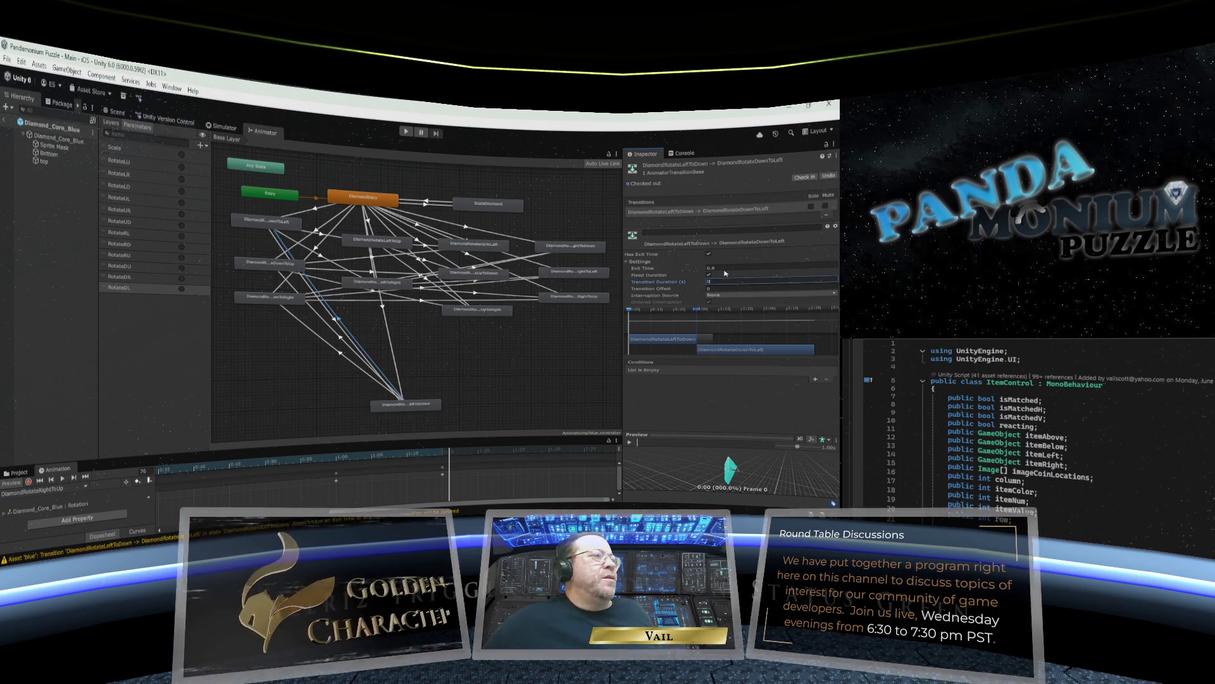
click(718, 268)
text(0)
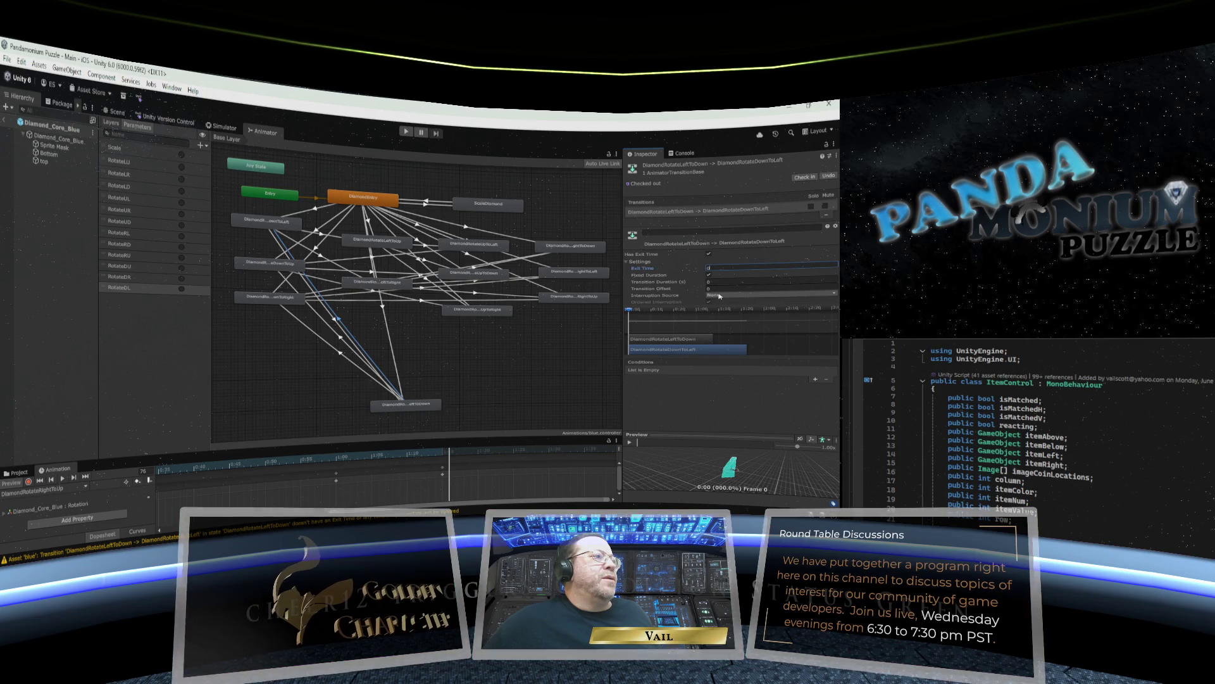
click(709, 253)
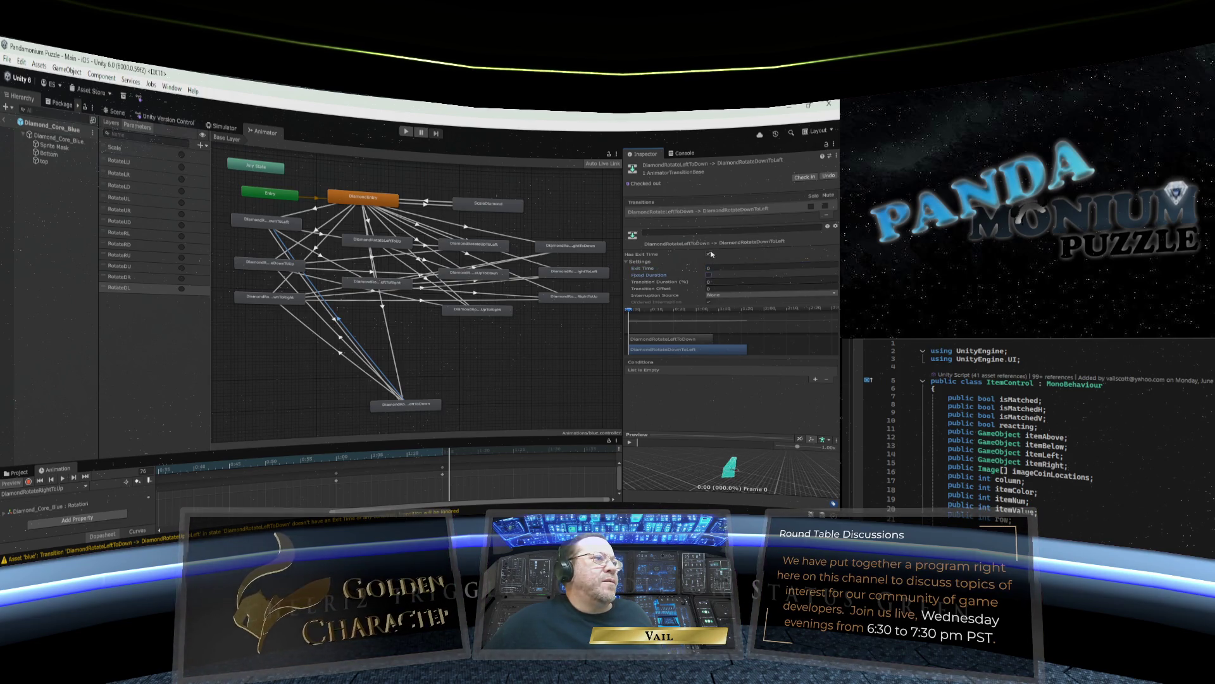
click(815, 380)
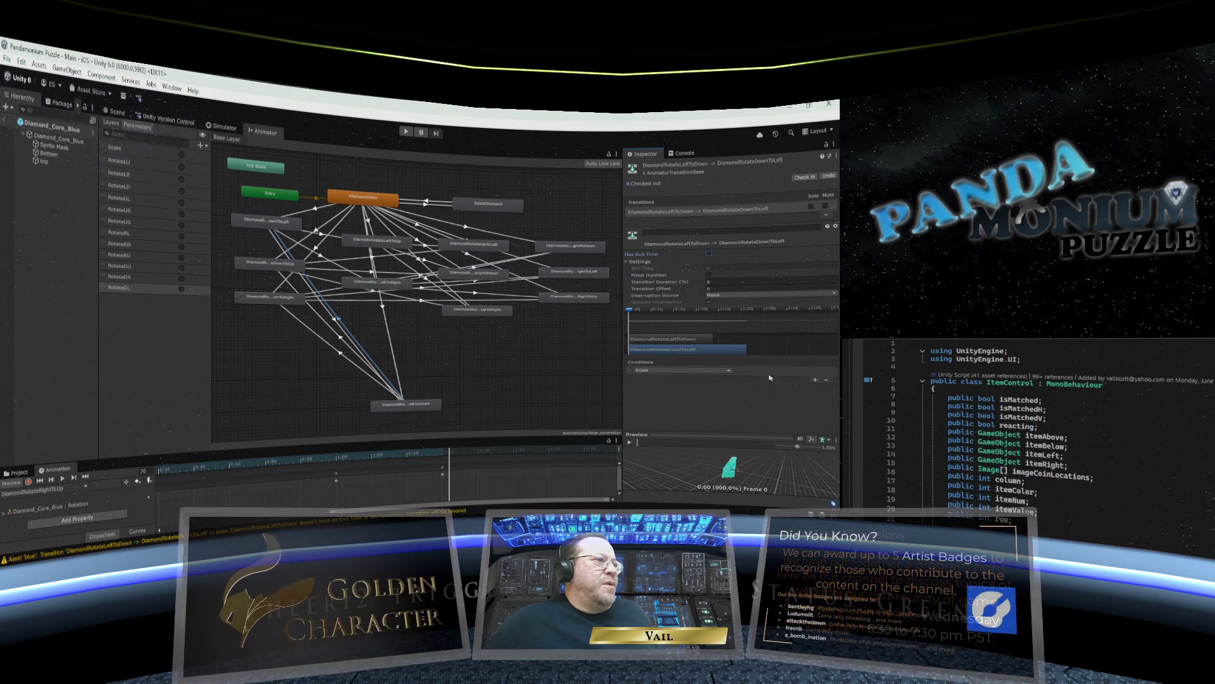
click(691, 371)
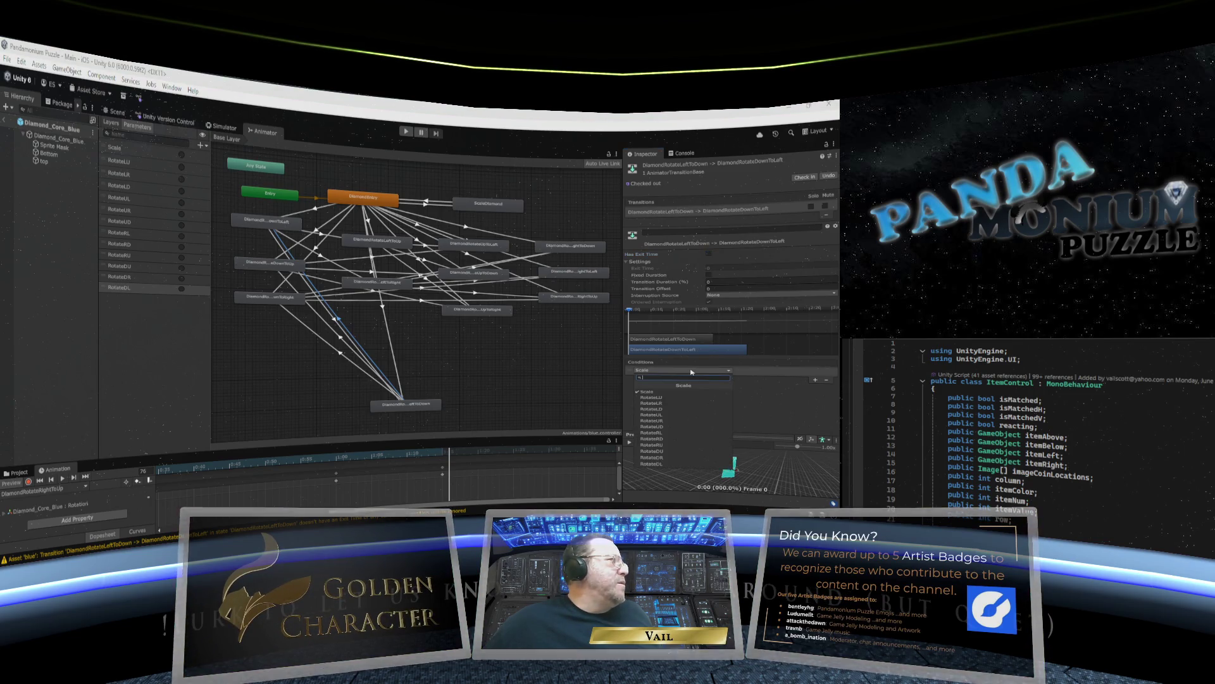
click(665, 465)
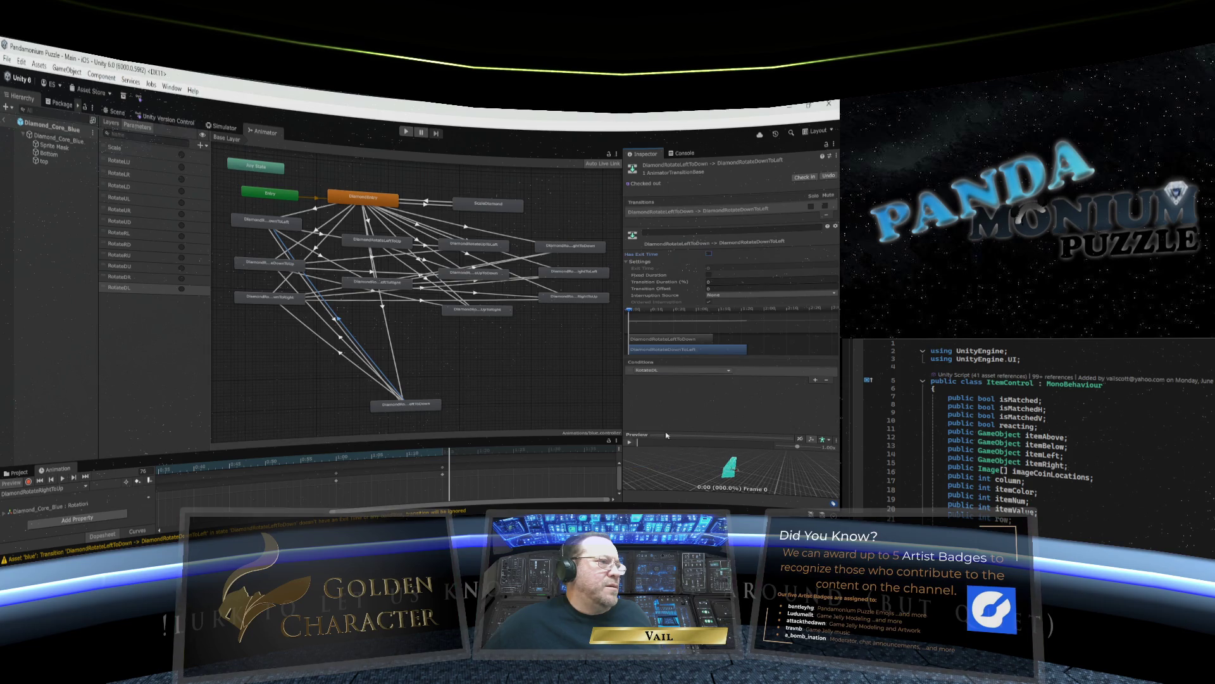
Make the DownToUp transition instant: zero timing, no exit time, RotateDU condition.
click(341, 339)
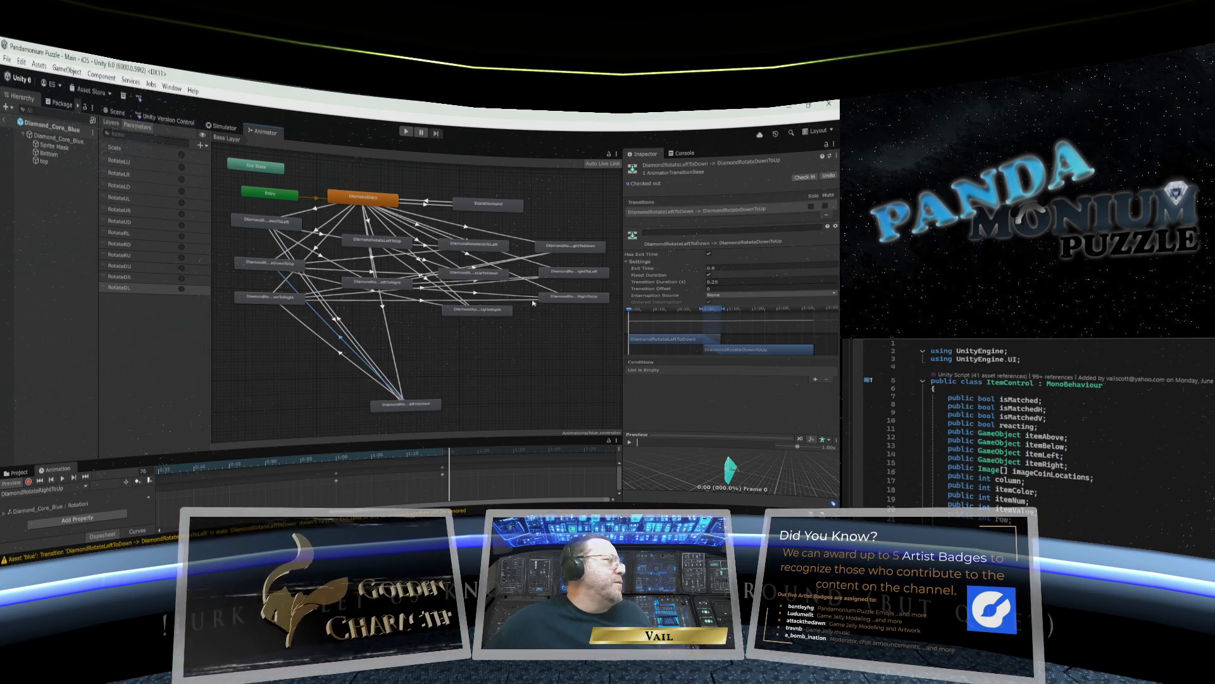
click(703, 281)
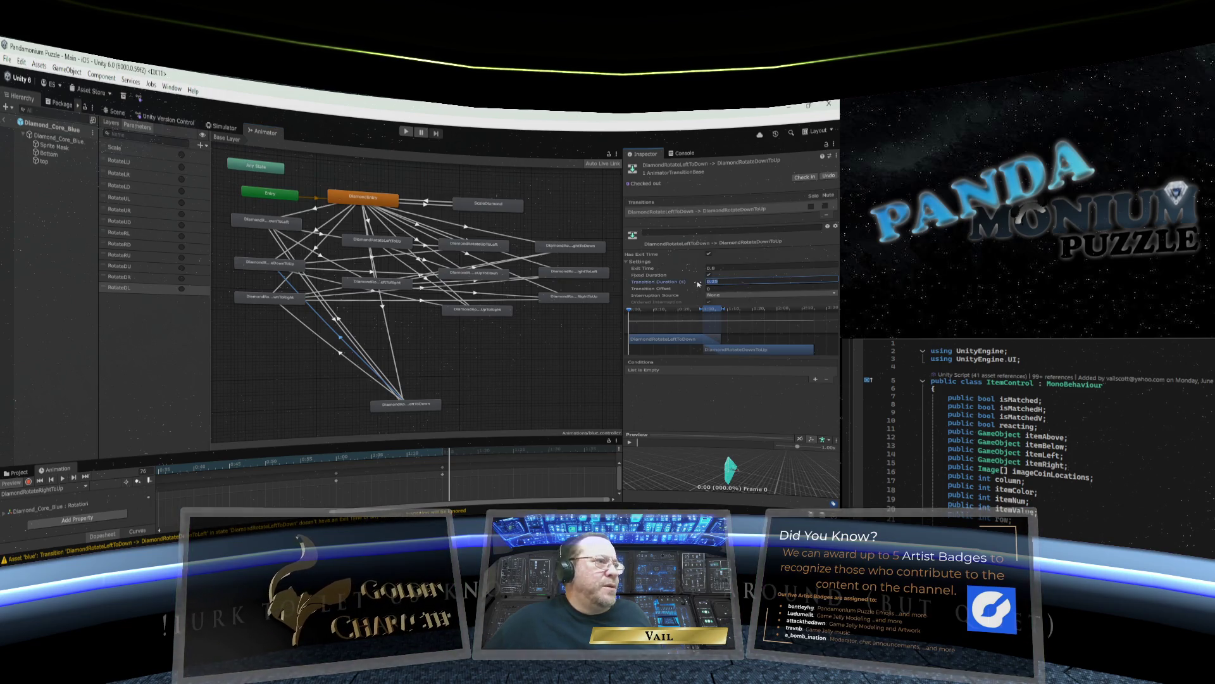
text(0)
click(733, 268)
text(0)
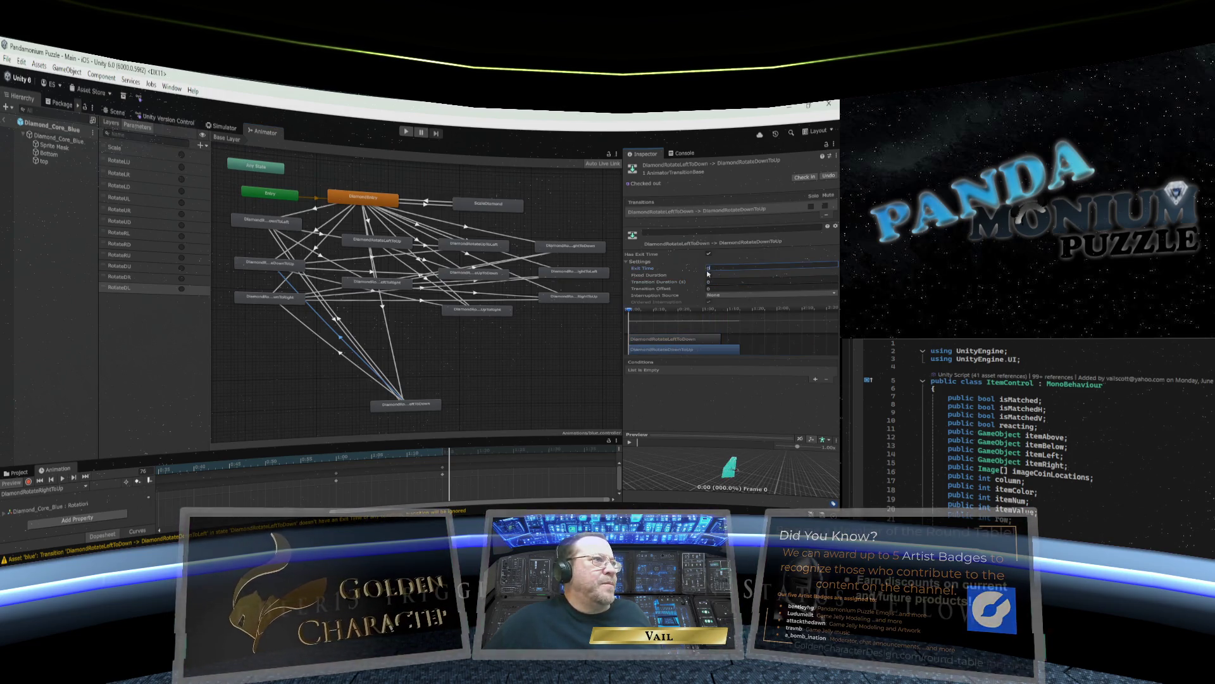
click(709, 275)
click(708, 253)
click(816, 380)
click(724, 372)
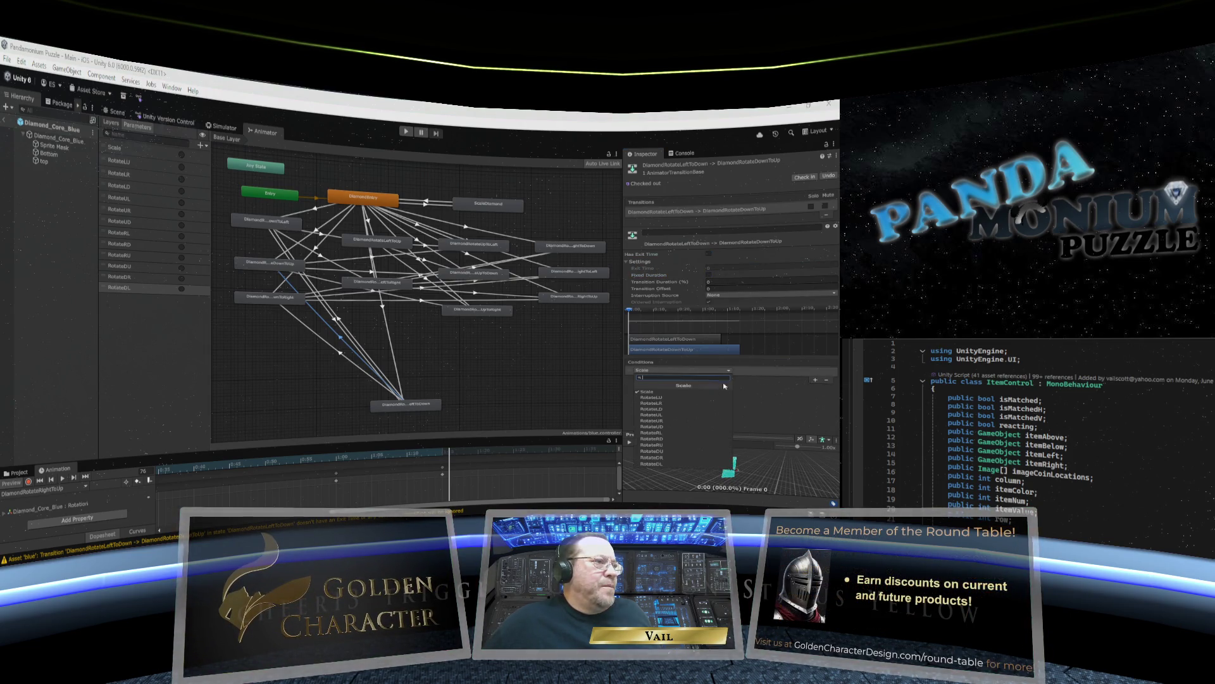
click(658, 447)
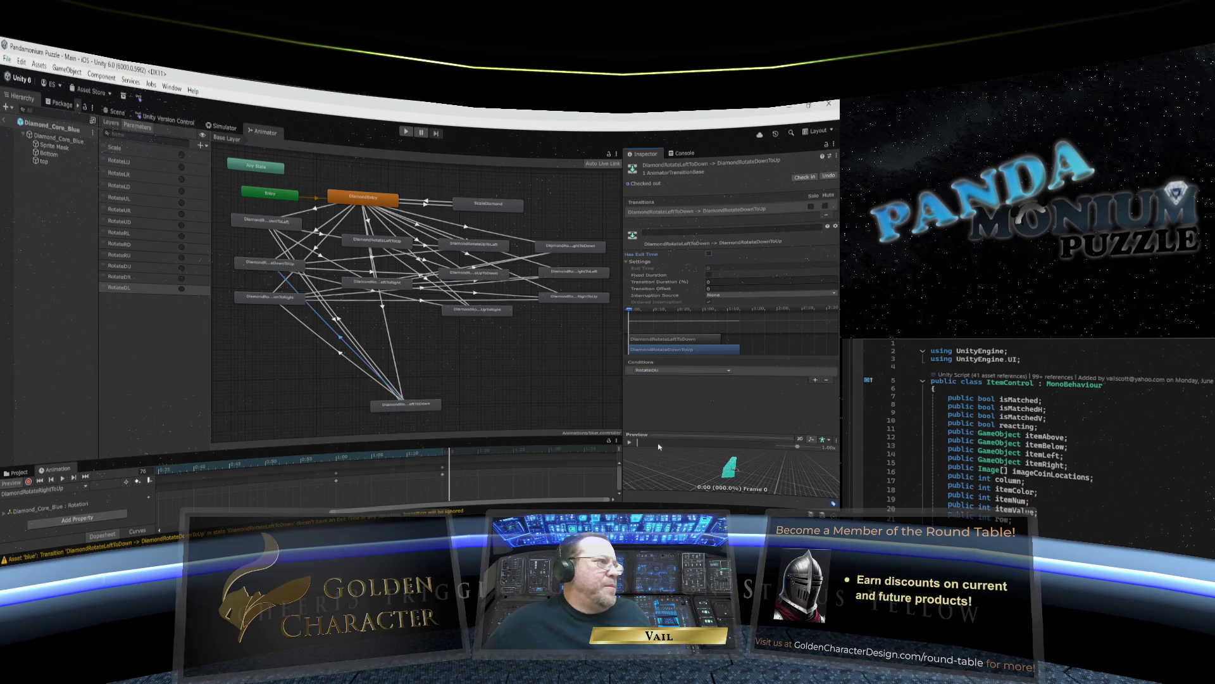
Make the DownToRight transition instant with a RotateDR condition, then move LeftToDown back up.
click(342, 355)
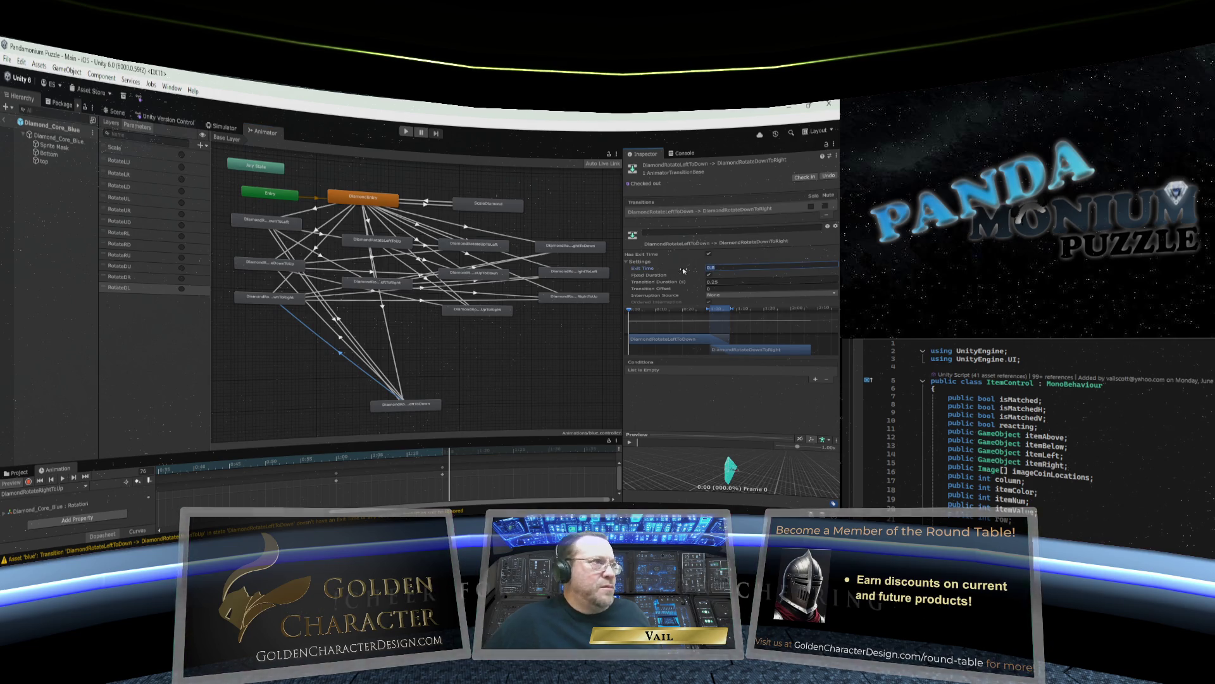
text(0)
click(709, 275)
double_click(728, 282)
text(0)
key(Return)
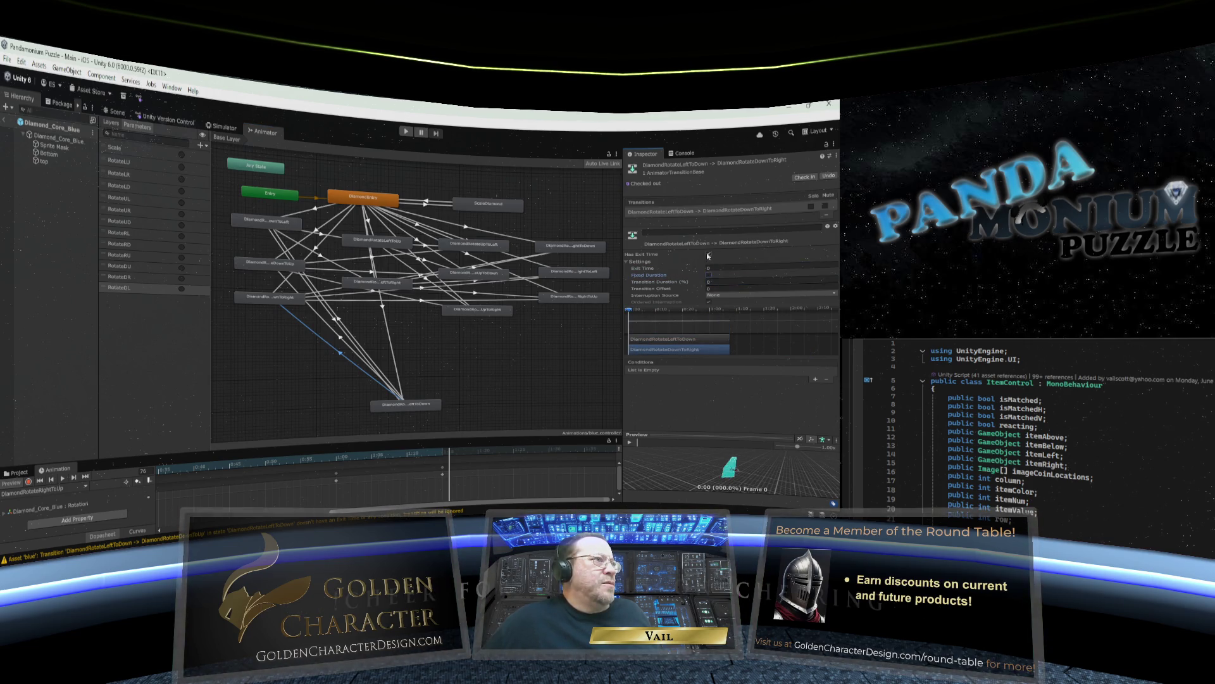
click(709, 253)
click(815, 380)
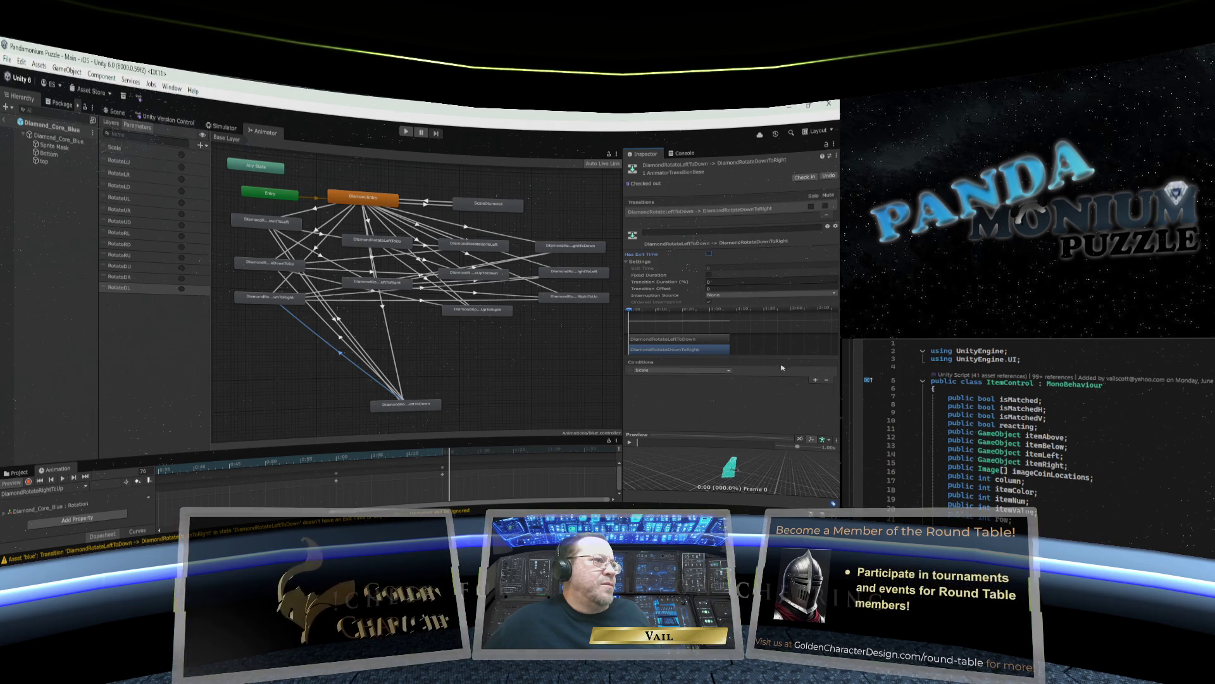
click(730, 371)
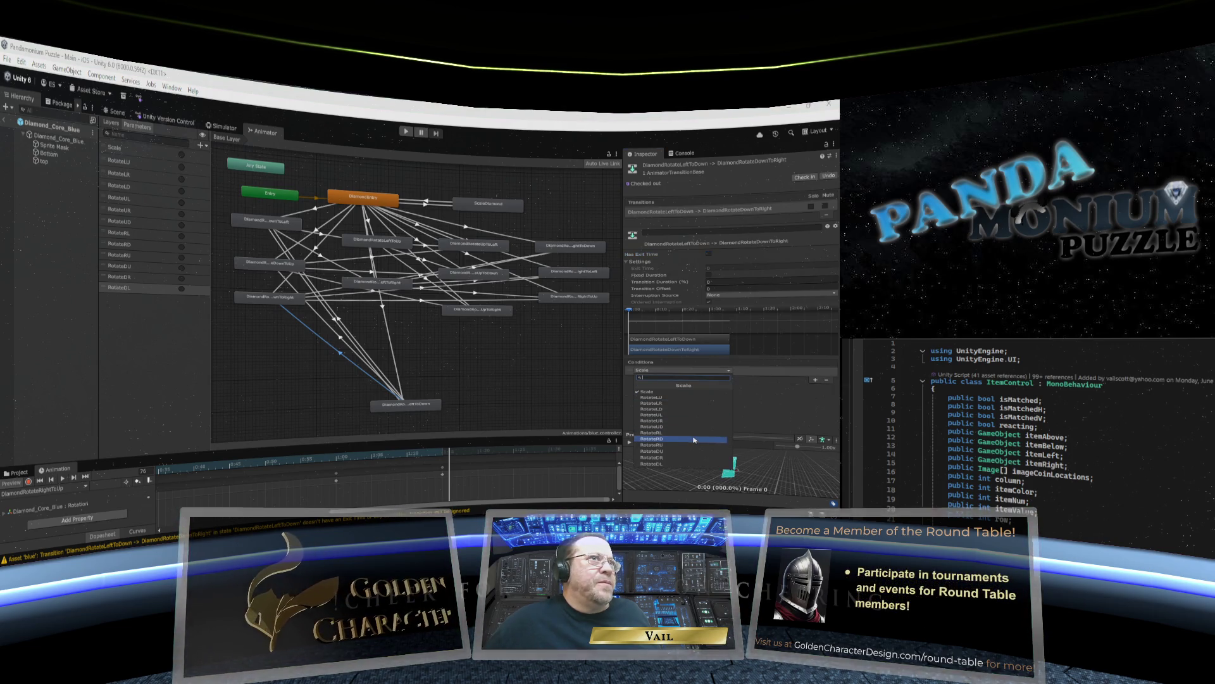
click(666, 460)
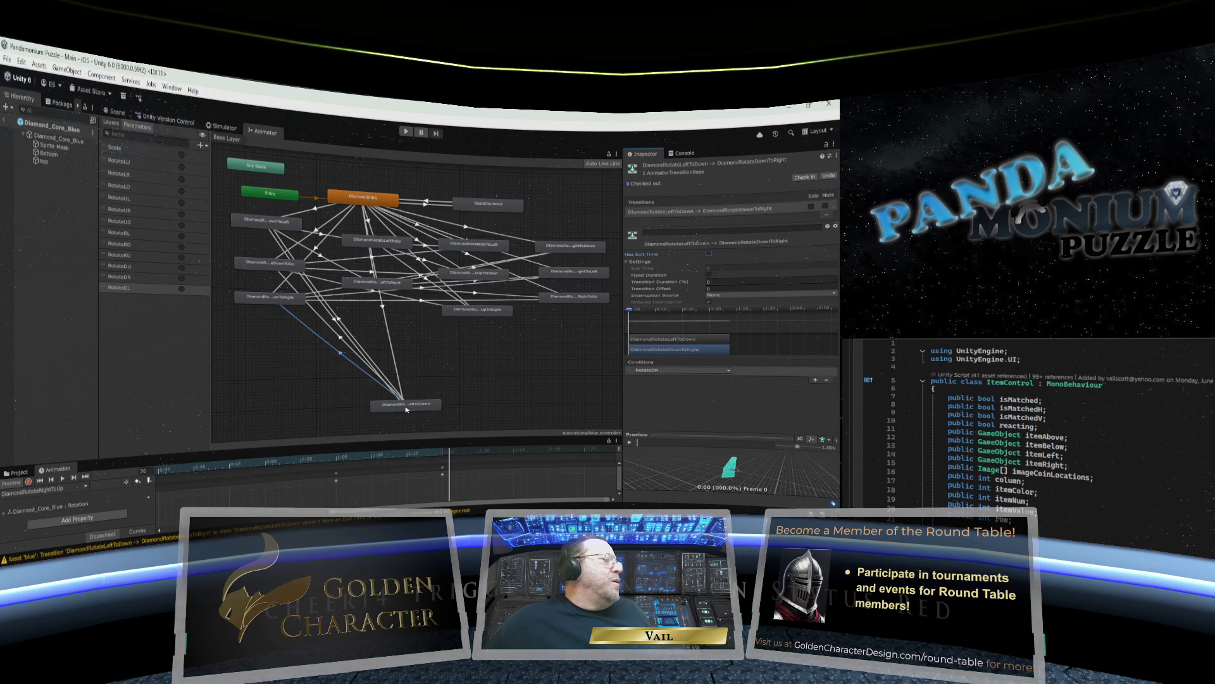
drag(407, 409, 384, 308)
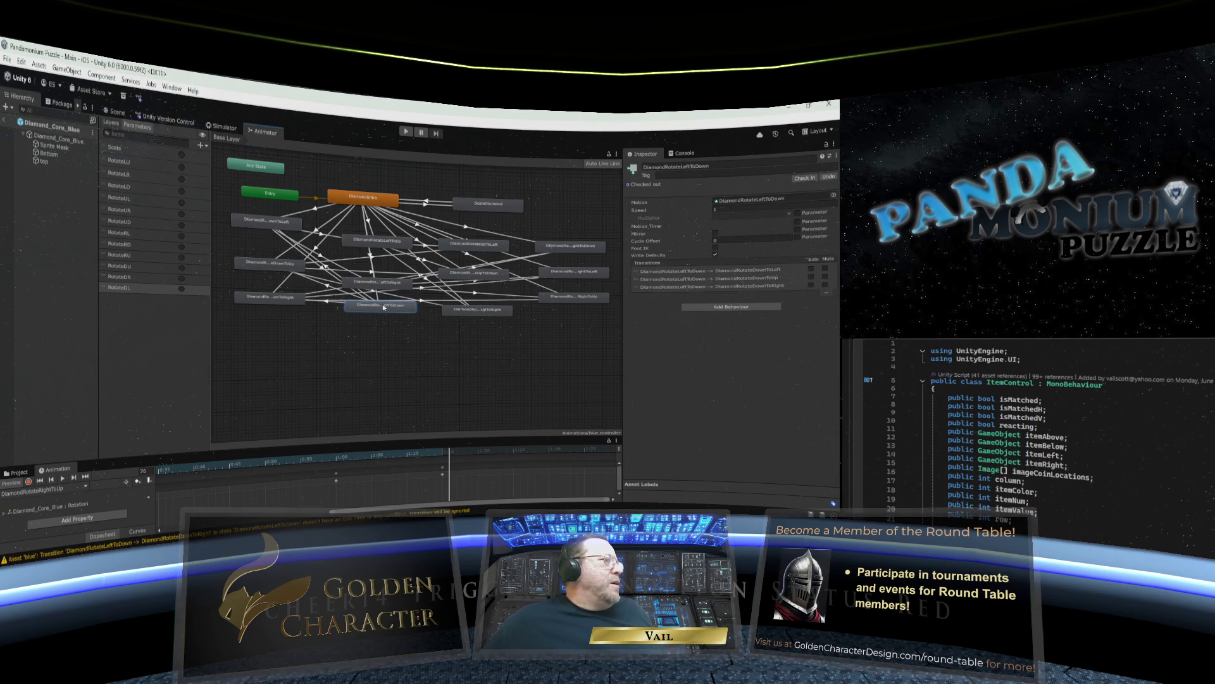
Reposition DiamondRotateUpToLeft and add transitions from it to LeftToUp, LeftToRight and LeftToDown.
click(479, 247)
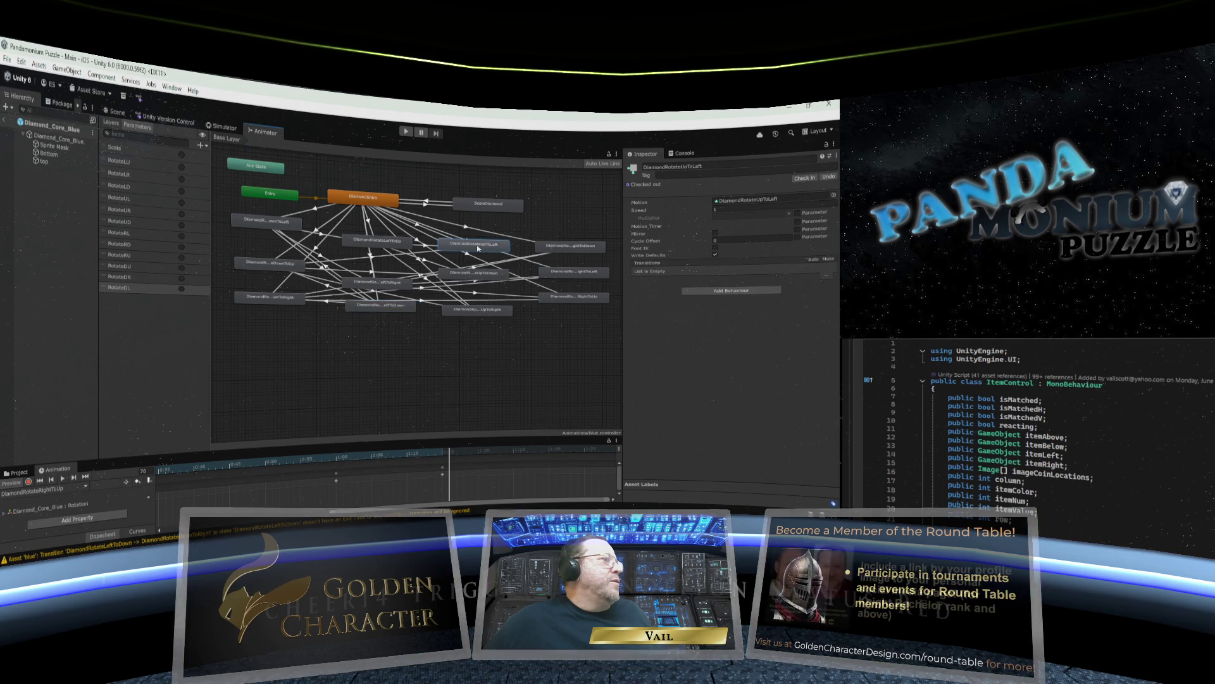
mouse_move(478, 248)
mouse_down()
mouse_move(483, 410)
mouse_move(542, 405)
mouse_up()
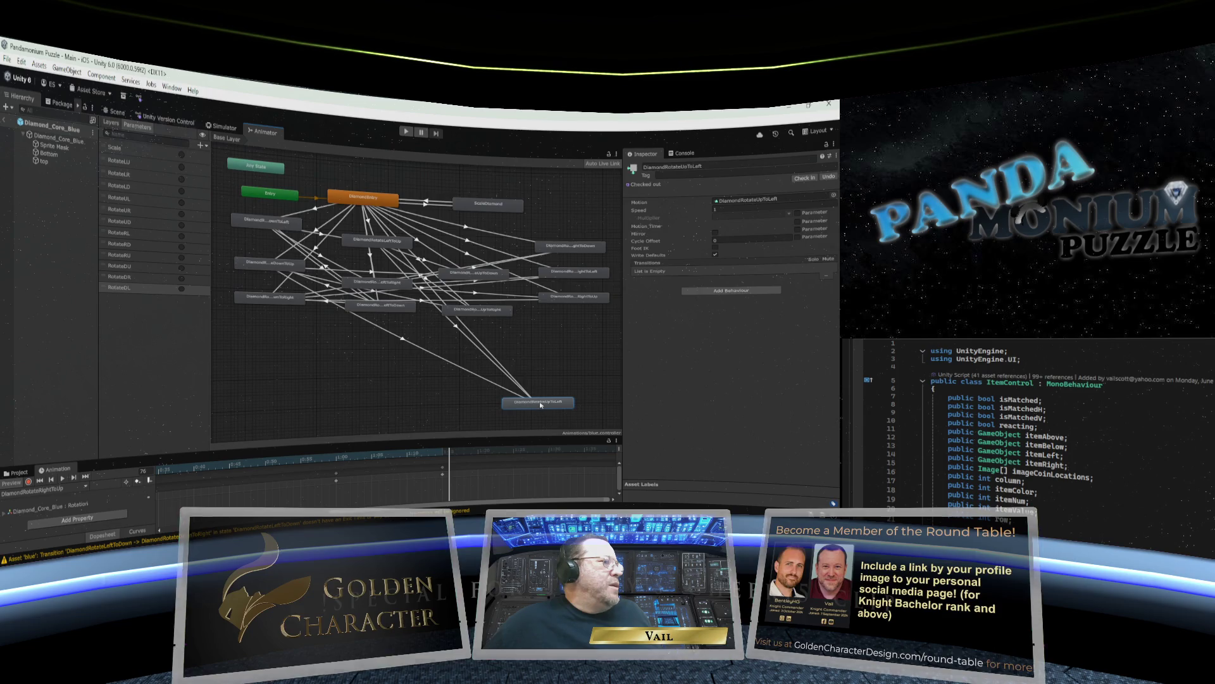
right_click(539, 403)
click(557, 408)
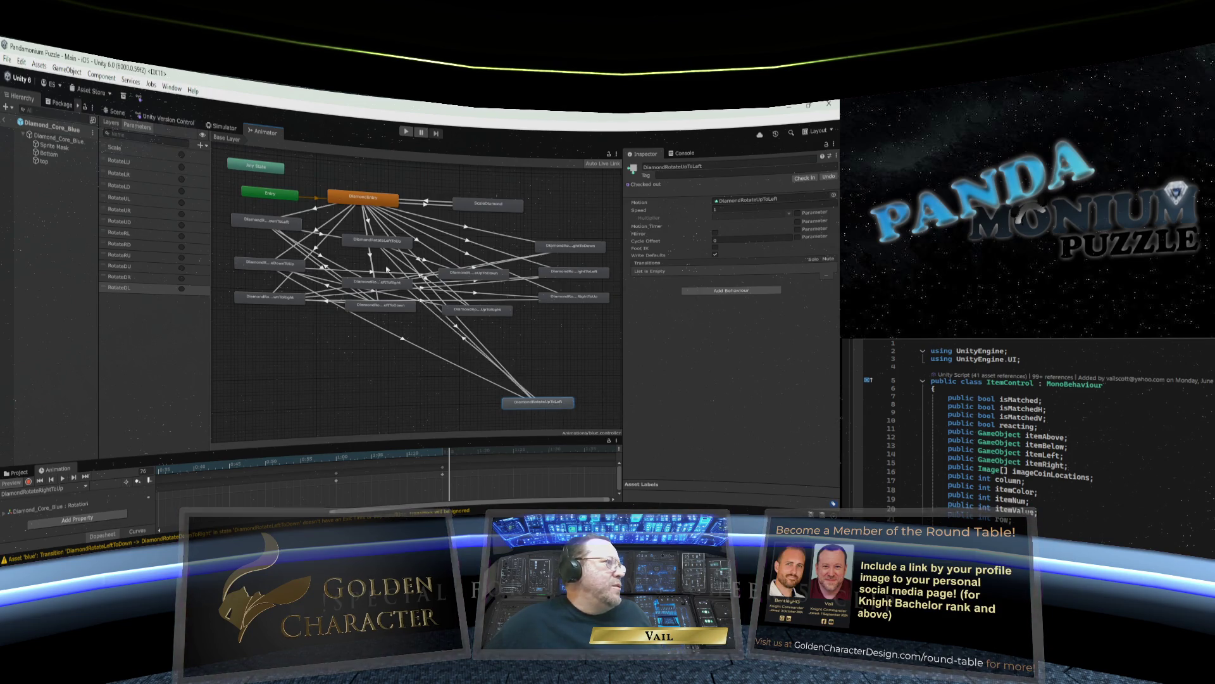
click(383, 245)
right_click(534, 400)
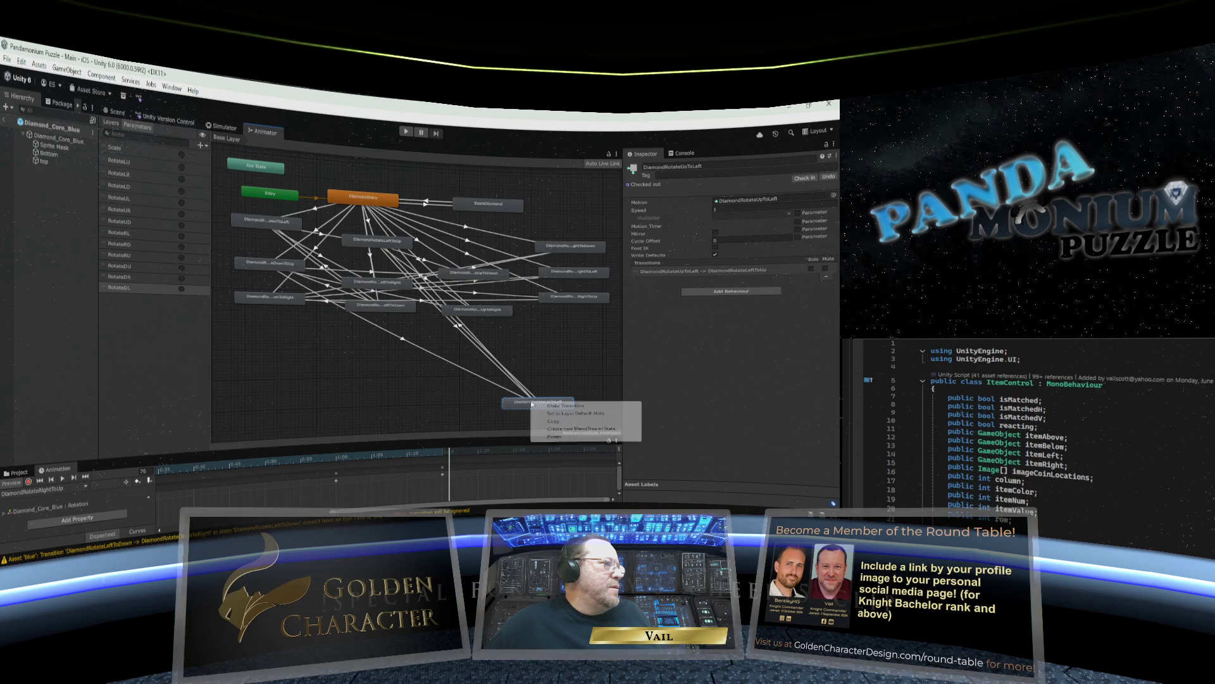
click(552, 407)
click(374, 289)
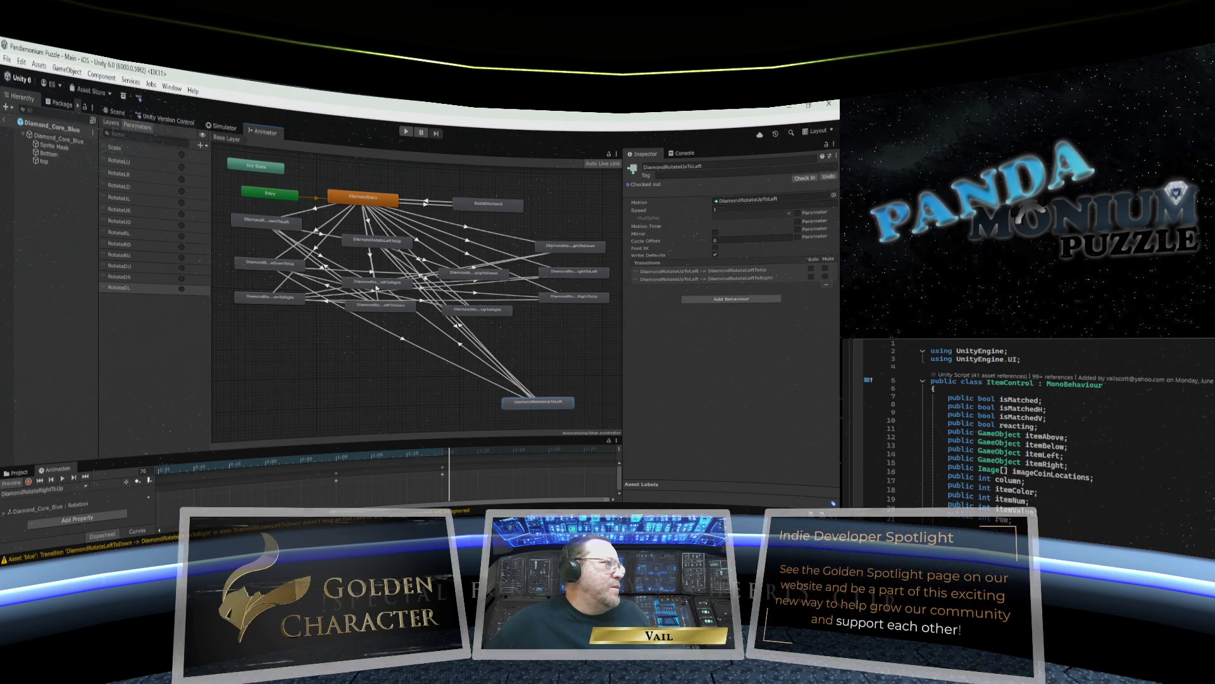
right_click(548, 401)
click(560, 408)
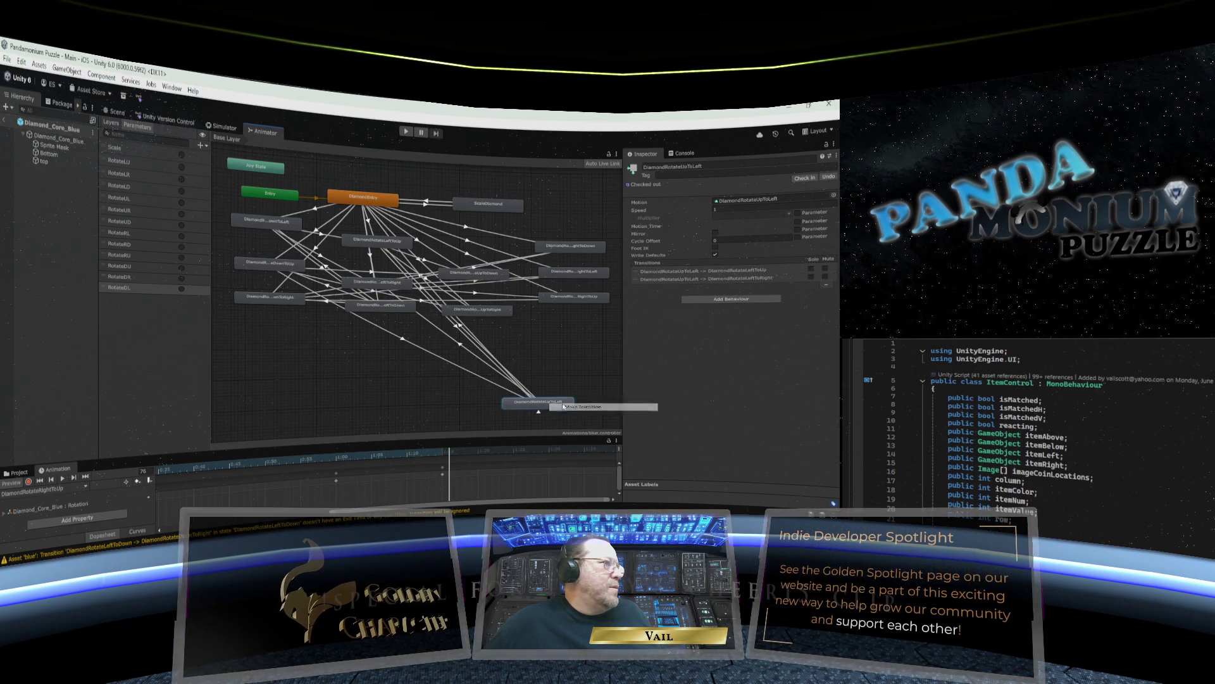
click(390, 309)
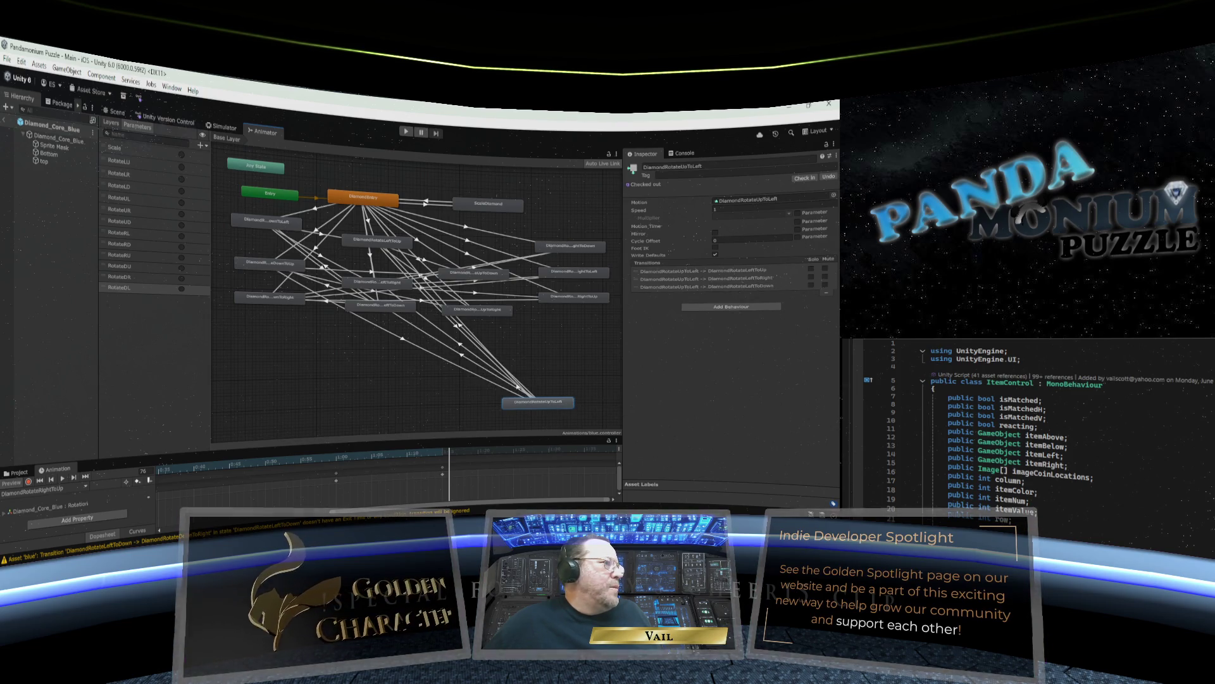
Make the UpToLeft-to-LeftToUp transition instant: zero timing, no exit time, RotateLU condition.
click(462, 327)
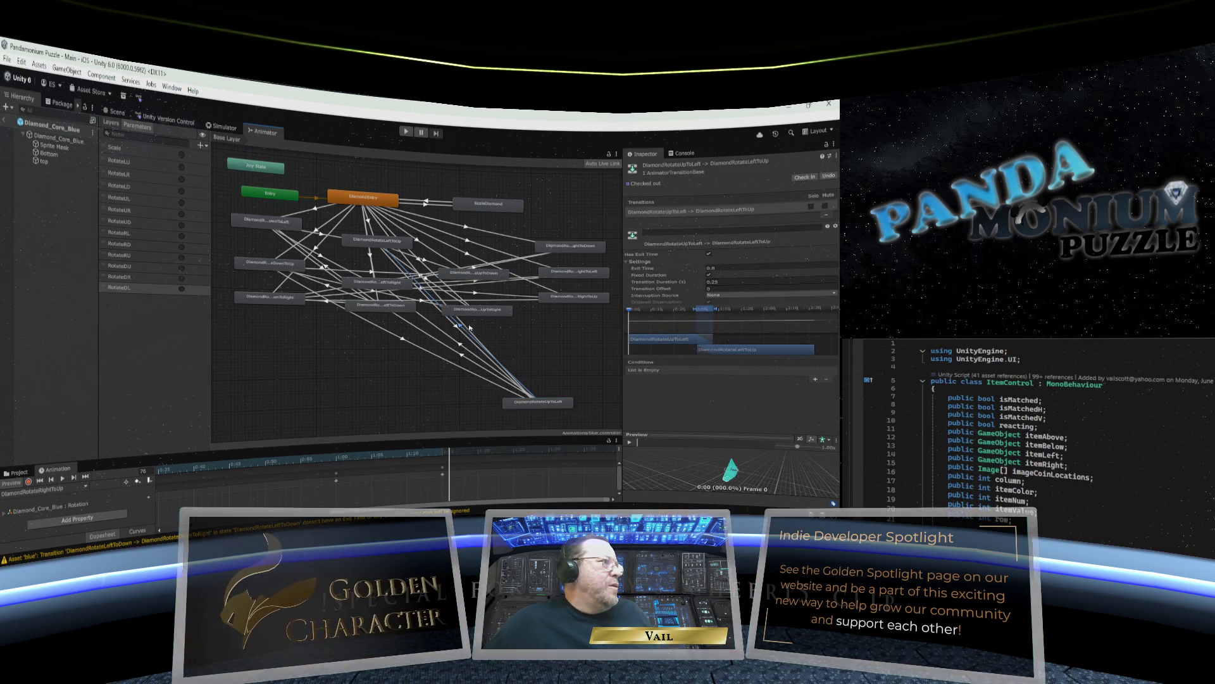
text(0)
click(721, 268)
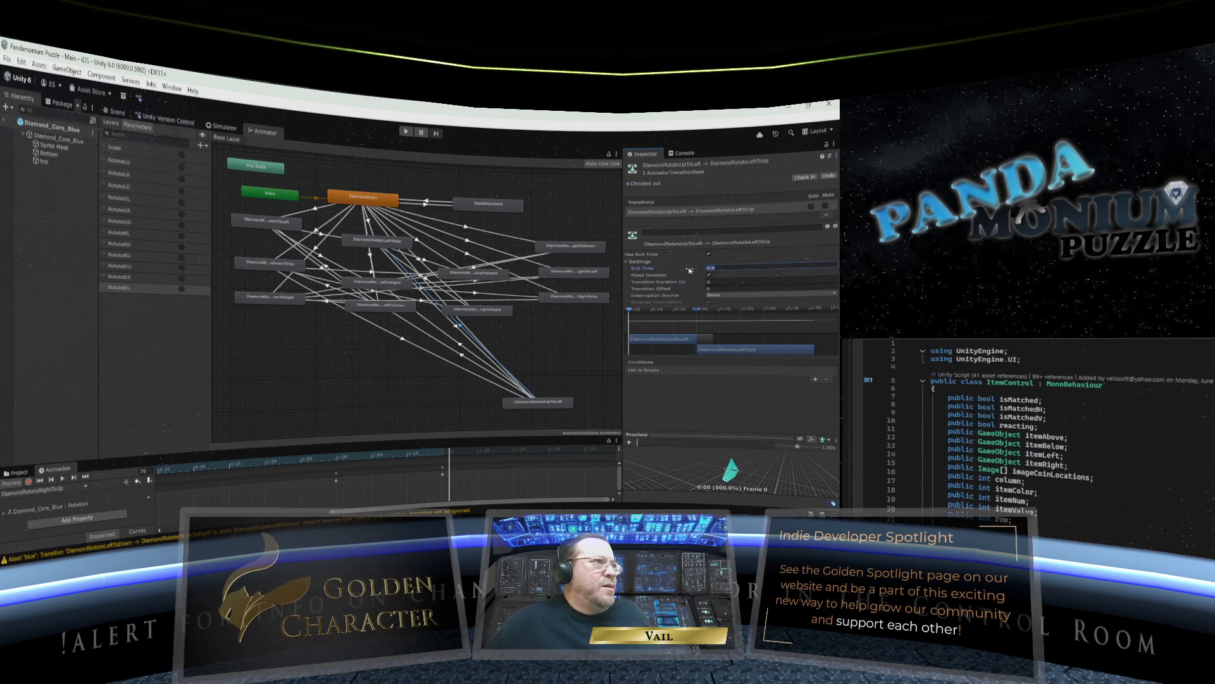
text(0)
click(709, 253)
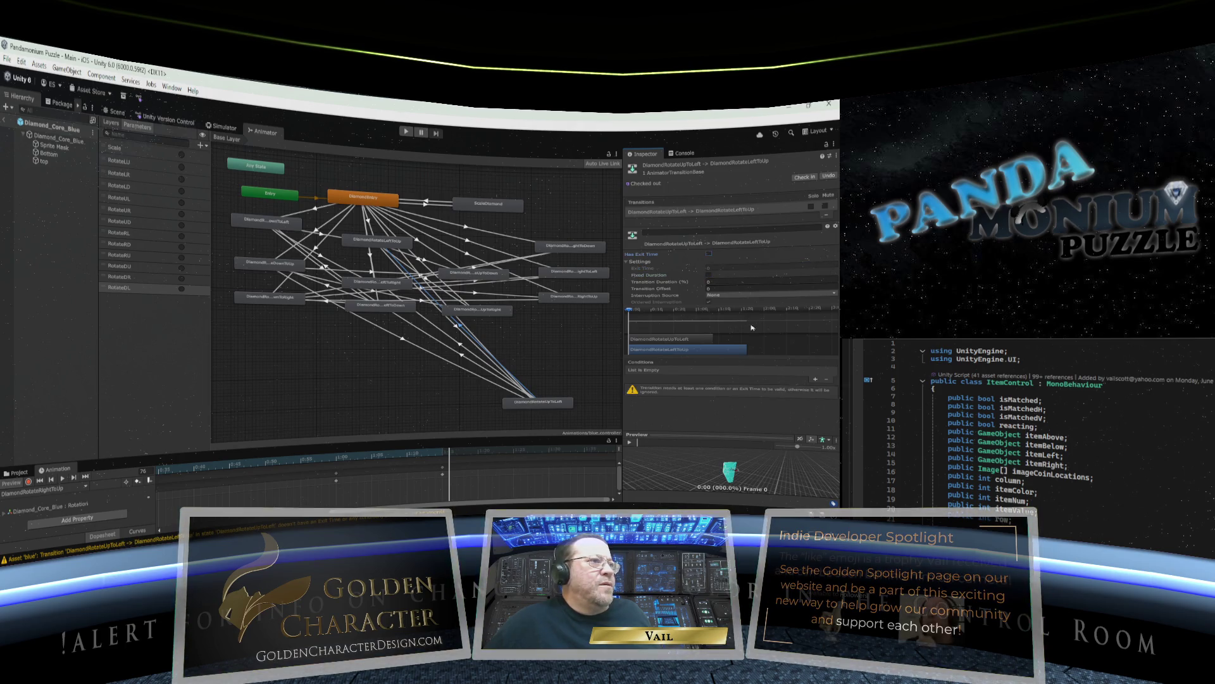
click(815, 379)
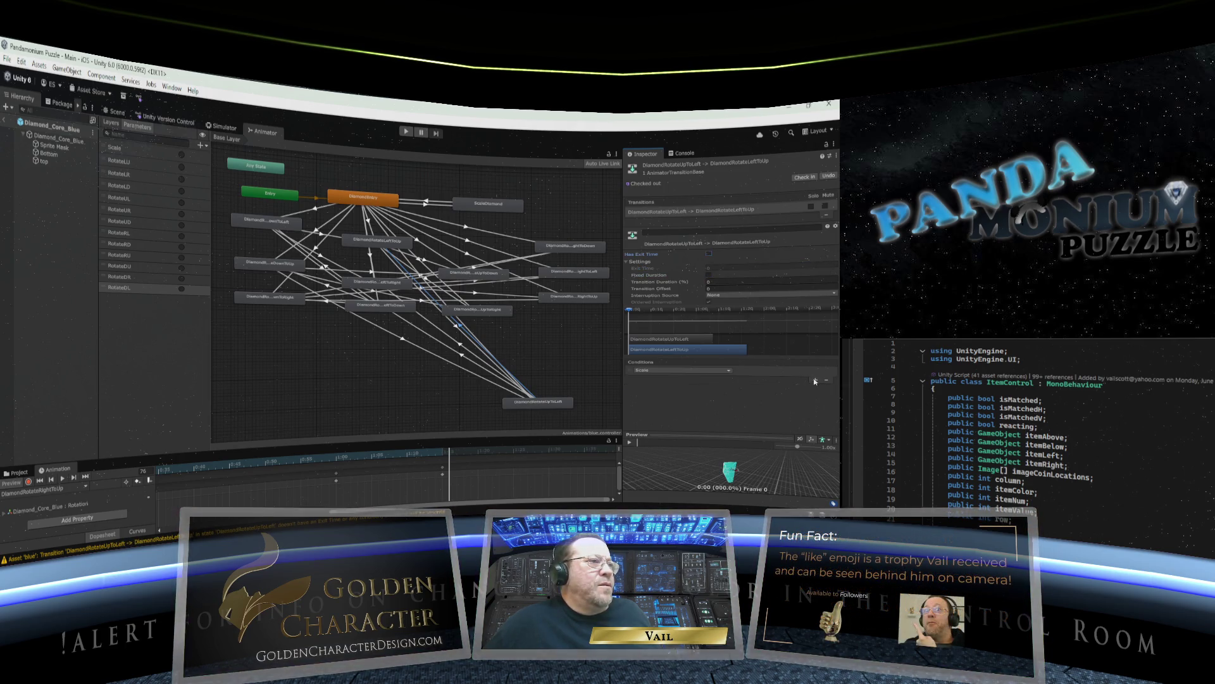
click(727, 373)
click(681, 395)
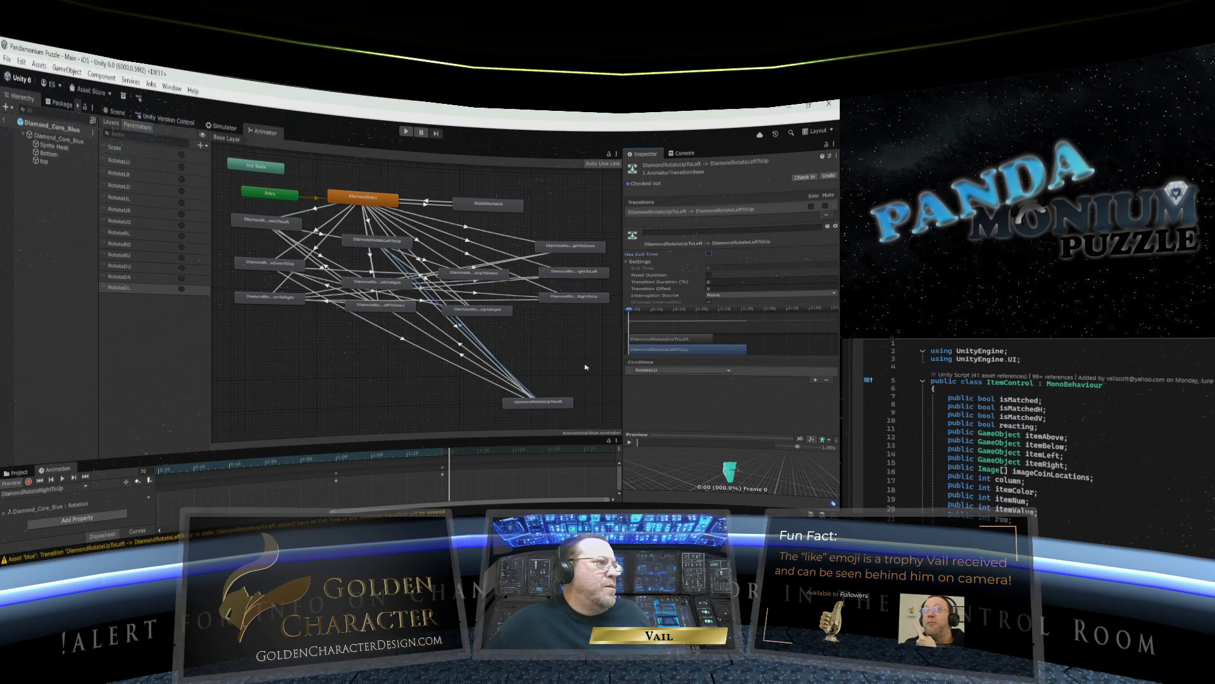
click(459, 345)
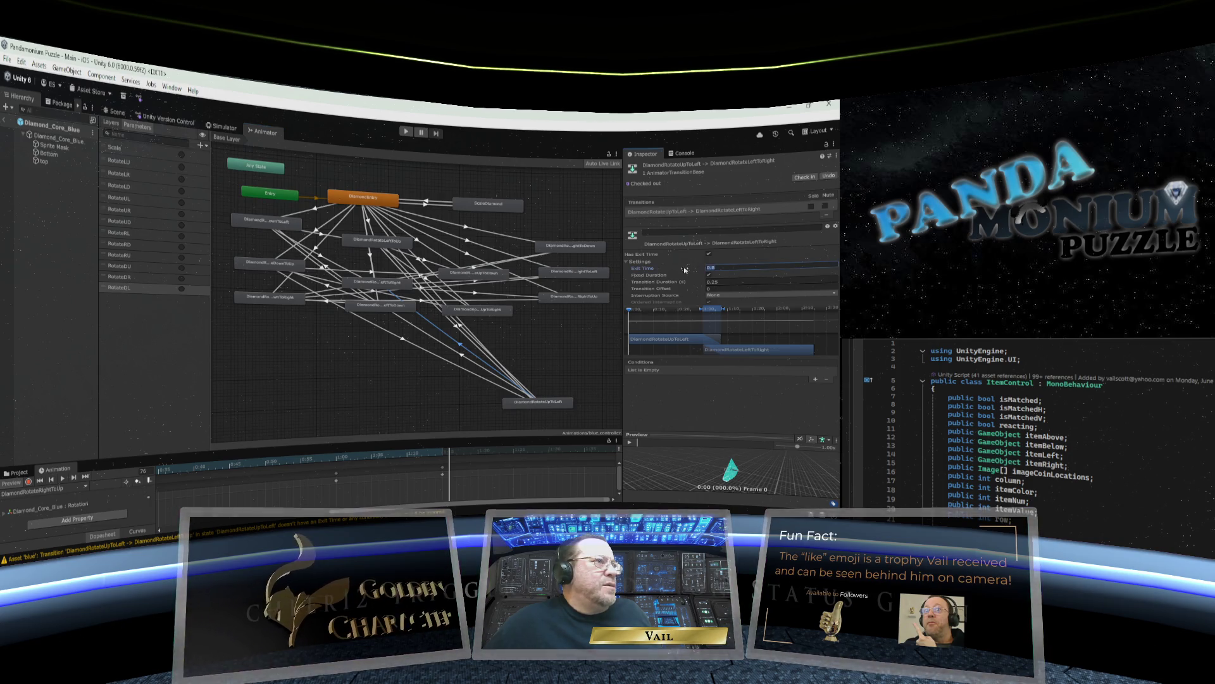
Make the LeftToRight transition instant: exit time 0, no fixed duration or exit time, RotateLR condition.
drag(687, 268, 683, 283)
click(708, 275)
click(709, 253)
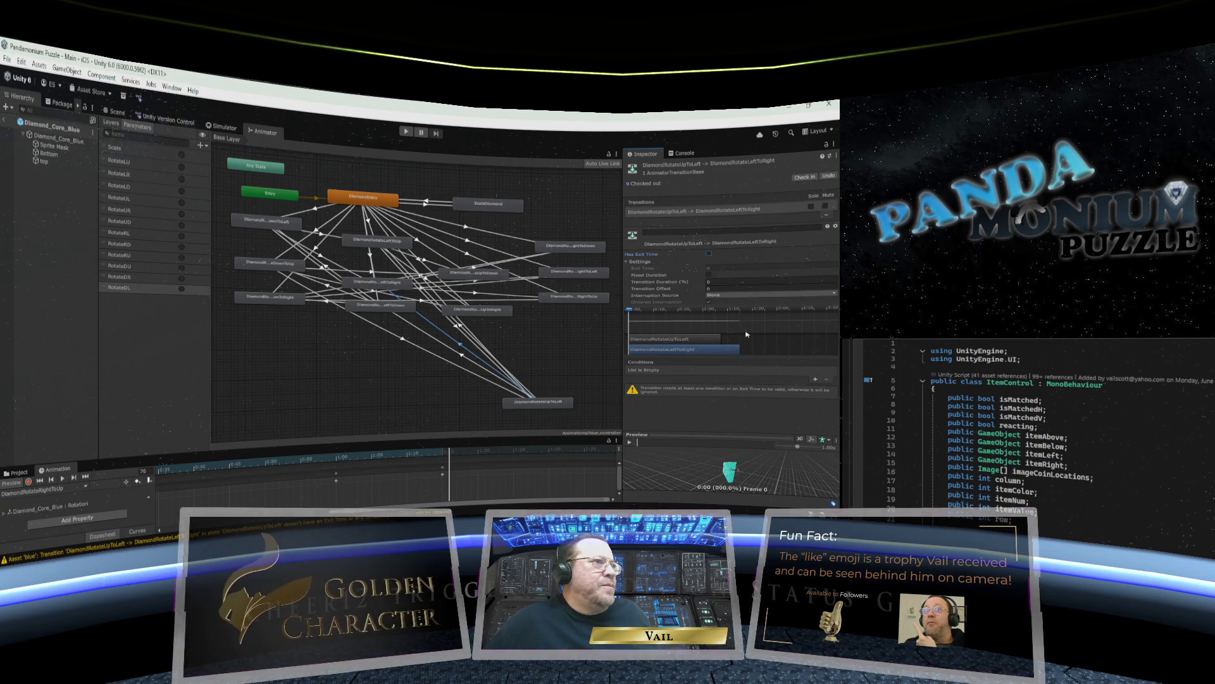
click(815, 379)
click(729, 372)
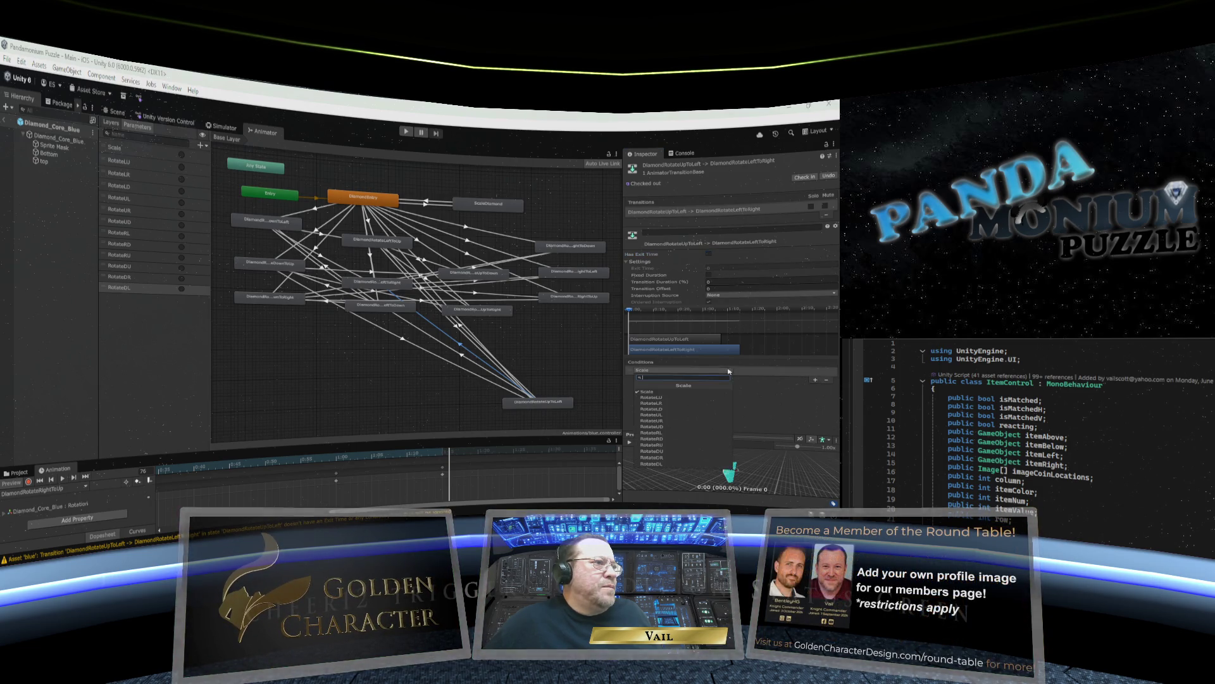
click(690, 403)
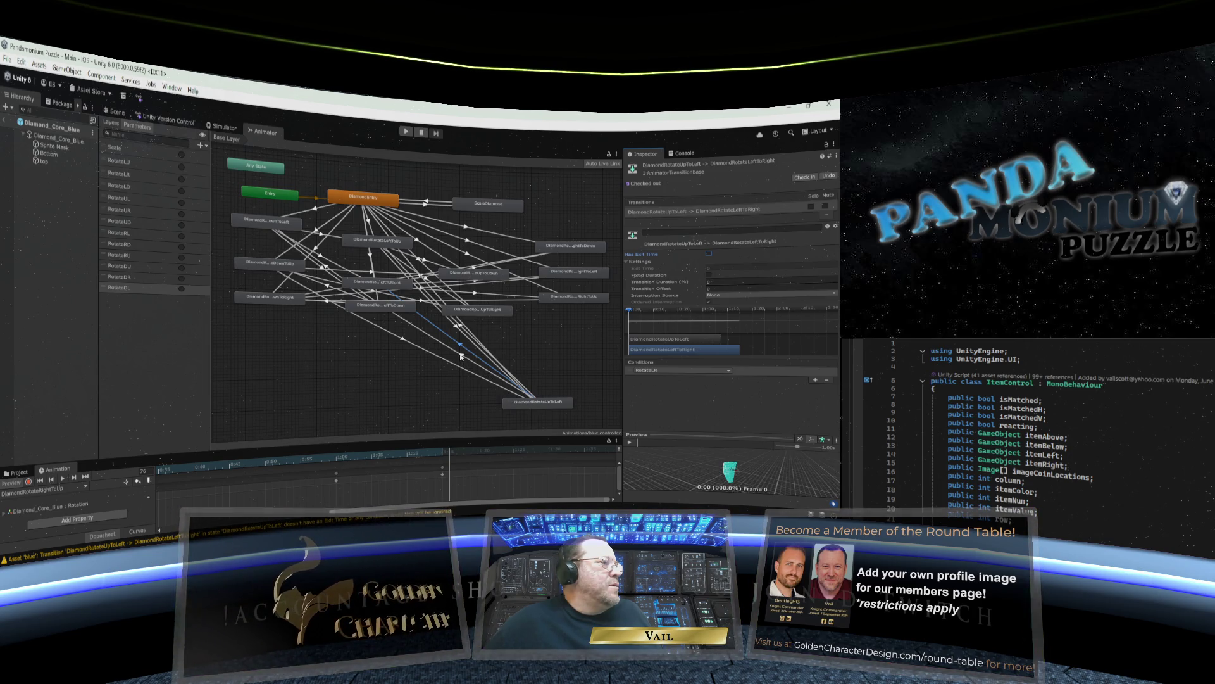
Make the LeftToDown transition instant: duration and exit time 0, no exit time, RotateLD condition.
click(465, 358)
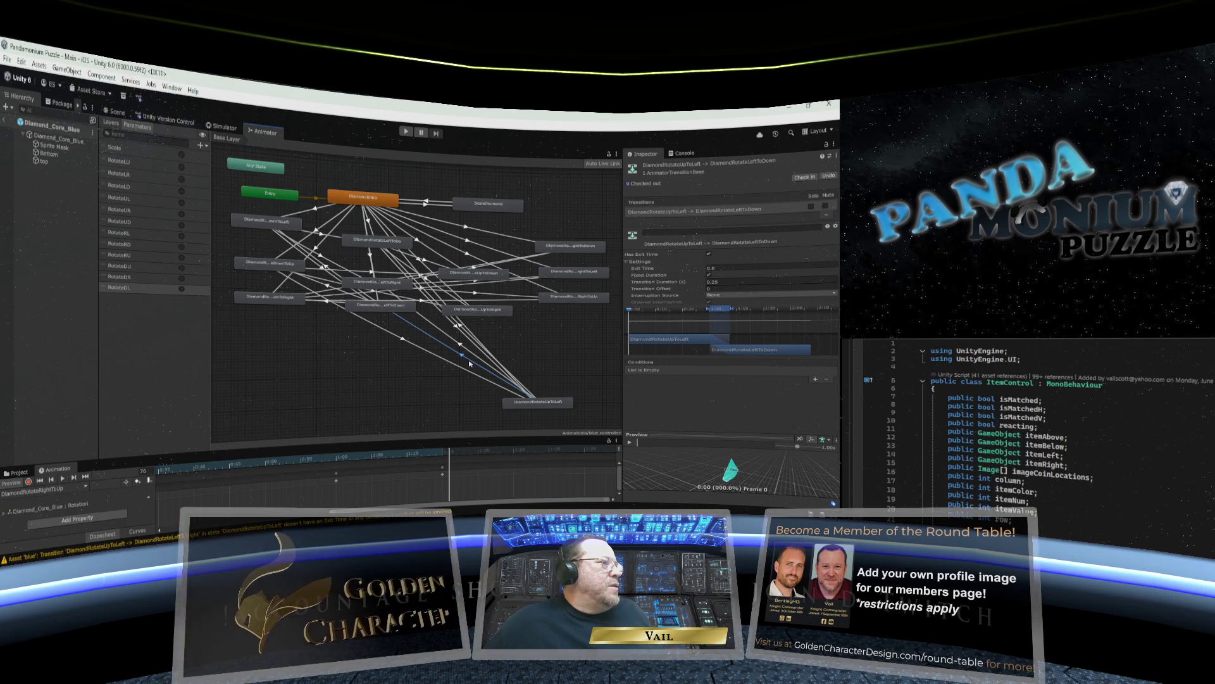
click(722, 282)
text(0)
click(709, 268)
text(0)
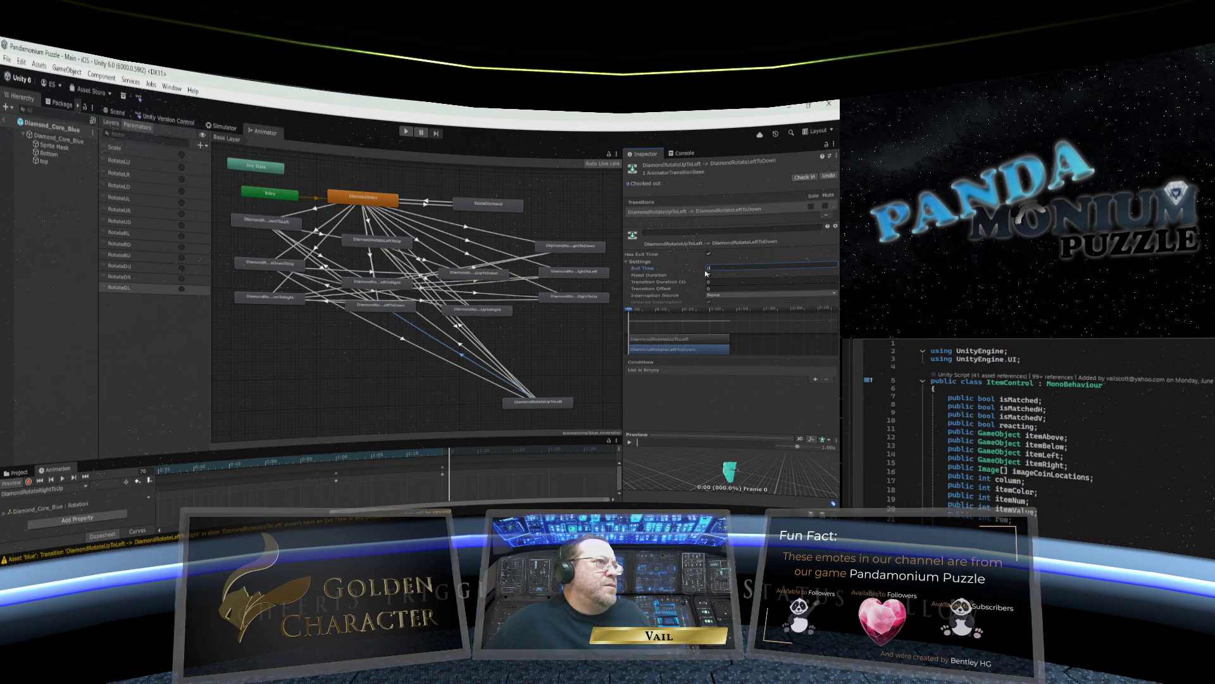
click(709, 253)
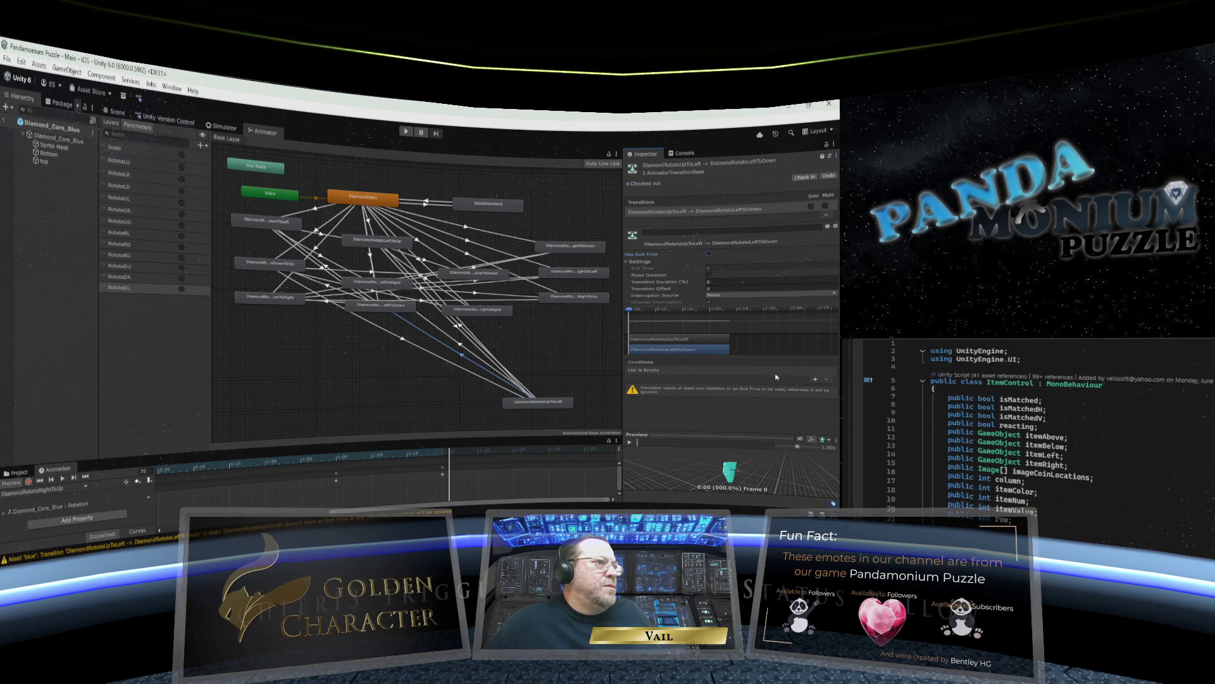
click(814, 379)
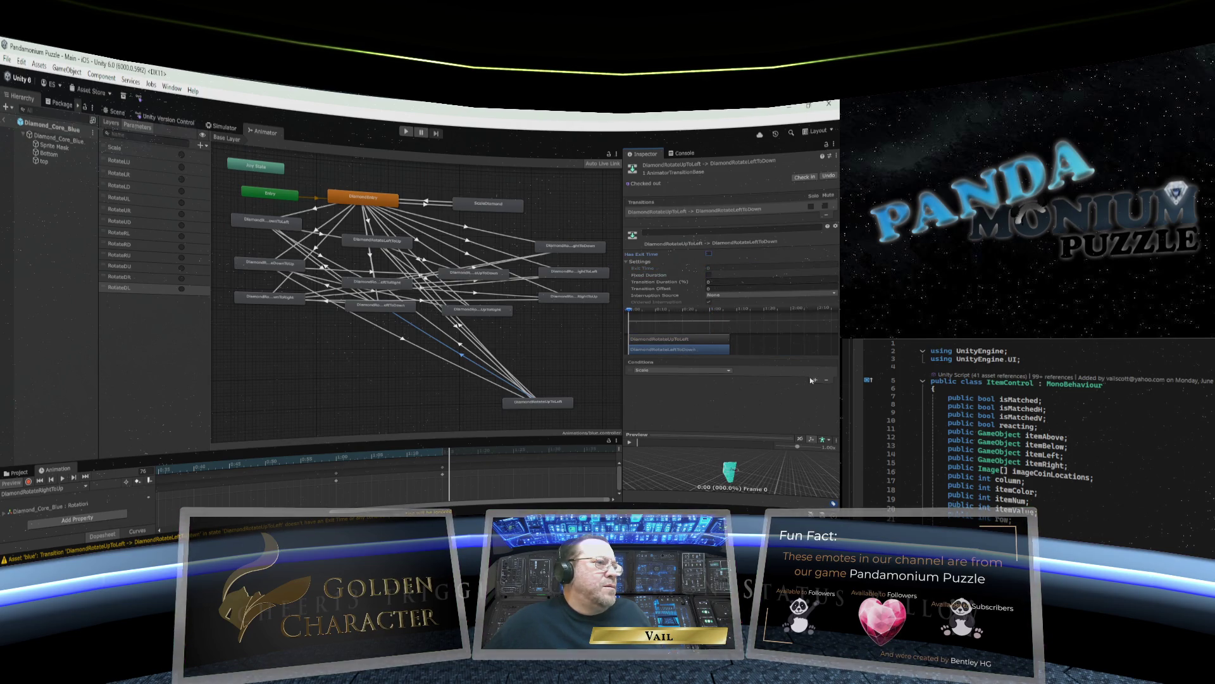
click(728, 371)
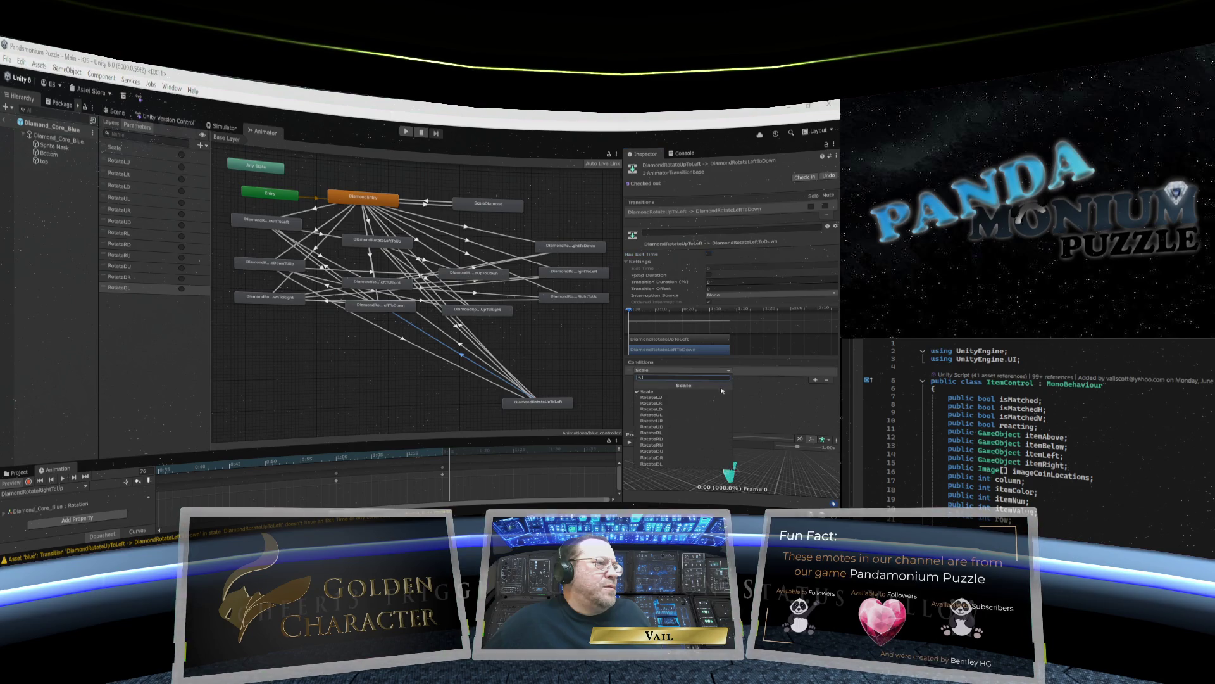
click(700, 411)
Connect DiamondRotateUpToDown by transitions to DownToLeft, DownToUp and DownToRight.
mouse_move(544, 401)
mouse_down()
mouse_move(479, 366)
mouse_move(478, 248)
mouse_move(481, 401)
mouse_up()
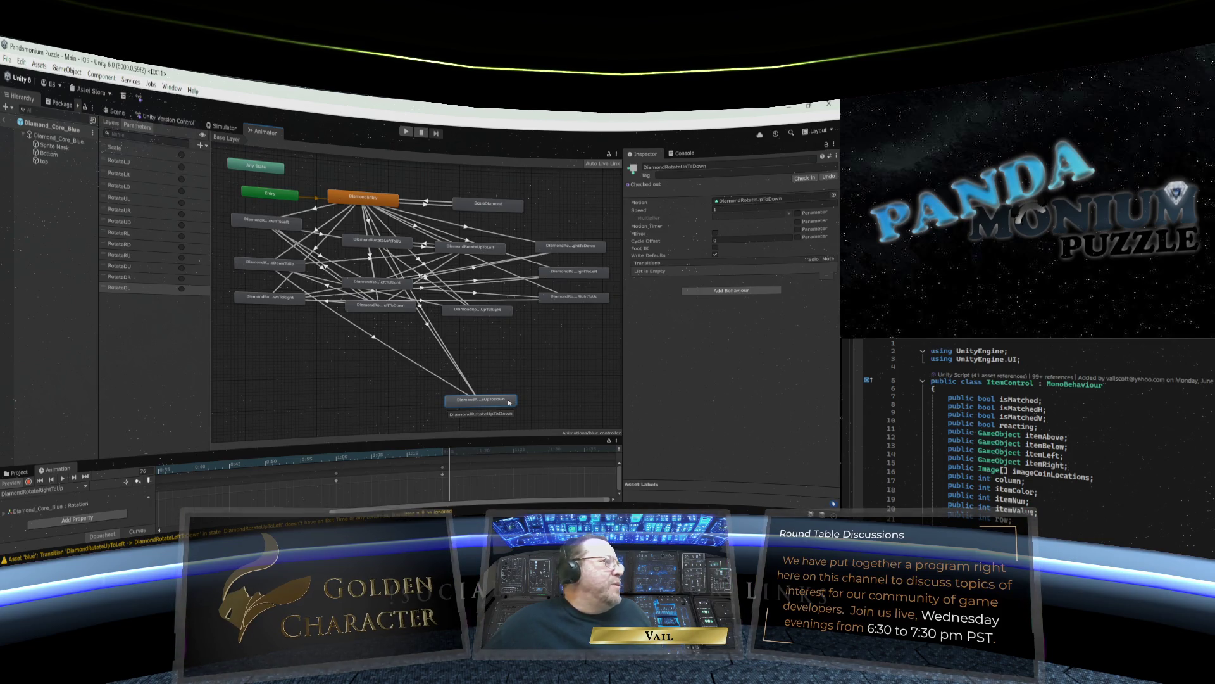
right_click(489, 400)
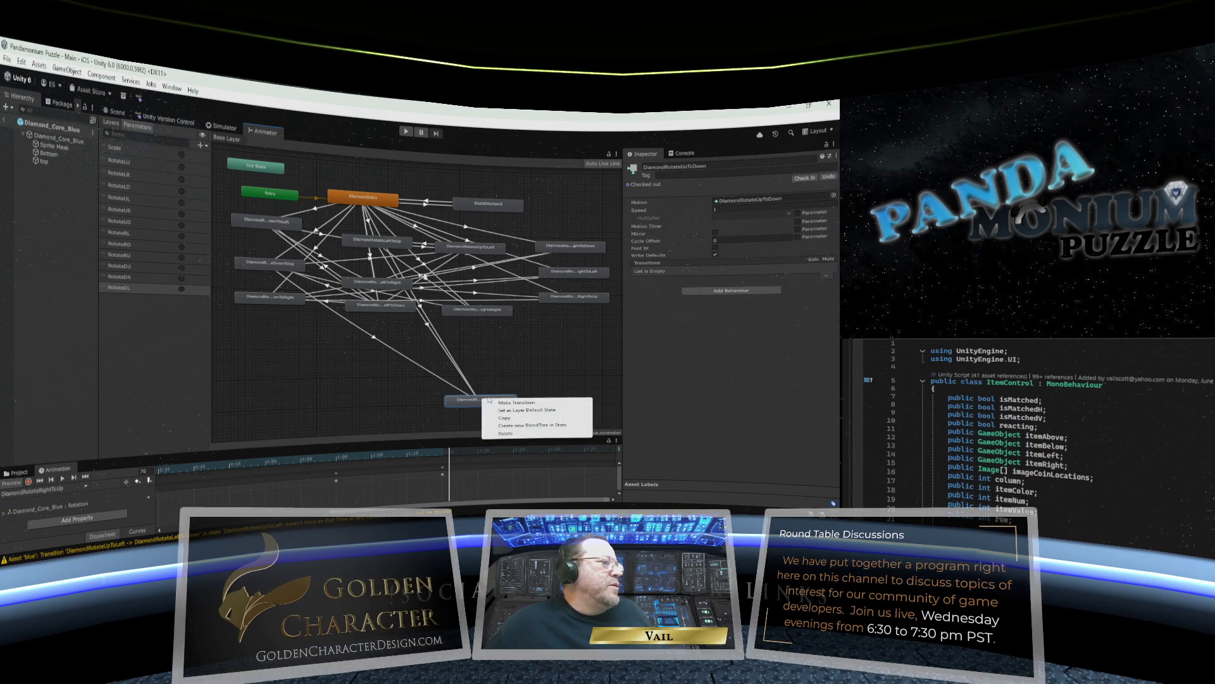
click(510, 403)
click(272, 223)
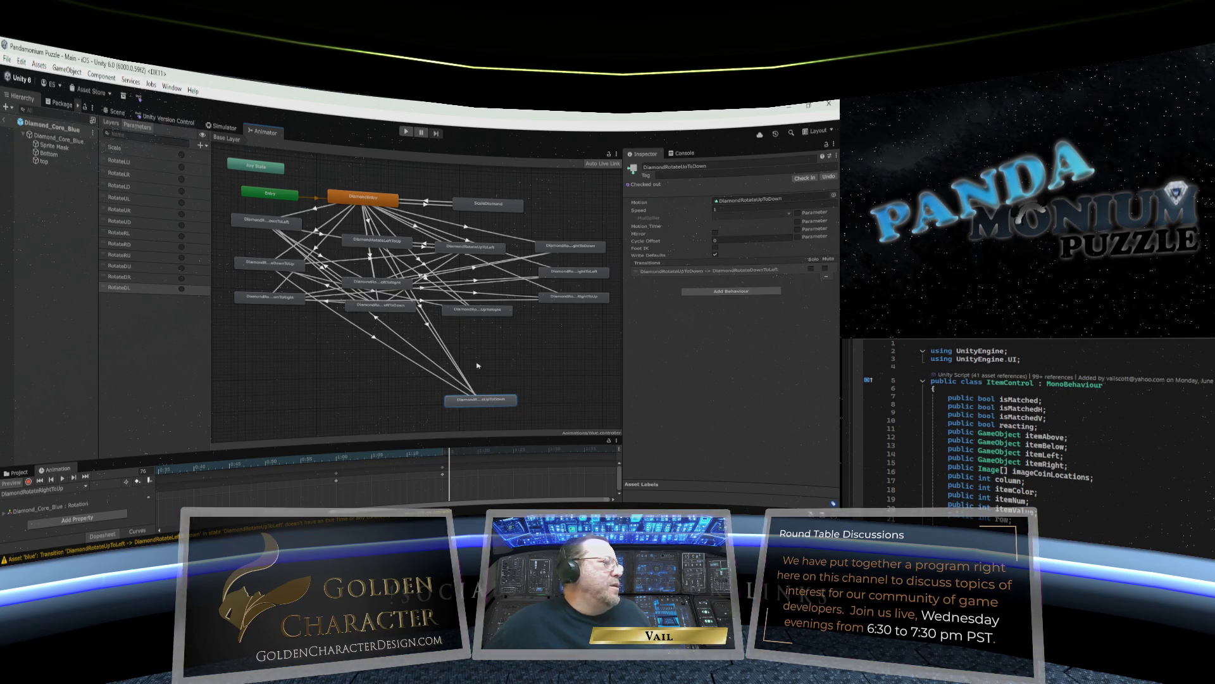
right_click(482, 402)
click(500, 405)
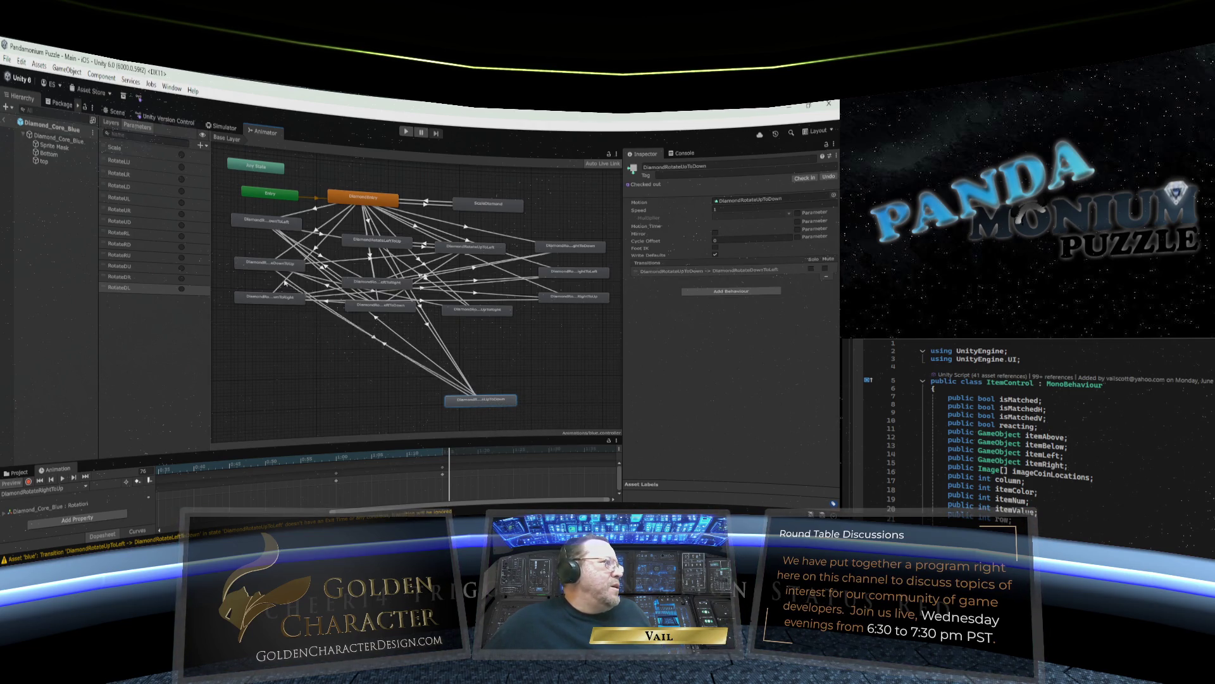
click(277, 264)
right_click(488, 404)
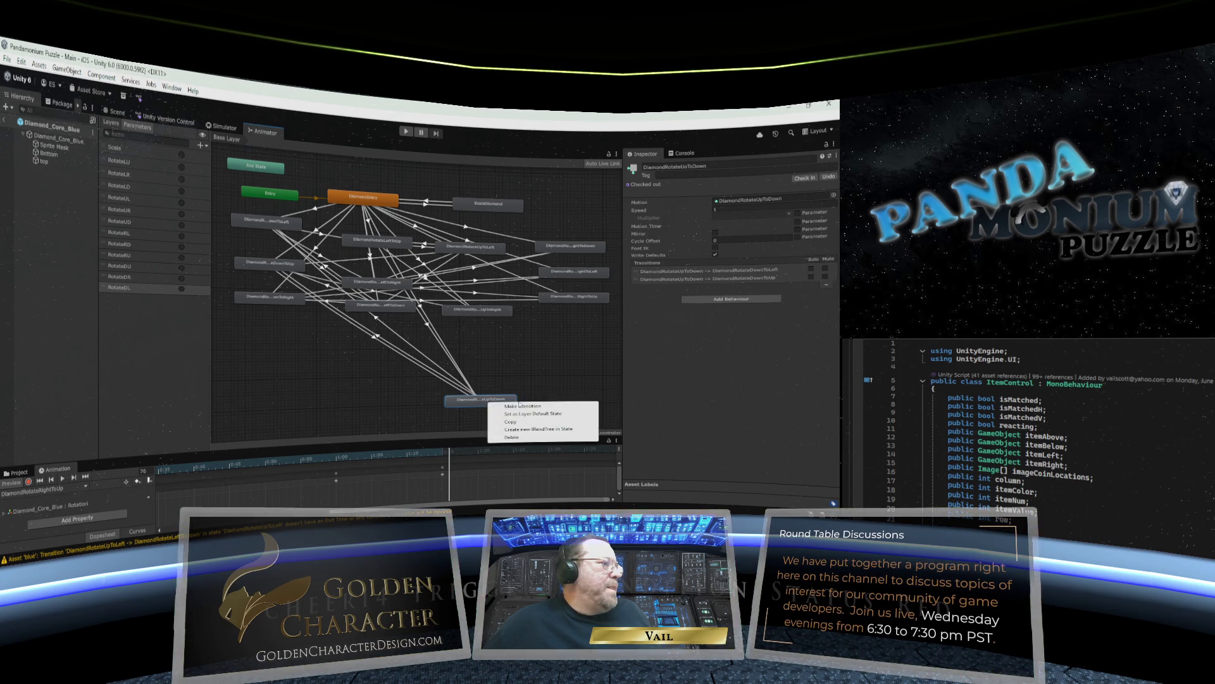
click(500, 407)
click(264, 300)
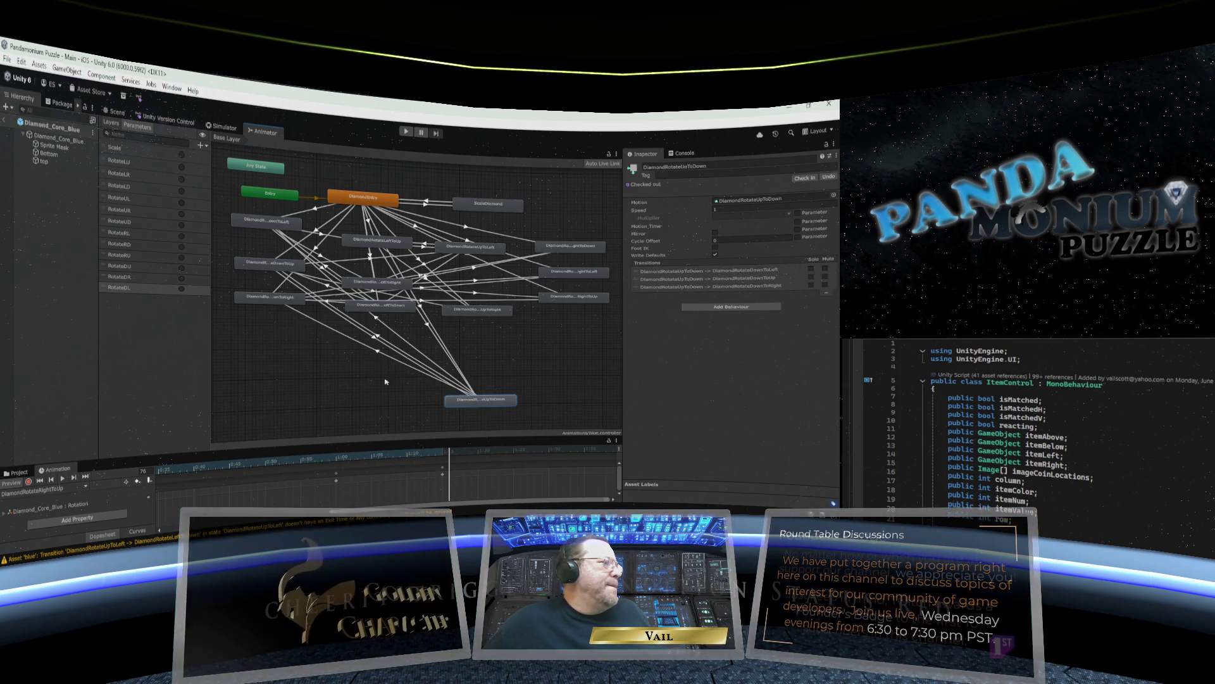
Give the UpToDown→DownToLeft transition 0 exit time and duration, no exit time, and a RotateDL condition.
click(374, 319)
click(712, 268)
text(0)
click(699, 282)
text(0)
click(708, 275)
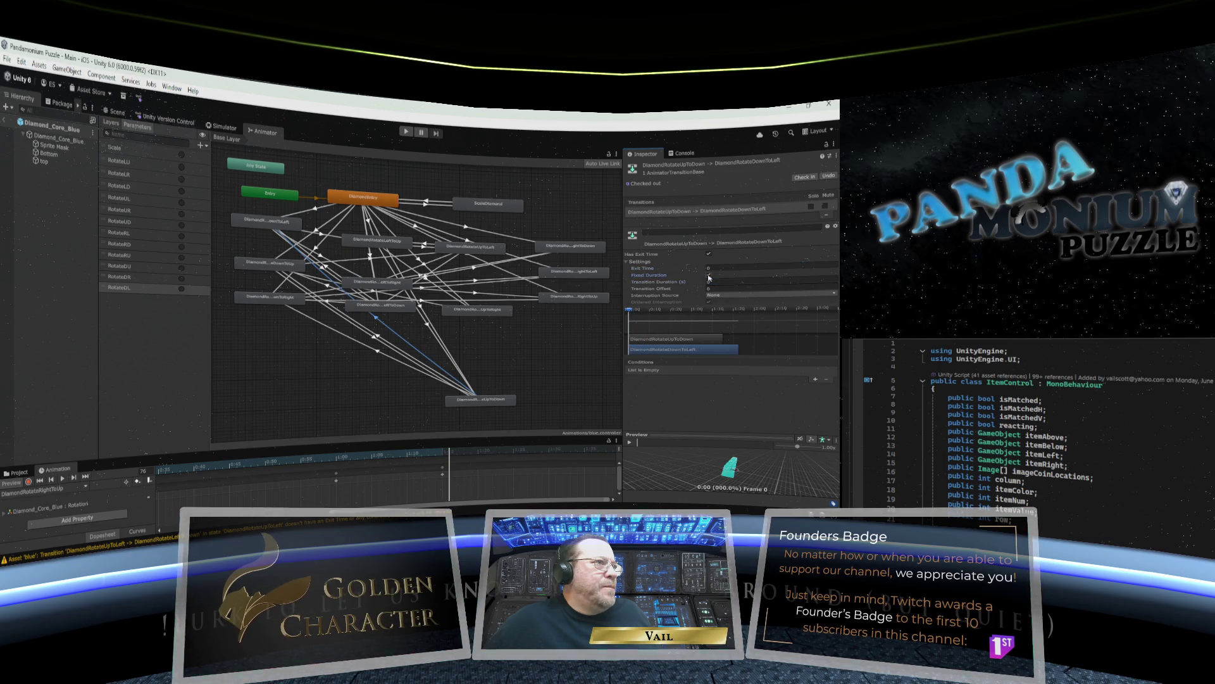
click(708, 253)
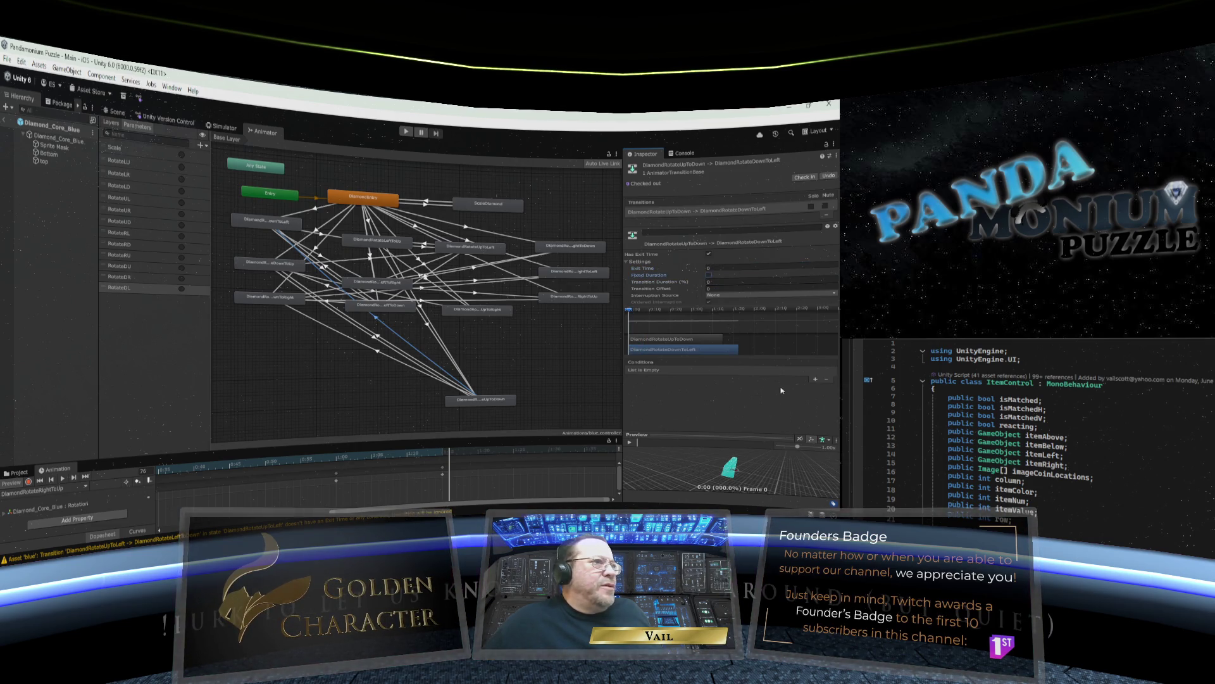
click(816, 380)
click(726, 371)
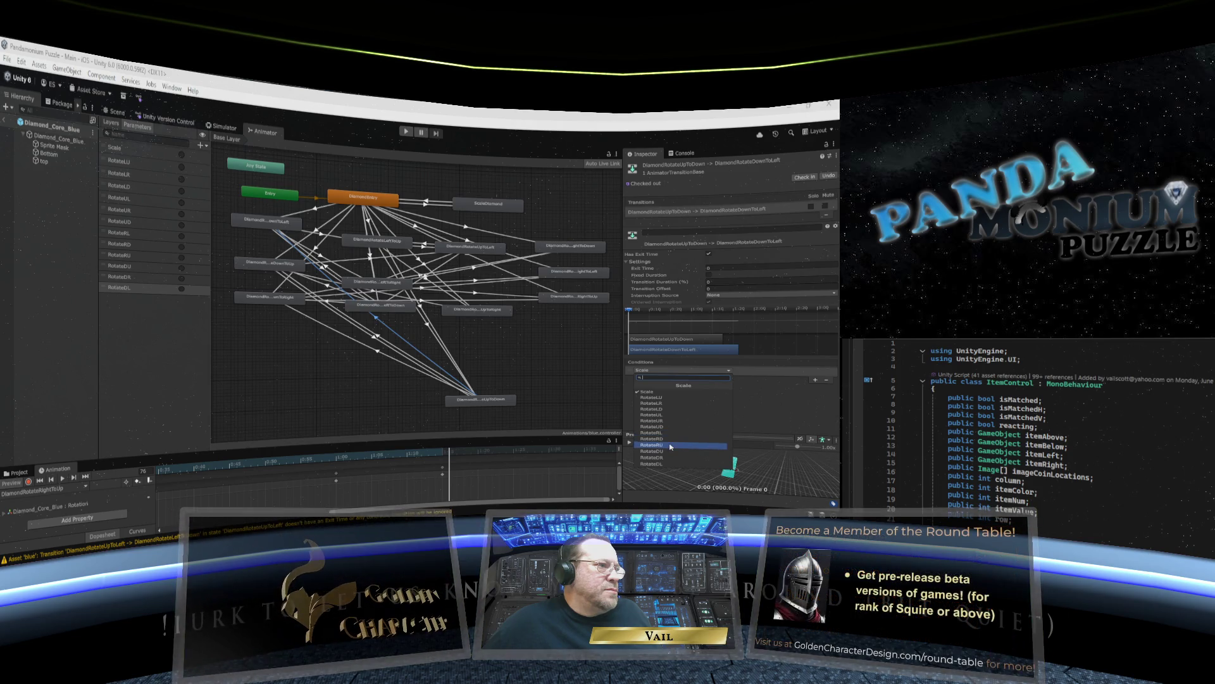
click(665, 464)
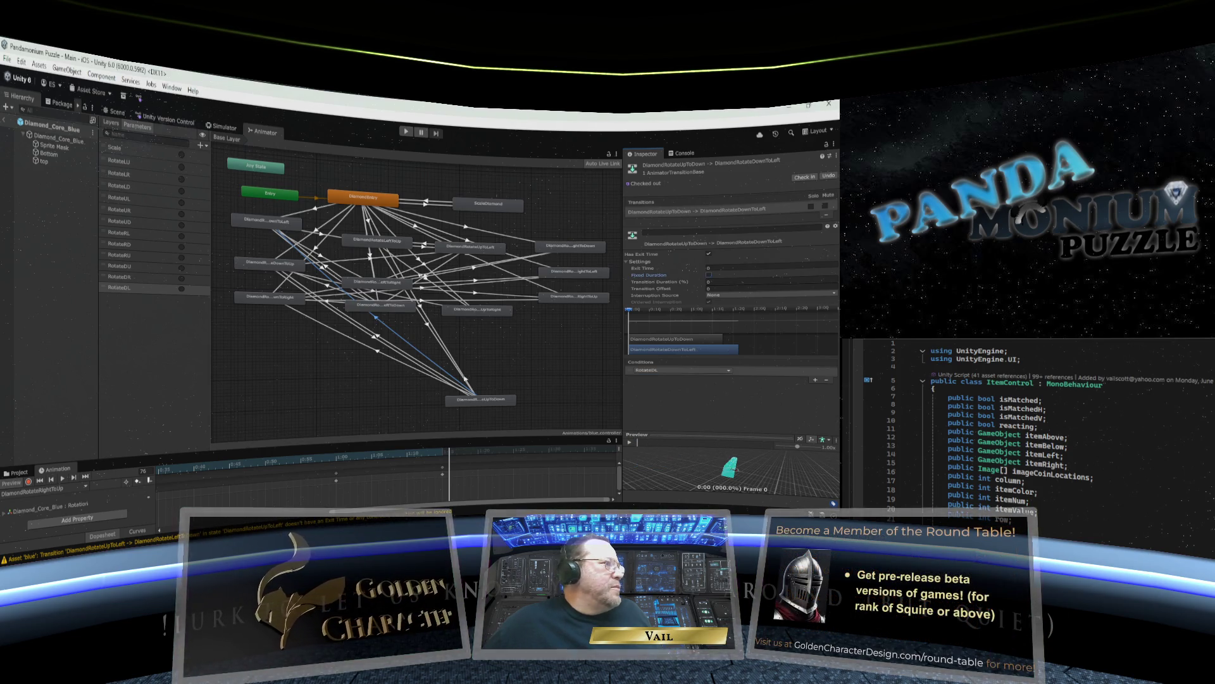
Make the UpToDown→DownToUp transition instant, without exit time, triggered by RotateDU.
click(377, 336)
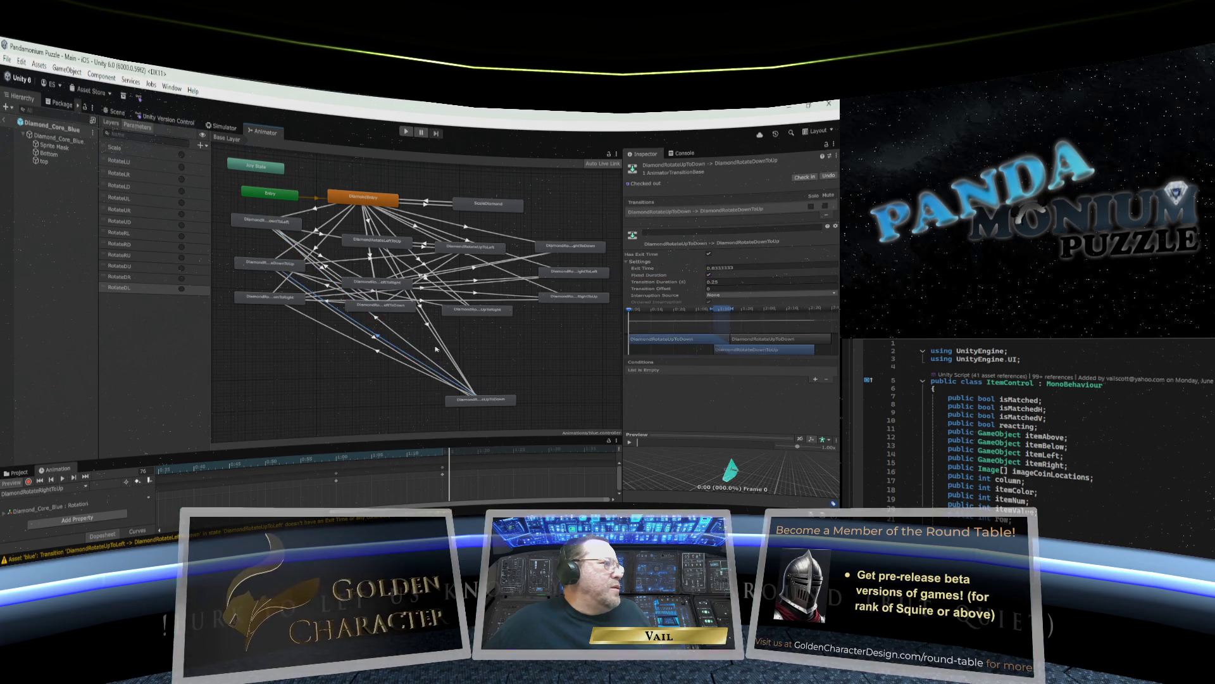
click(676, 268)
text(0)
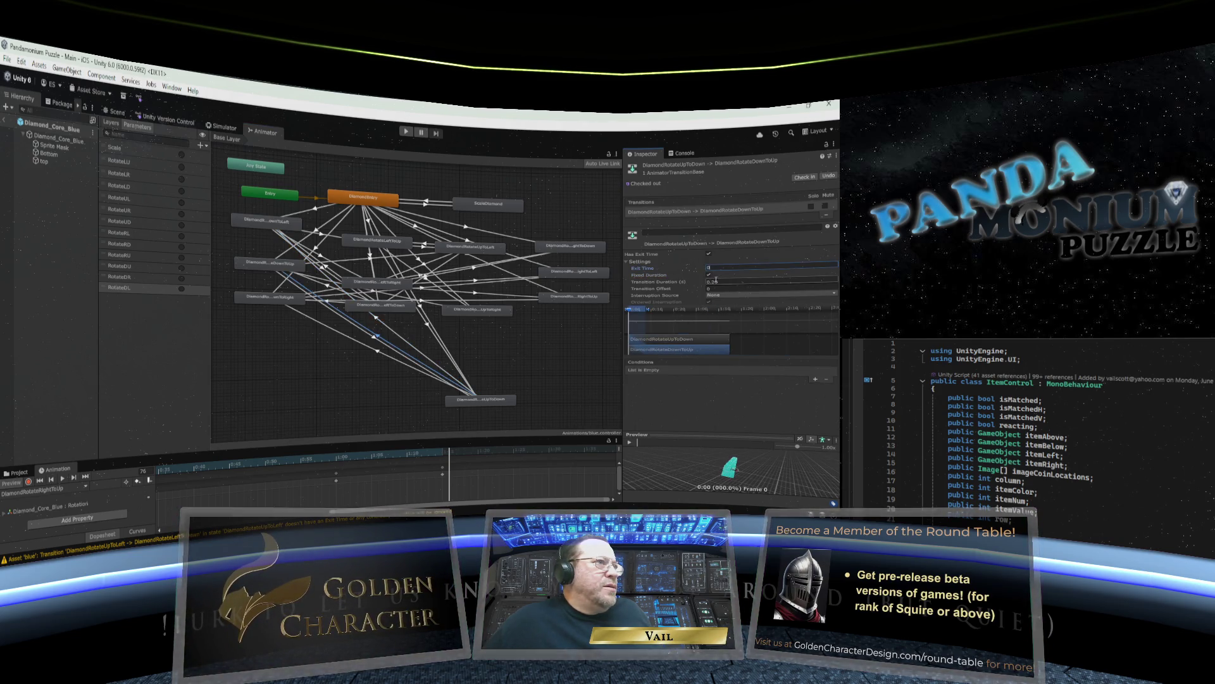
click(709, 274)
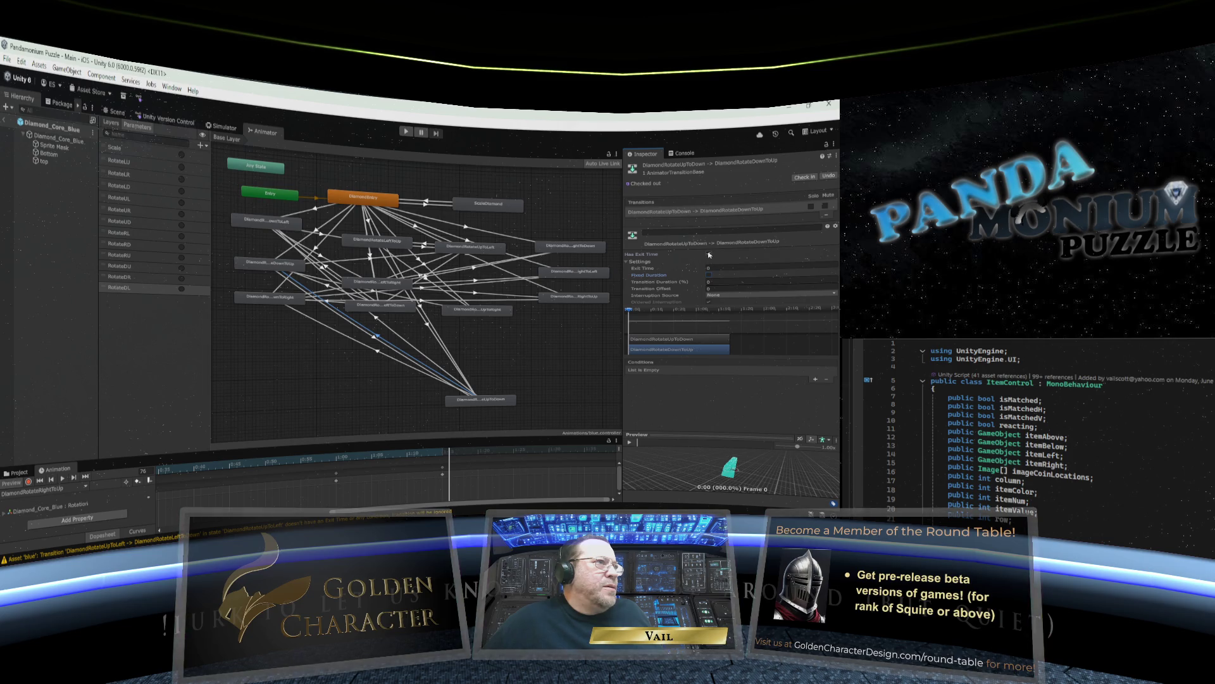
click(709, 253)
click(814, 379)
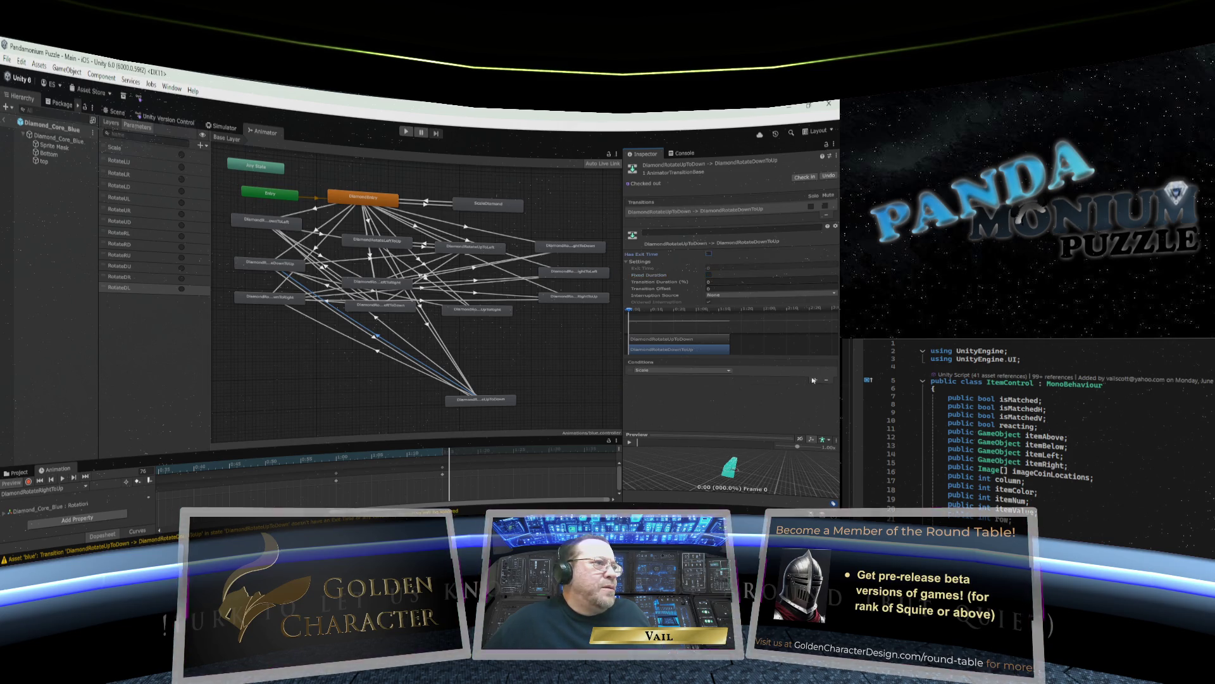
click(721, 371)
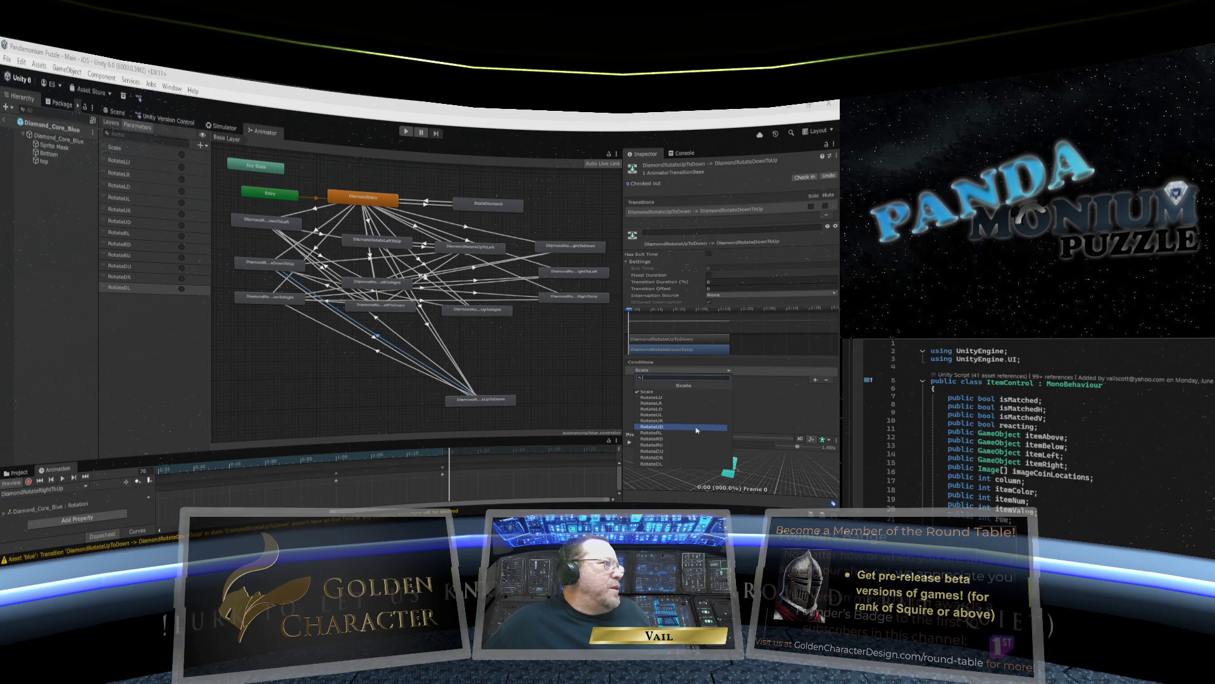
click(670, 450)
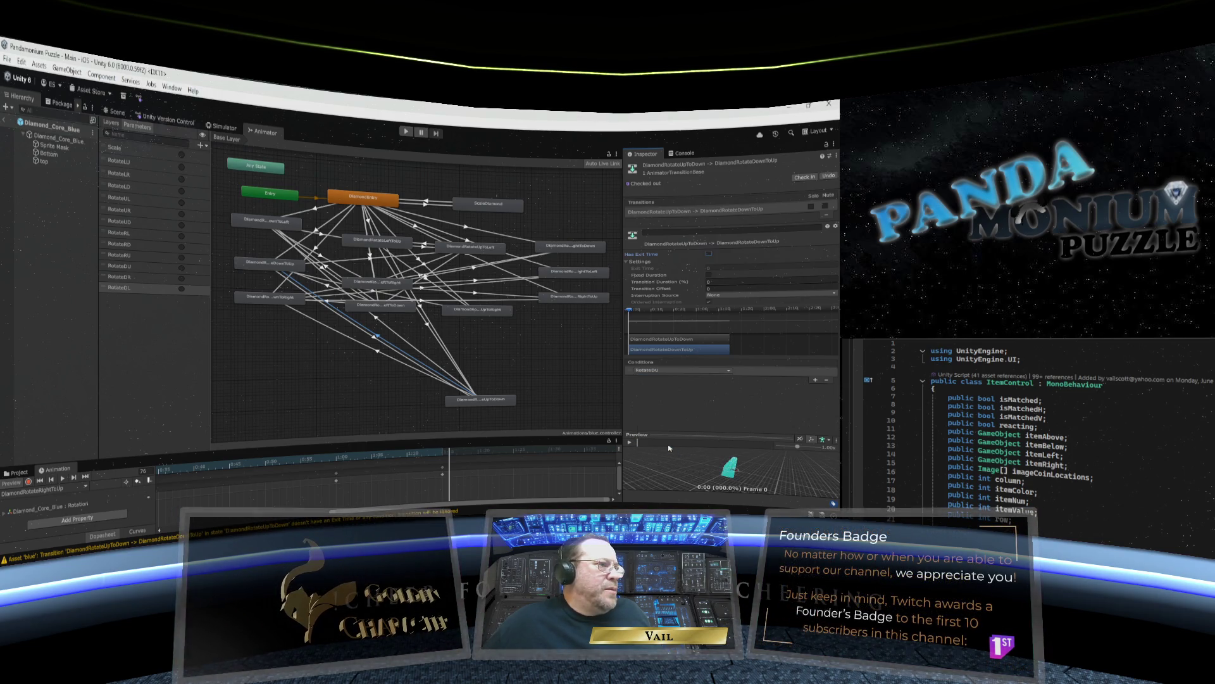
Make the UpToDown→DownToRight transition instant, without exit time, triggered by RotateDR.
click(380, 353)
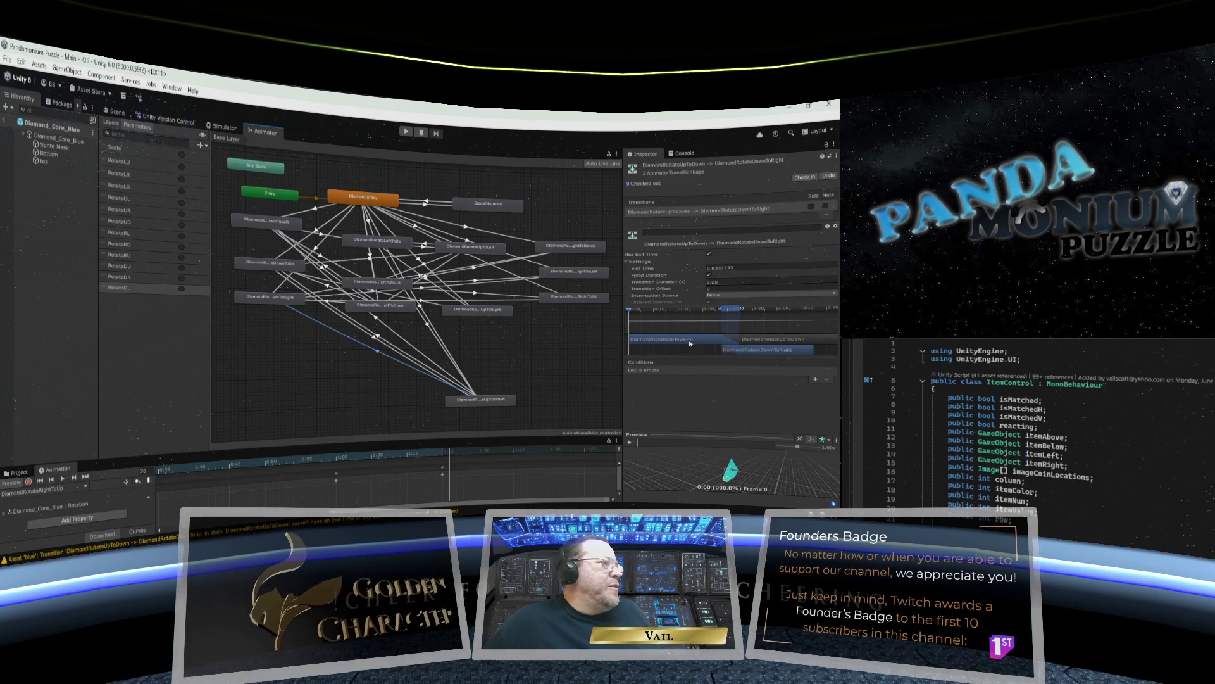
click(720, 284)
text(0)
click(712, 268)
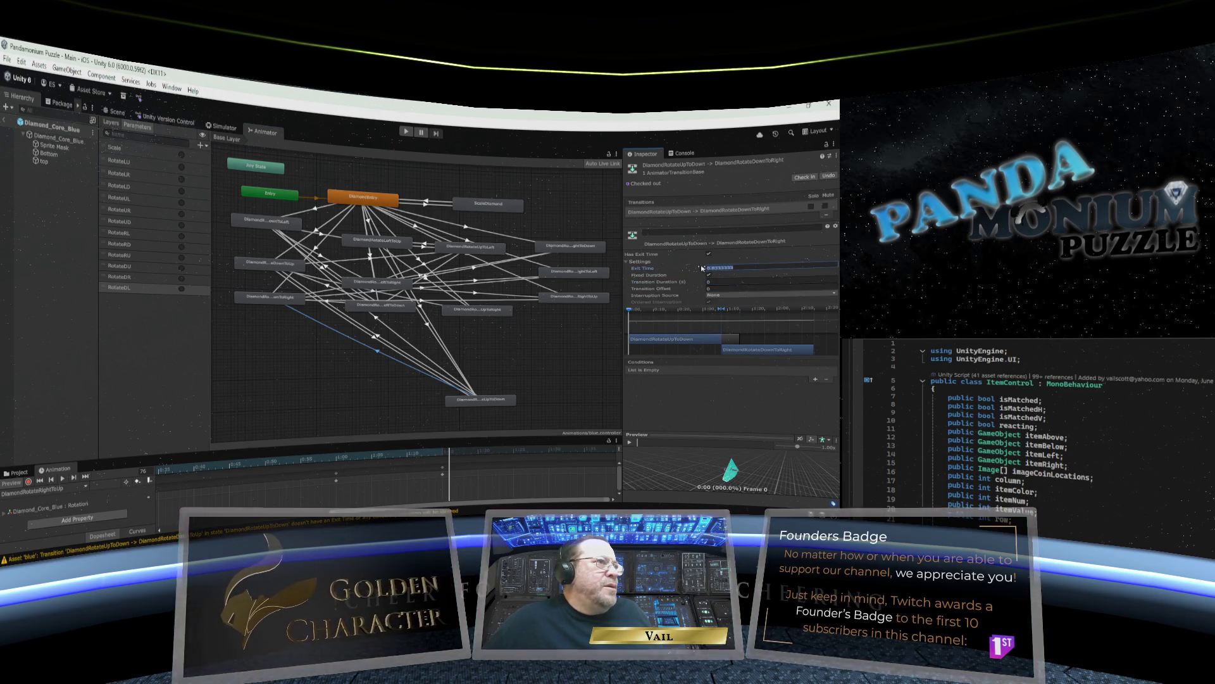
text(0)
click(709, 275)
click(709, 254)
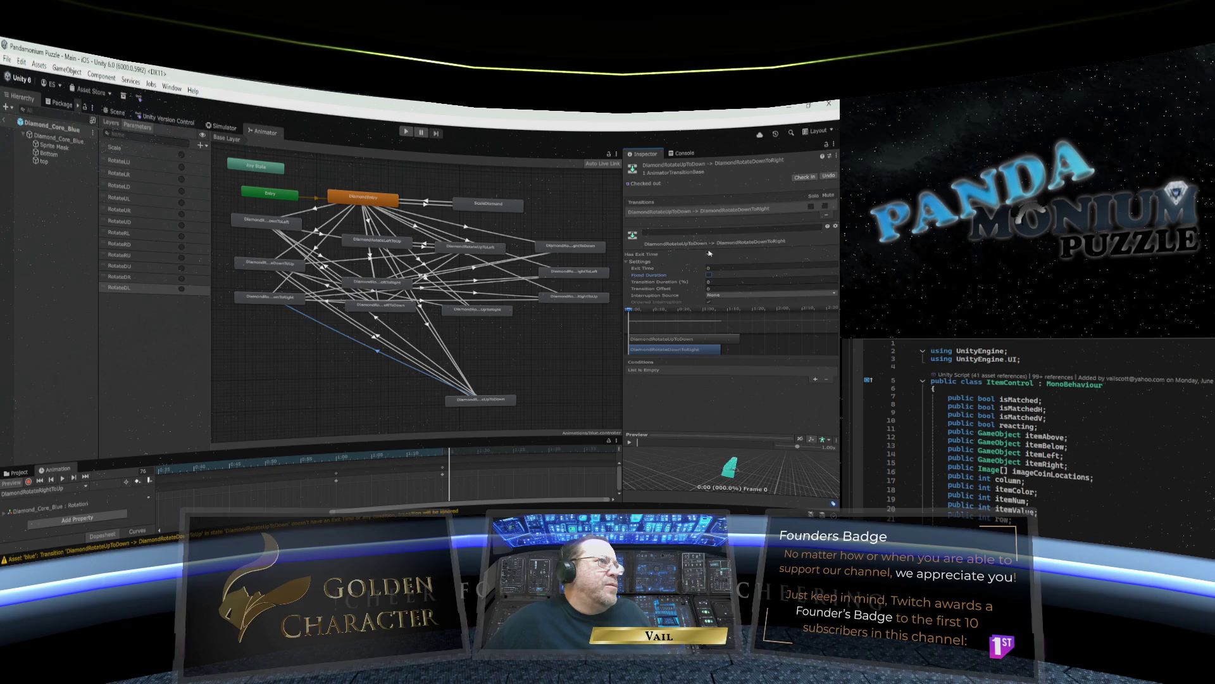
click(815, 379)
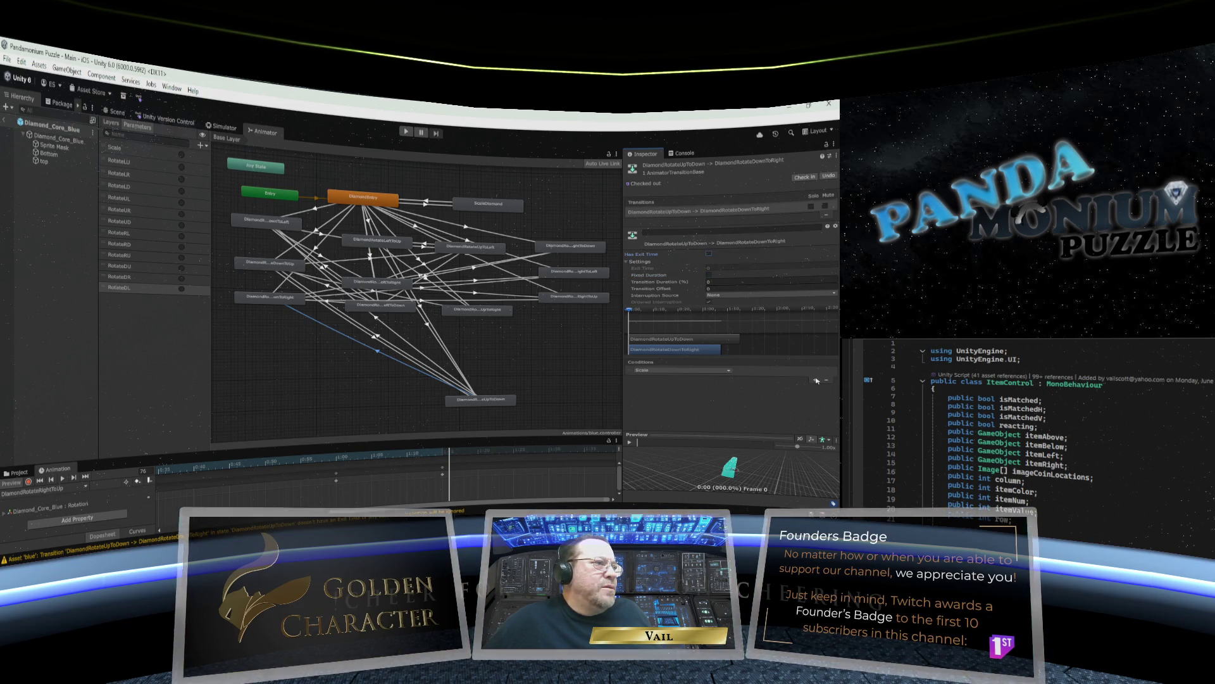
click(728, 372)
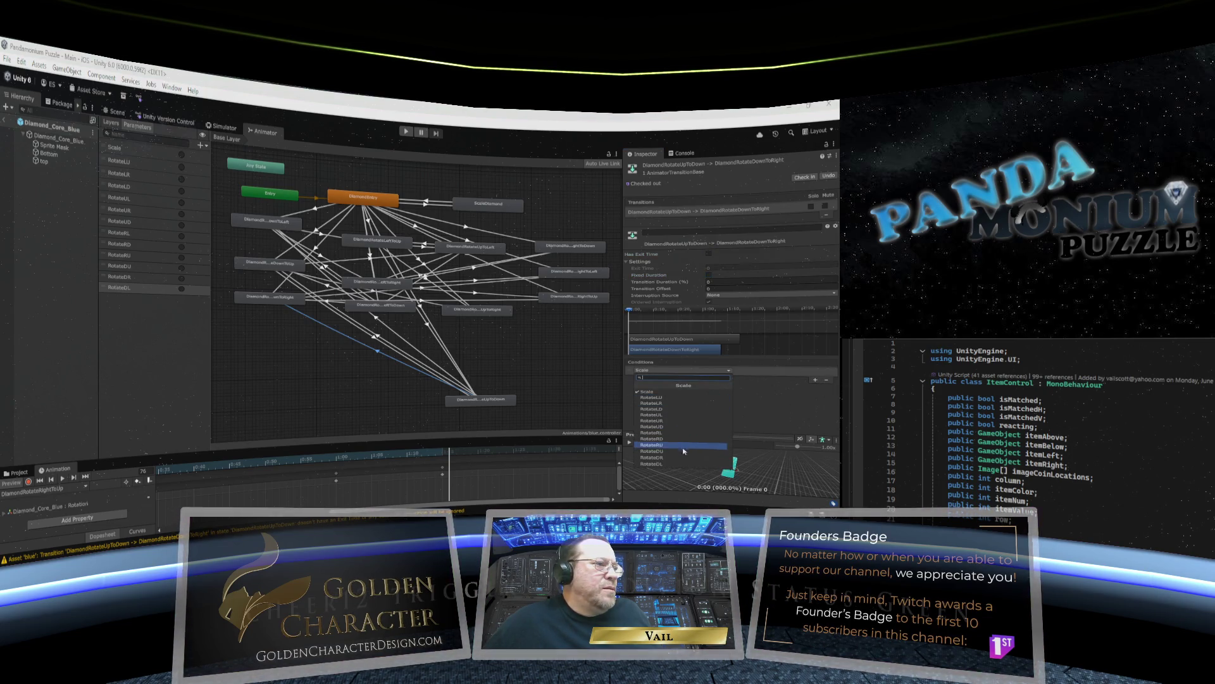
click(676, 414)
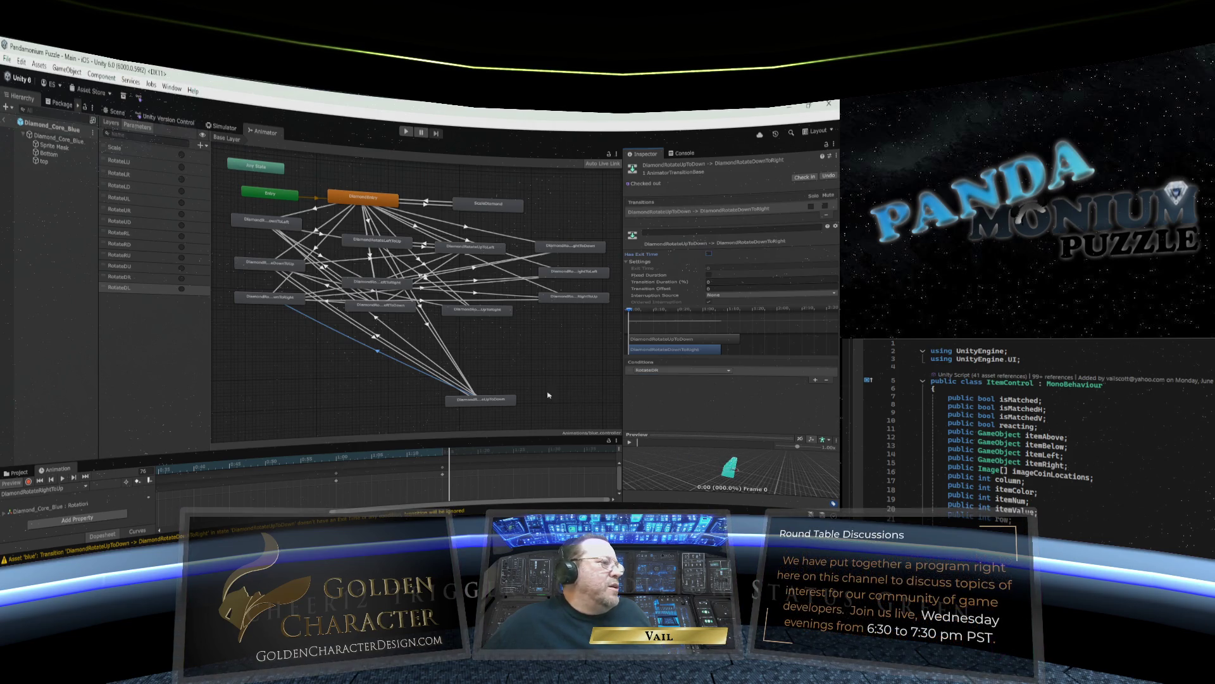
mouse_move(492, 403)
mouse_down()
mouse_move(485, 287)
mouse_move(472, 354)
mouse_move(489, 396)
mouse_up()
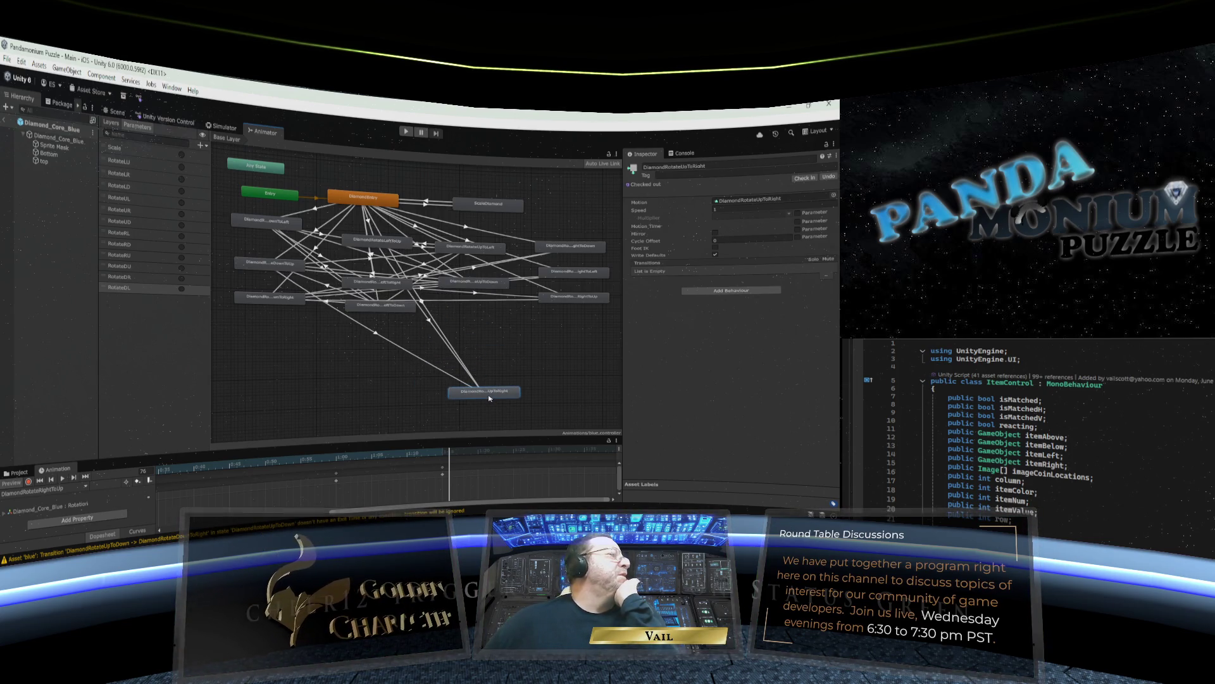
Add transitions from DiamondRotateUpToRight into RightToDown, RightToLeft and RightToUp.
right_click(488, 396)
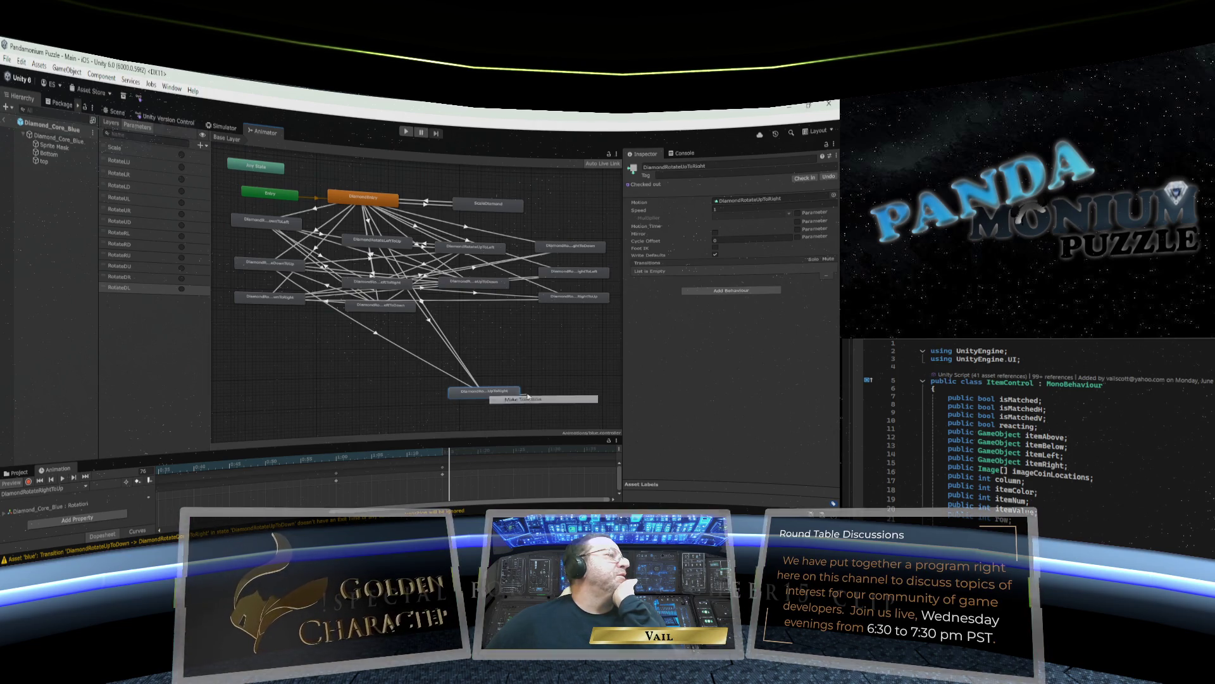
click(527, 397)
click(566, 248)
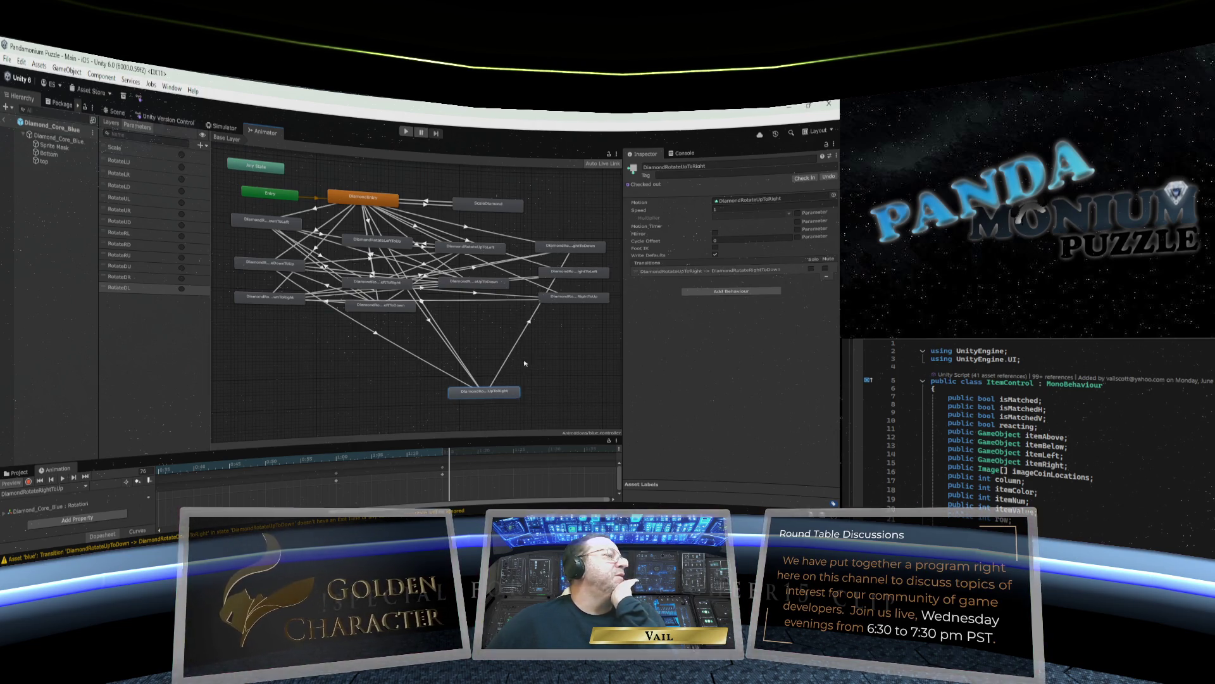
right_click(498, 391)
click(526, 397)
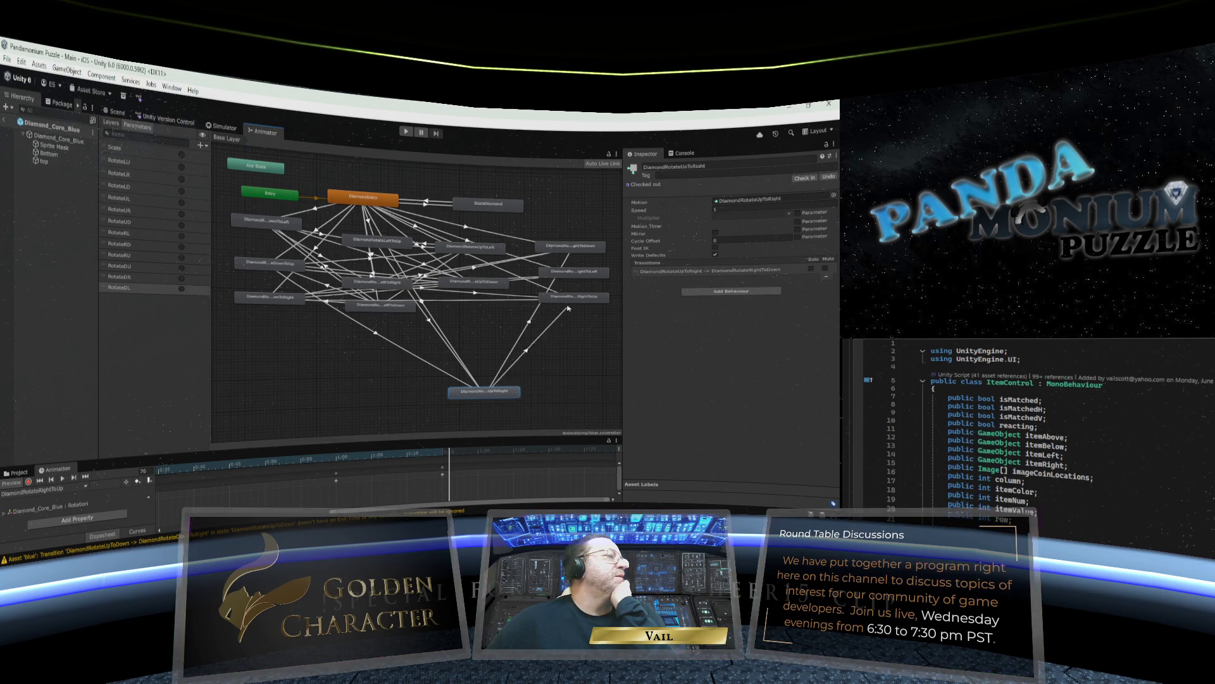
click(572, 273)
right_click(494, 394)
click(526, 396)
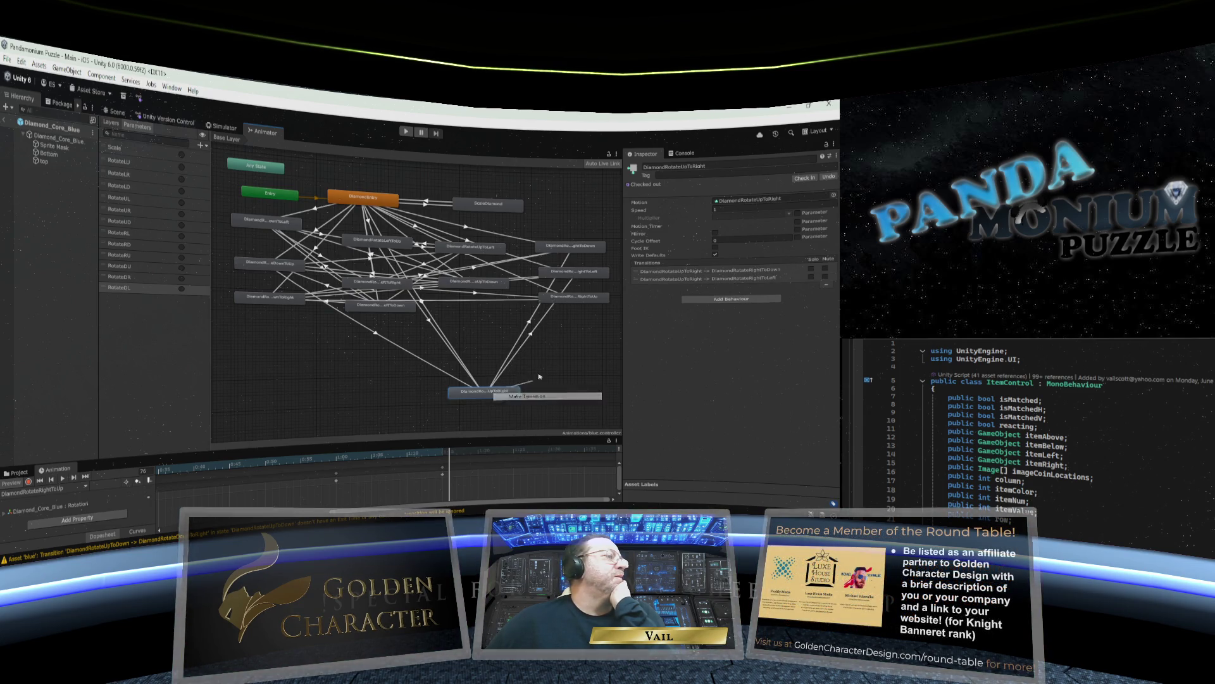
click(576, 298)
Set the UpToRight→RightToDown transition duration to 0, turn off exit time, and add a condition.
click(533, 327)
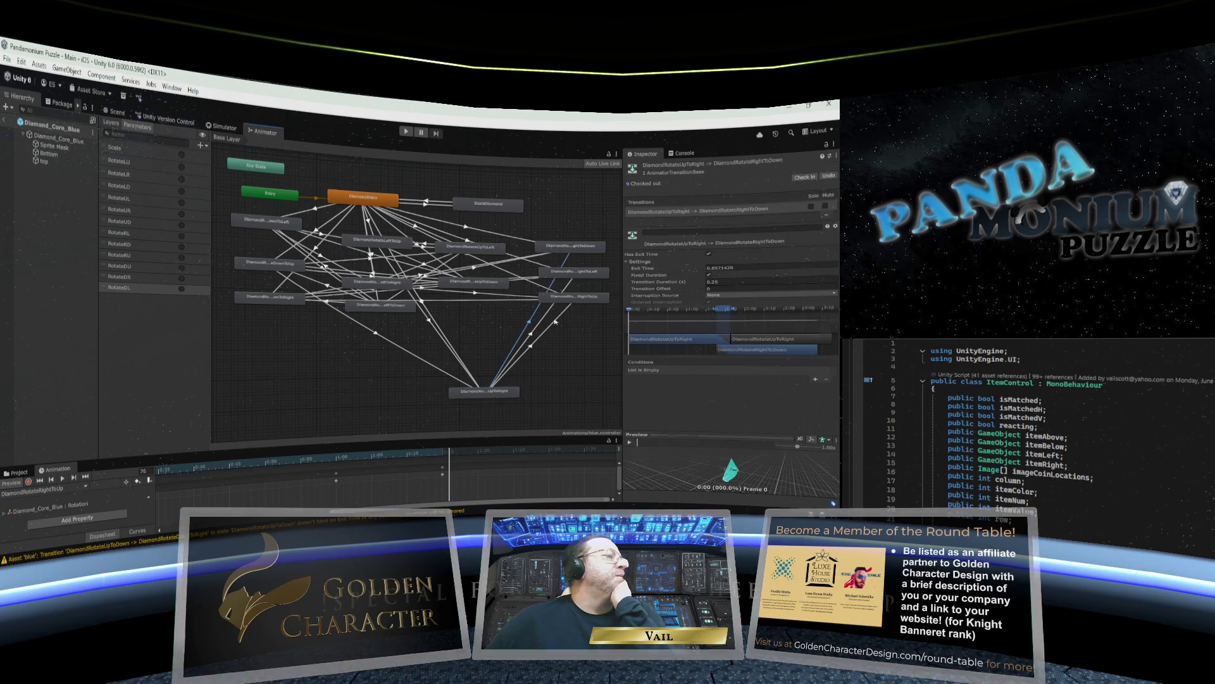
click(649, 282)
text(0)
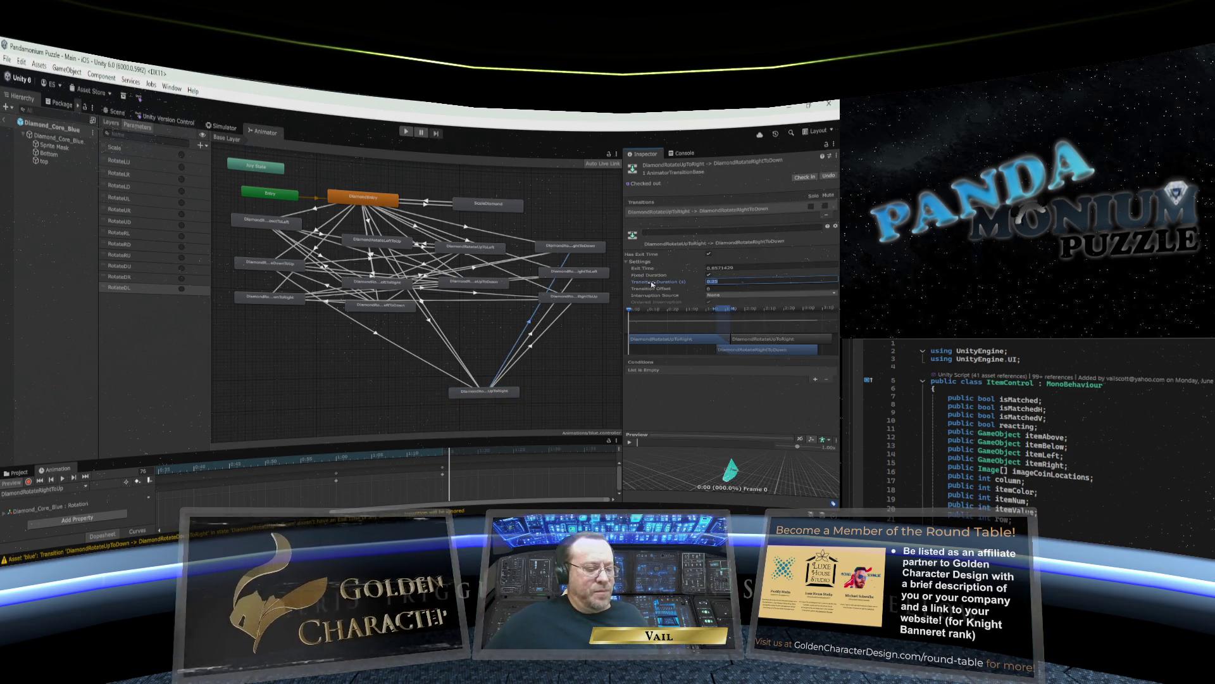
click(697, 270)
click(709, 253)
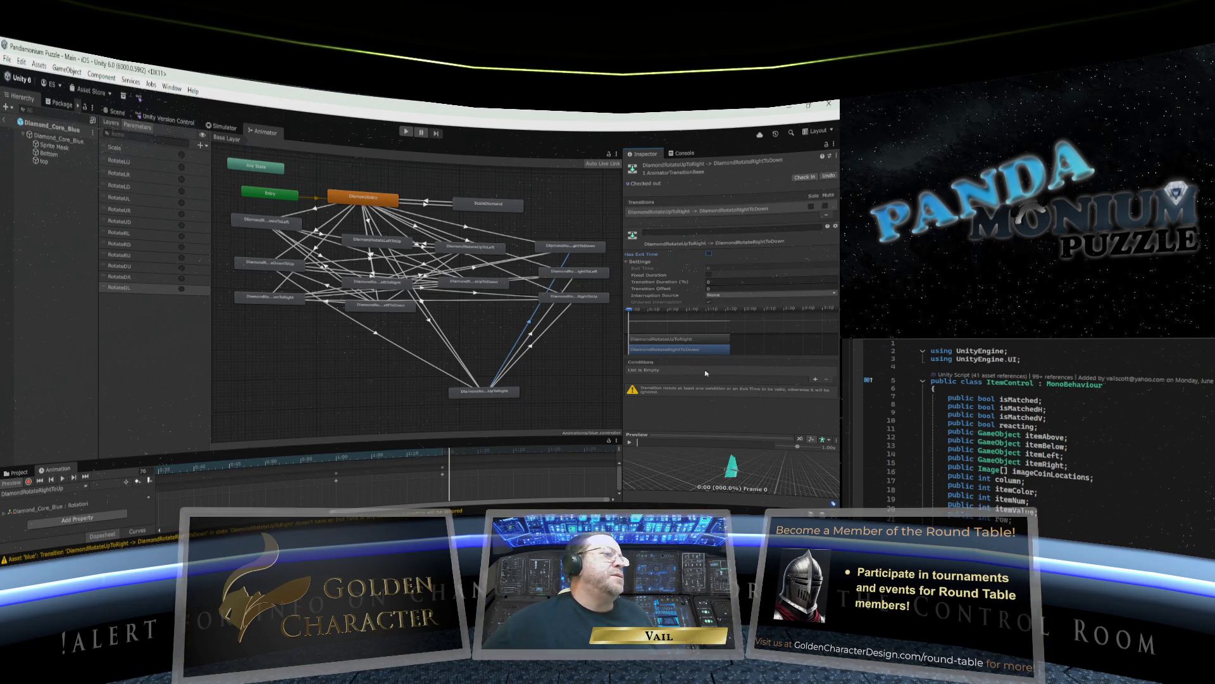
click(815, 379)
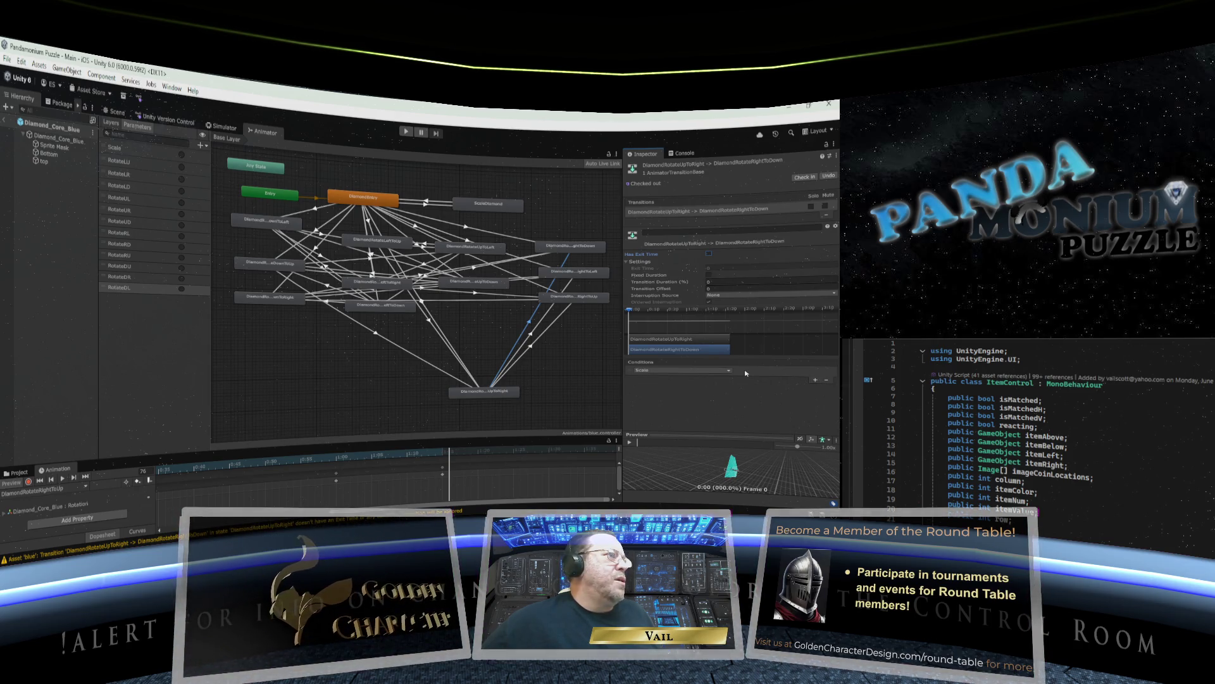
click(728, 370)
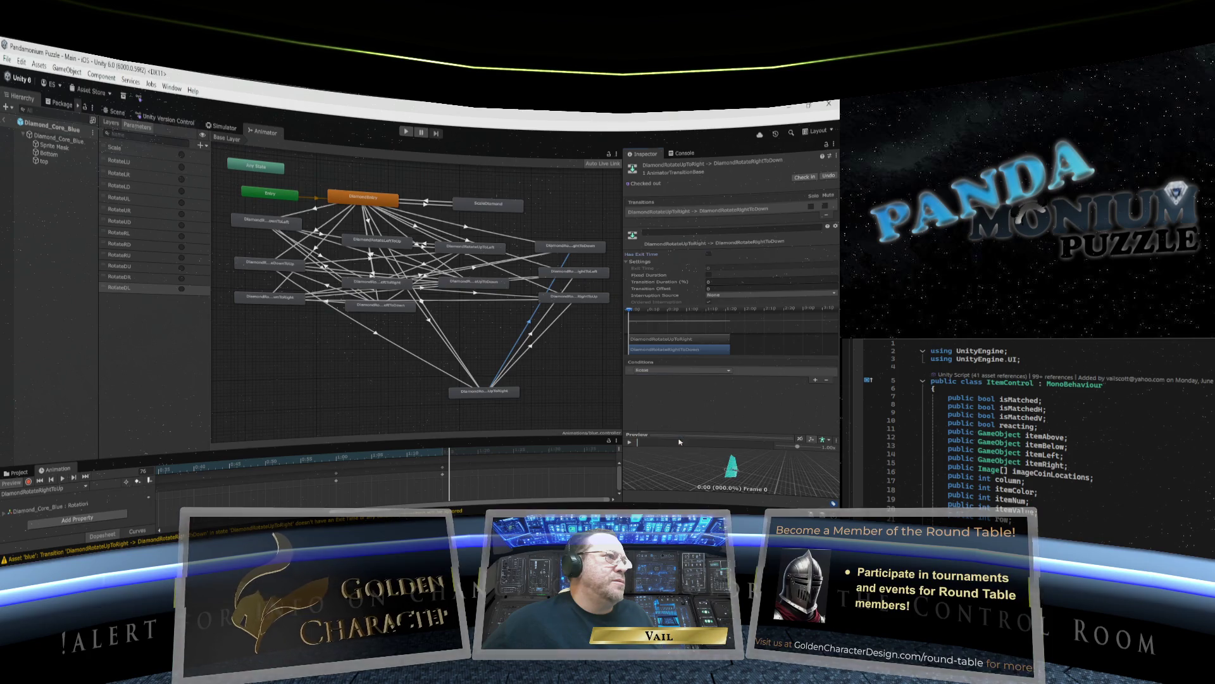
Make the UpToRight→RightToLeft transition instant, without exit time, triggered by RotateRL.
click(536, 319)
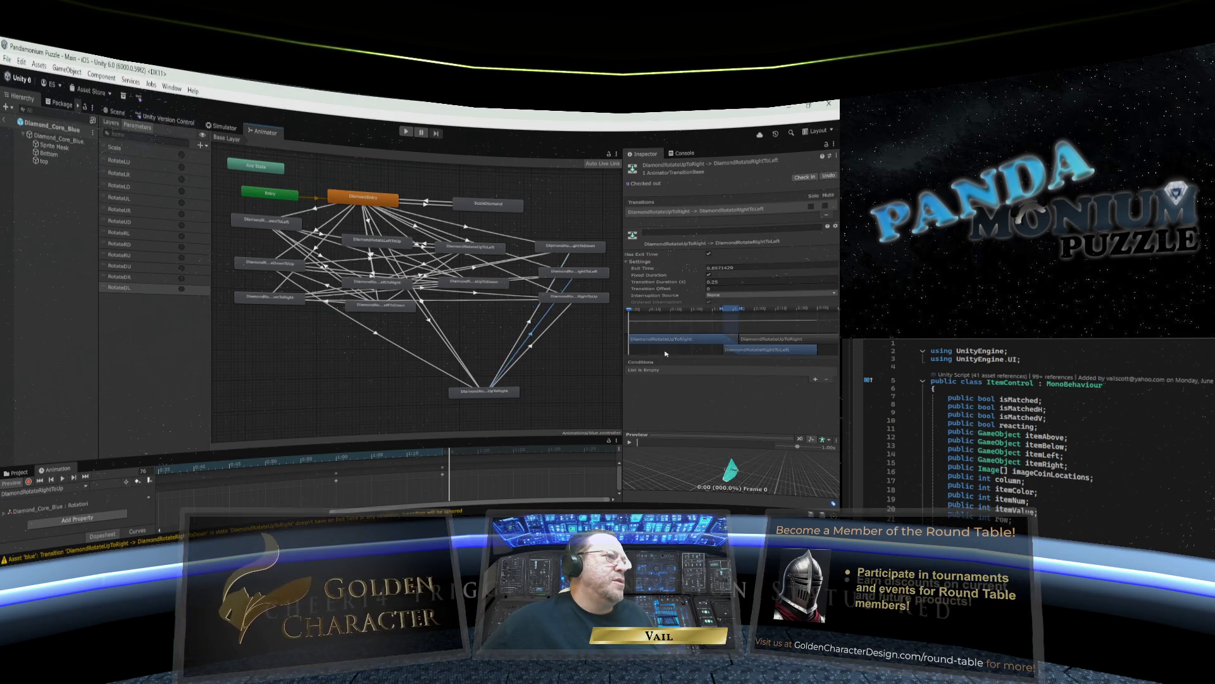
click(748, 281)
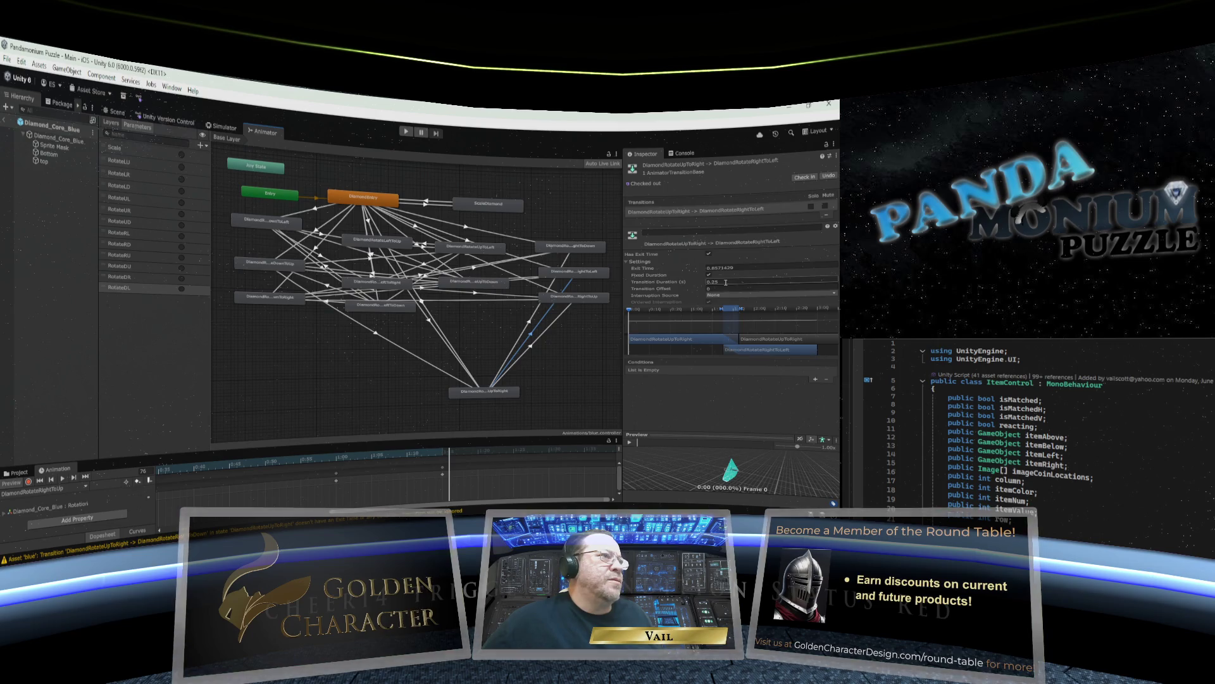
text(0)
click(746, 267)
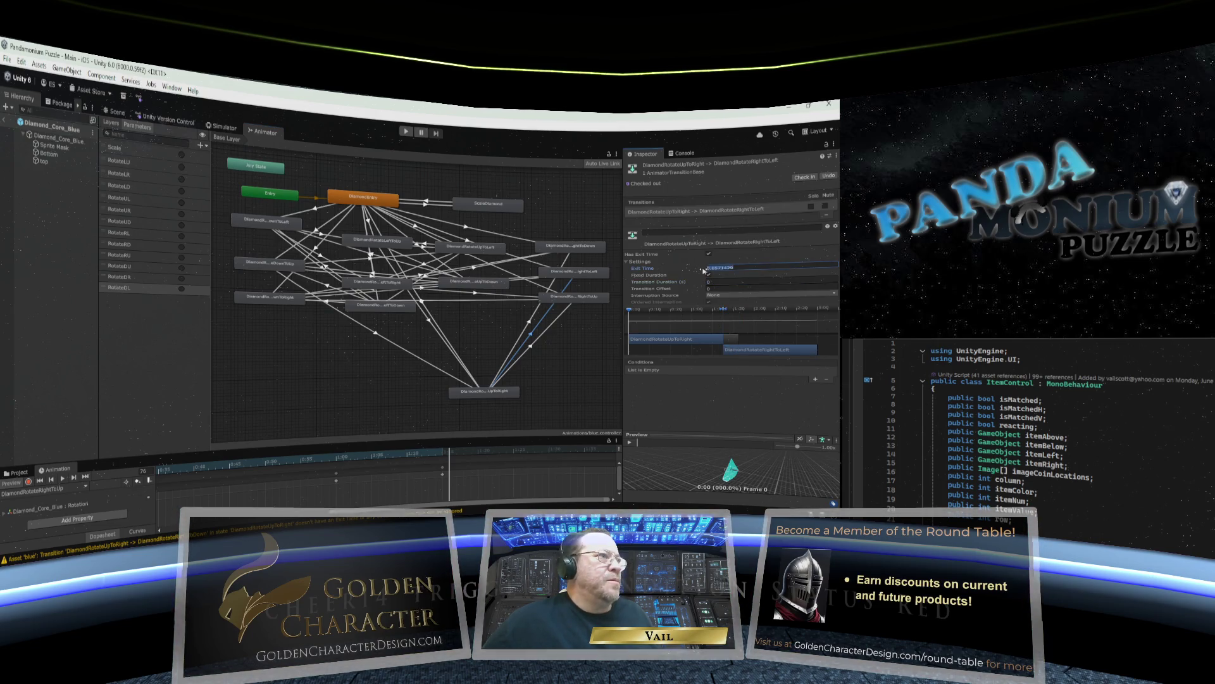
text(0)
click(709, 274)
click(709, 254)
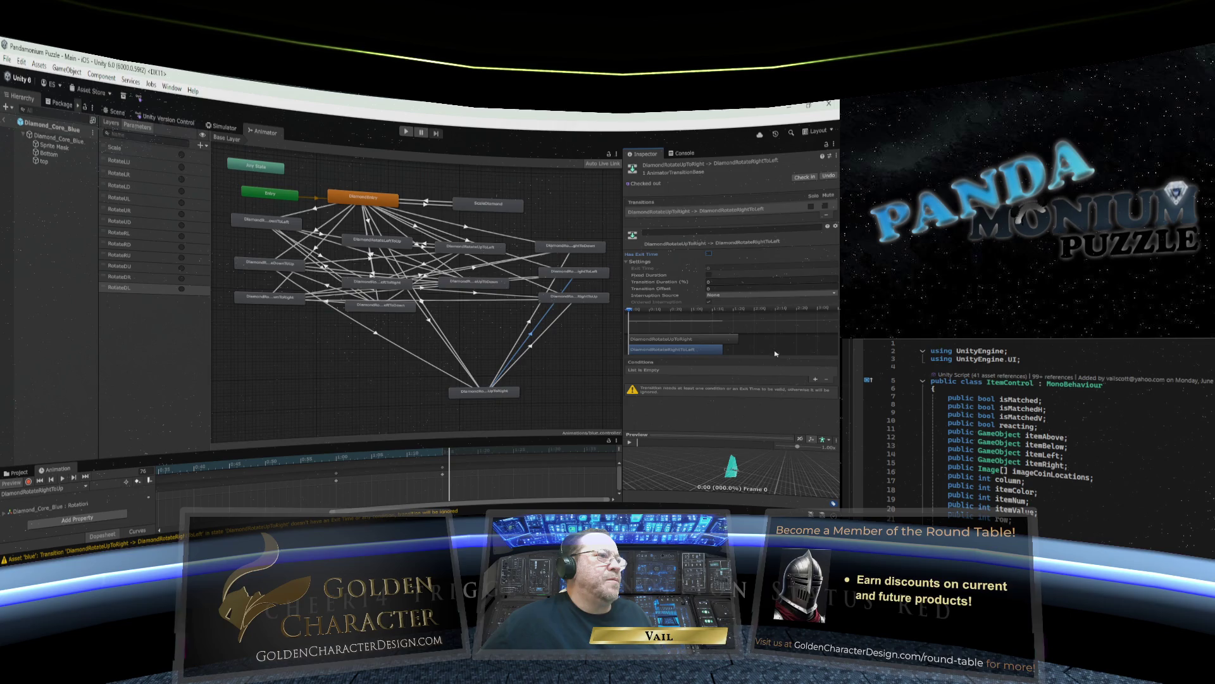
click(815, 379)
click(710, 370)
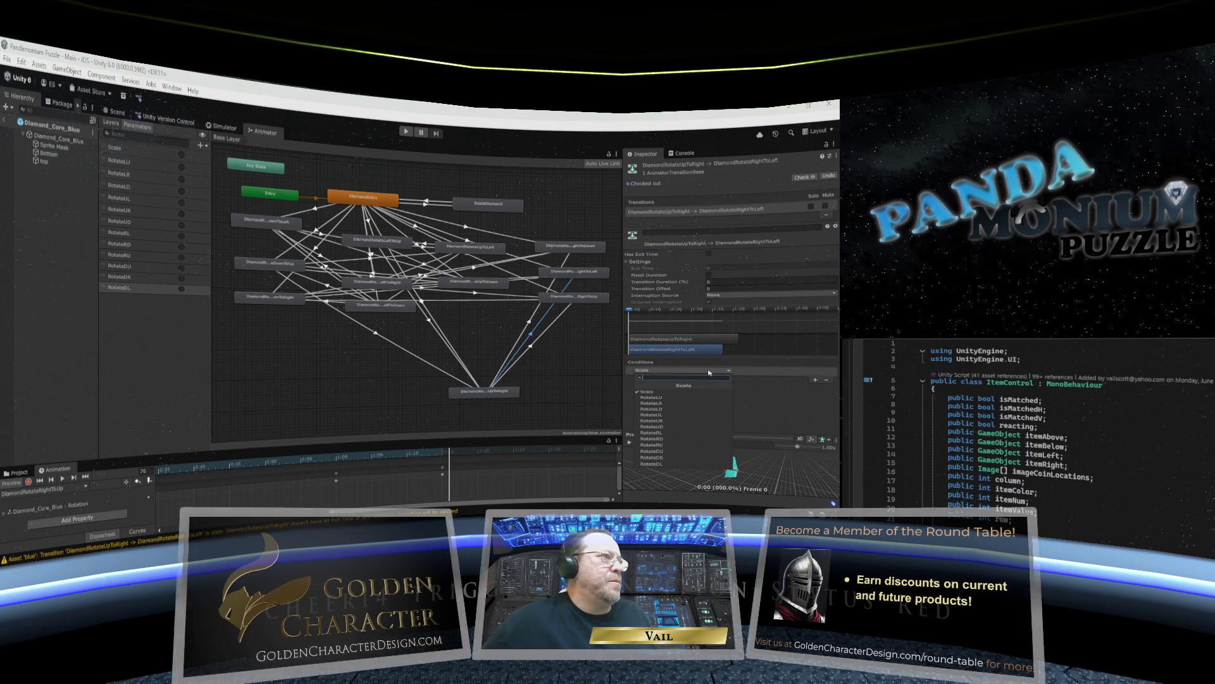
click(671, 433)
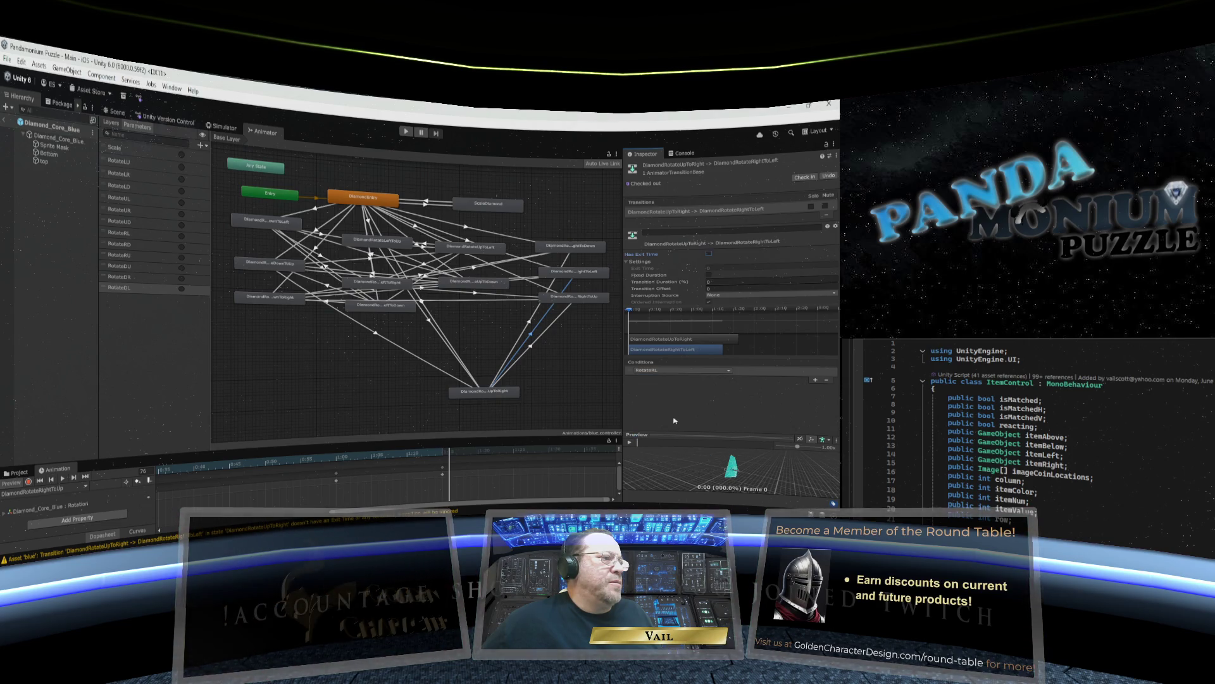
Make the UpToRight→RightToUp transition instant, without exit time, triggered by RotateRU.
click(531, 346)
click(679, 283)
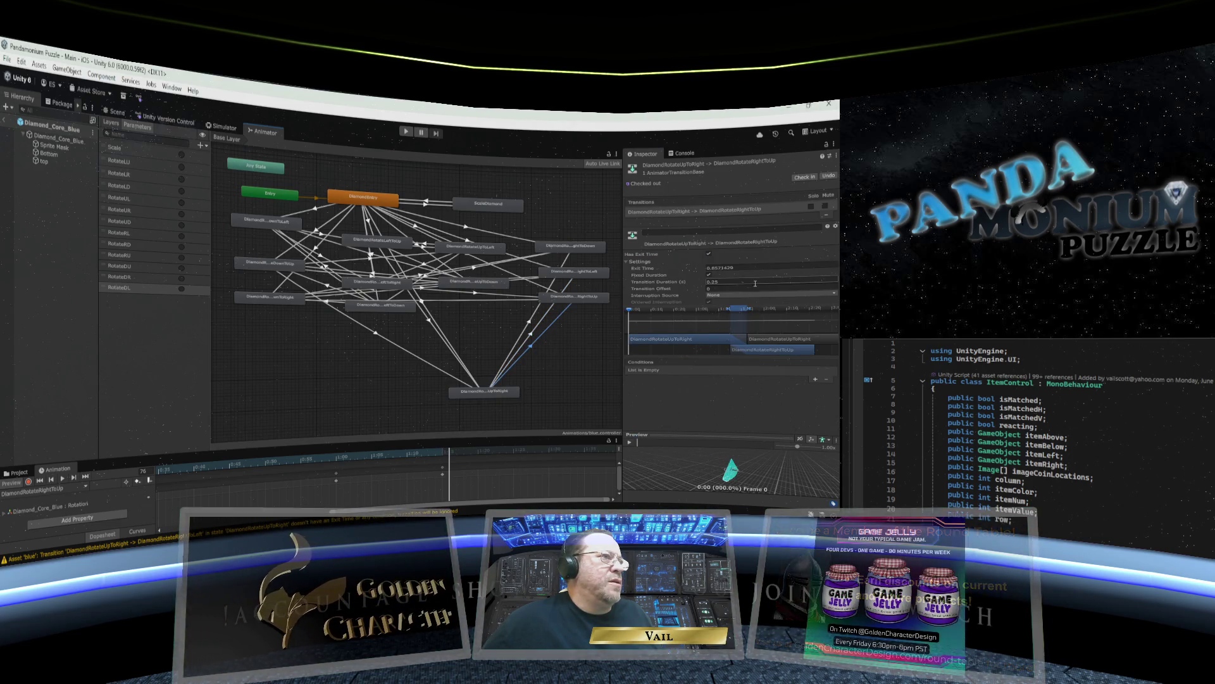
text(0)
click(721, 269)
text(0)
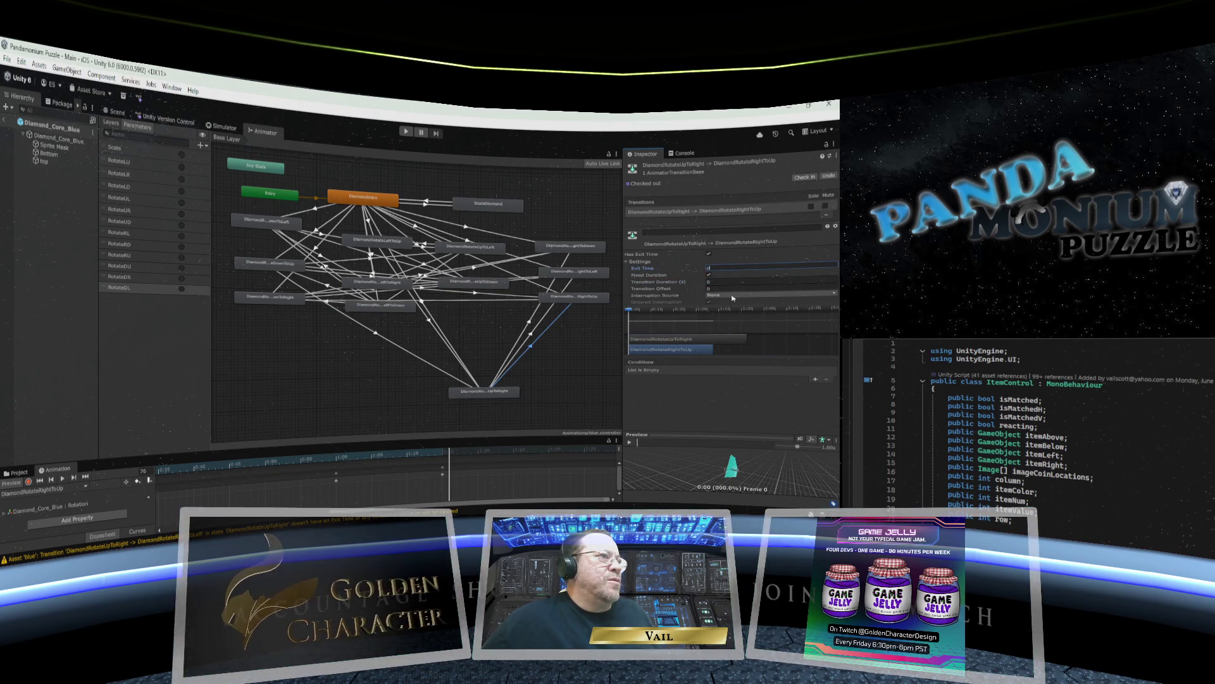
click(708, 275)
click(708, 253)
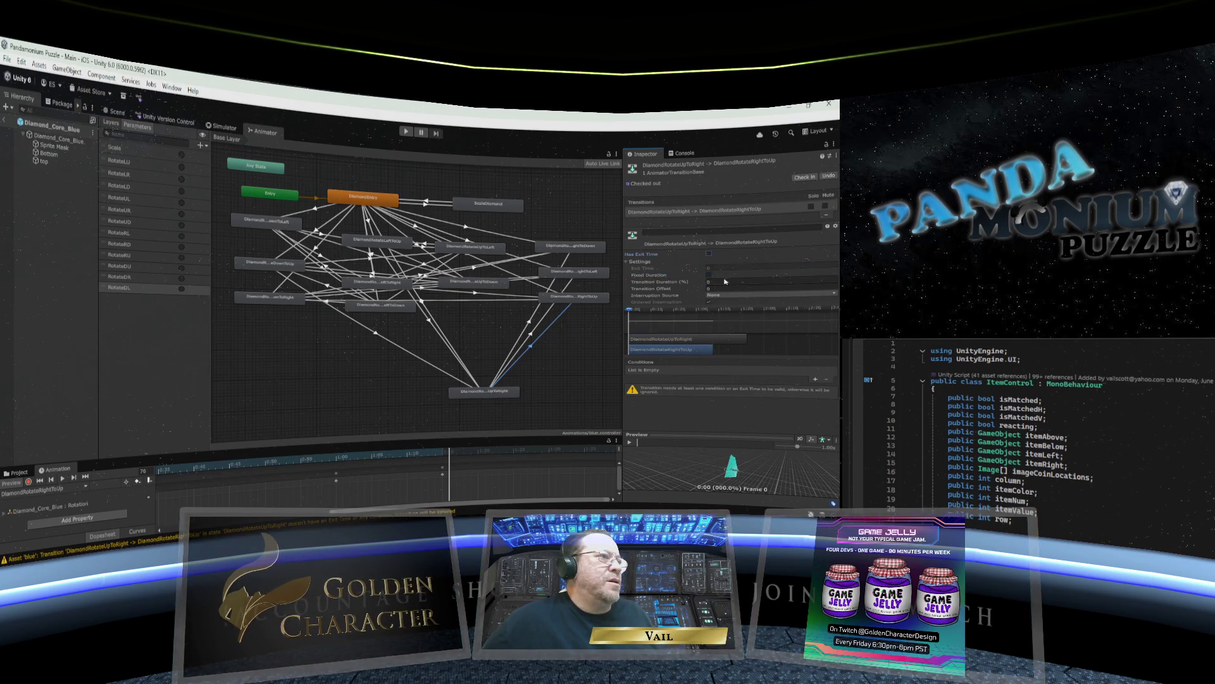
click(815, 380)
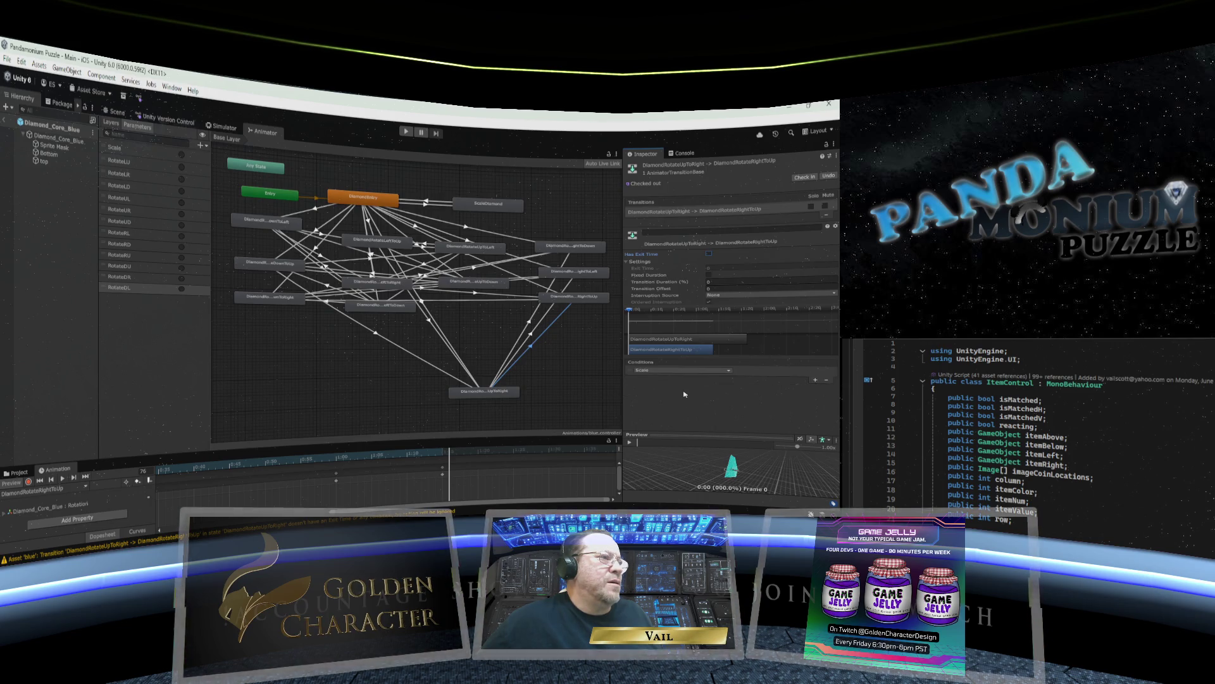
click(684, 371)
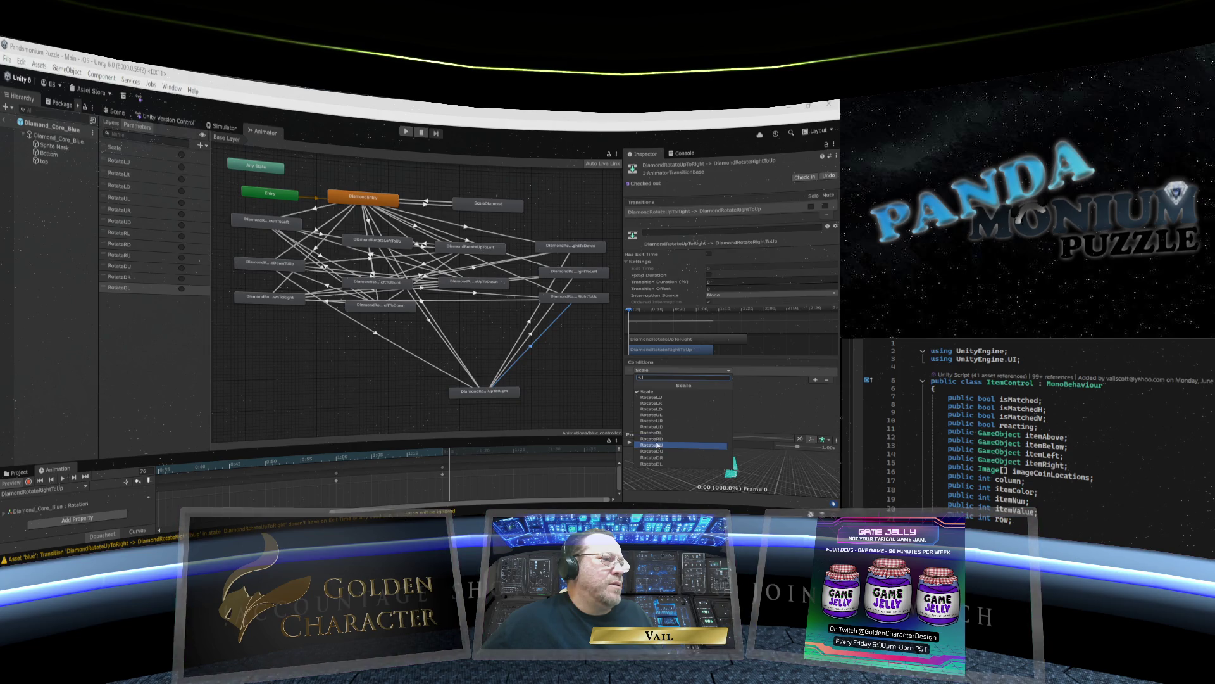
click(660, 444)
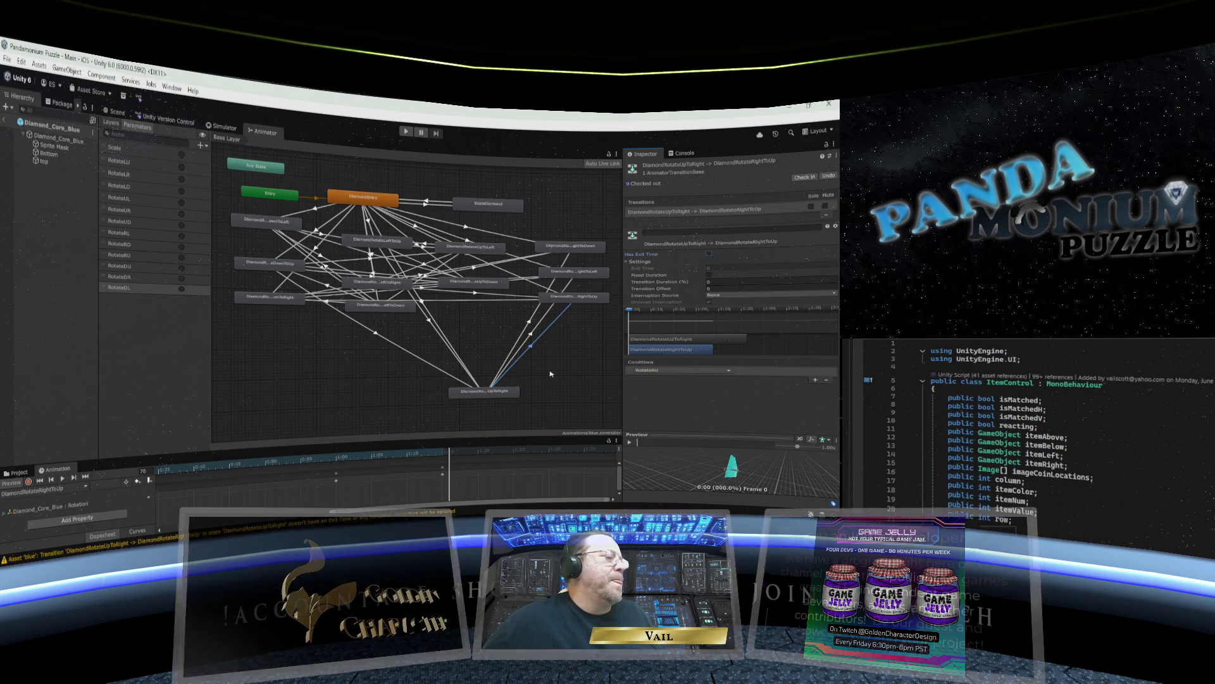
mouse_move(498, 395)
mouse_down()
mouse_move(500, 304)
mouse_move(487, 310)
mouse_up()
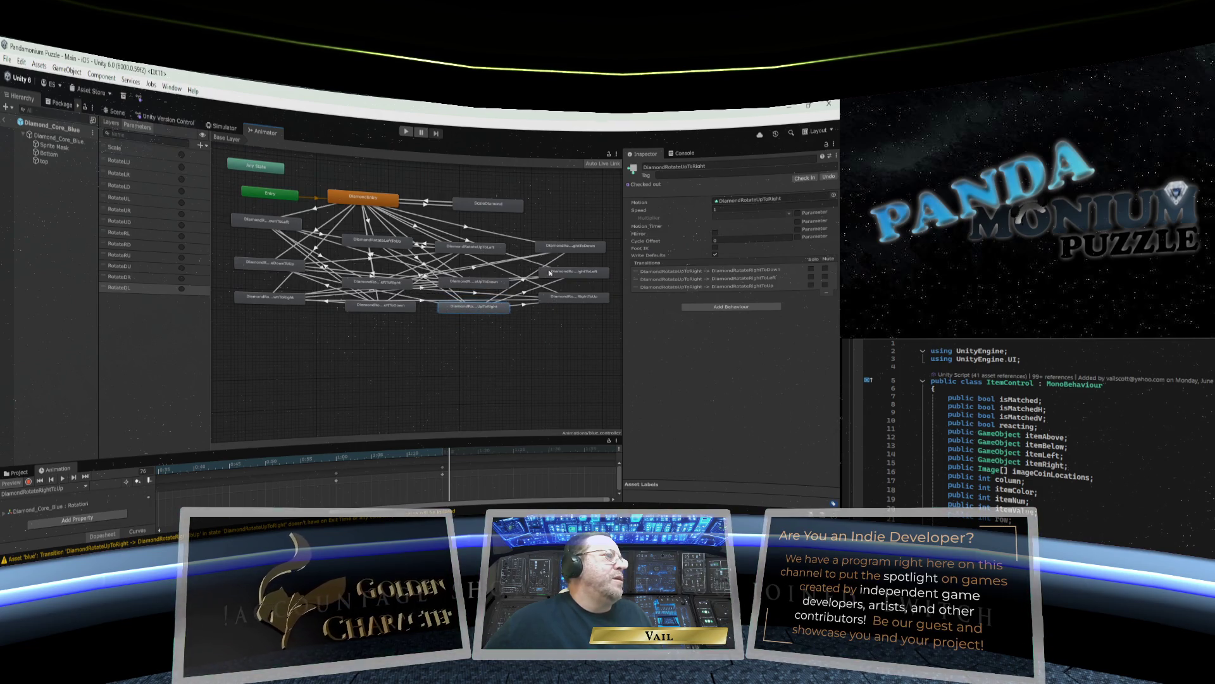
Move RightToDown lower and connect it by transitions to DownToLeft, DownToUp and DownToRight.
drag(568, 247, 557, 389)
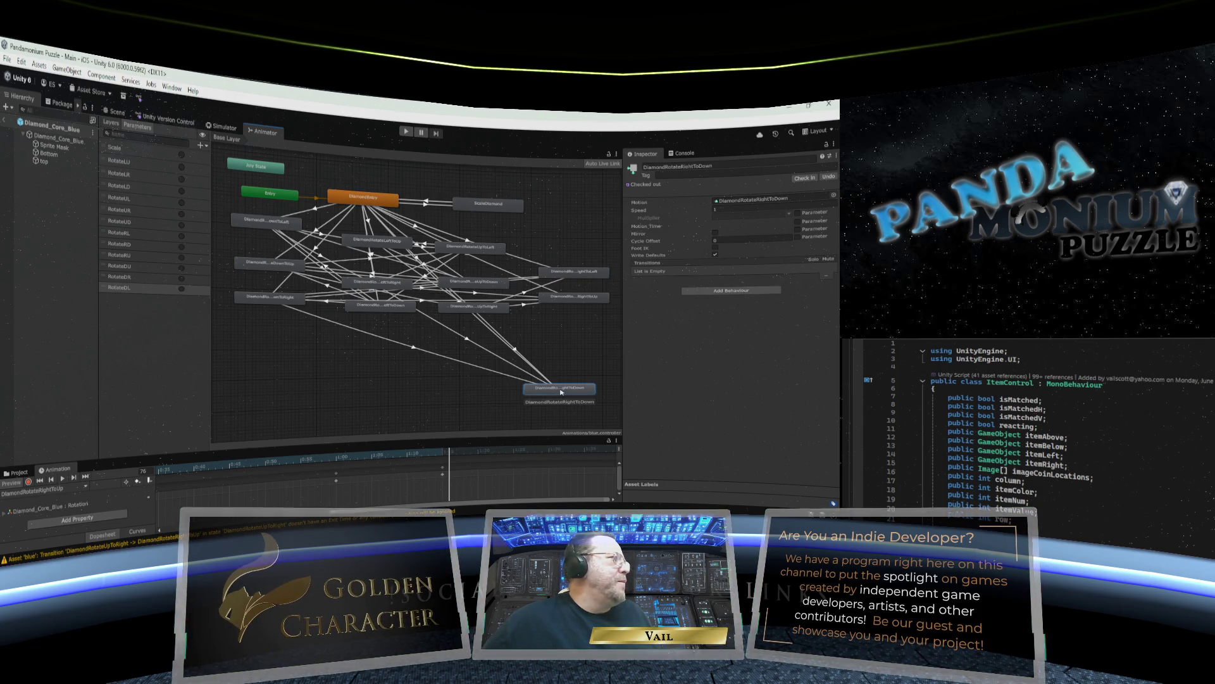
right_click(560, 392)
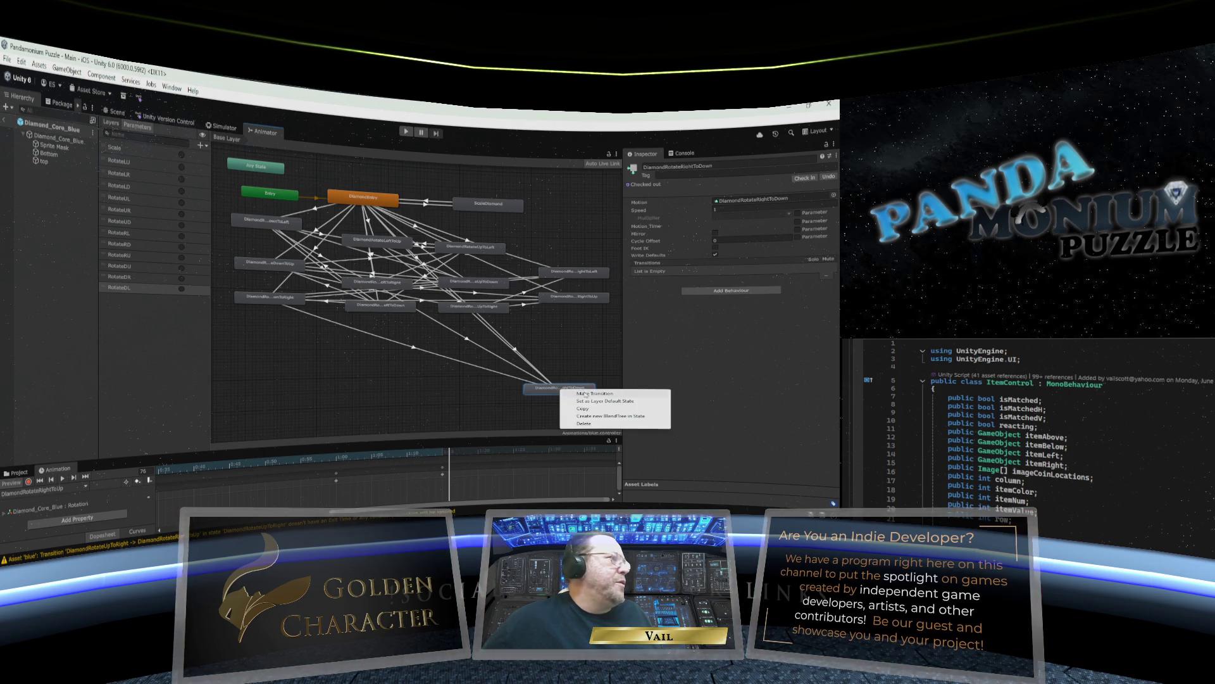
click(586, 393)
click(271, 223)
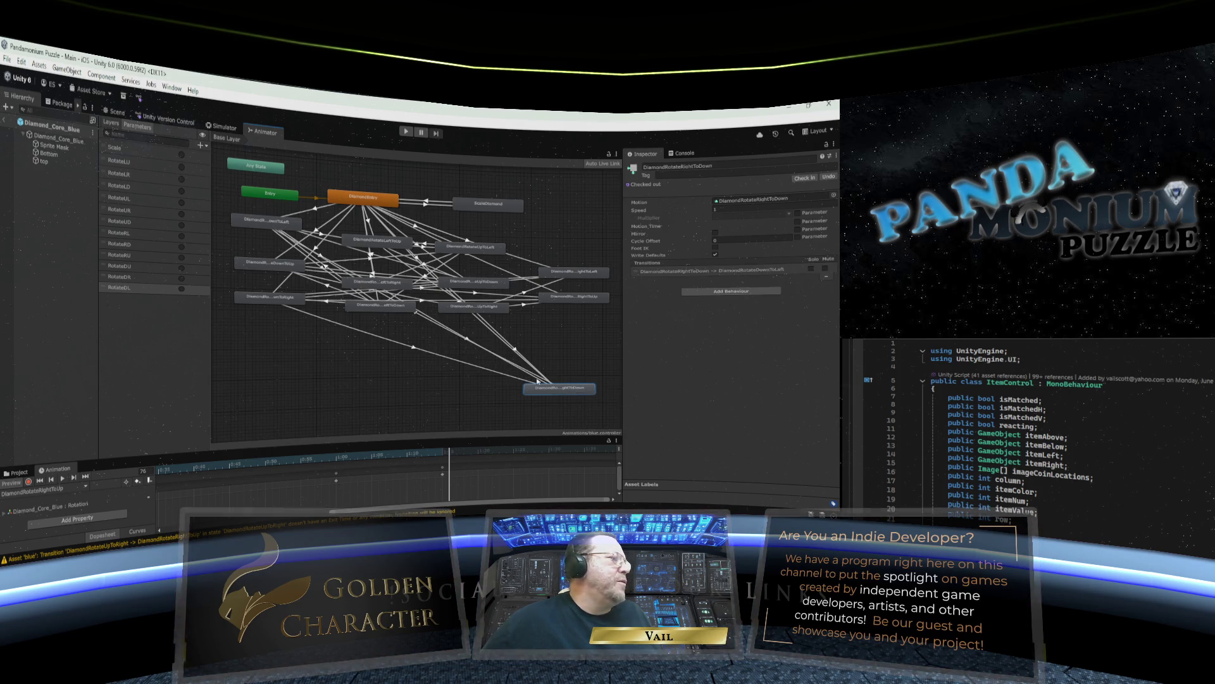
click(284, 270)
right_click(561, 394)
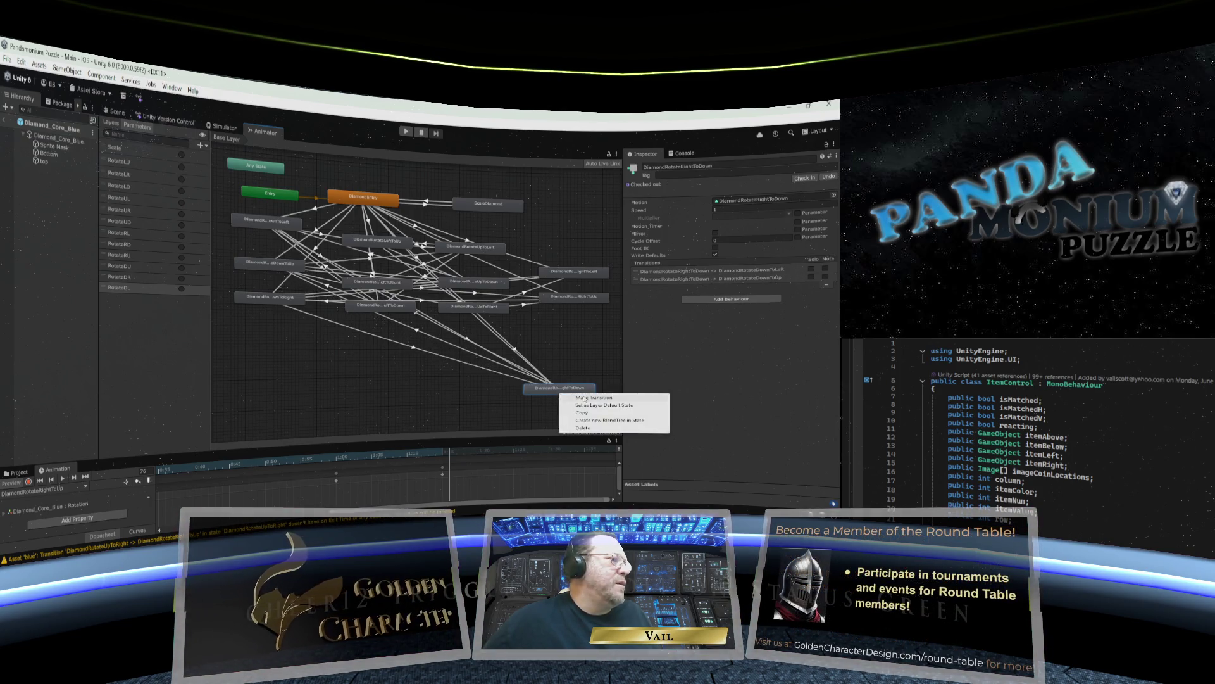
click(579, 397)
click(277, 300)
mouse_move(560, 390)
mouse_down()
mouse_move(551, 416)
mouse_move(553, 399)
mouse_up()
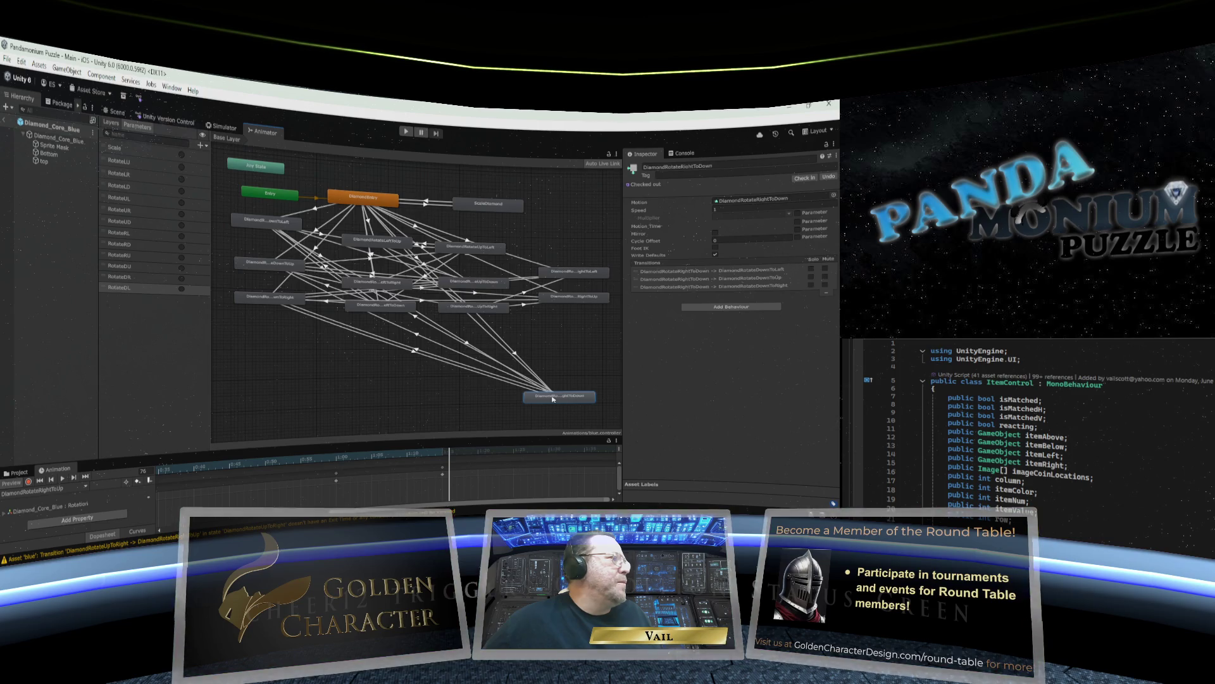
click(417, 317)
Give the RightToDown→DownToLeft transition 0 exit time and duration, no exit time, and a RotateDL condition.
click(712, 268)
text(00)
click(726, 280)
text(0)
click(709, 254)
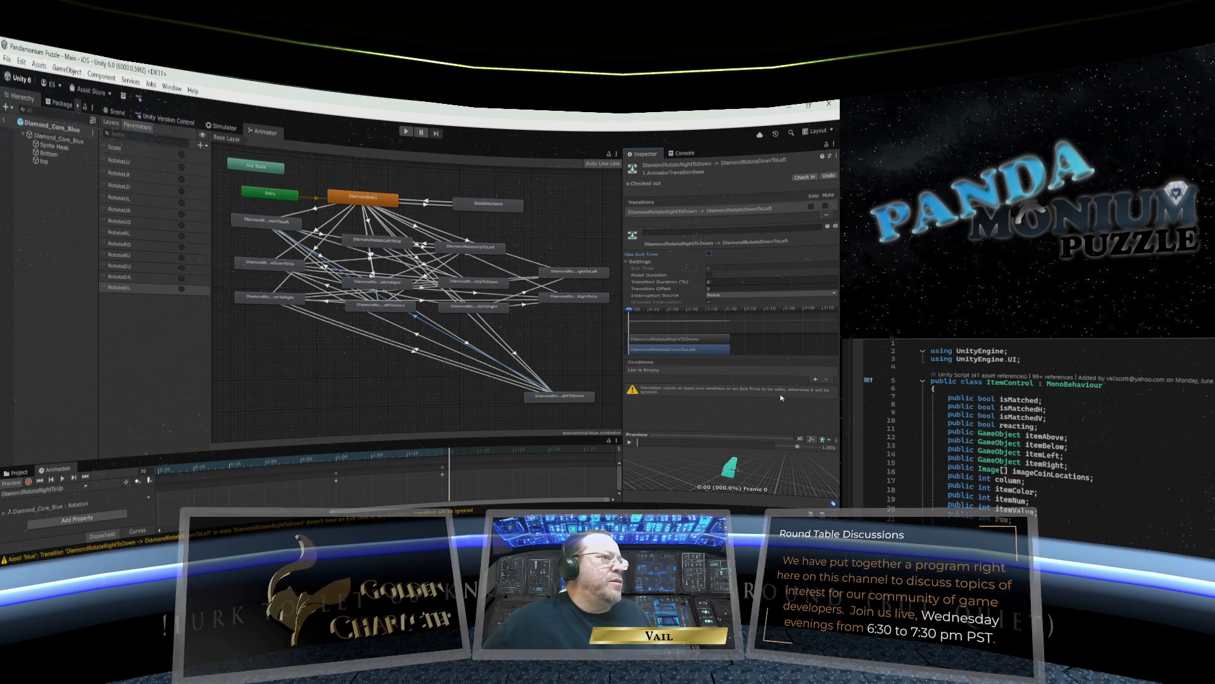
click(815, 379)
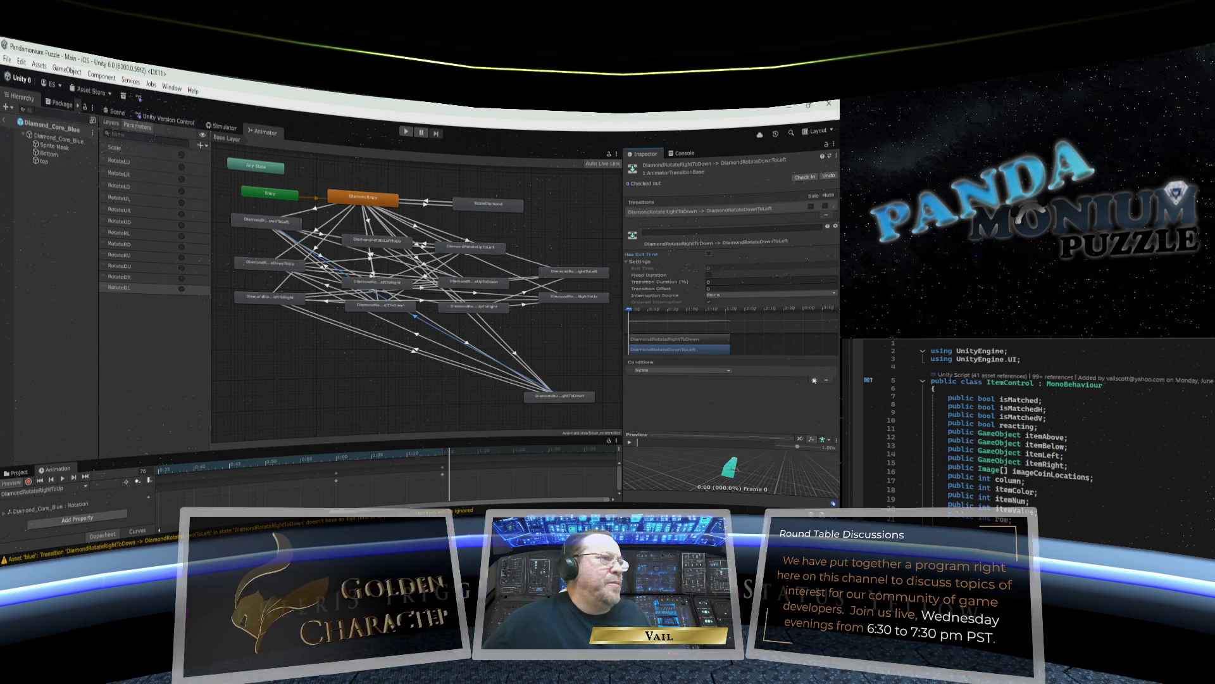
click(726, 372)
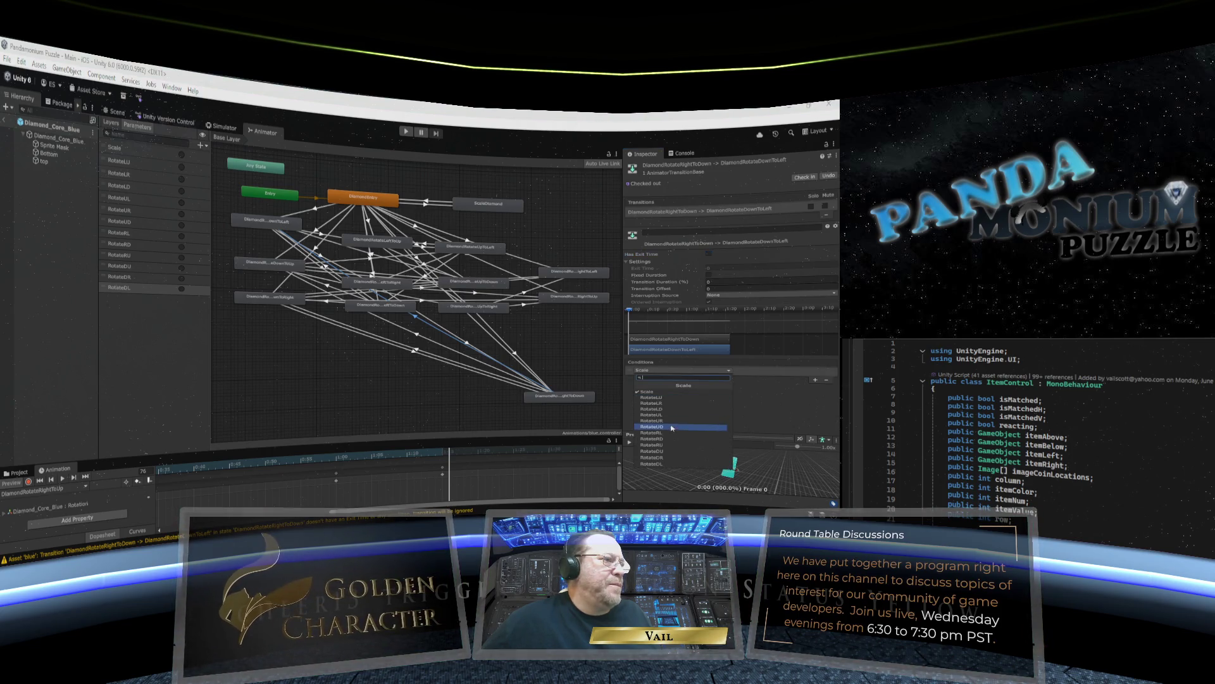
click(668, 464)
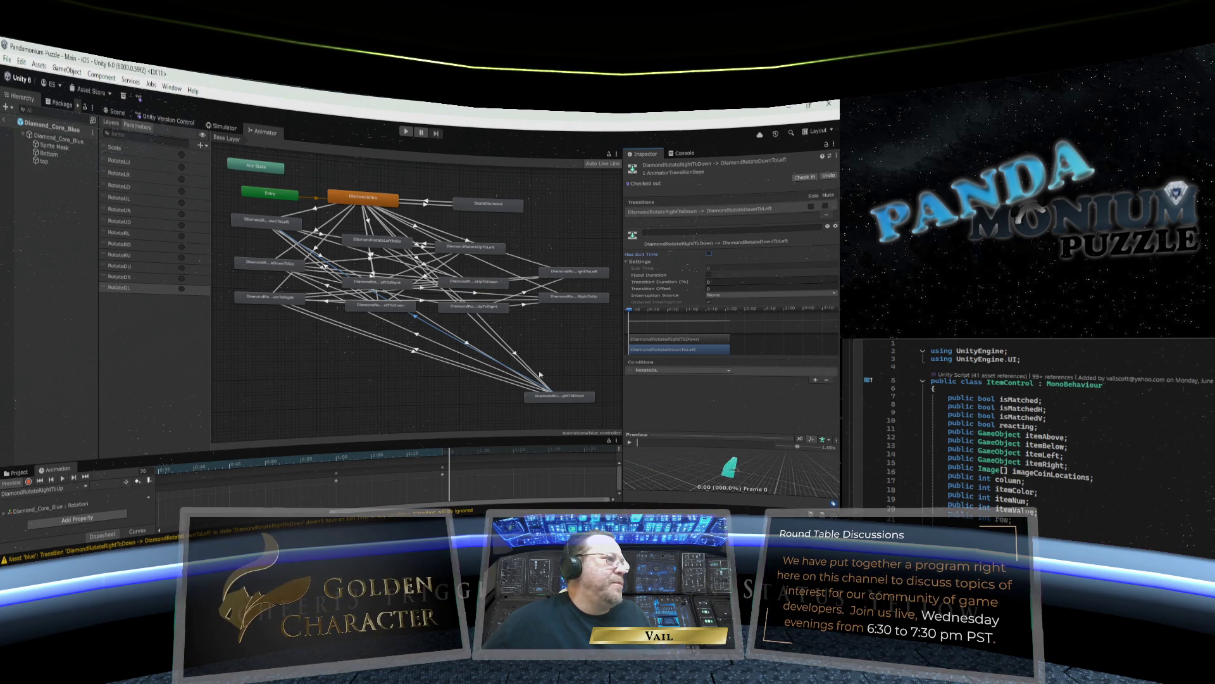
Make the RightToDown→DownToUp transition instant, without exit time, triggered by RotateDU.
double_click(728, 281)
text(0)
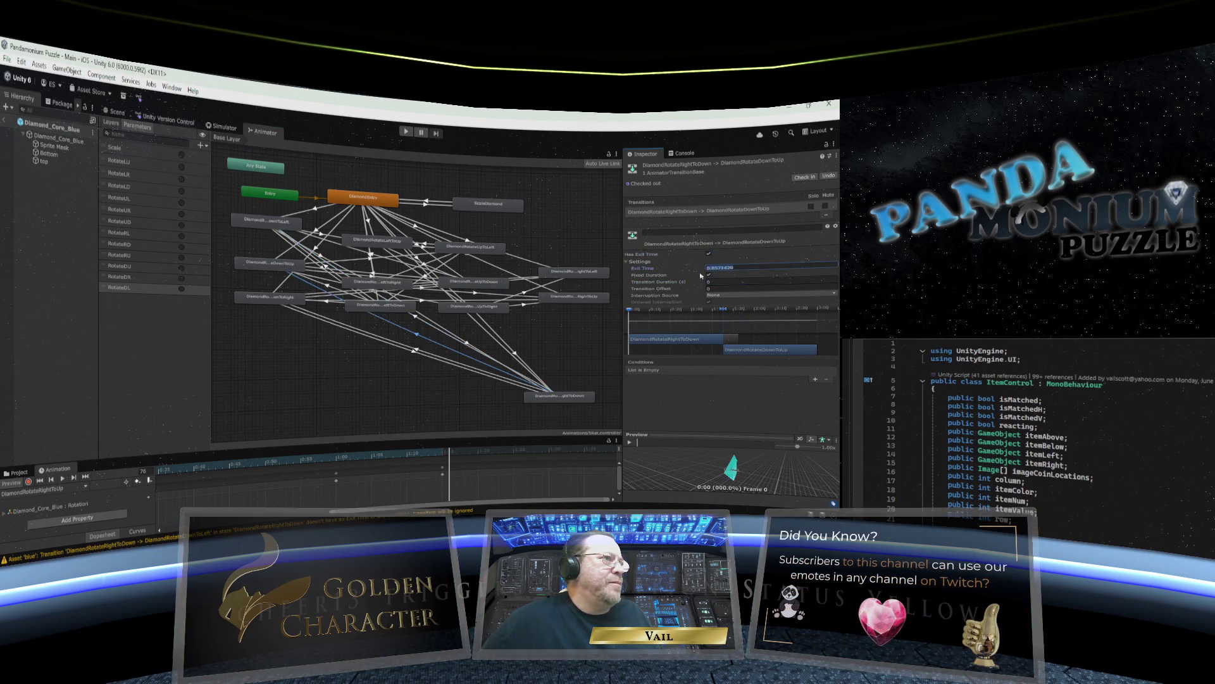
click(708, 275)
click(709, 254)
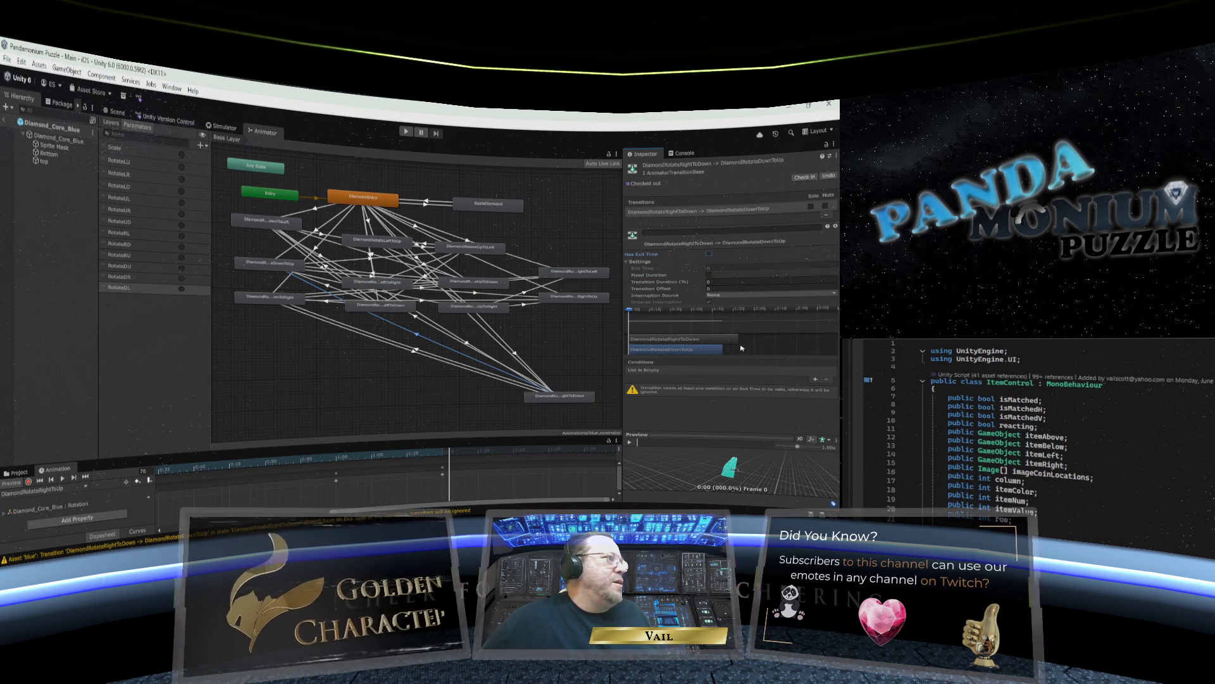
click(815, 379)
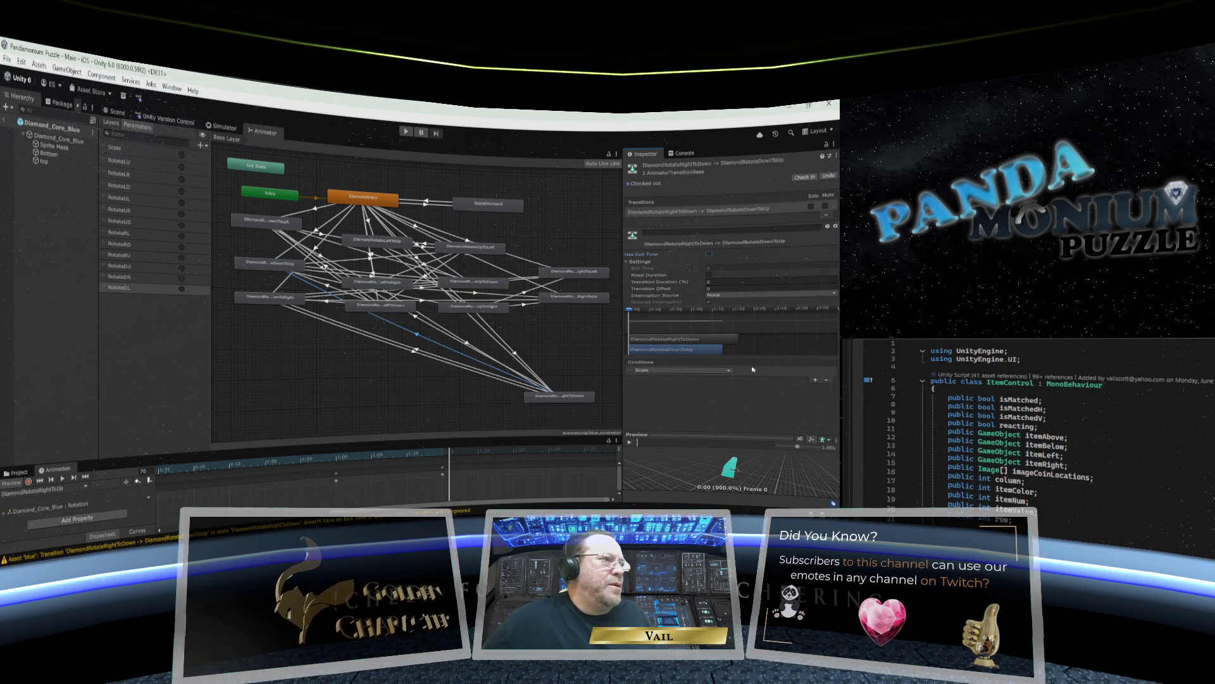
click(680, 370)
click(663, 442)
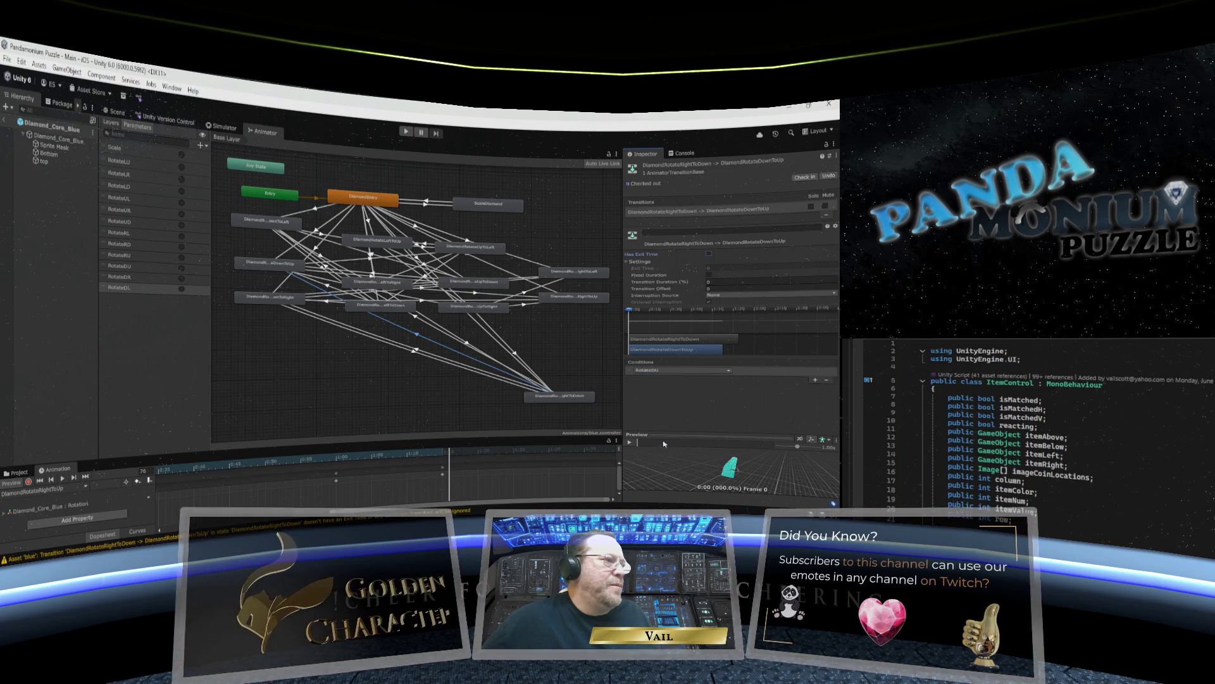
Make the RightToDown→DownToRight transition instant, without exit time, triggered by RotateDR.
click(415, 349)
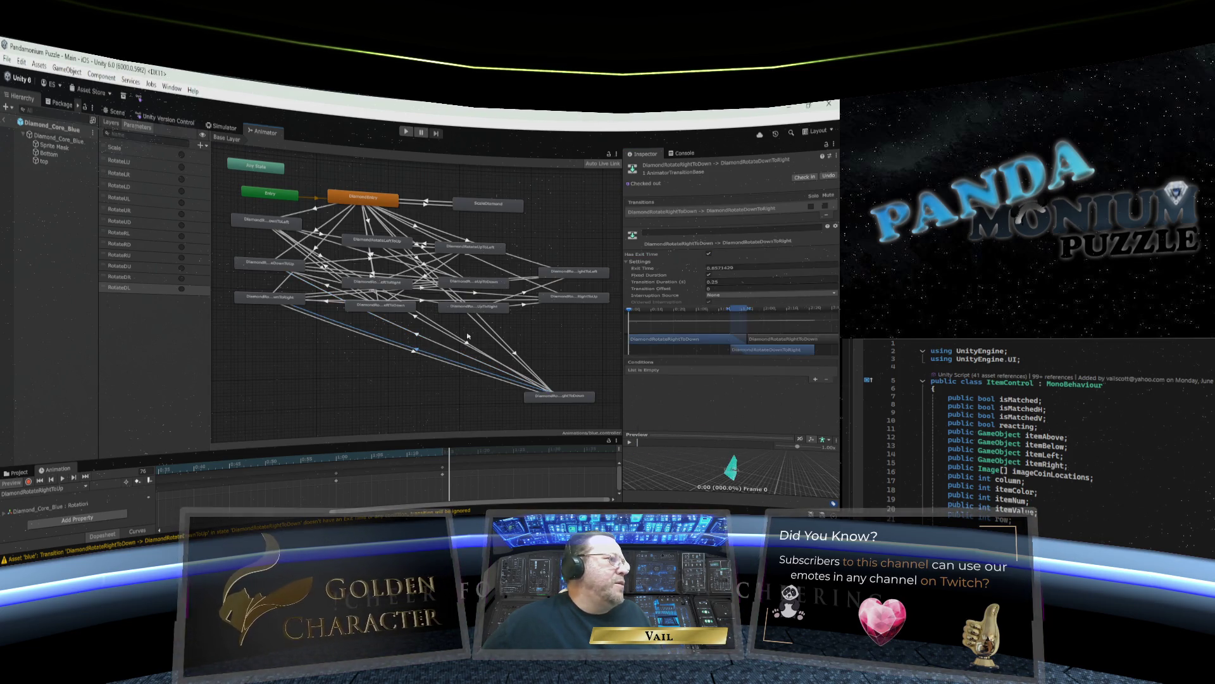
double_click(715, 268)
text(0)
click(714, 284)
text(0)
click(708, 253)
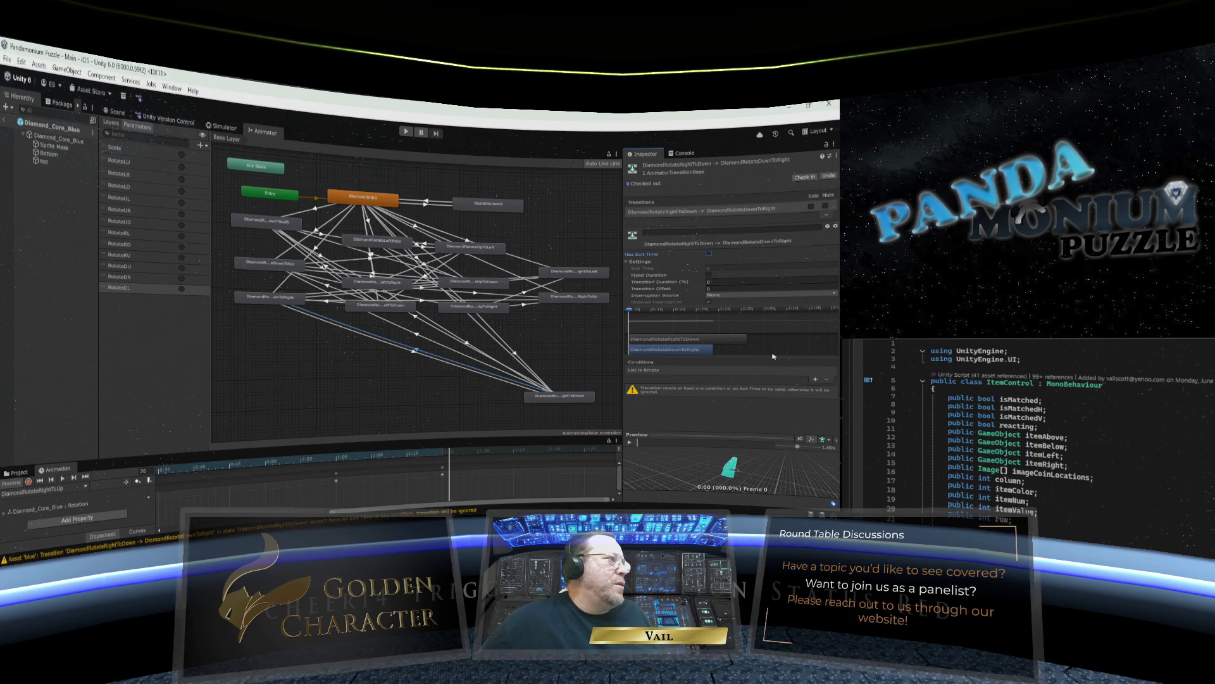
click(815, 379)
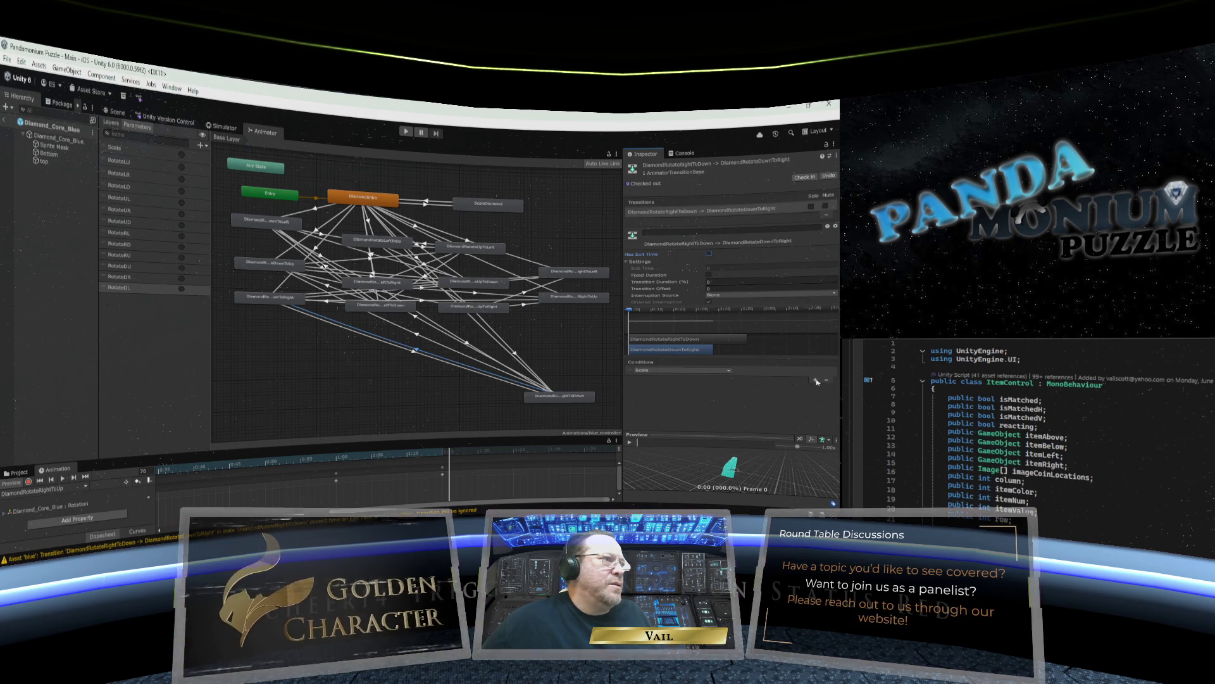
click(719, 372)
click(646, 408)
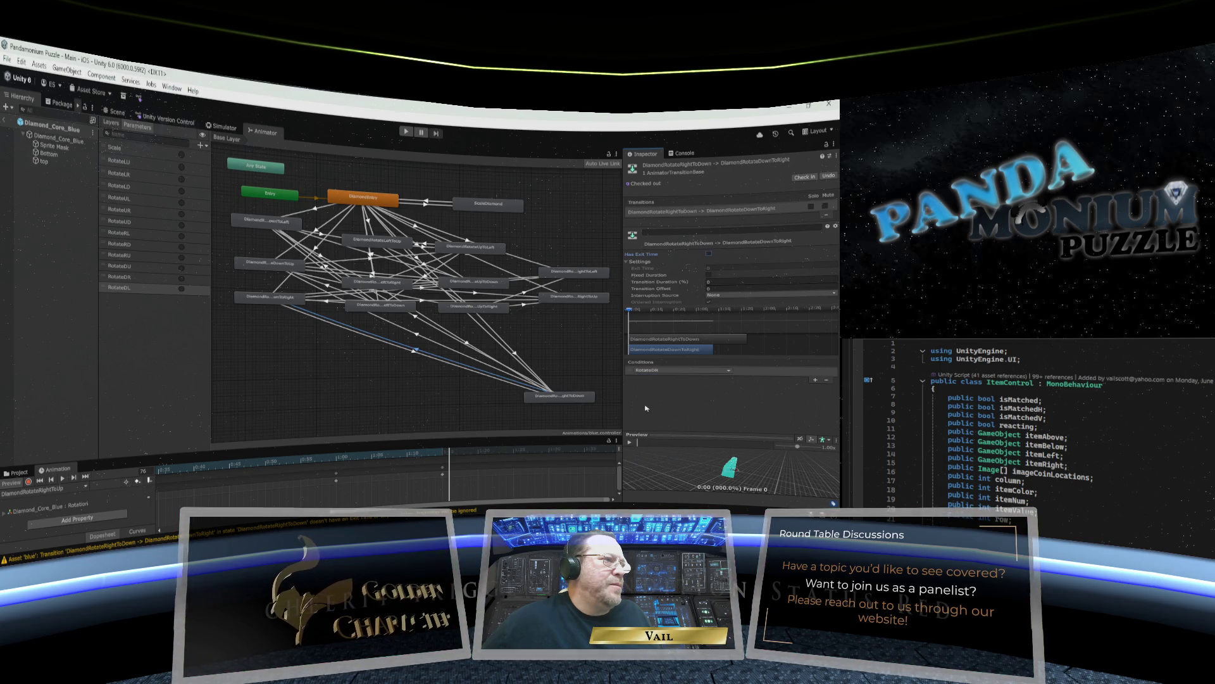
Add transitions from DiamondRotateRightToLeft into LeftToUp, LeftToRight and LeftToDown.
mouse_move(564, 398)
mouse_down()
mouse_move(582, 251)
mouse_move(561, 406)
mouse_up()
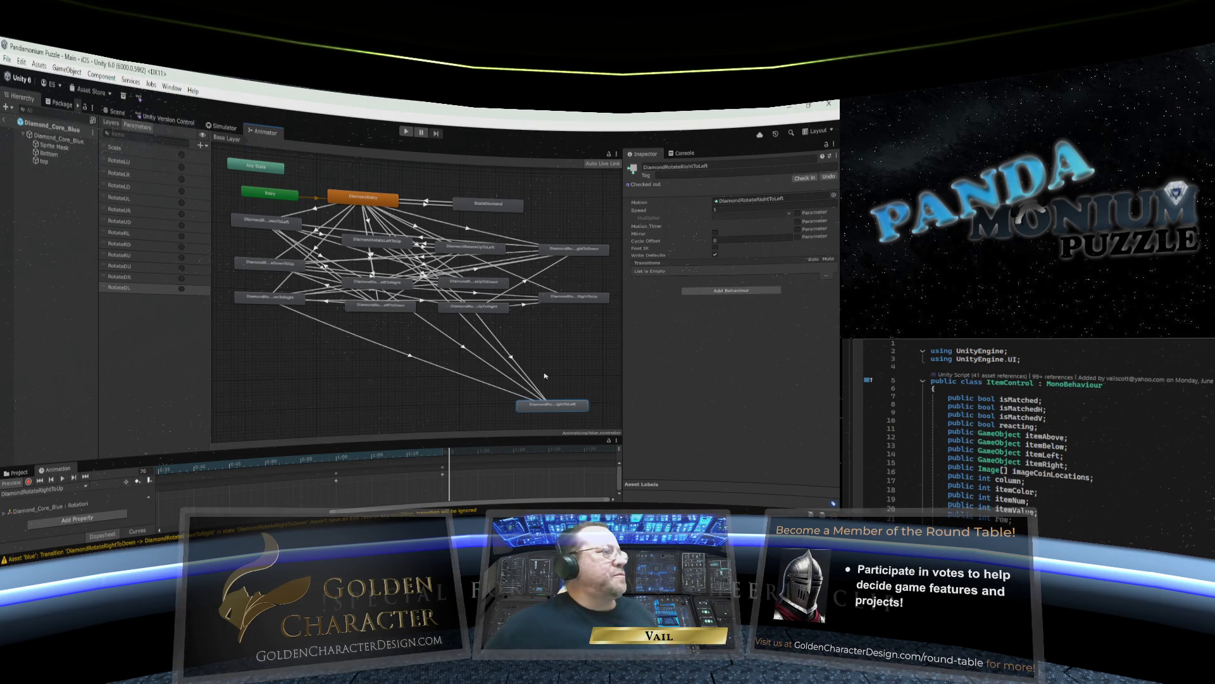
right_click(556, 409)
click(565, 412)
click(384, 244)
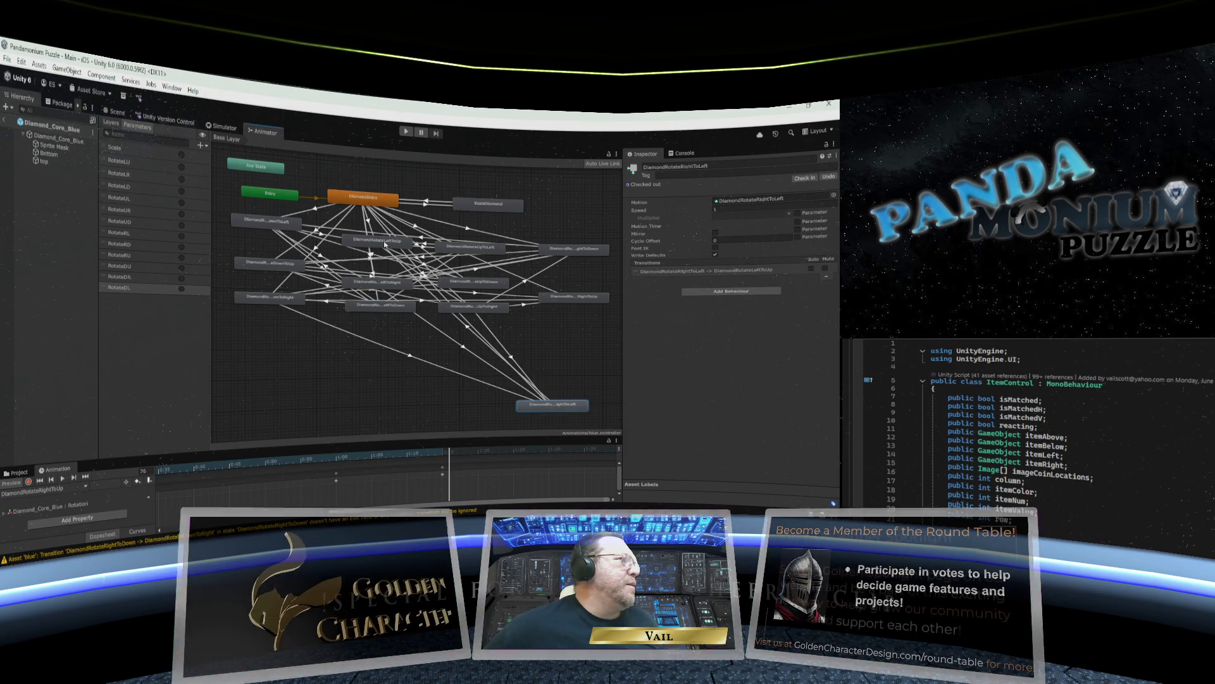
right_click(548, 407)
click(569, 411)
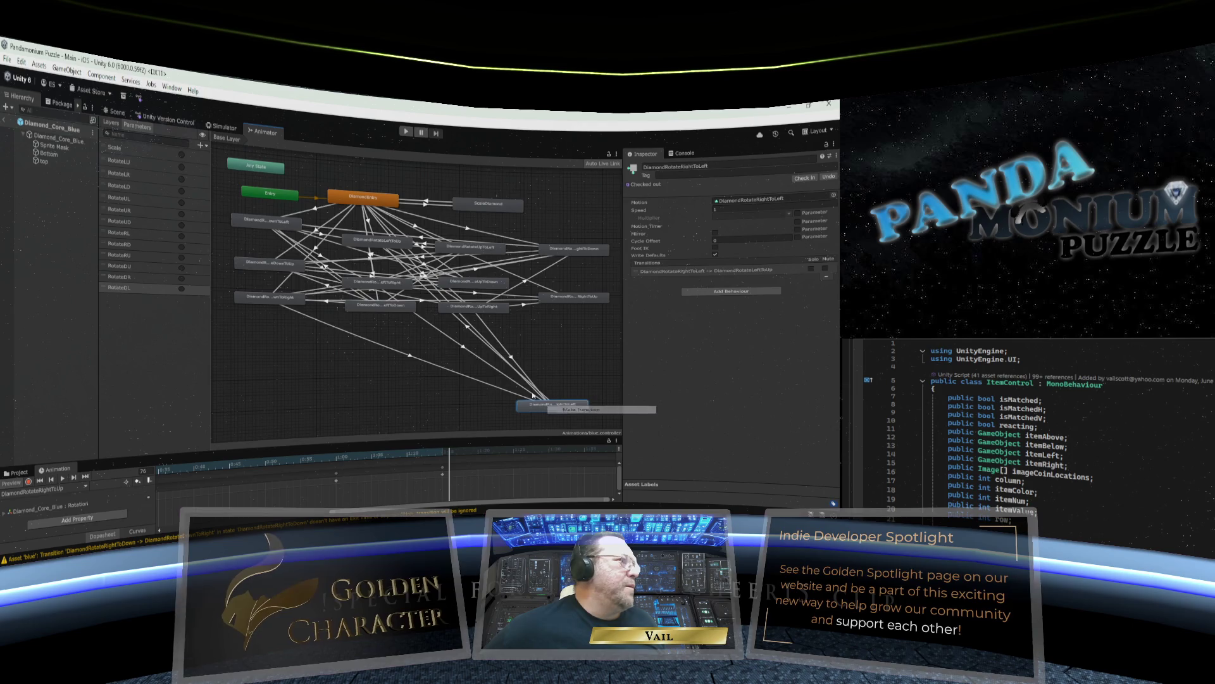
click(384, 284)
right_click(538, 406)
click(563, 411)
click(380, 305)
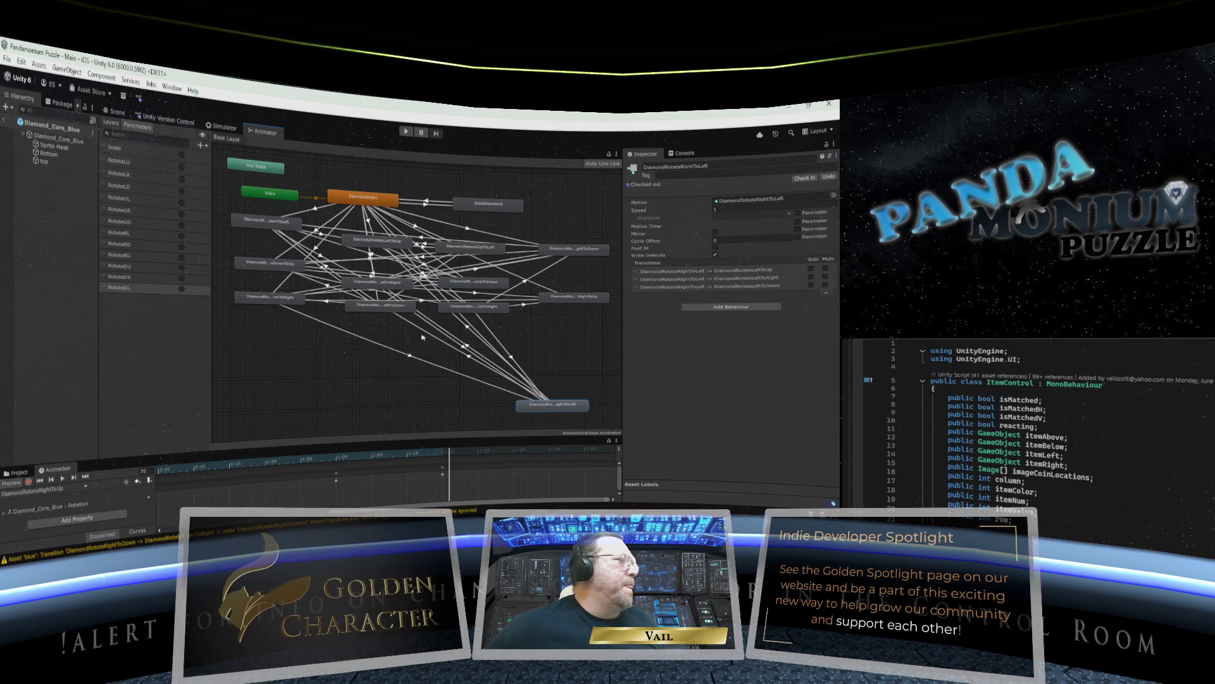
click(472, 333)
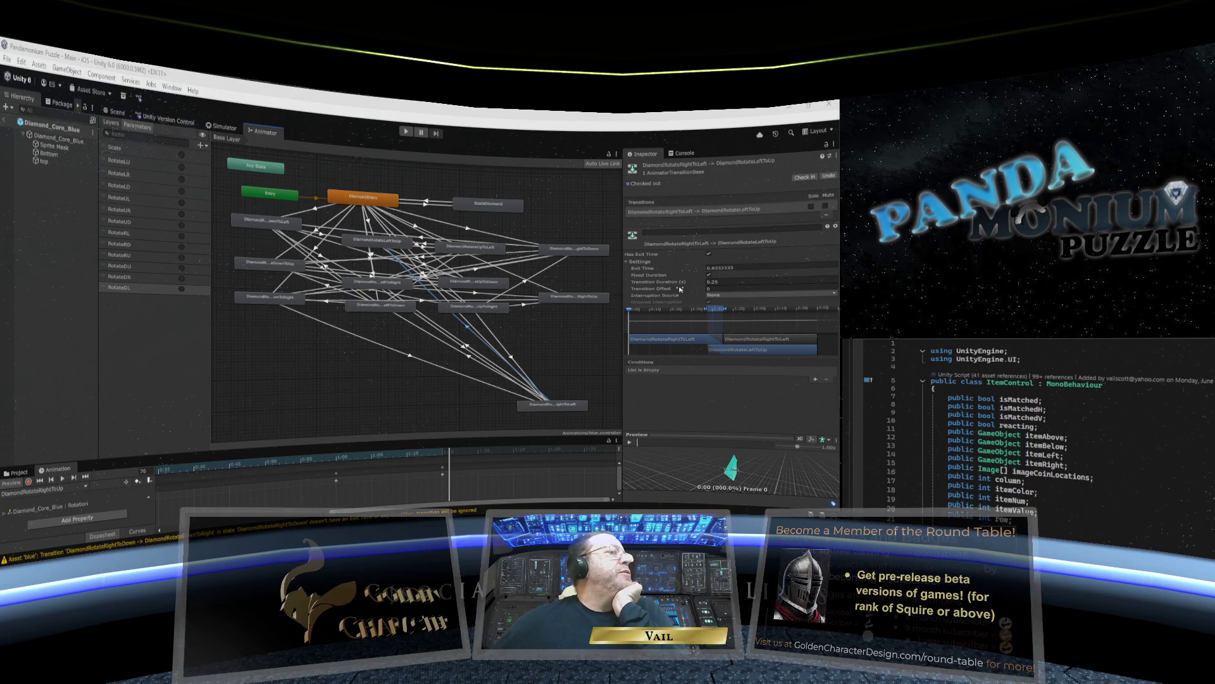
Make the first RightToLeft transition instant, with exit time 0, duration 0, triggered by RotateLU.
click(725, 269)
text(0)
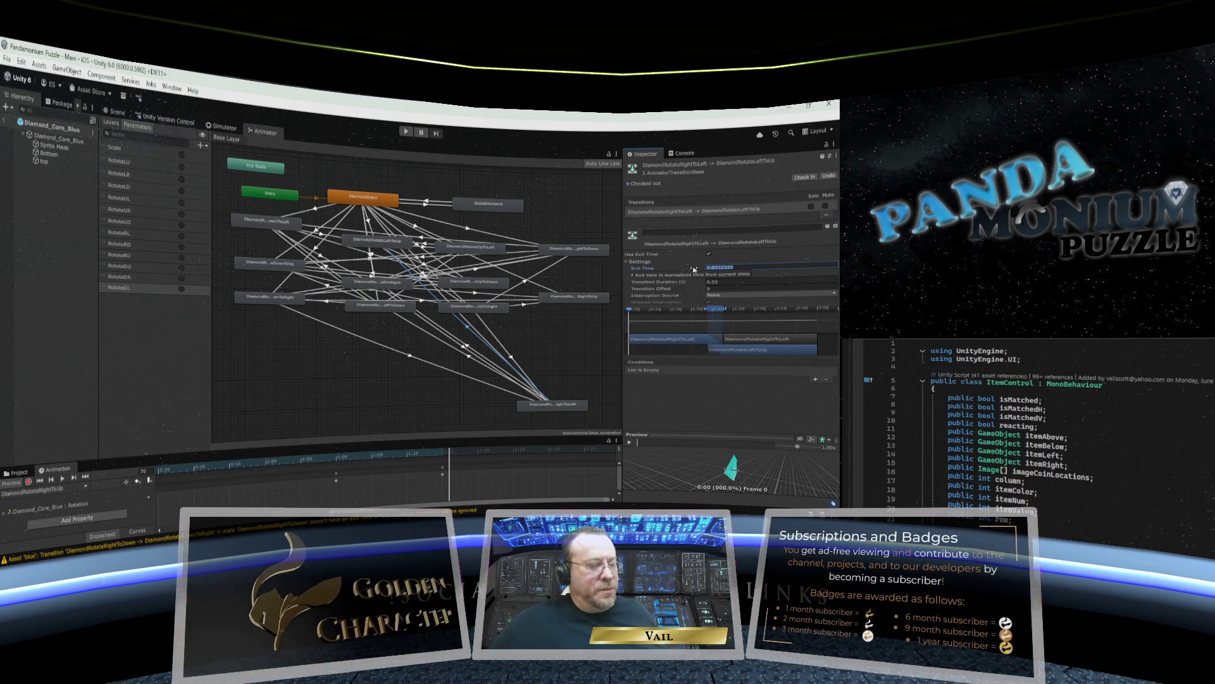
key(Return)
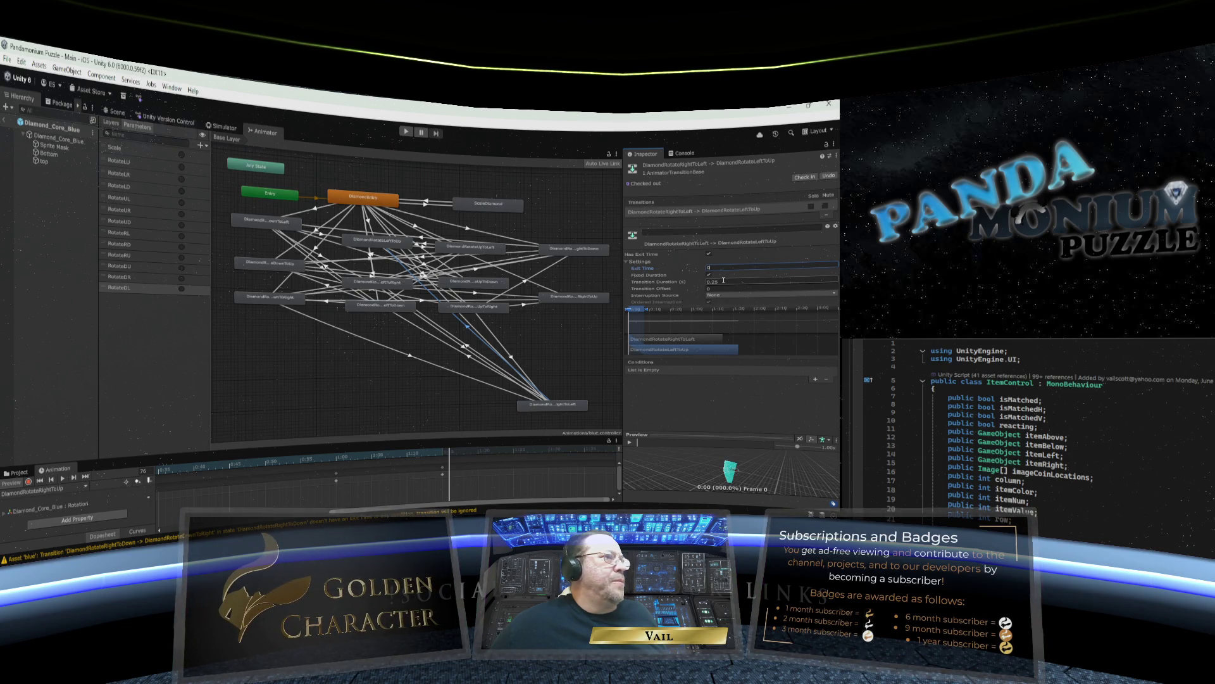
click(724, 280)
text(0)
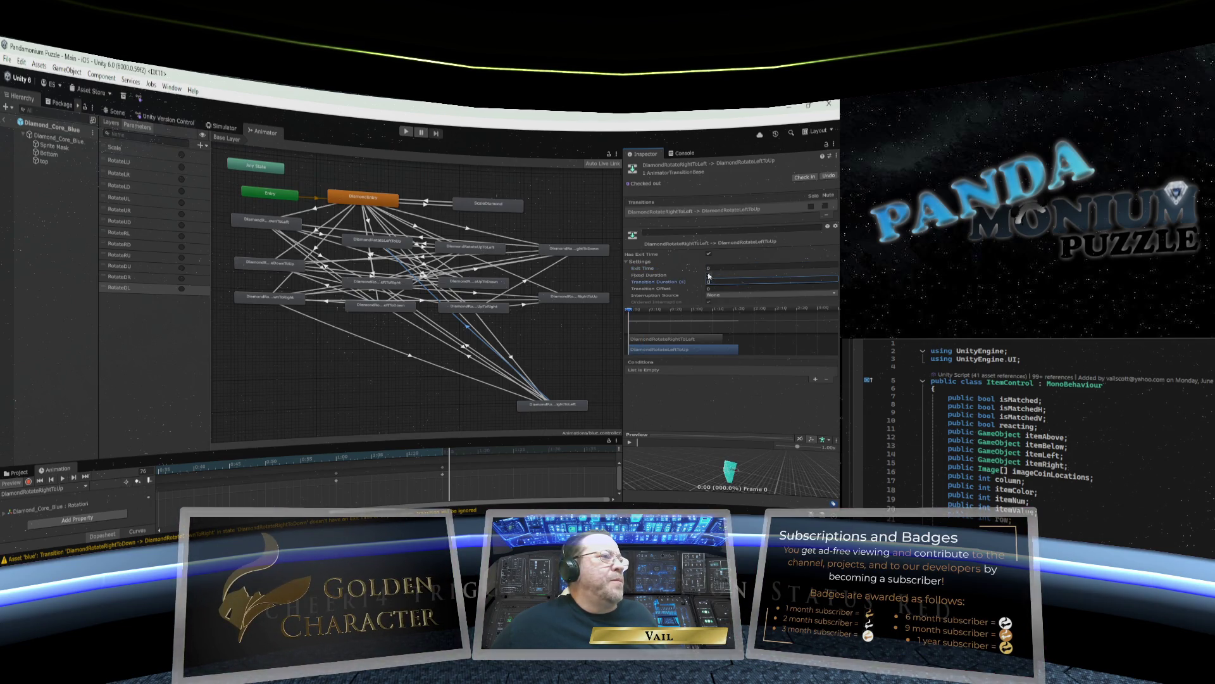
click(710, 275)
click(708, 253)
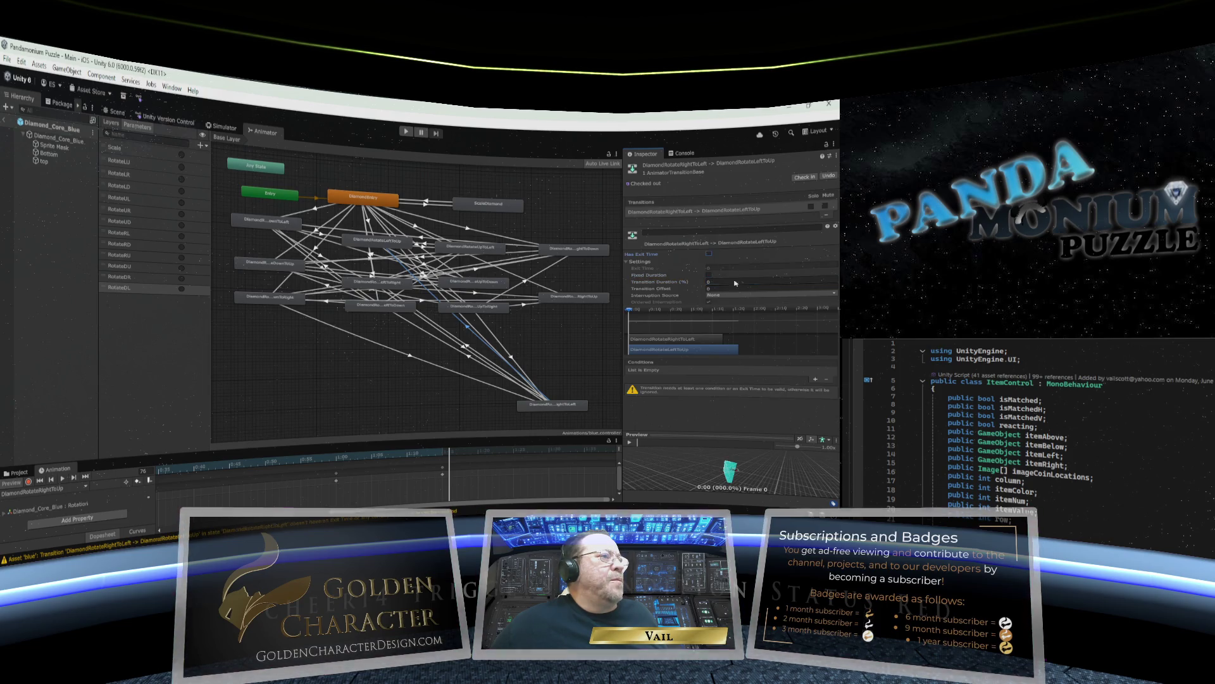
click(816, 379)
click(729, 372)
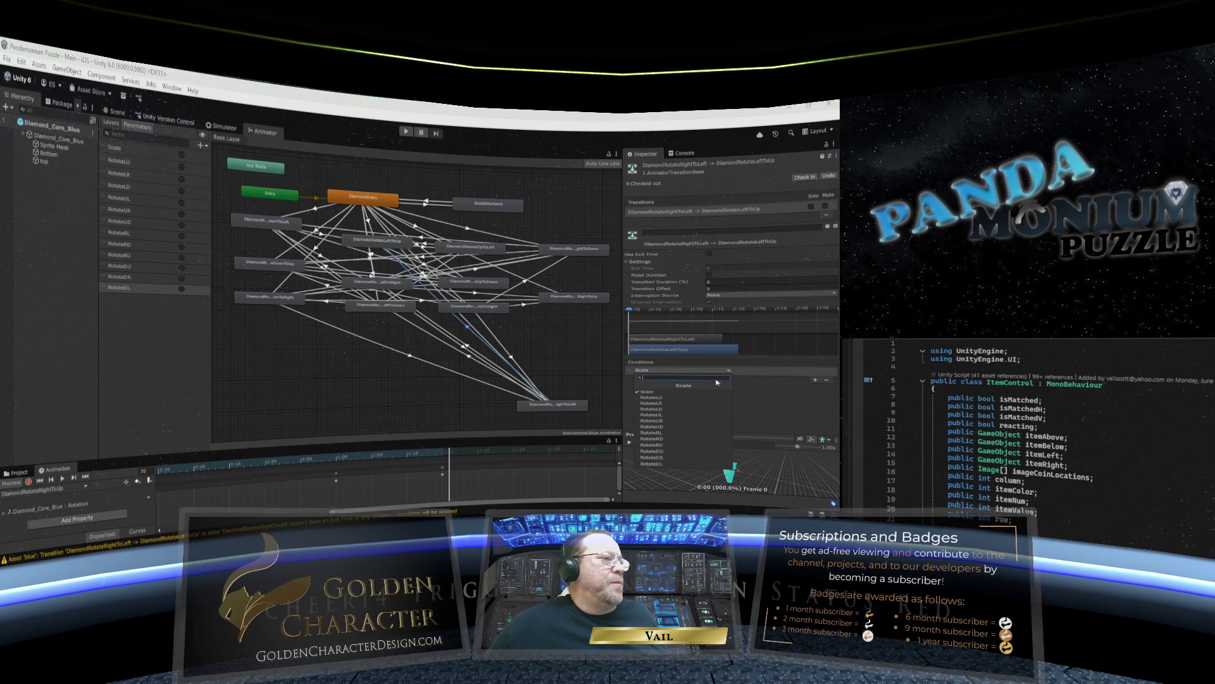
click(681, 399)
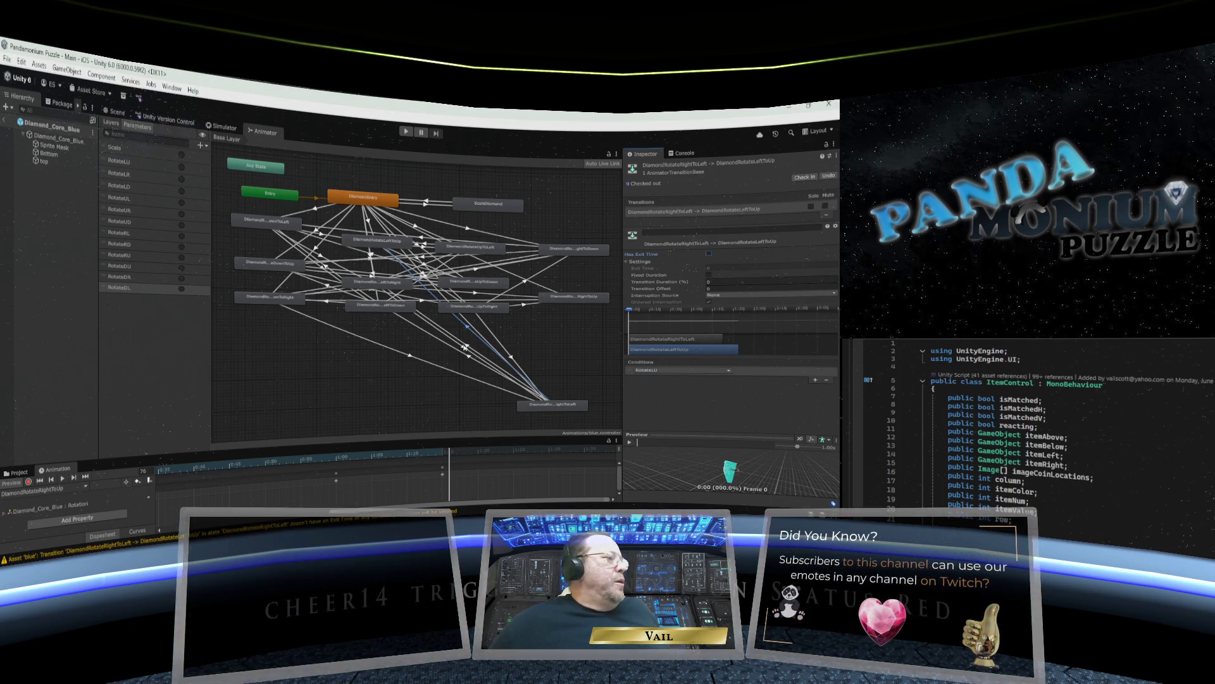
Make the RightToLeft-to-LeftToRight transition instant with zero exit time and duration, triggered by RotateLR.
click(468, 348)
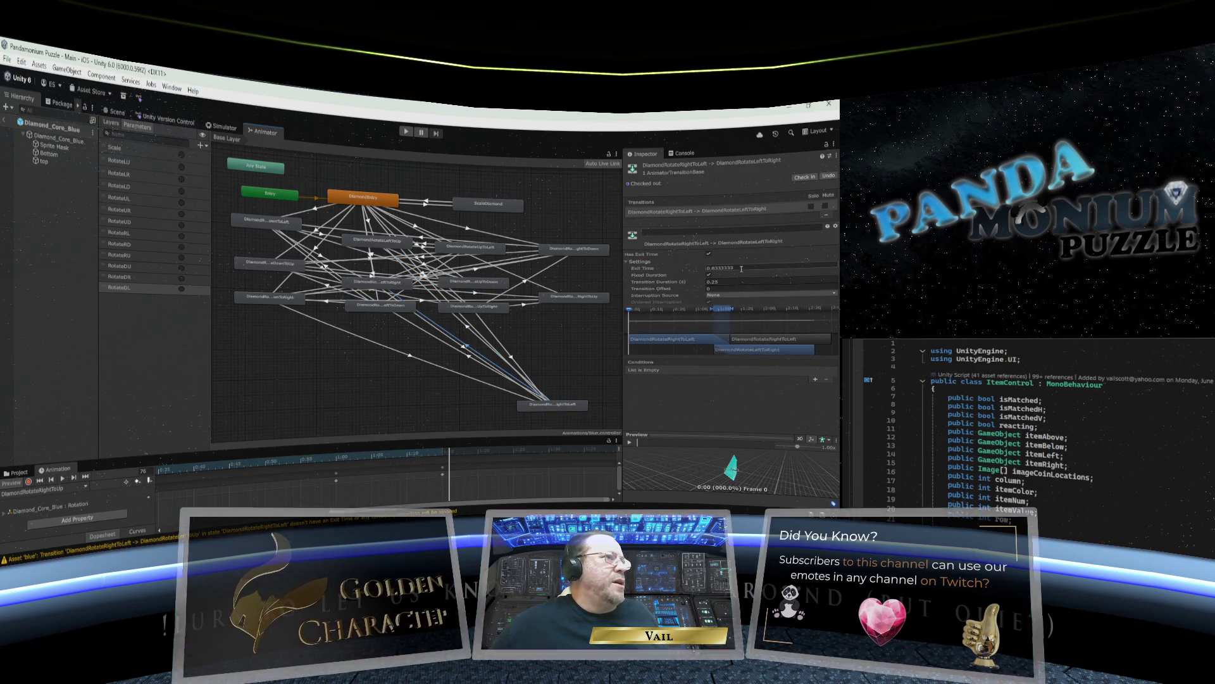
click(683, 265)
text(0)
key(Tab)
text(0)
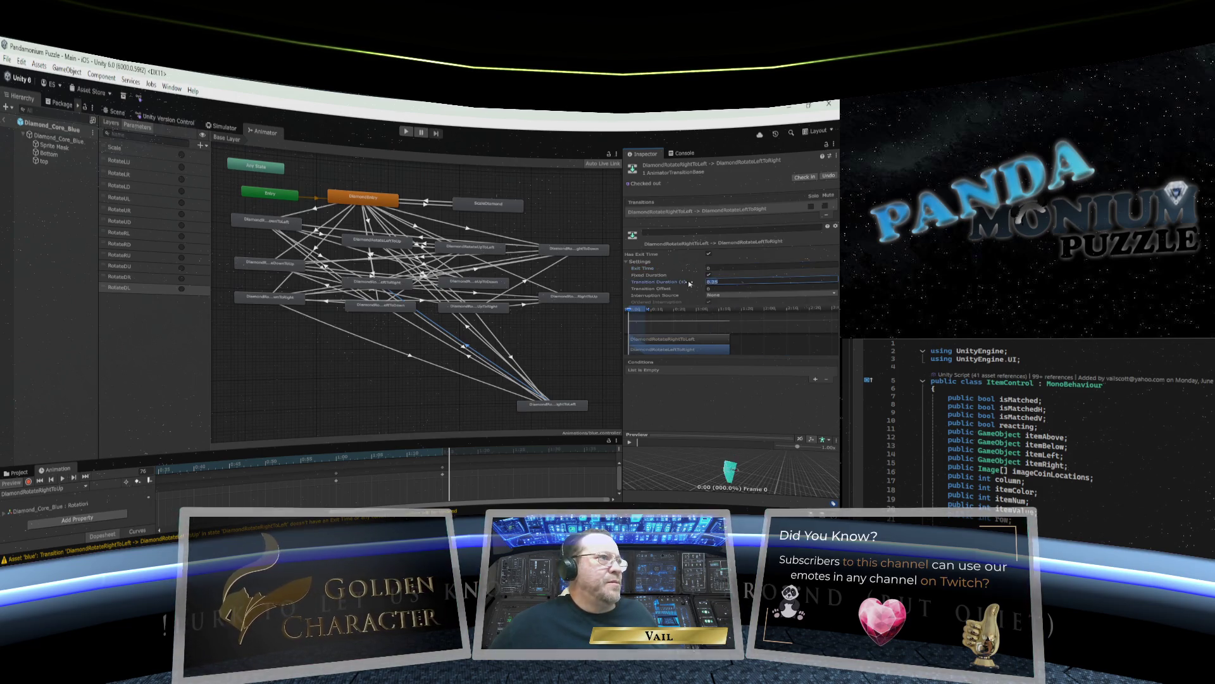
click(708, 275)
click(709, 253)
click(814, 378)
click(728, 370)
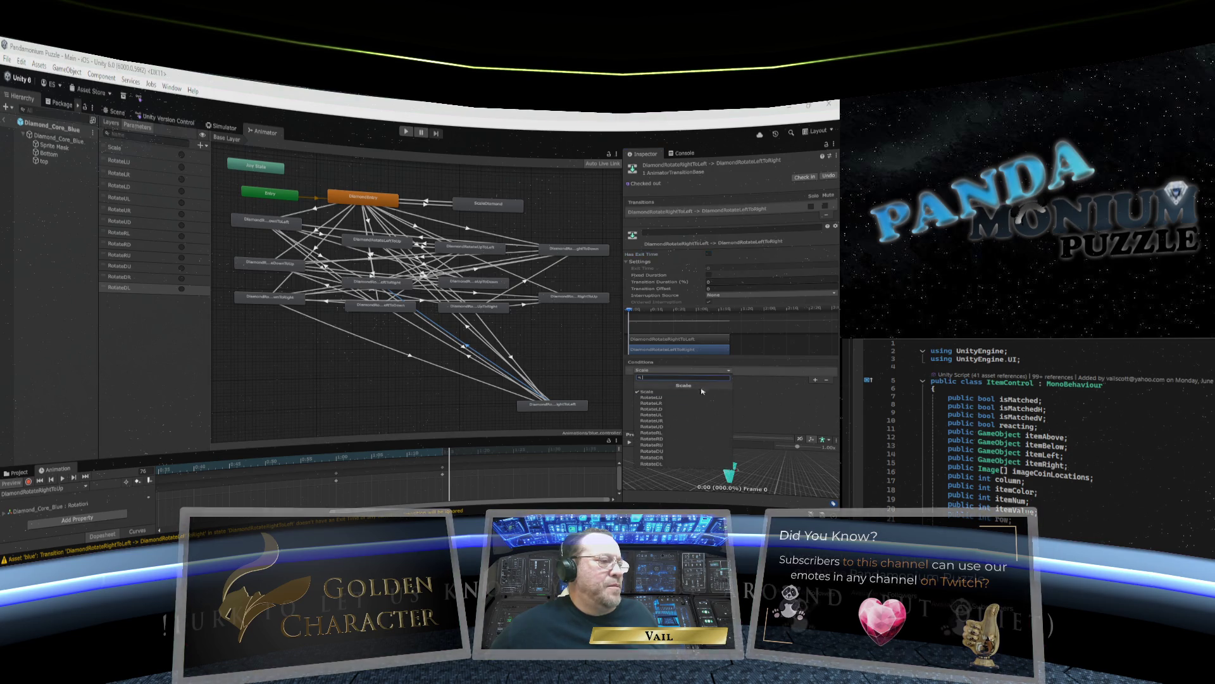
click(668, 404)
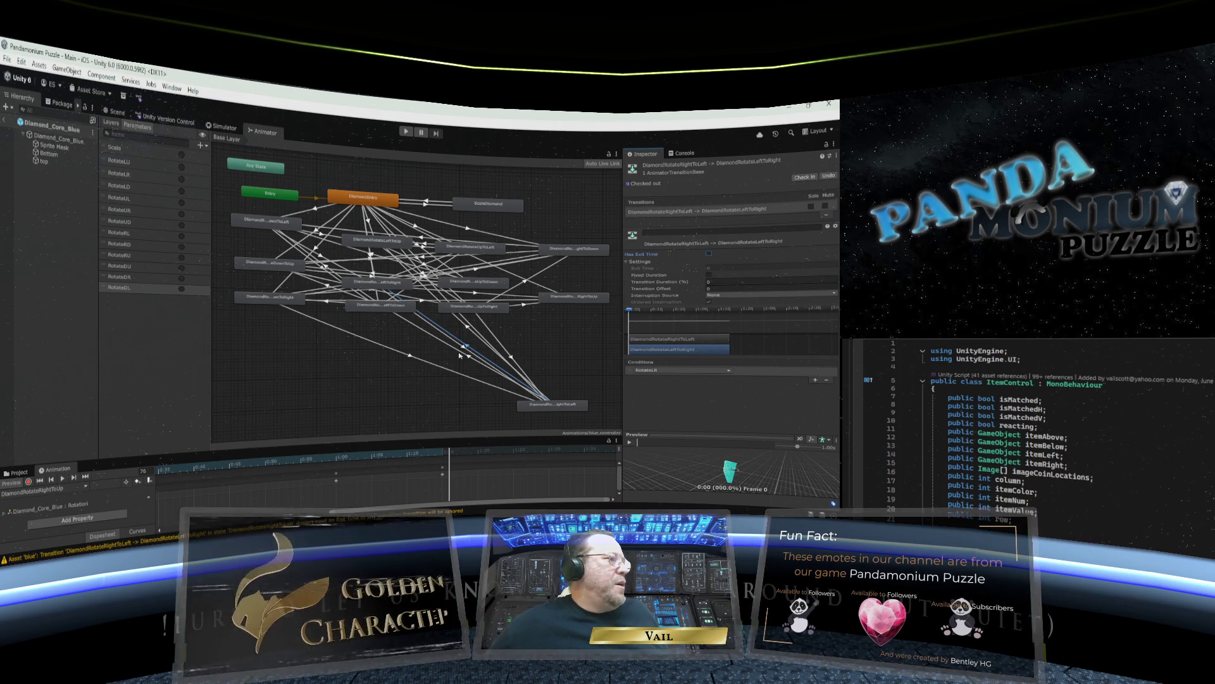
Make the RightToLeft-to-LeftToDown transition instant on its matching rotate trigger, then move the RightToUp state aside.
click(507, 375)
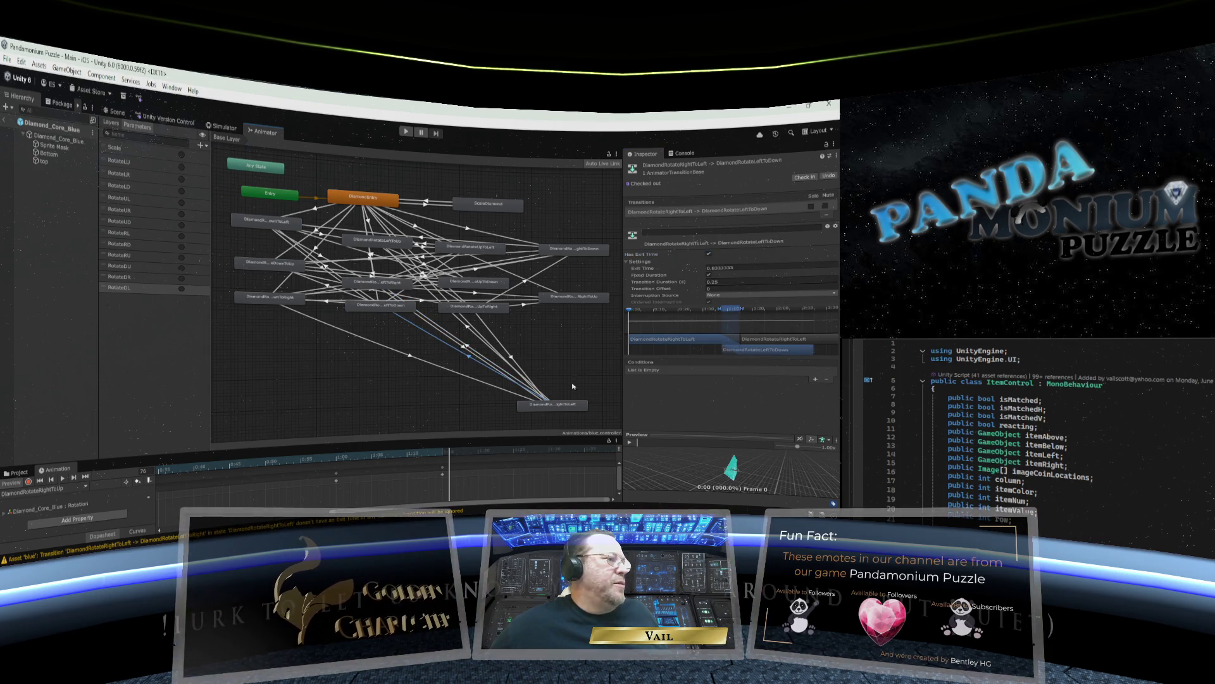
click(728, 282)
text(0)
click(708, 268)
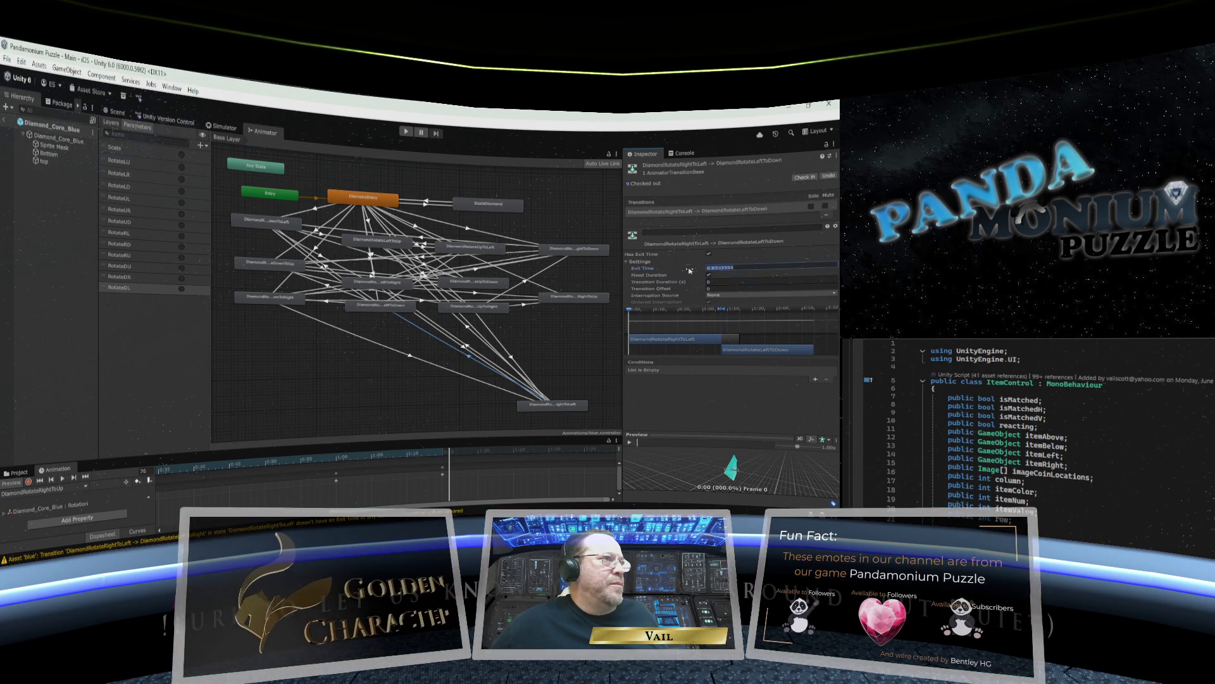
text(0)
click(709, 253)
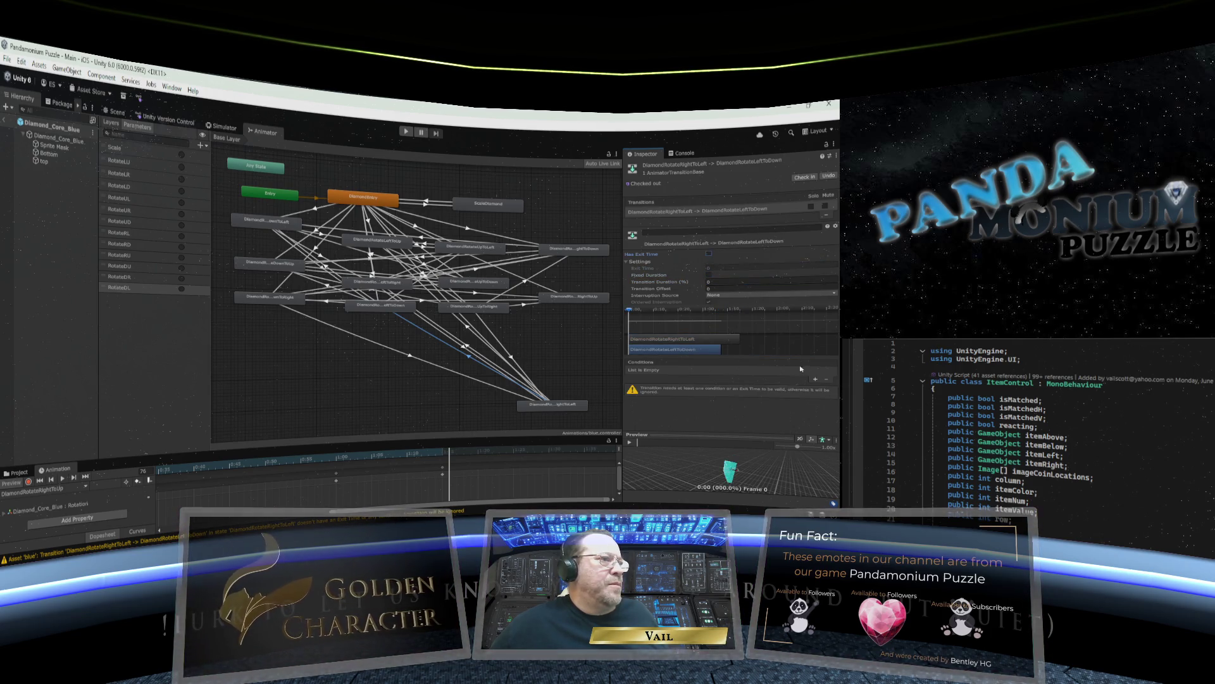
click(817, 380)
click(690, 370)
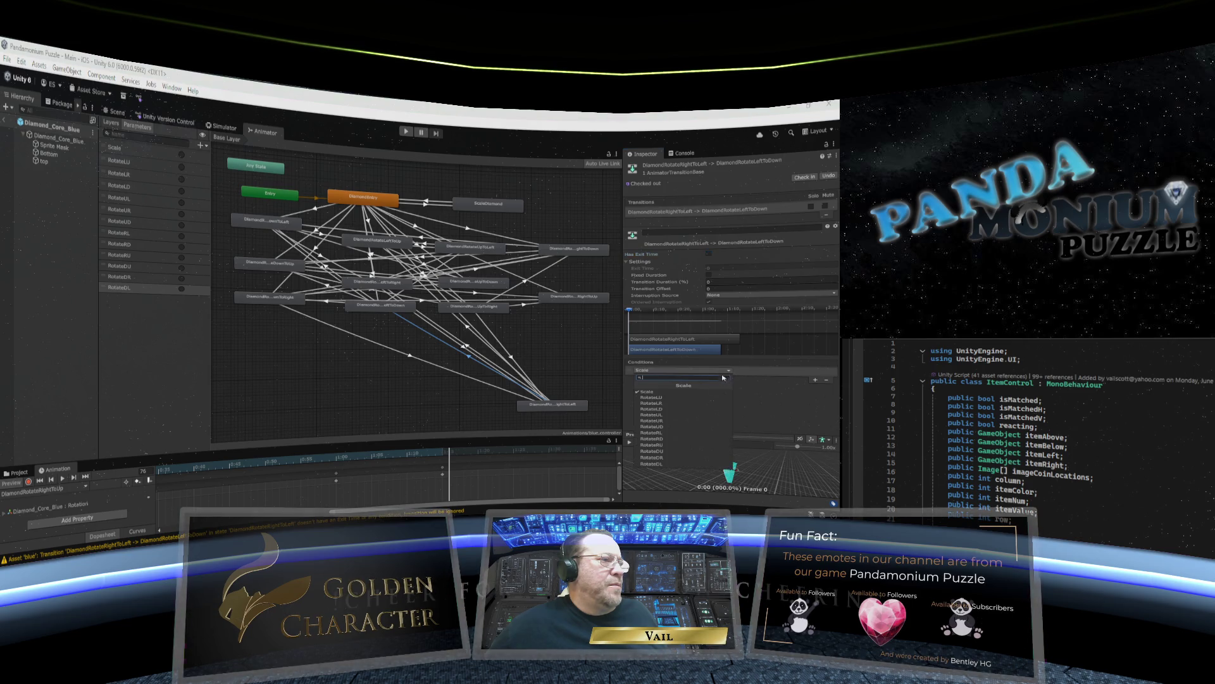
click(689, 402)
mouse_move(553, 404)
mouse_down()
mouse_move(579, 274)
mouse_move(525, 414)
mouse_move(514, 395)
mouse_up()
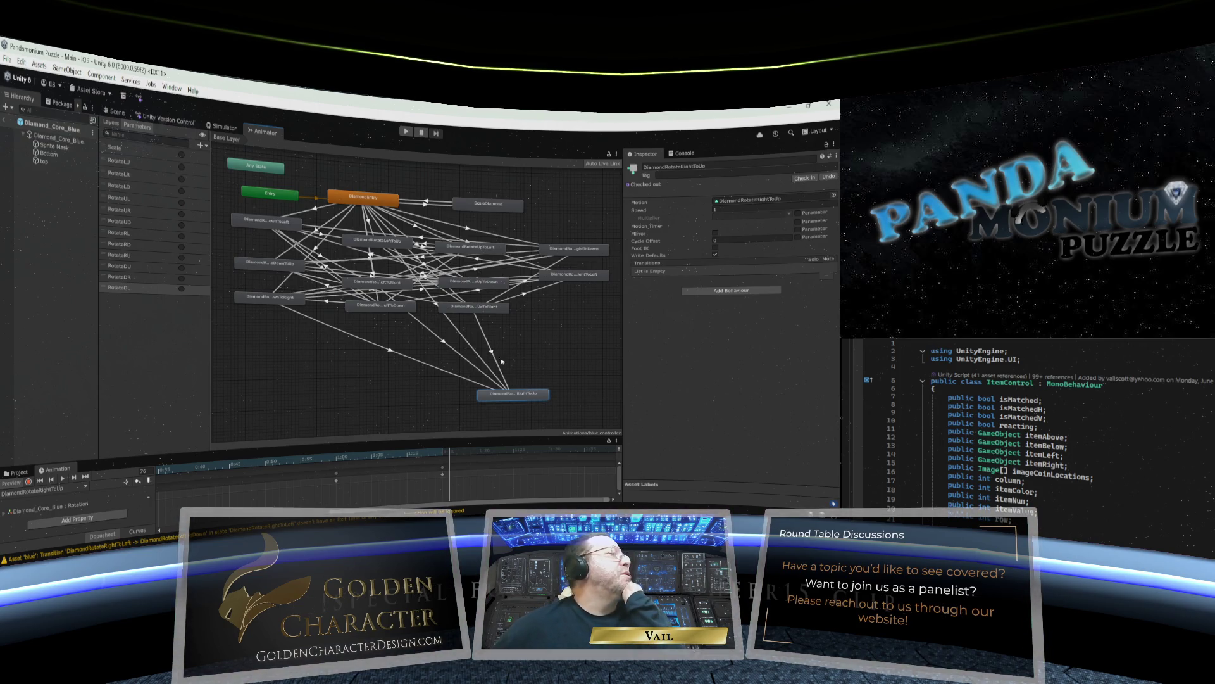
Create transitions from DiamondRotateRightToUp into UpToLeft, UpToDown and UpToRight.
right_click(509, 395)
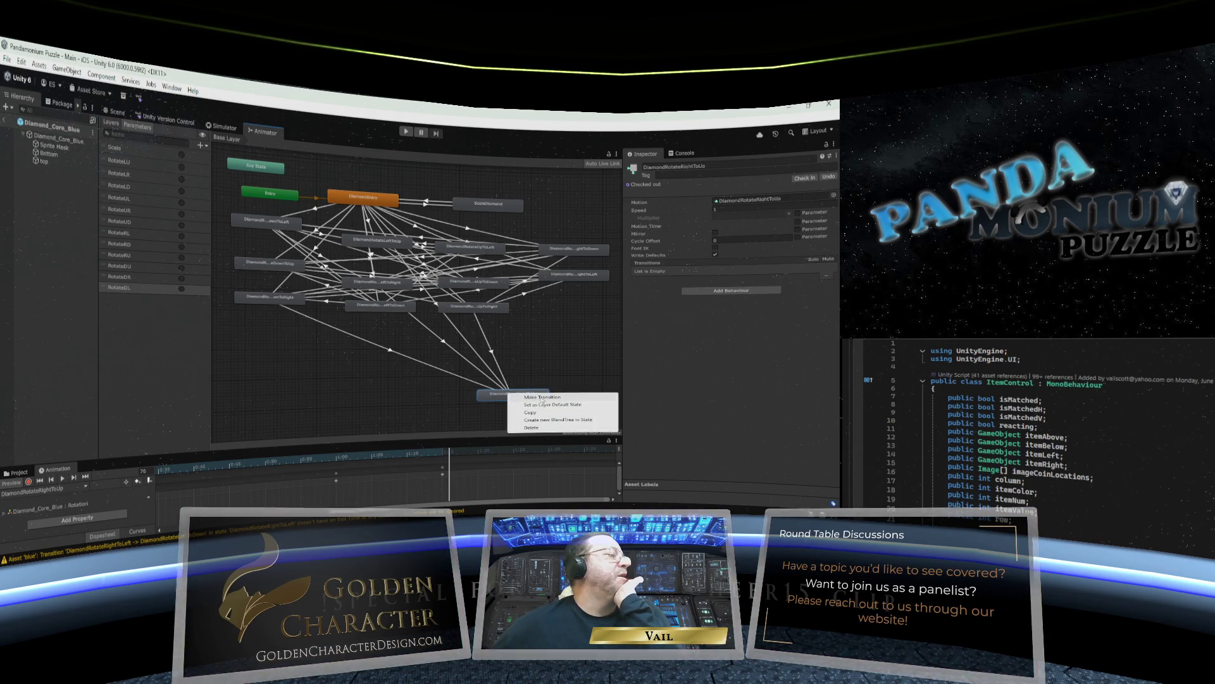
click(541, 396)
click(478, 252)
right_click(533, 395)
click(544, 398)
click(474, 282)
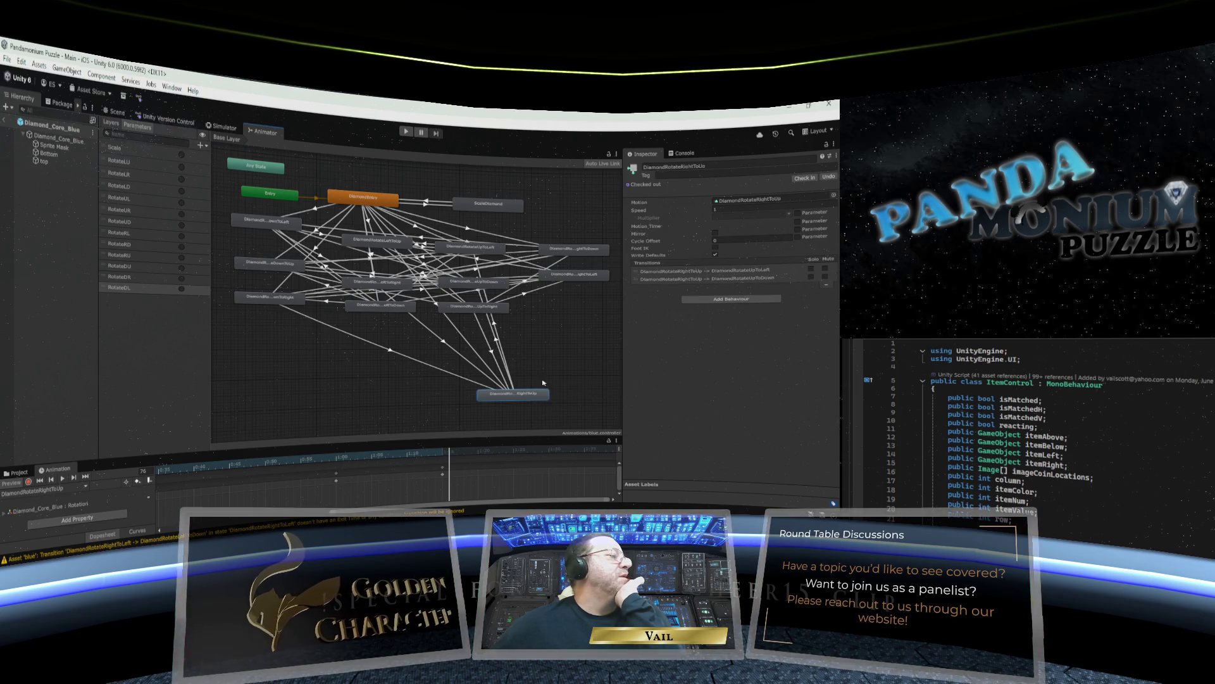
right_click(530, 394)
click(583, 396)
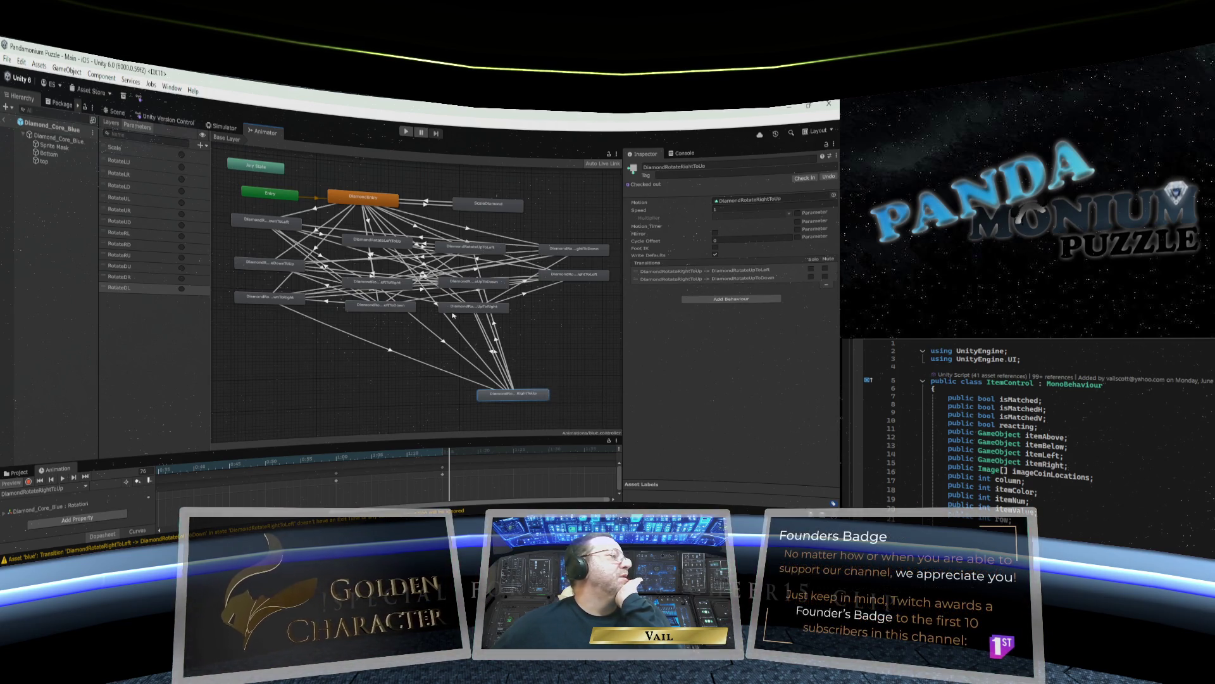
click(454, 310)
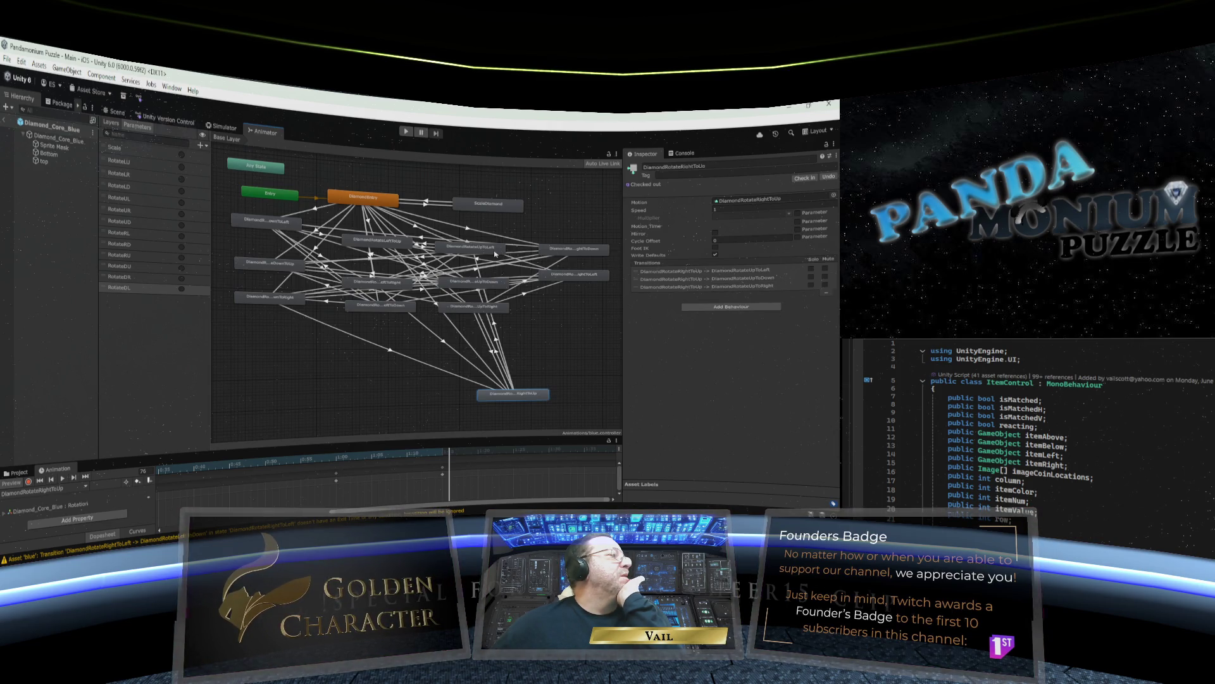
click(495, 324)
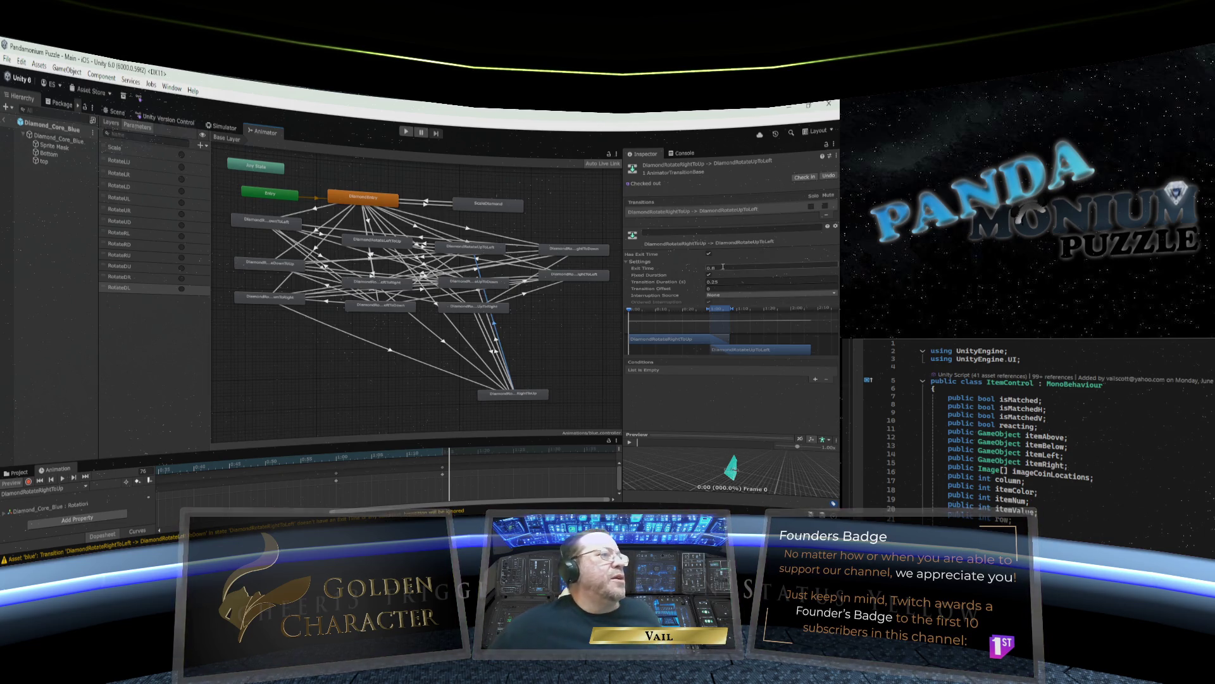
Make the RightToUp-to-UpToLeft transition instant with no exit time, triggered by RotateUL.
click(715, 269)
key(BackSpace)
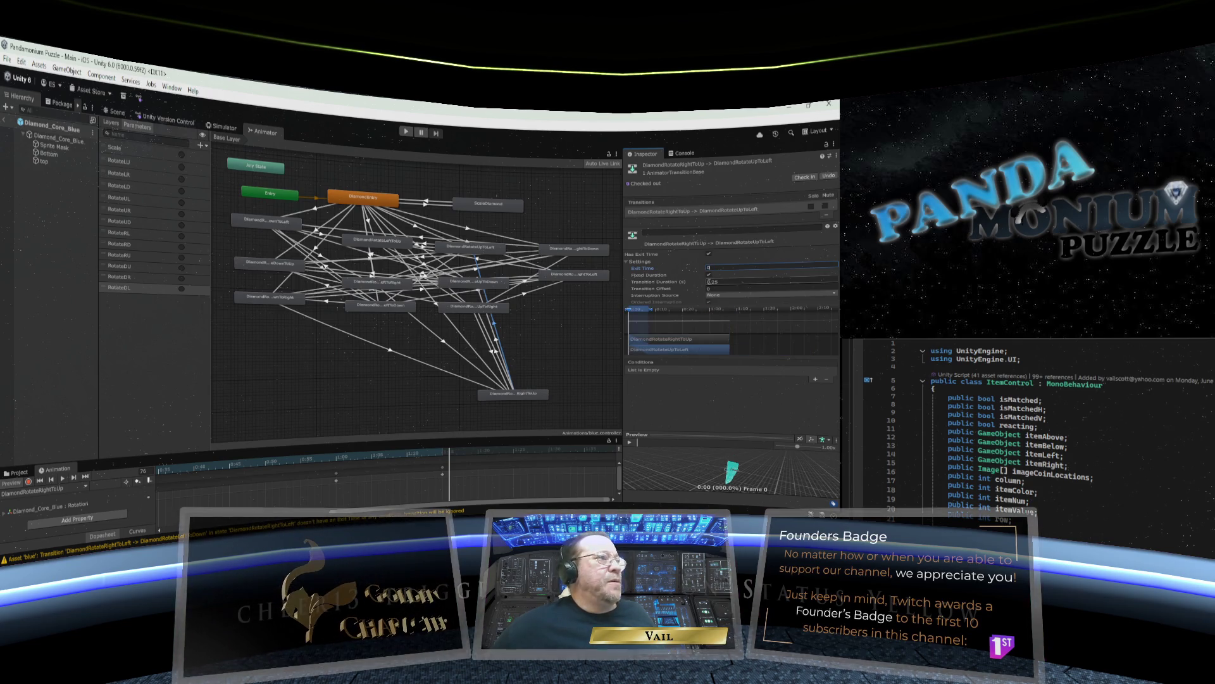
click(709, 274)
click(709, 253)
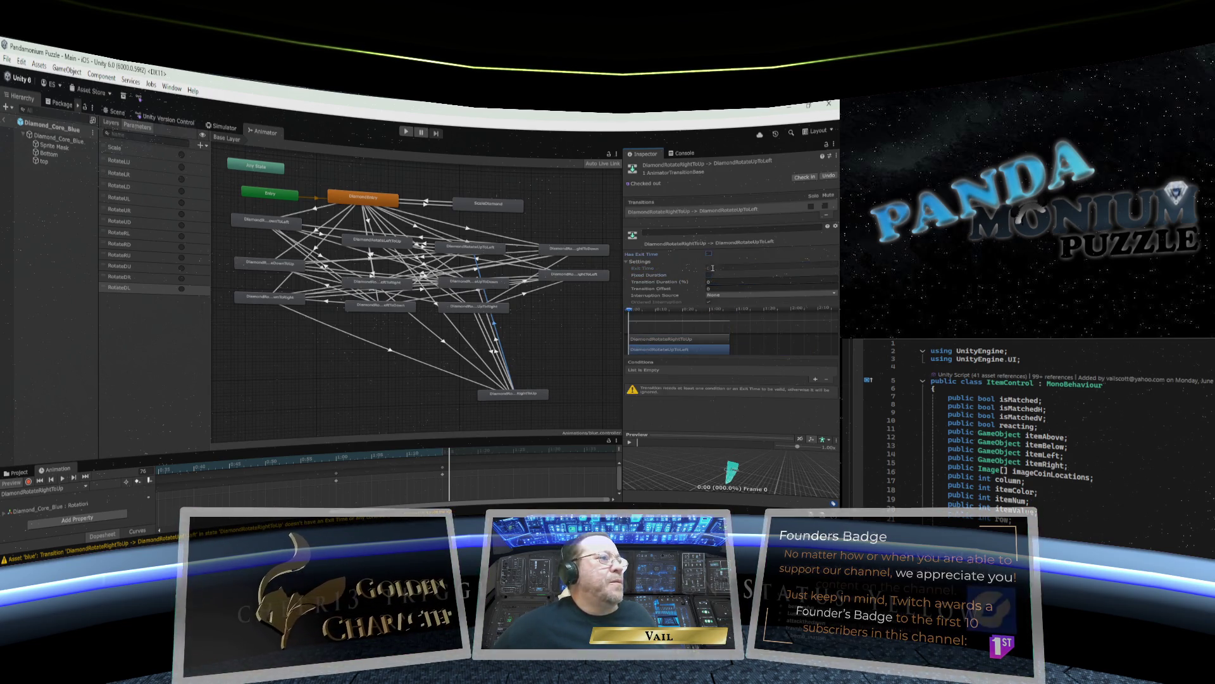
click(815, 380)
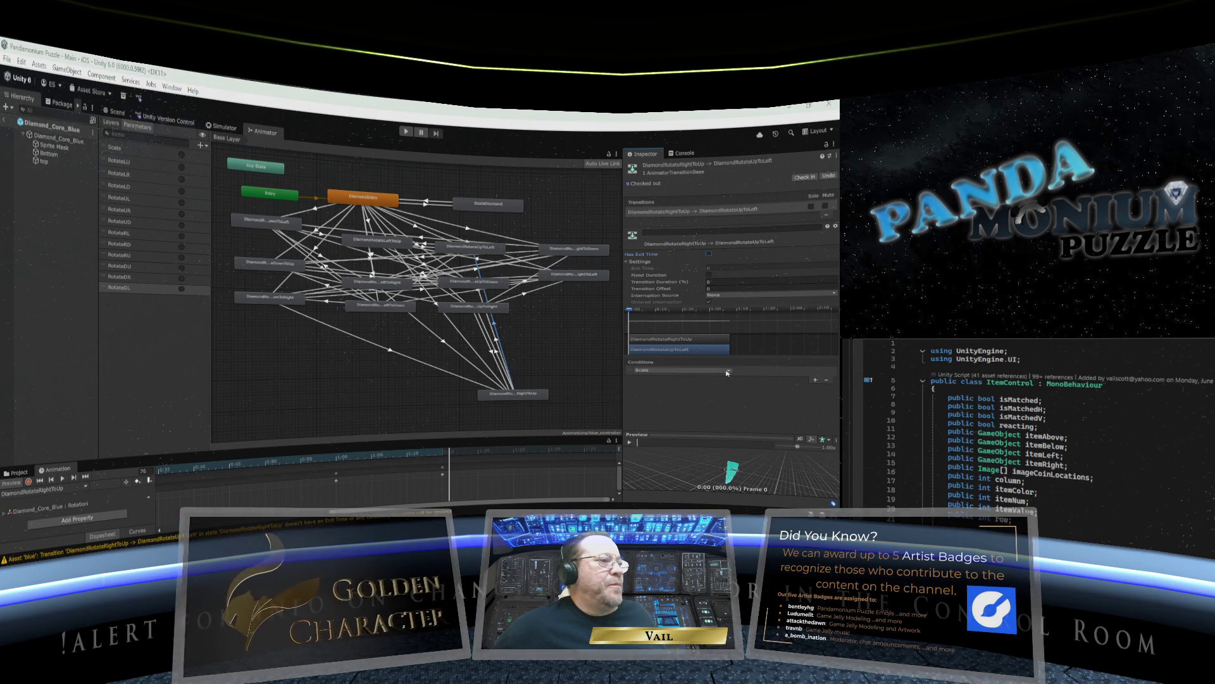
click(728, 371)
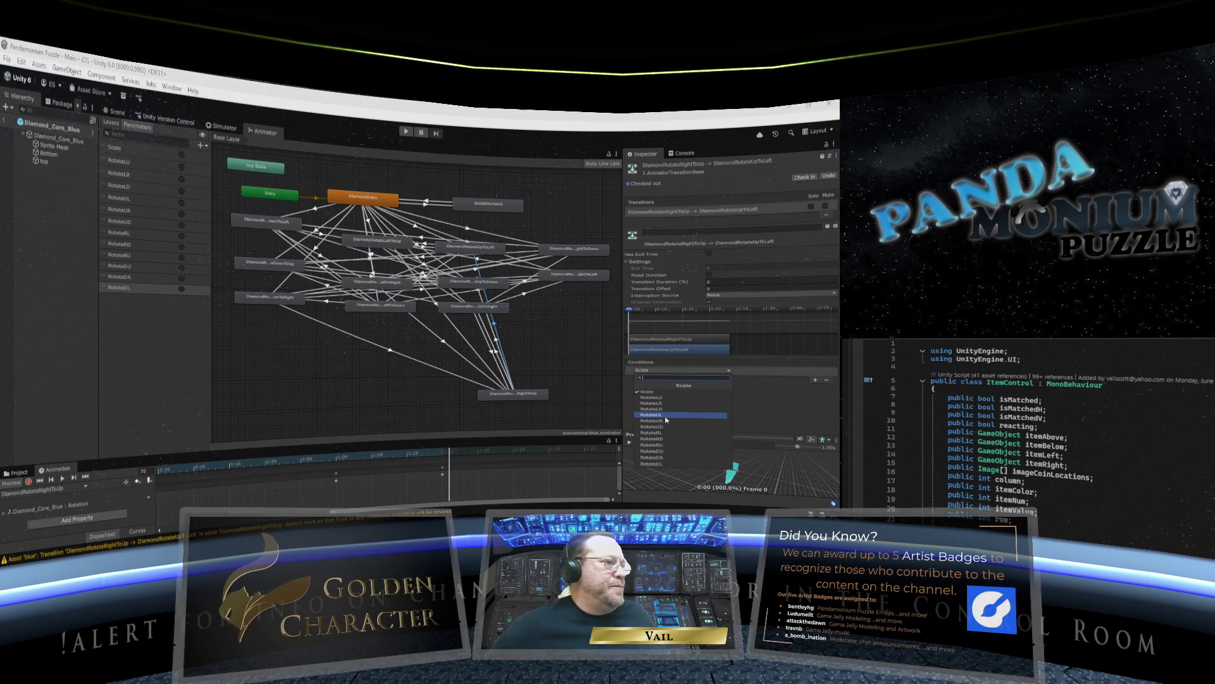
click(655, 414)
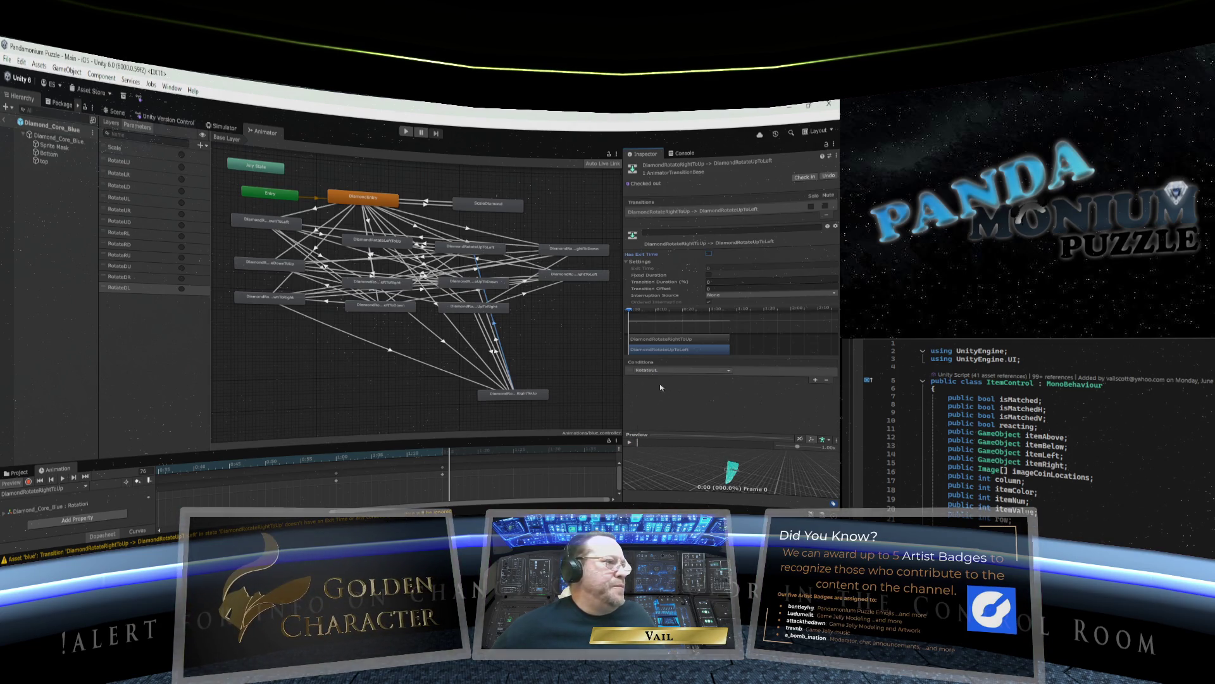
Make the RightToUp-to-UpToDown transition instant with duration 0 and no exit time, triggered by RotateUD.
click(498, 340)
click(728, 281)
text(0)
click(689, 269)
click(709, 254)
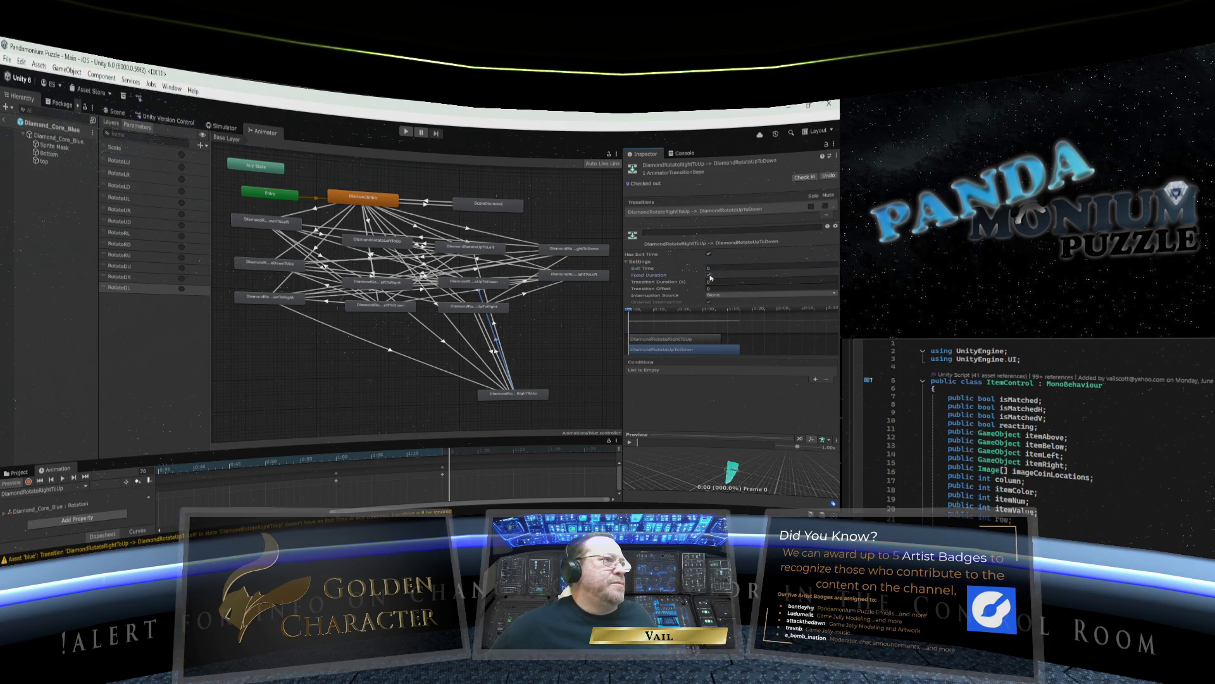
click(816, 379)
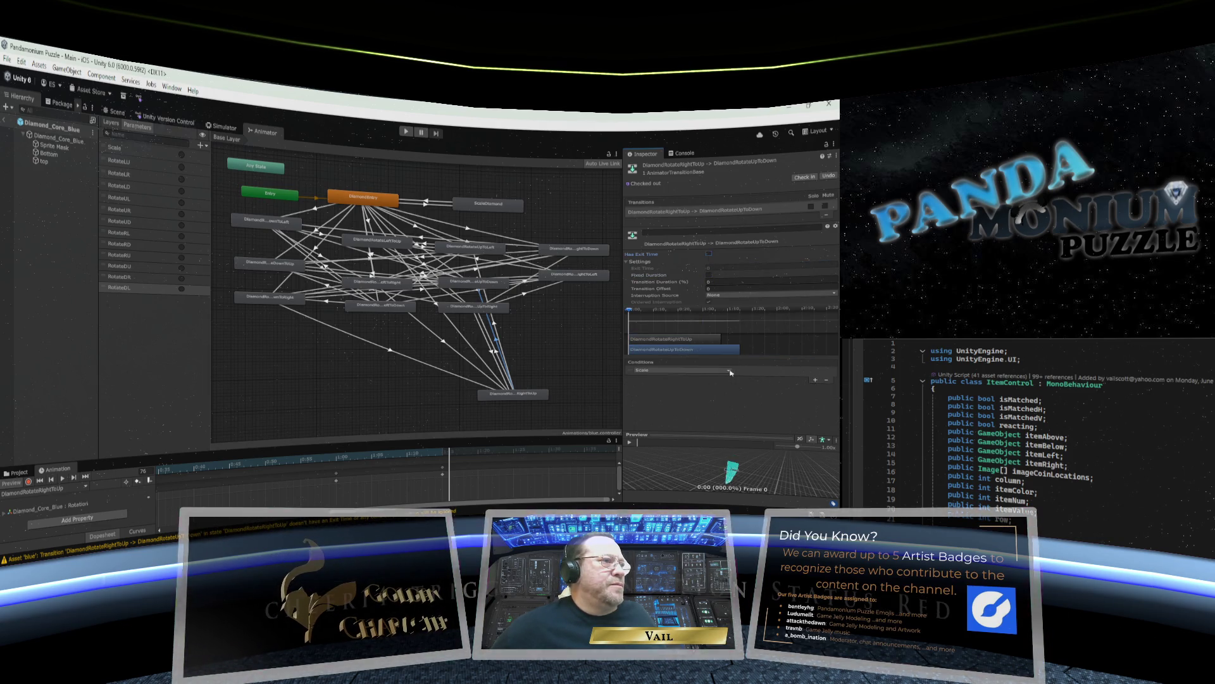
click(684, 369)
click(668, 427)
Make the RightToUp-to-UpToRight transition instant on RotateUR, then move the RightToUp node into the row.
click(497, 351)
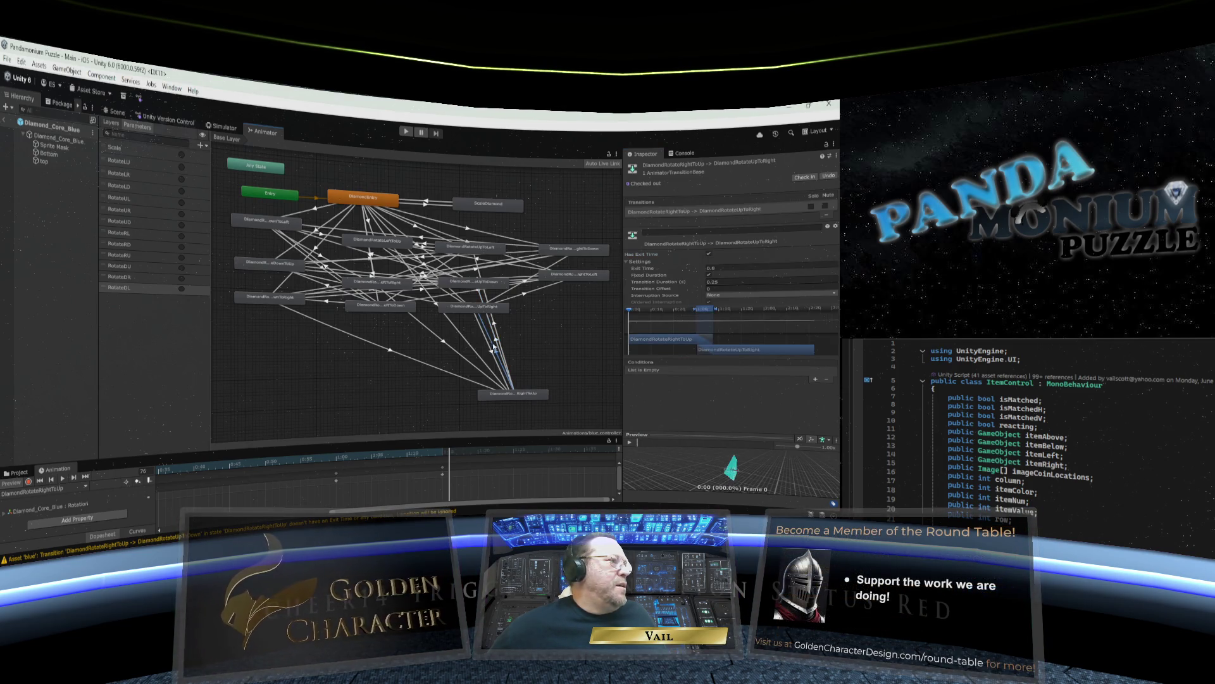
click(708, 253)
click(708, 253)
double_click(709, 268)
text(0)
double_click(710, 281)
text(0)
click(708, 274)
click(709, 253)
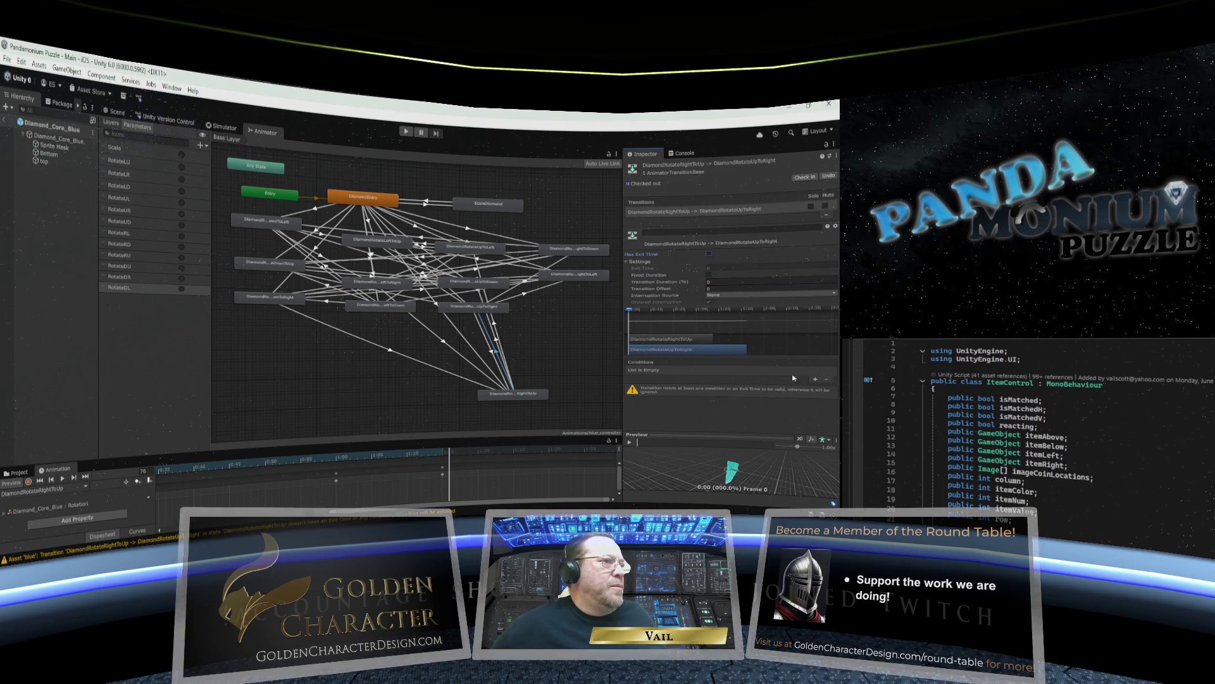
click(815, 379)
click(728, 369)
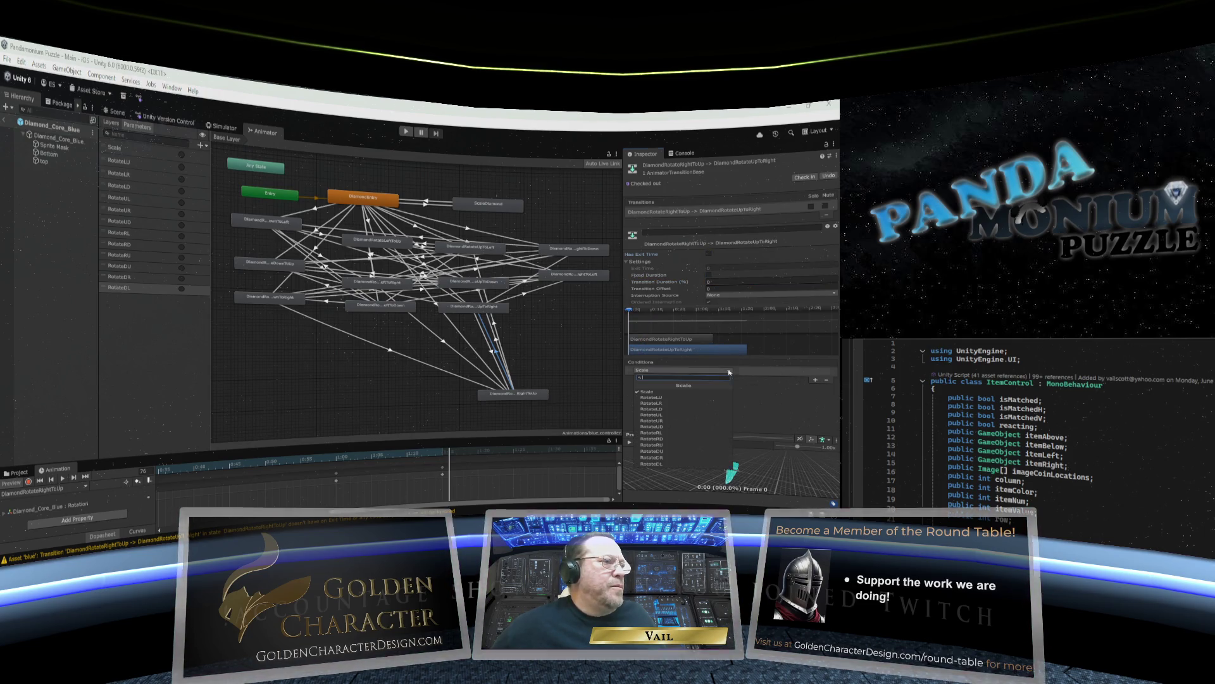
click(668, 420)
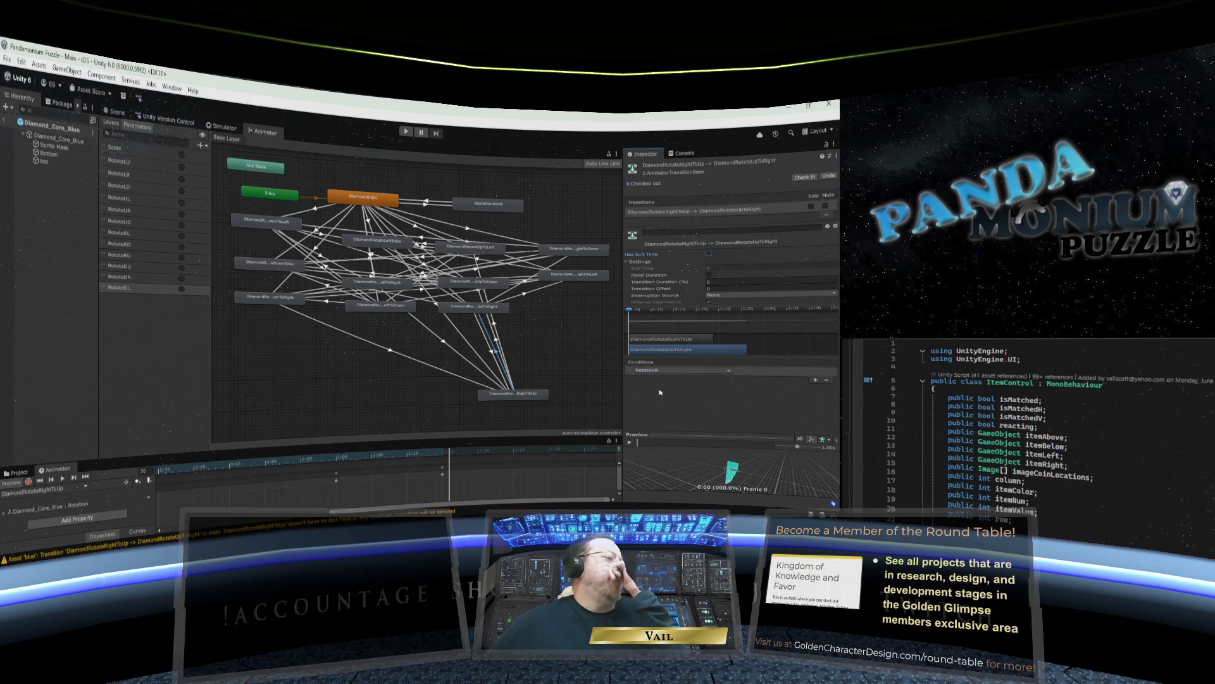
mouse_move(546, 390)
mouse_down()
mouse_move(598, 305)
mouse_move(610, 305)
mouse_up()
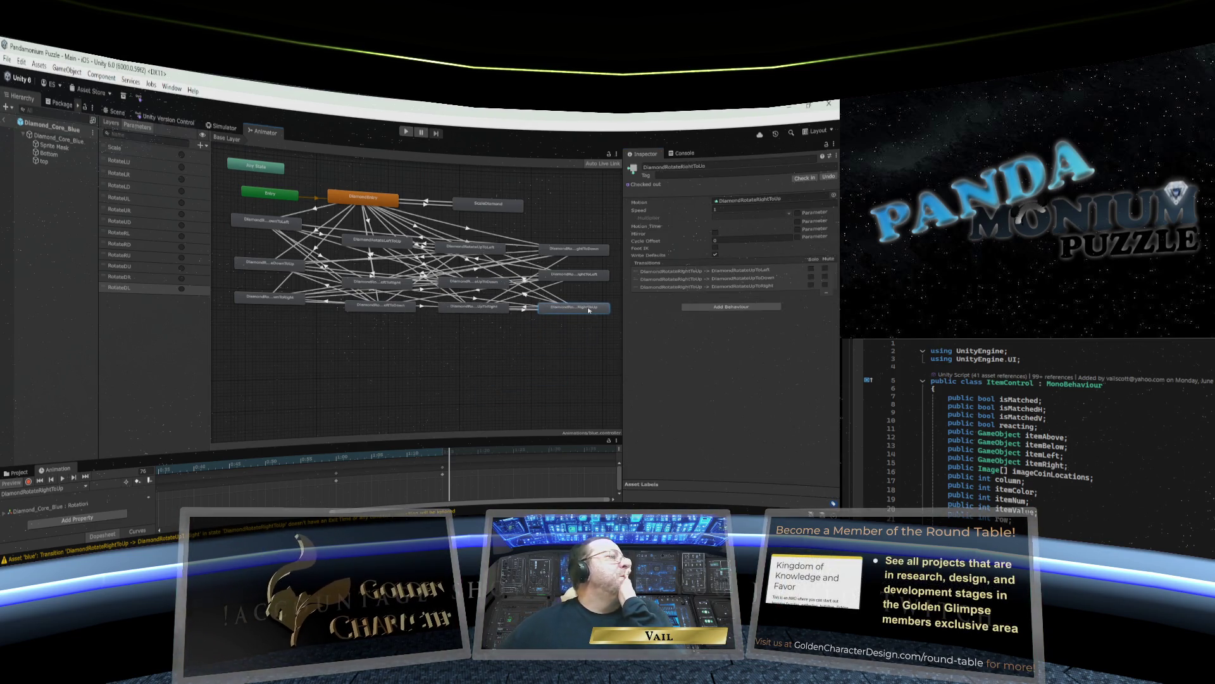
Deselect the state and save the project with File > Save.
click(433, 385)
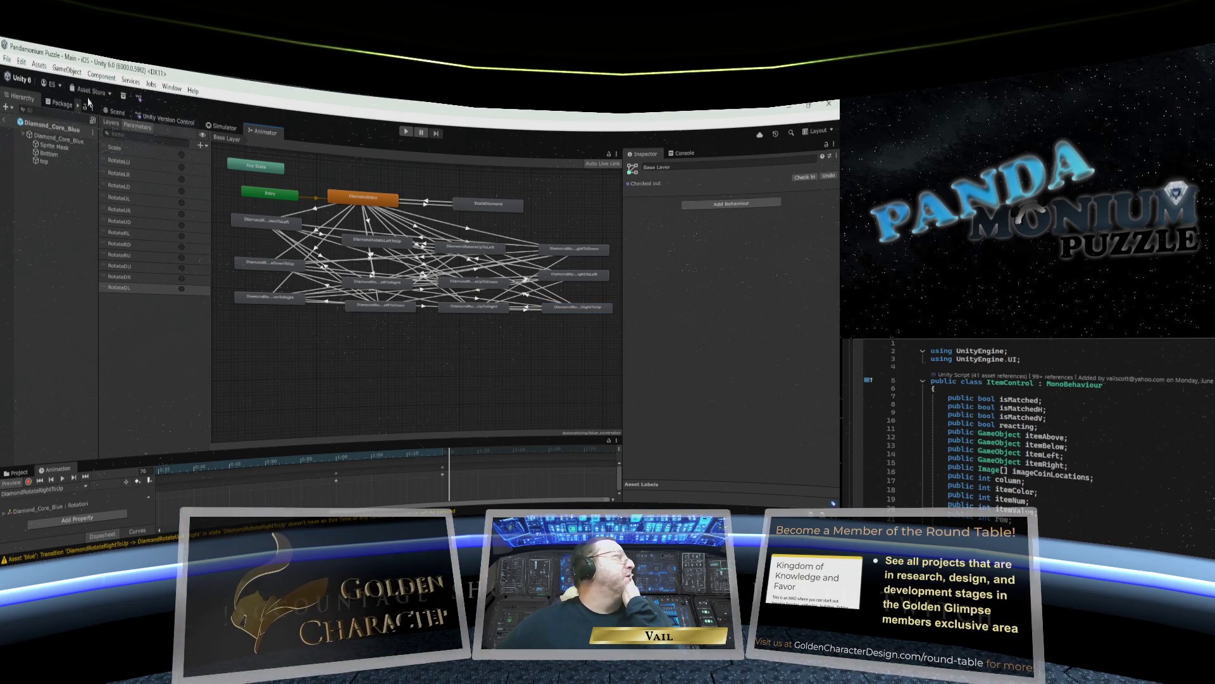
click(7, 60)
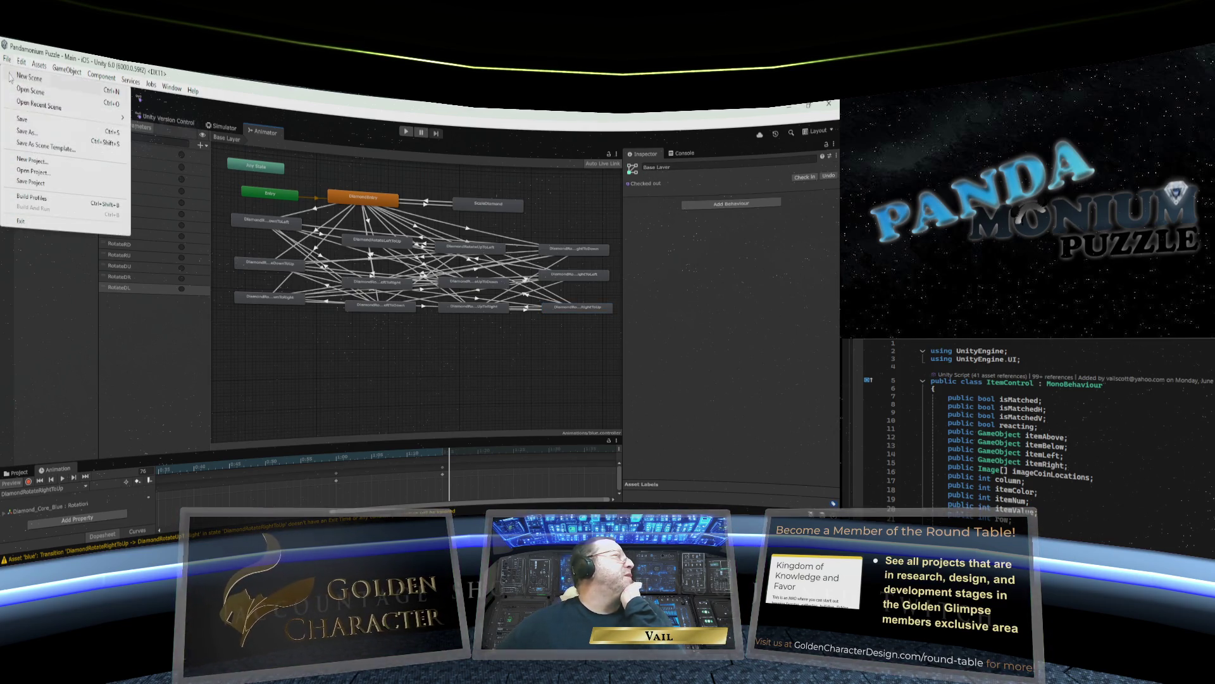
click(19, 129)
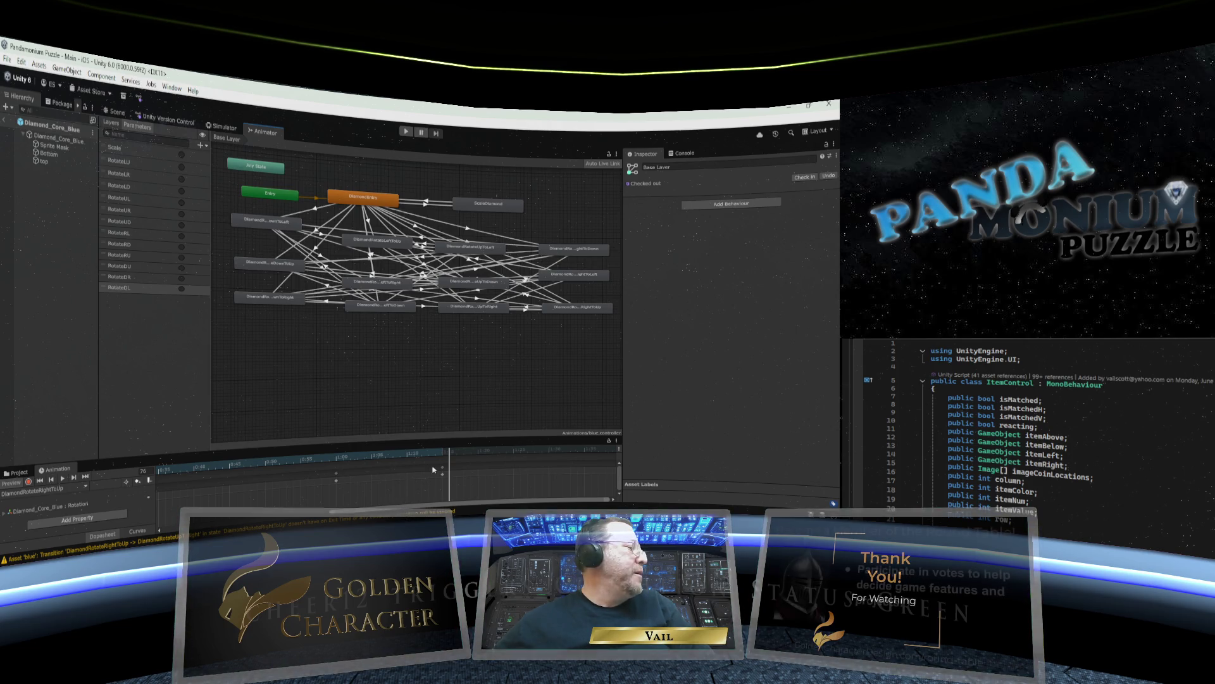
Rewind the animation preview, then scroll through the opened ItemControl script.
click(166, 472)
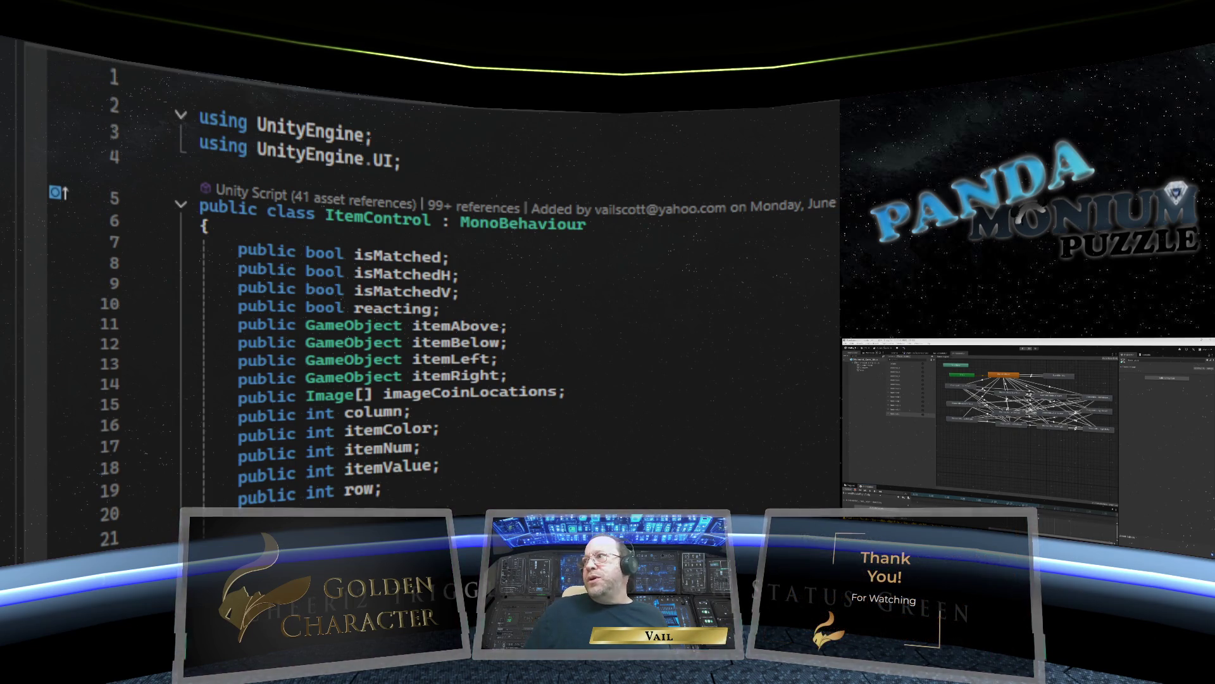
scroll(465, 300, down, 9)
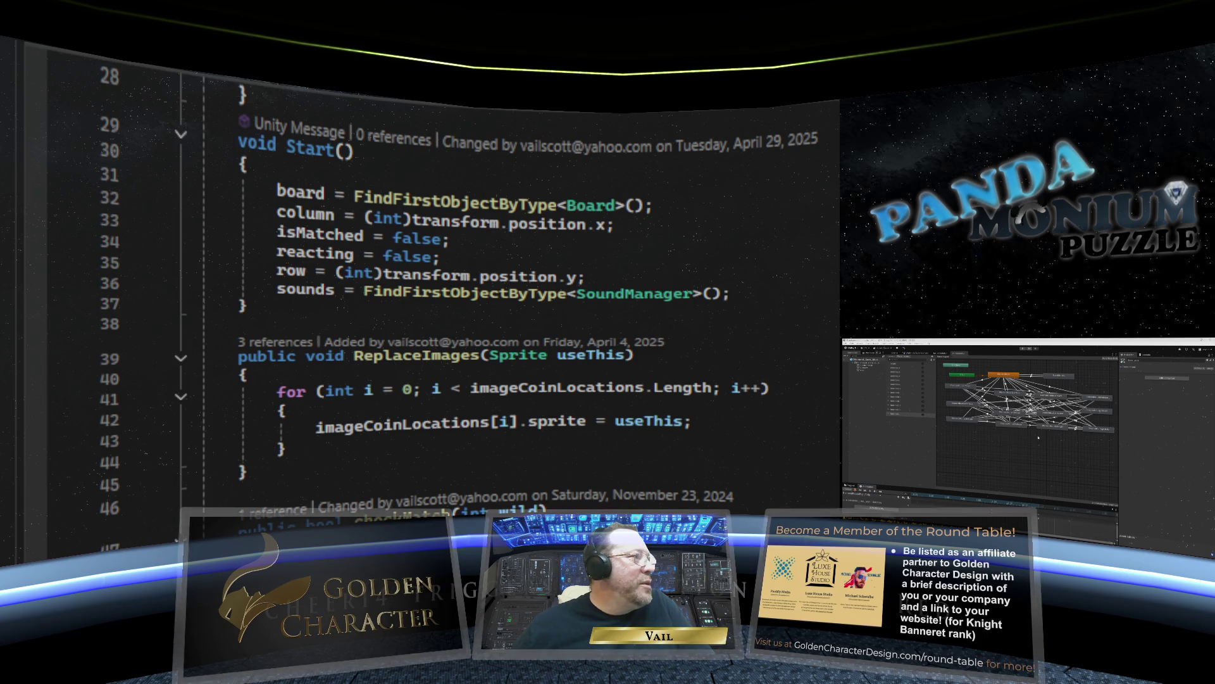
Check an Animator state's properties, then jump to the DiamondRotation method definition.
click(967, 423)
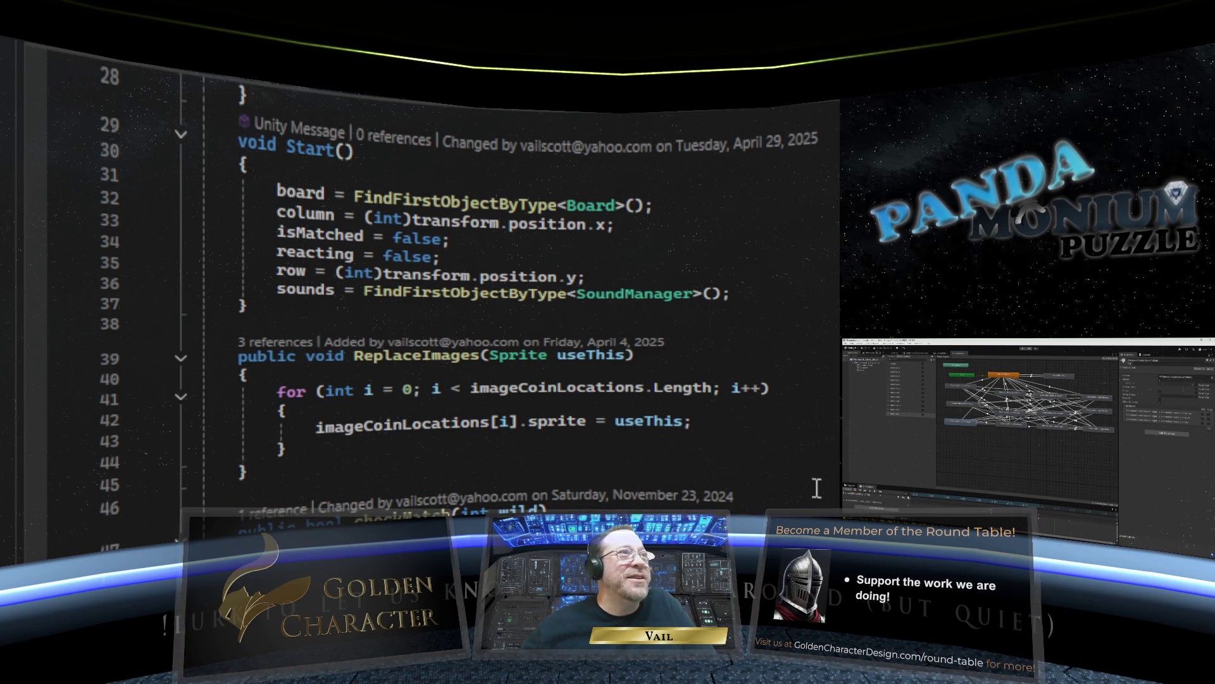
key(ctrl+minus)
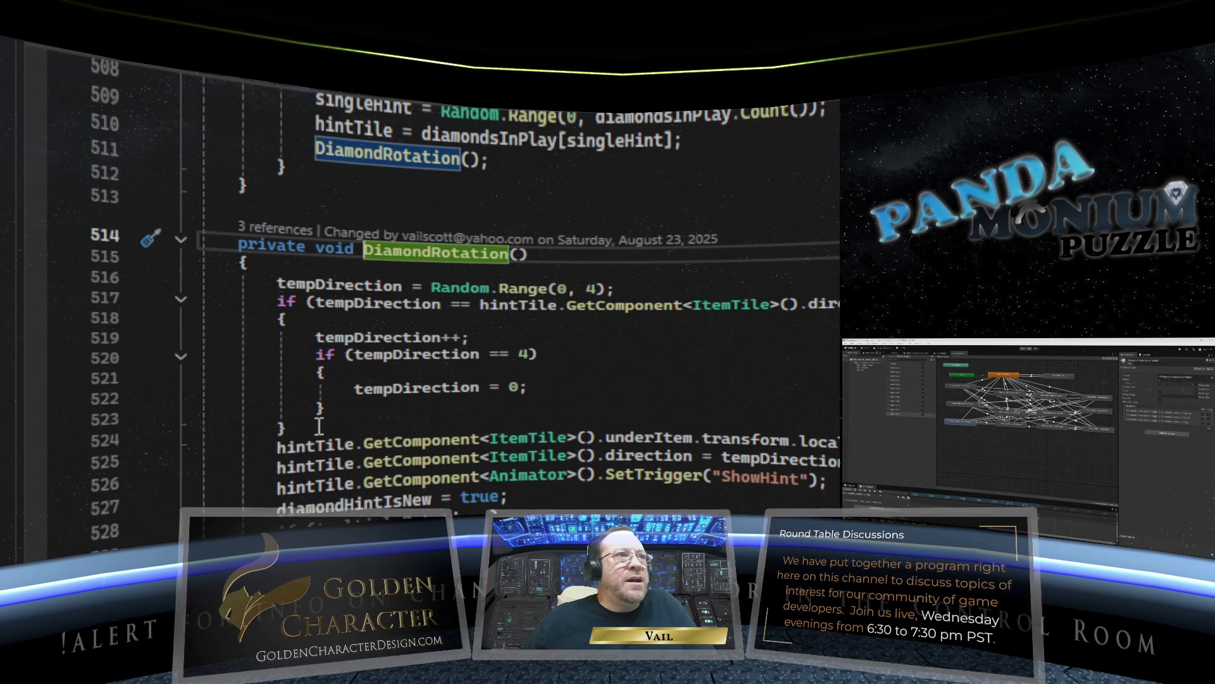
Comment out the underItem rotation and ShowHint trigger lines, and add a blank line after the if block.
click(274, 447)
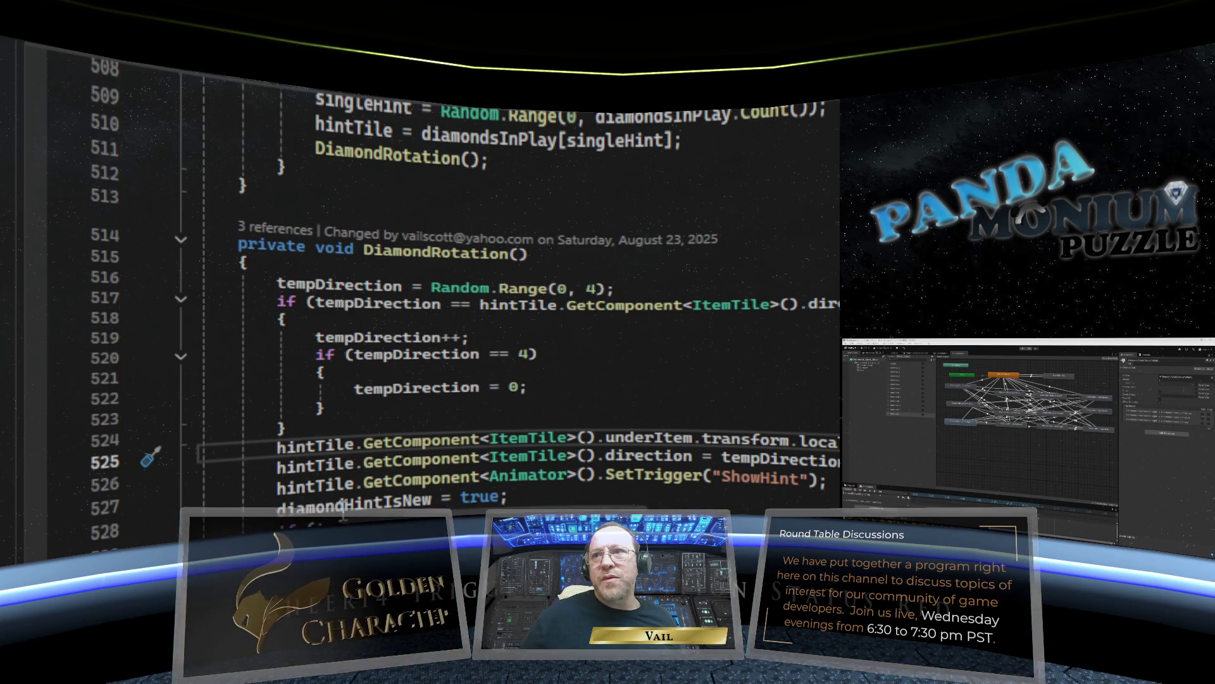
text(//)
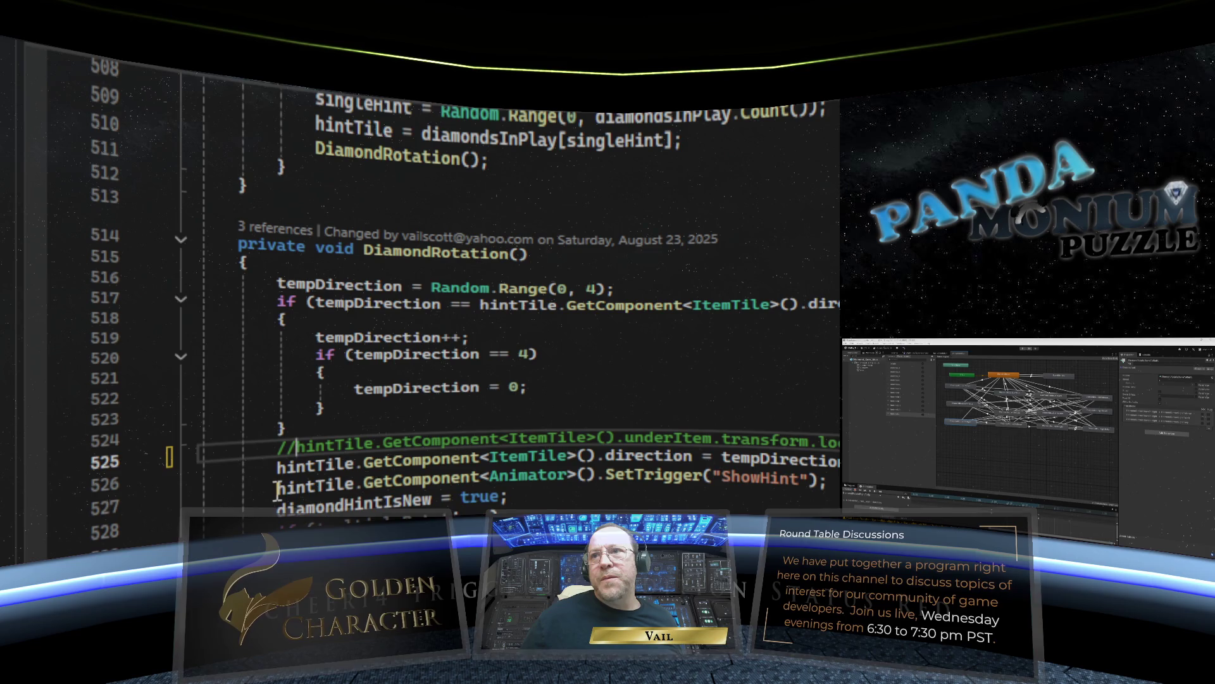
click(278, 488)
text(//)
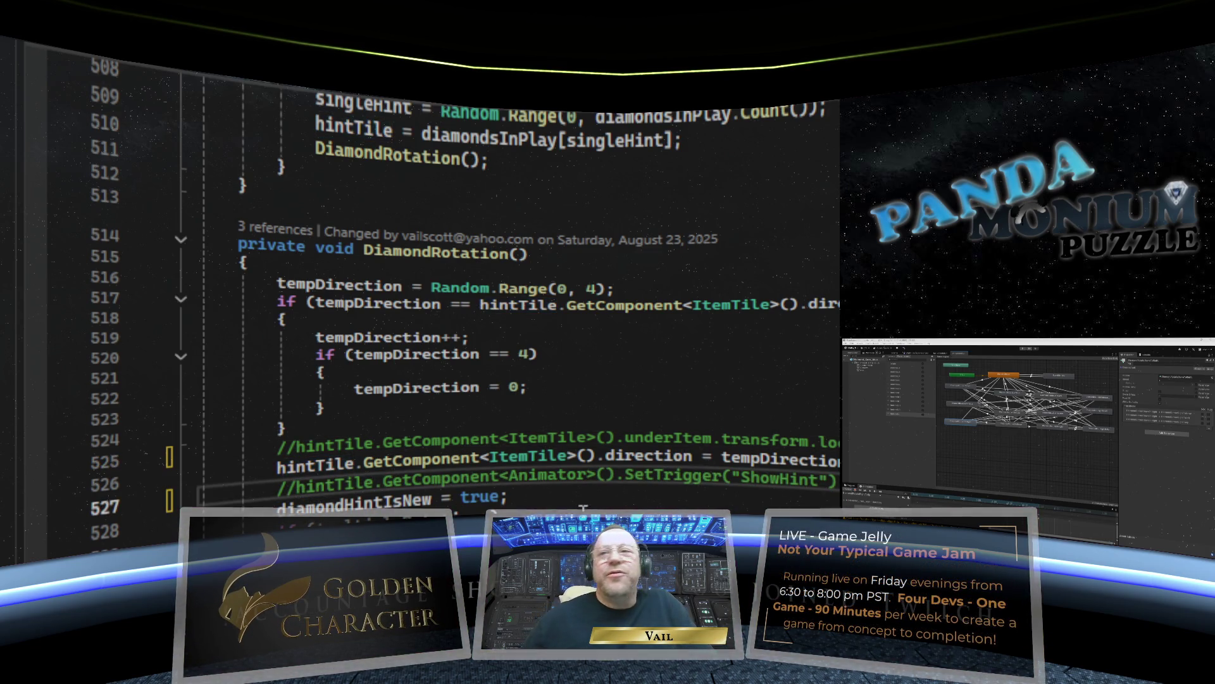
click(389, 419)
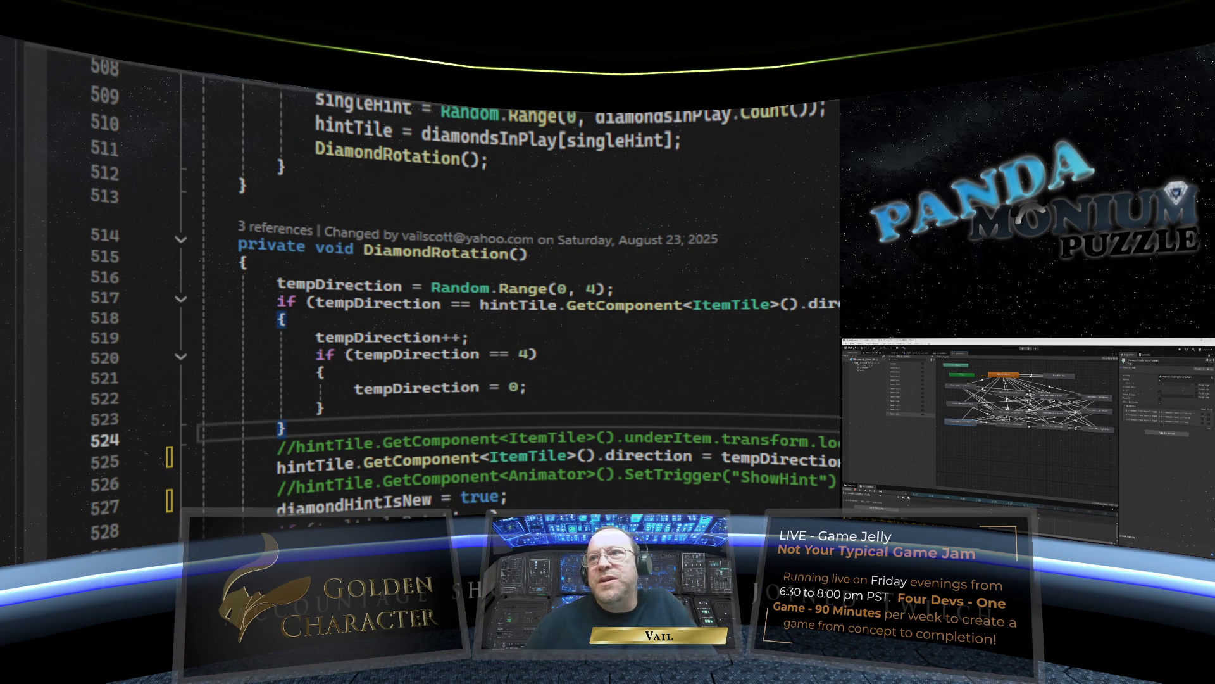
key(Return)
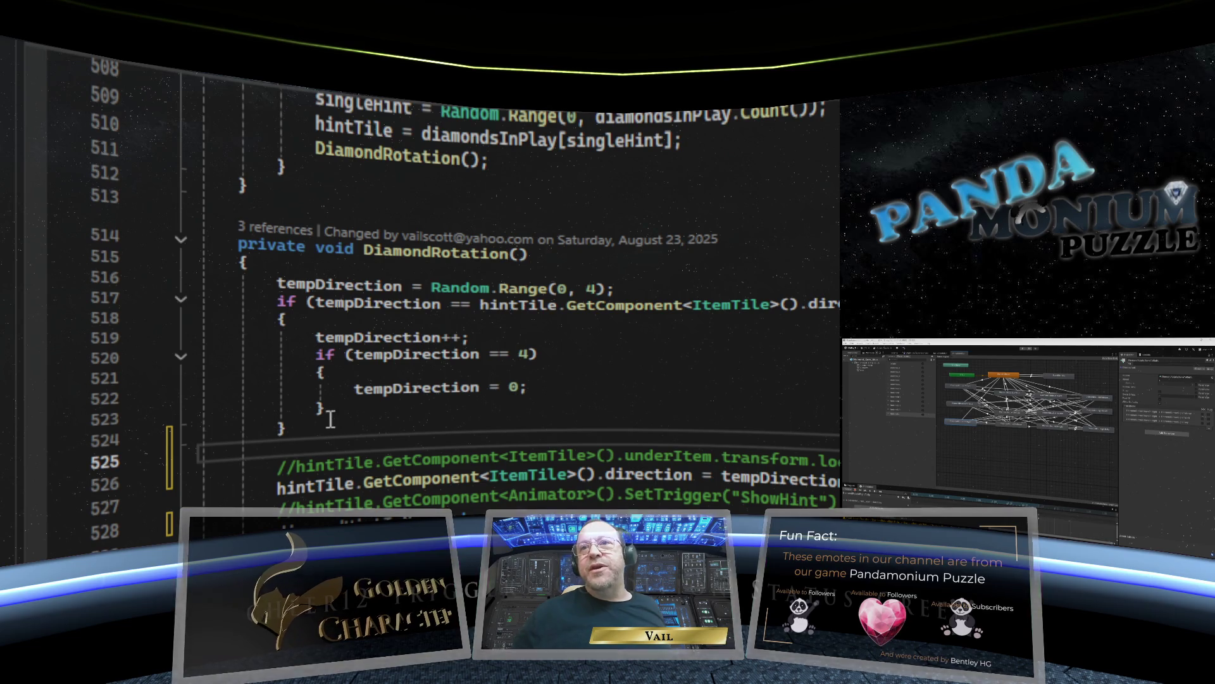
scroll(425, 408, down, 2)
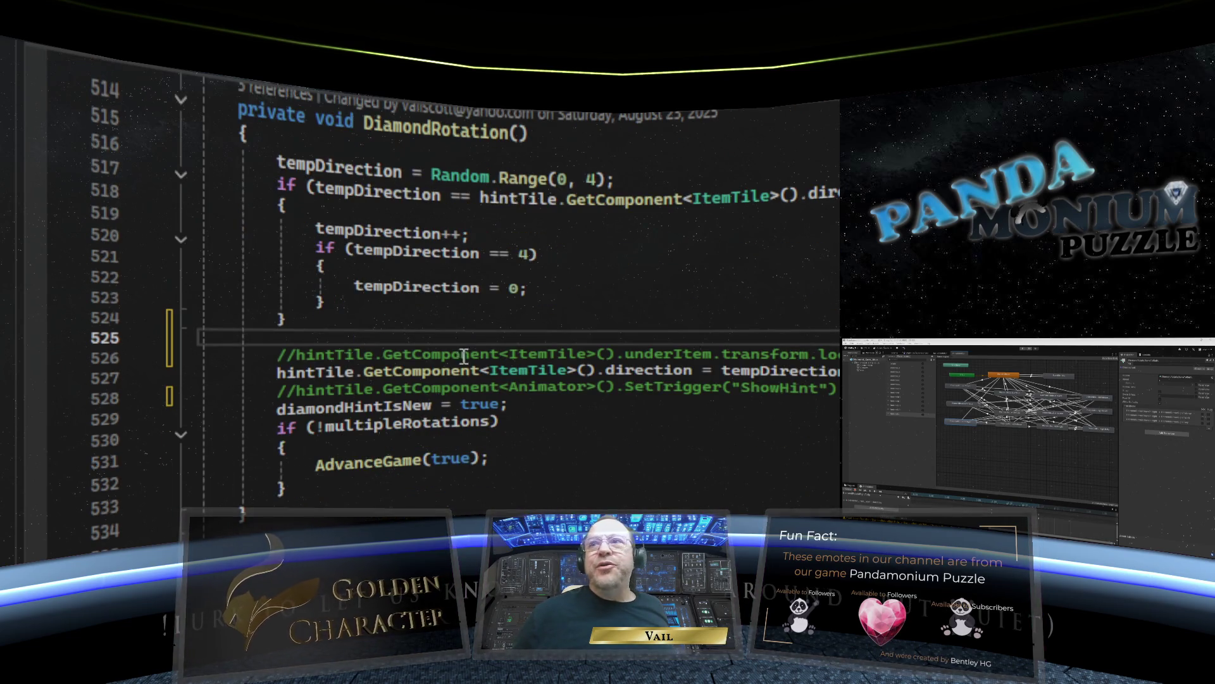